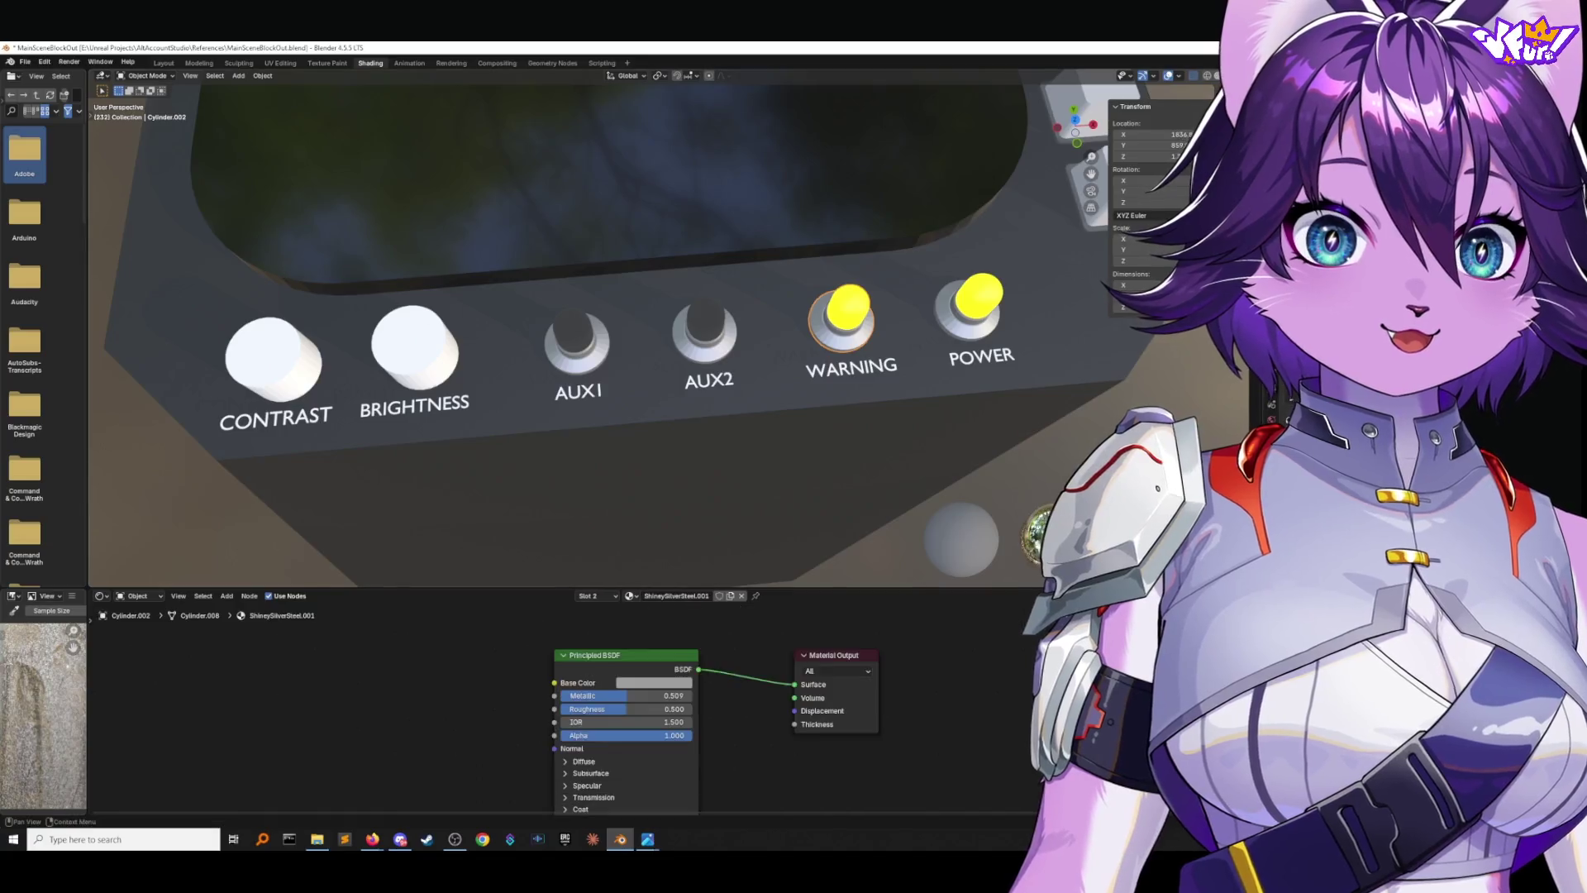
# Turn the WARNING light a slightly darker red and raise its emission strength to about 34.1.
pyautogui.moveTo(459, 672); pyautogui.dragTo(462, 681)
pyautogui.click(643, 682)
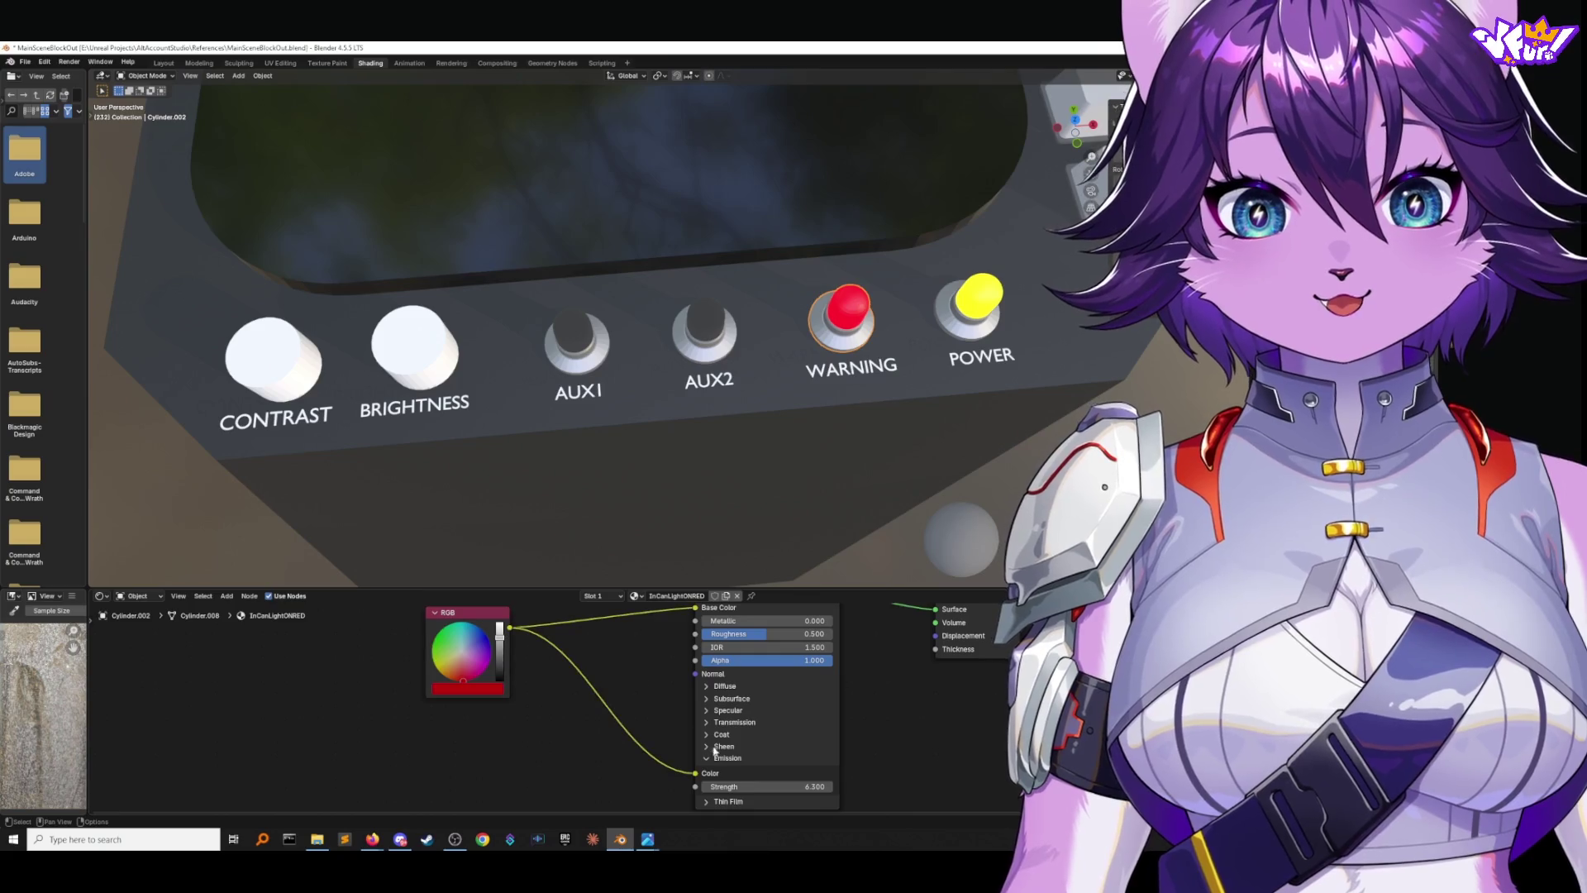
pyautogui.moveTo(760, 786); pyautogui.dragTo(782, 786)
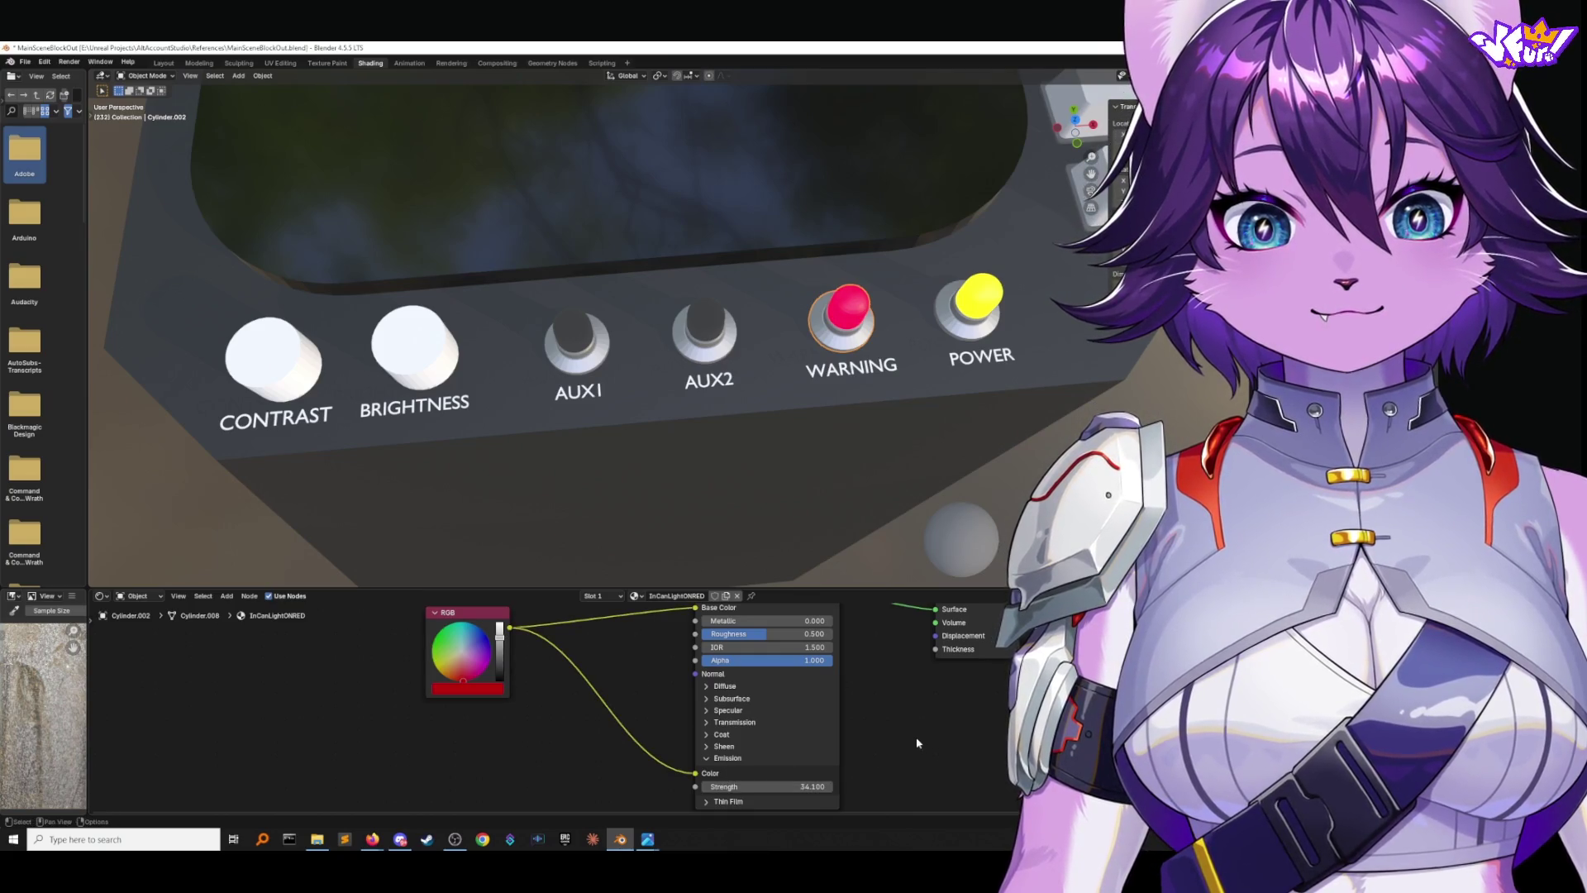
# Select the BRIGHTNESS knob, edit one of its transform values, then select the CONTRAST knob.
pyautogui.scroll(-1, 674, 707)
pyautogui.scroll(-5, 827, 463)
pyautogui.moveTo(826, 463)
pyautogui.mouseDown(button='middle')
pyautogui.moveTo(871, 486)
pyautogui.moveTo(887, 457)
pyautogui.moveTo(868, 438)
pyautogui.mouseUp(button='middle')
pyautogui.click(559, 409)
pyautogui.doubleClick(1173, 134)
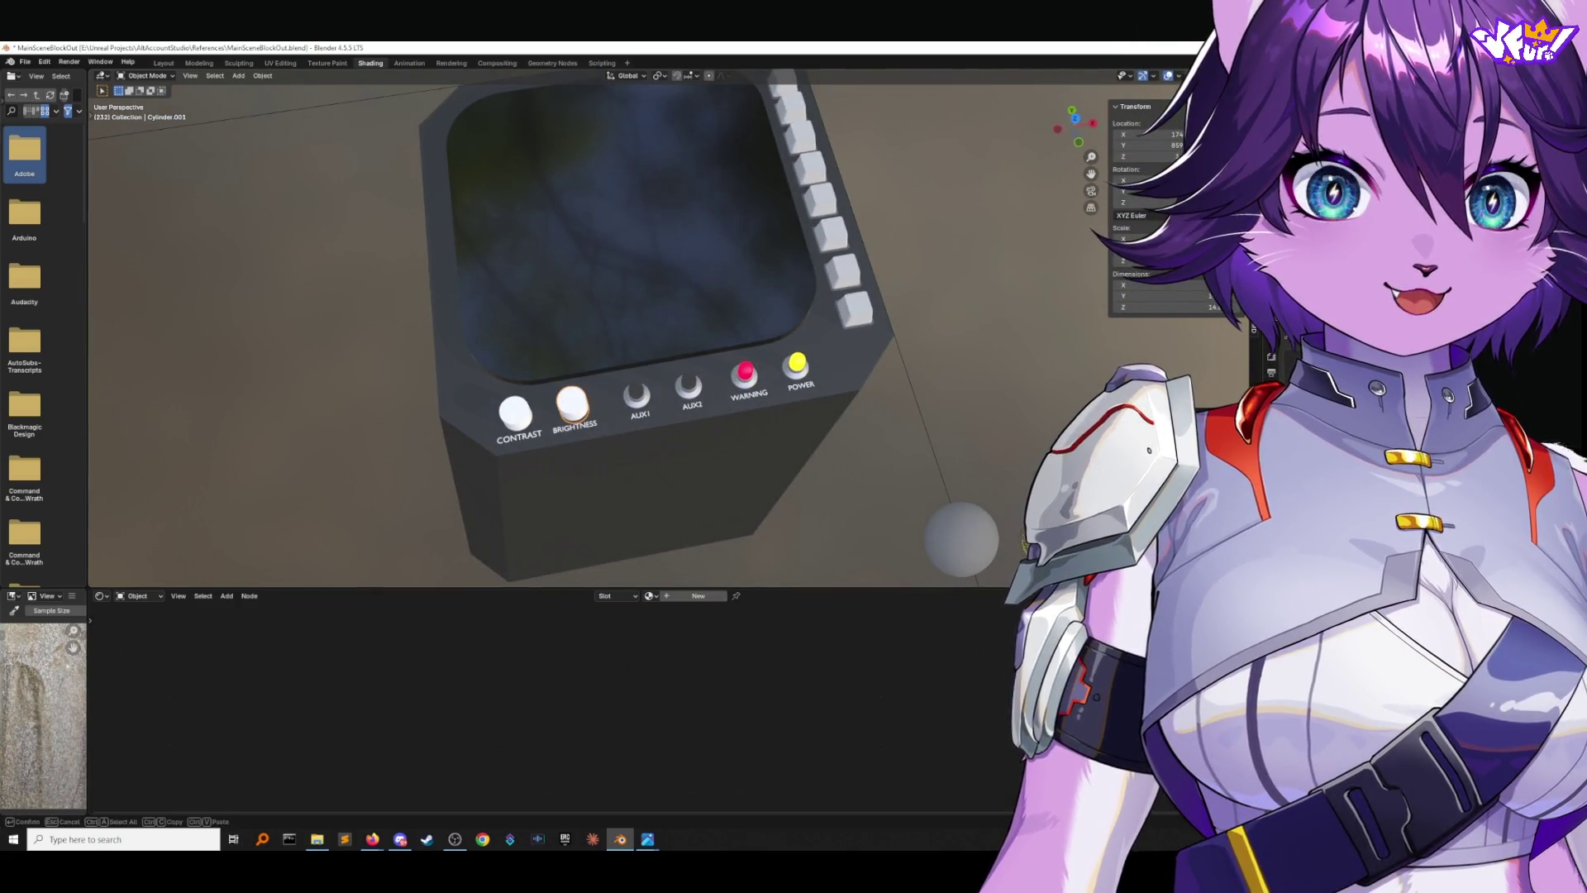
pyautogui.click(517, 412)
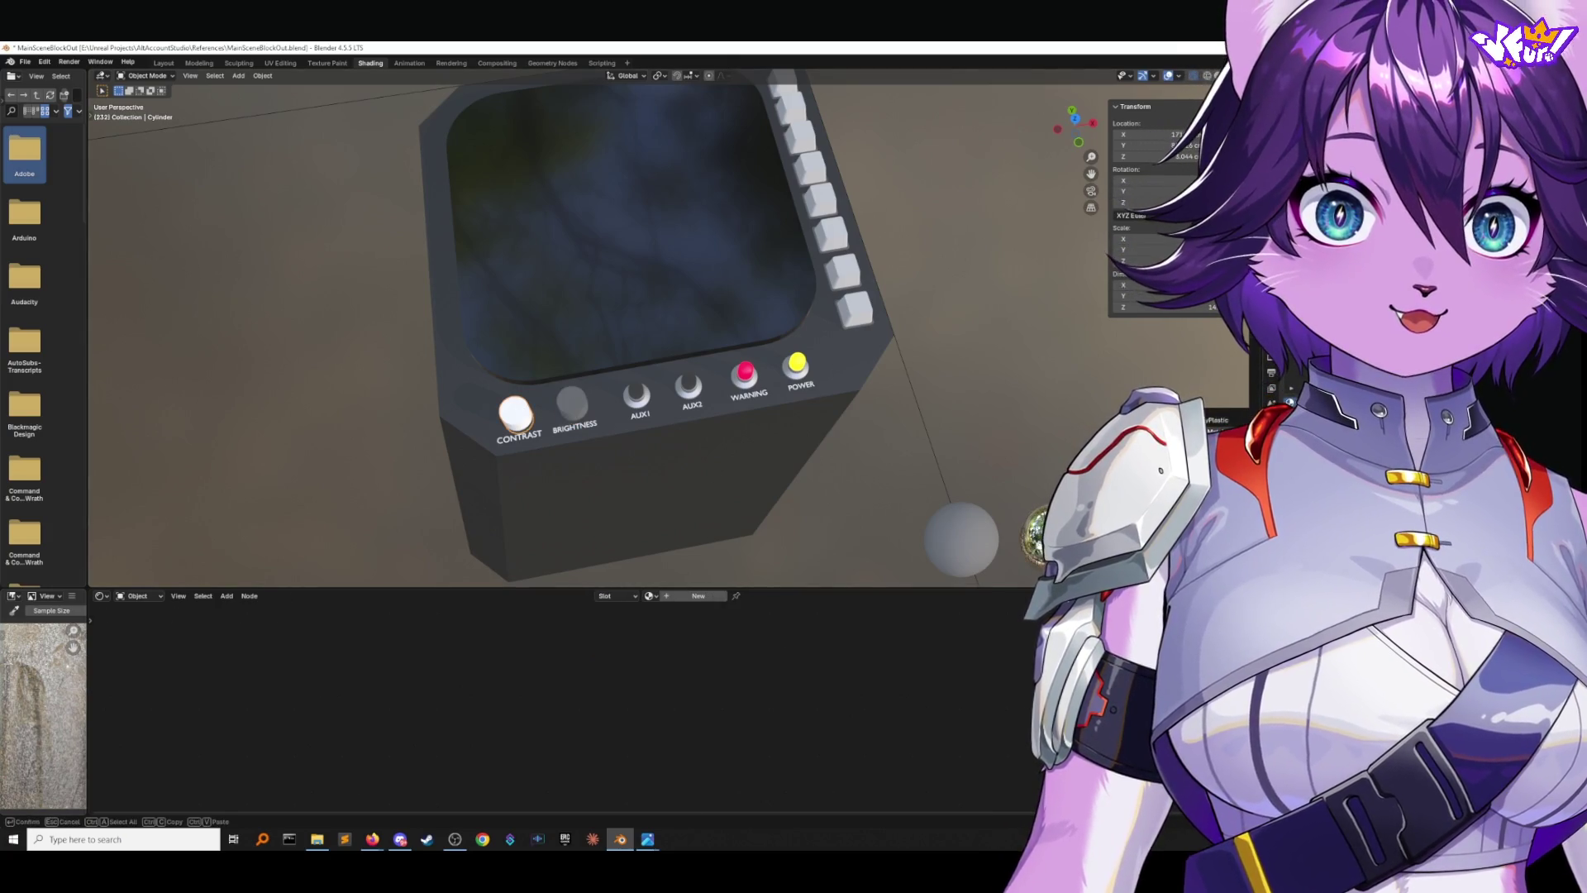
pyautogui.moveTo(984, 430)
pyautogui.mouseDown(button='middle')
pyautogui.moveTo(932, 376)
pyautogui.moveTo(496, 214)
pyautogui.mouseUp(button='middle')
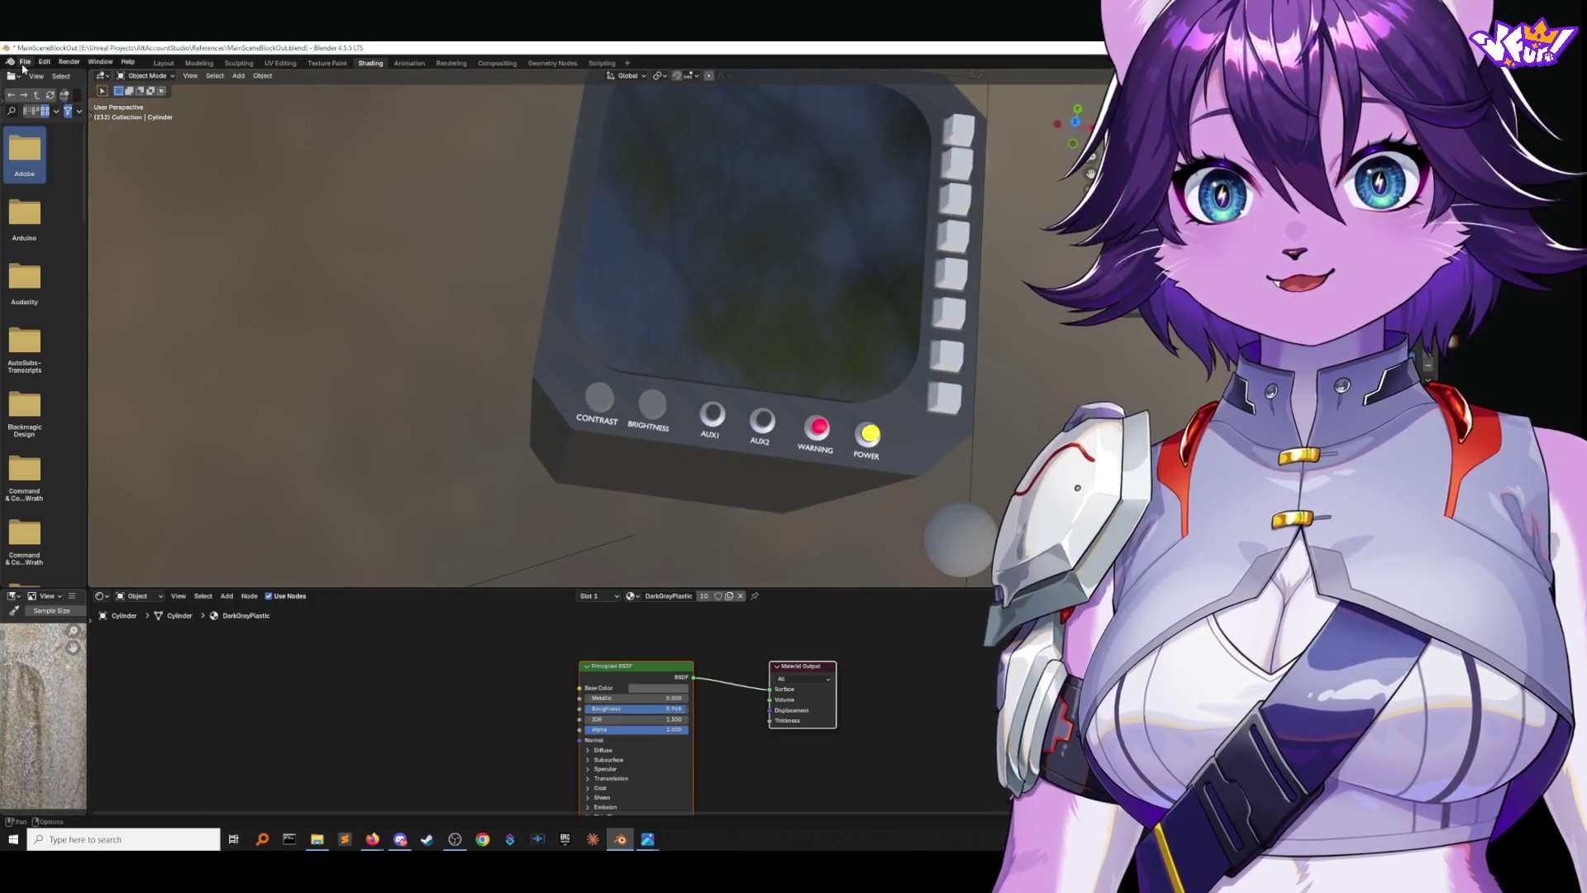
# Save the scene as MainSceneBlockOut.blend and tilt the view toward the monitor.
pyautogui.click(25, 62)
pyautogui.click(38, 145)
pyautogui.moveTo(414, 149)
pyautogui.mouseDown(button='middle')
pyautogui.moveTo(514, 154)
pyautogui.moveTo(438, 158)
pyautogui.mouseUp(button='middle')
pyautogui.click(69, 62)
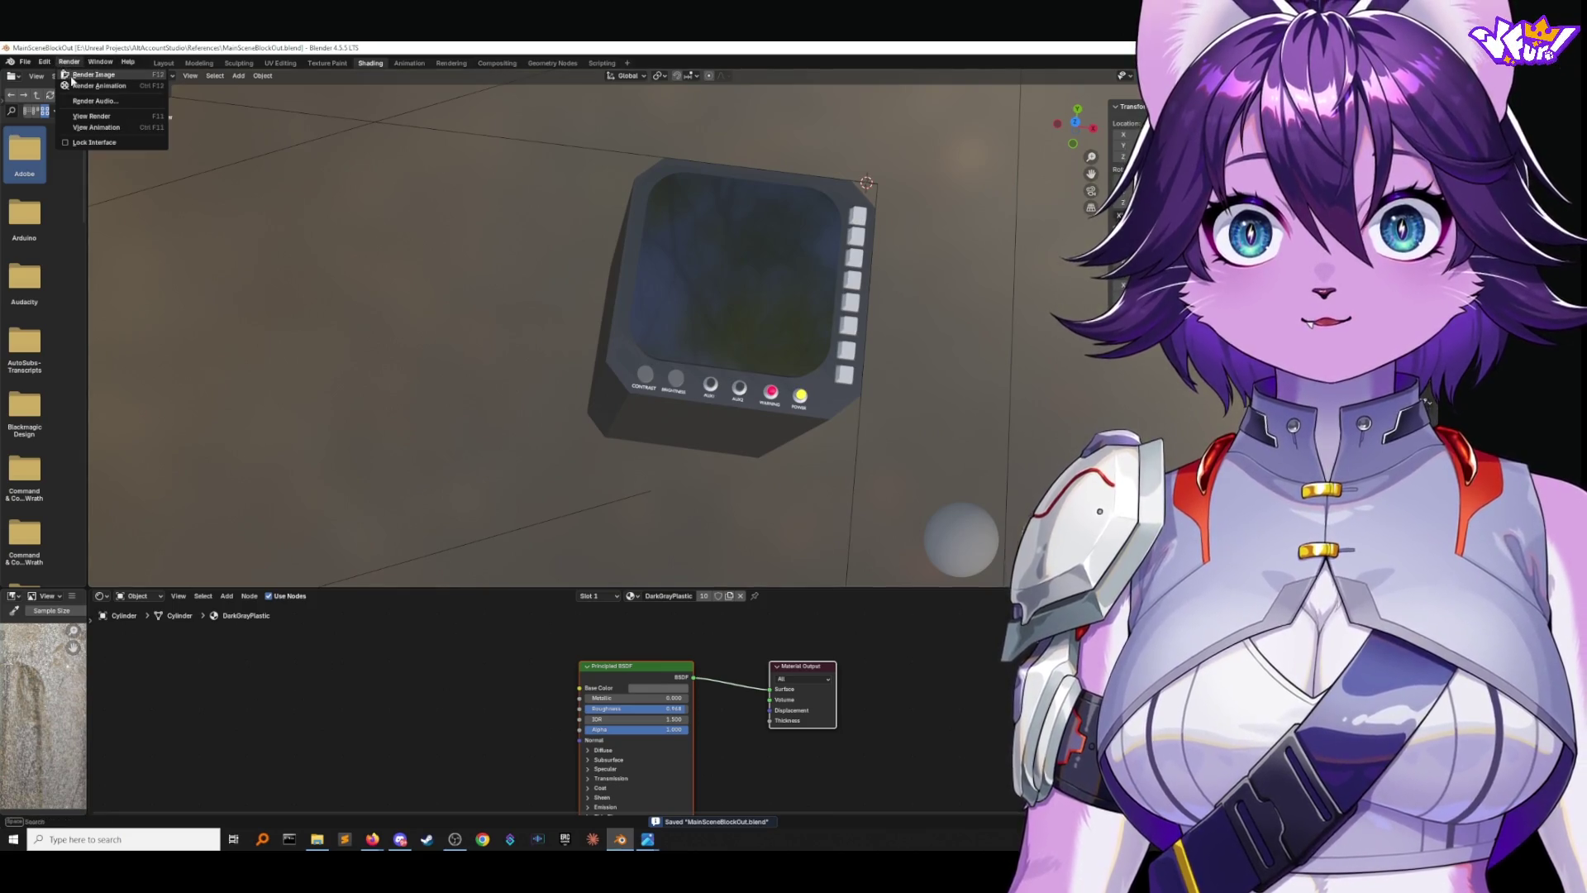
# Render frame 332 of the console with F12, maximizing and then restoring the render window.
pyautogui.click(75, 76)
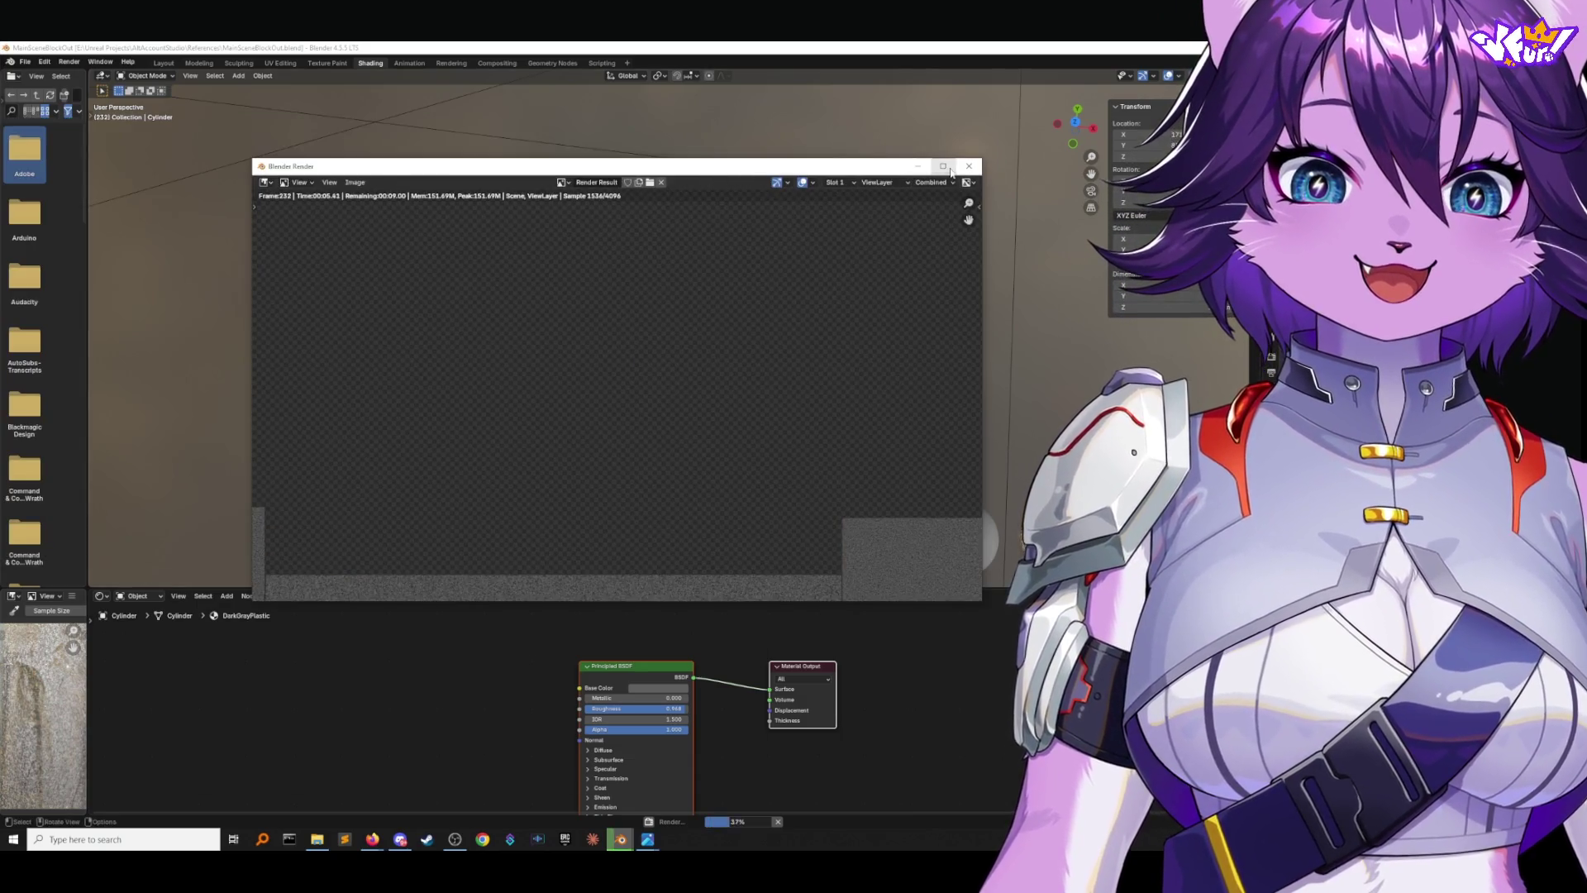
pyautogui.click(949, 169)
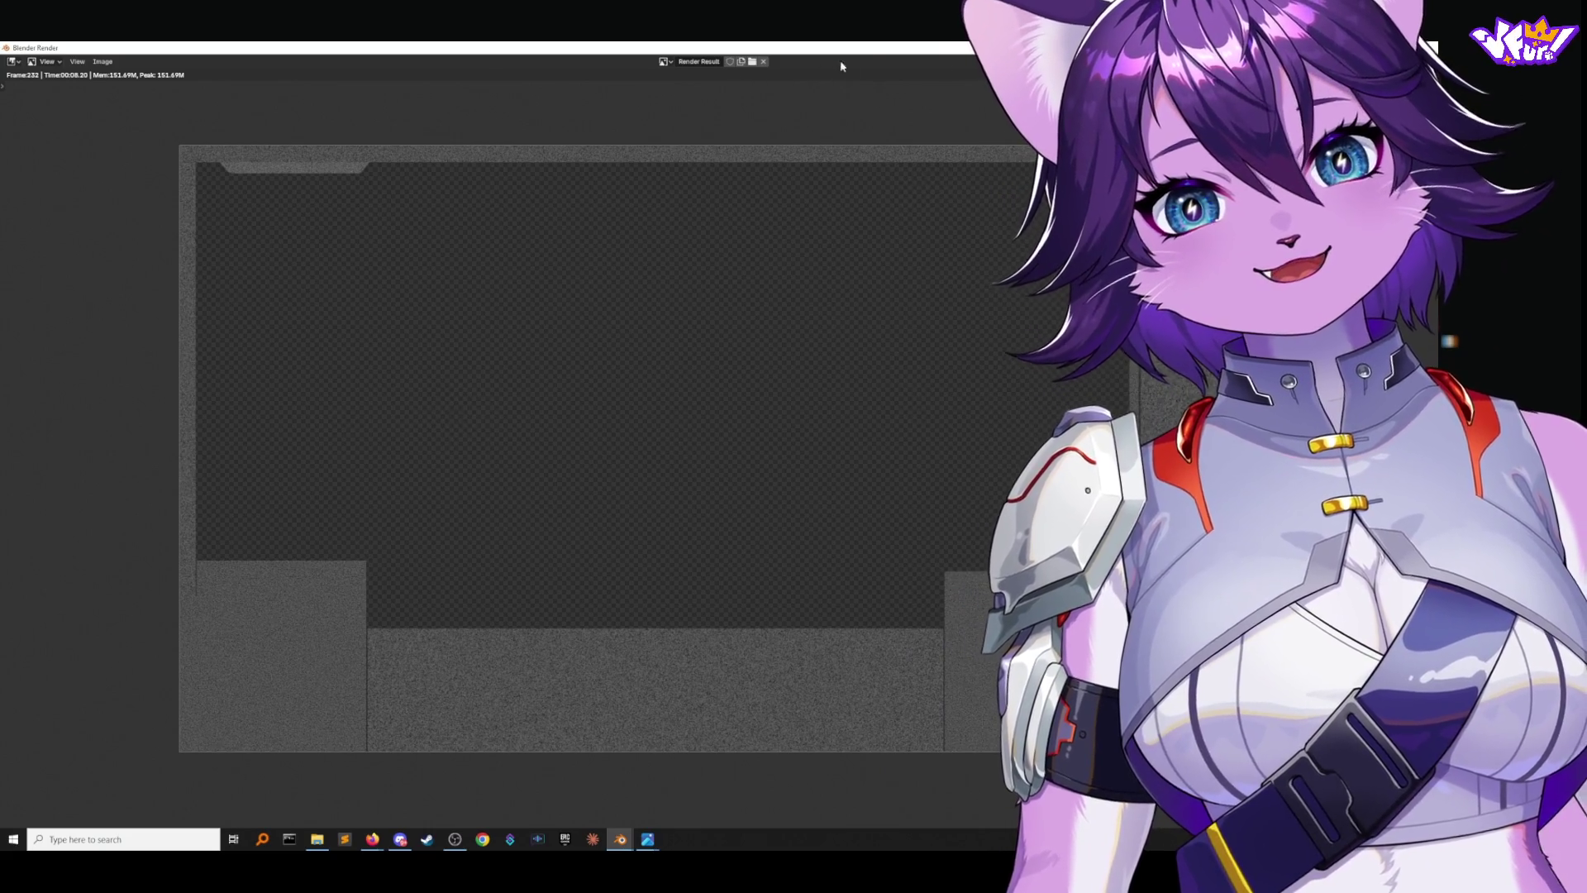
pyautogui.press('super+Down')
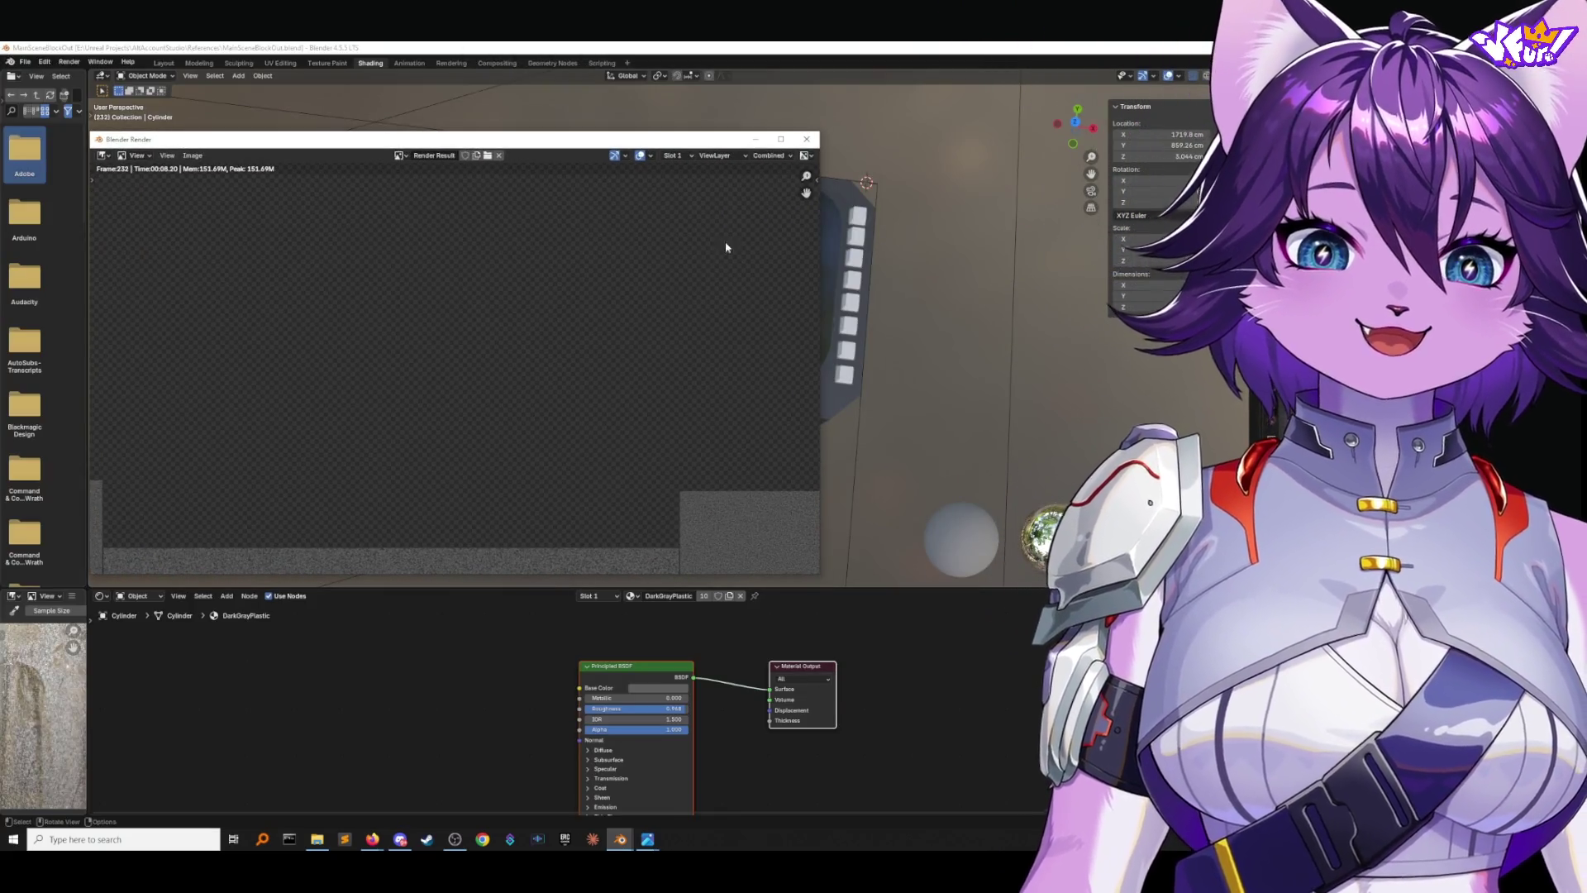
# Zoom and pan the Render Result to show the whole console device.
pyautogui.scroll(-3, 685, 266)
pyautogui.scroll(2, 637, 295)
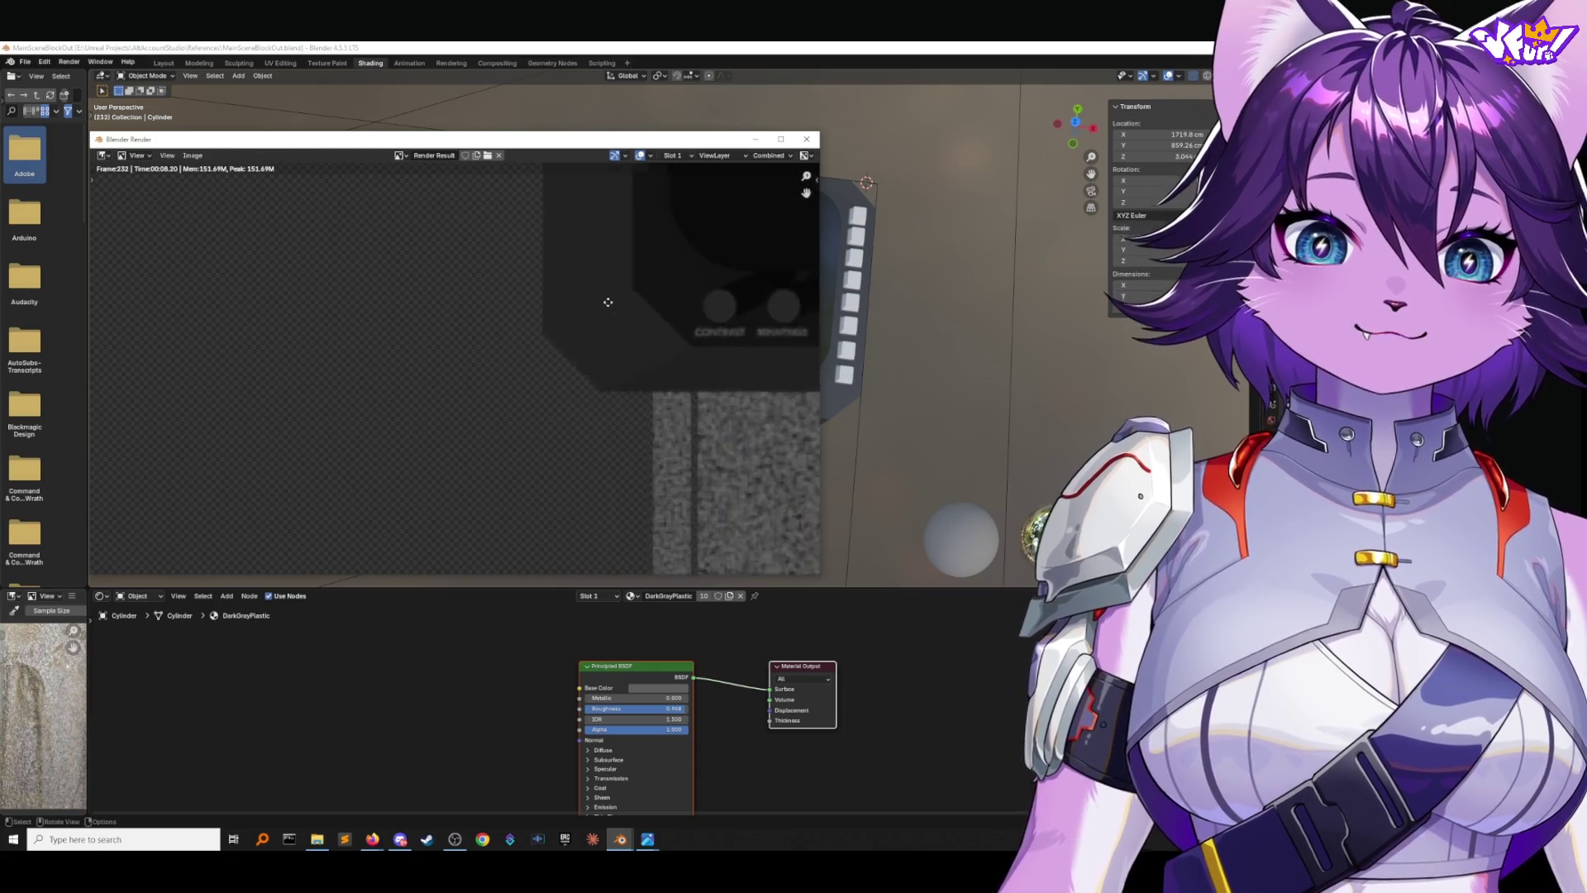
pyautogui.scroll(2, 414, 443)
pyautogui.scroll(-1, 414, 443)
pyautogui.moveTo(419, 440); pyautogui.dragTo(314, 510, button='middle')
pyautogui.scroll(1, 339, 494)
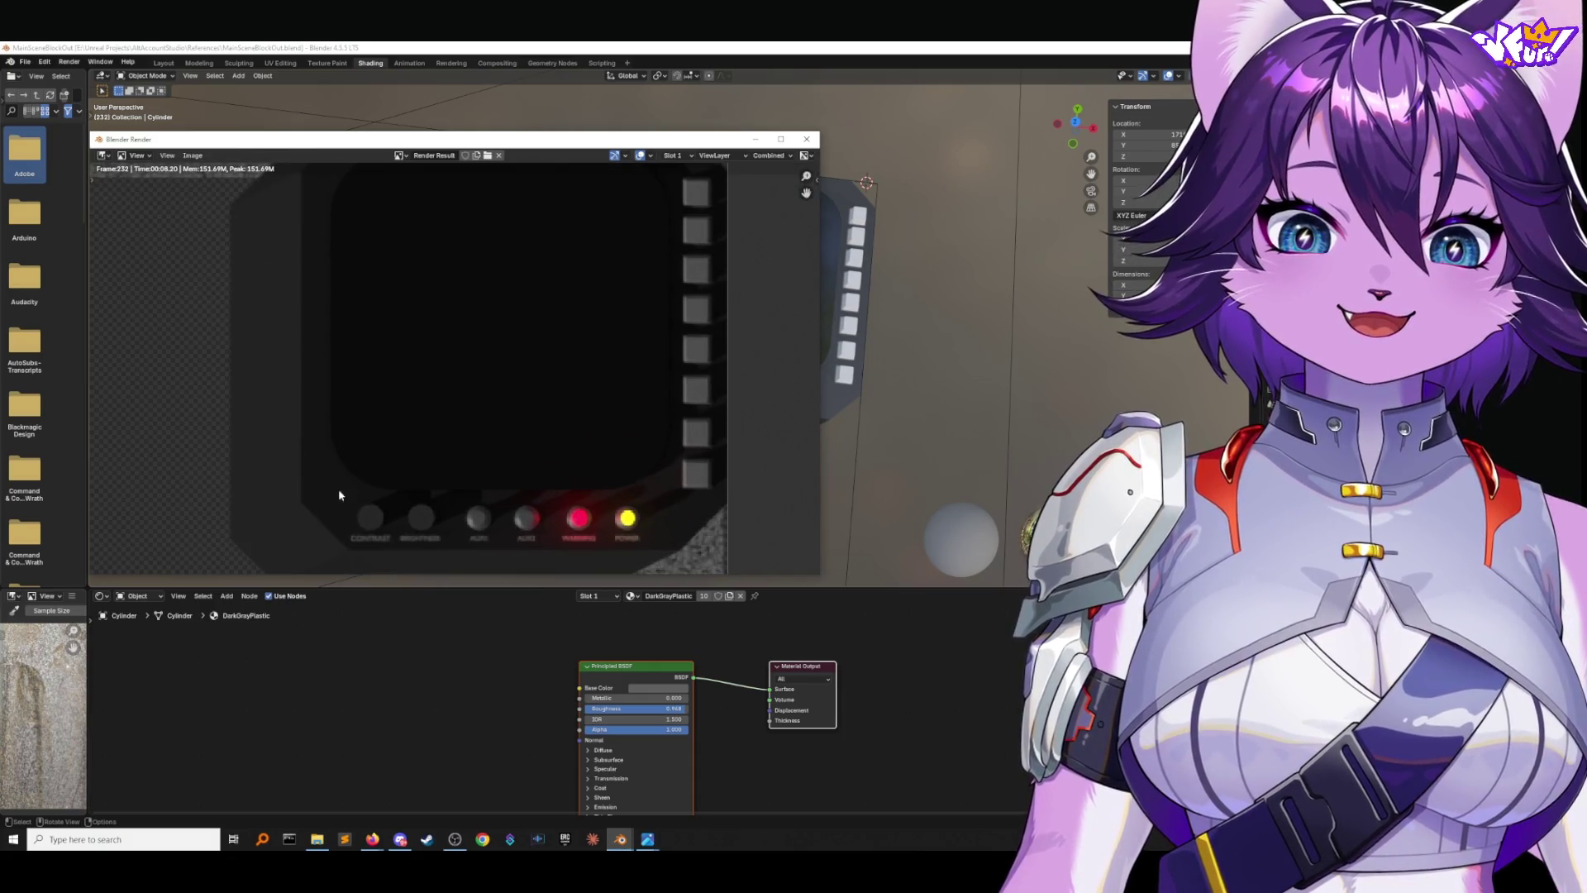
pyautogui.scroll(-1, 491, 523)
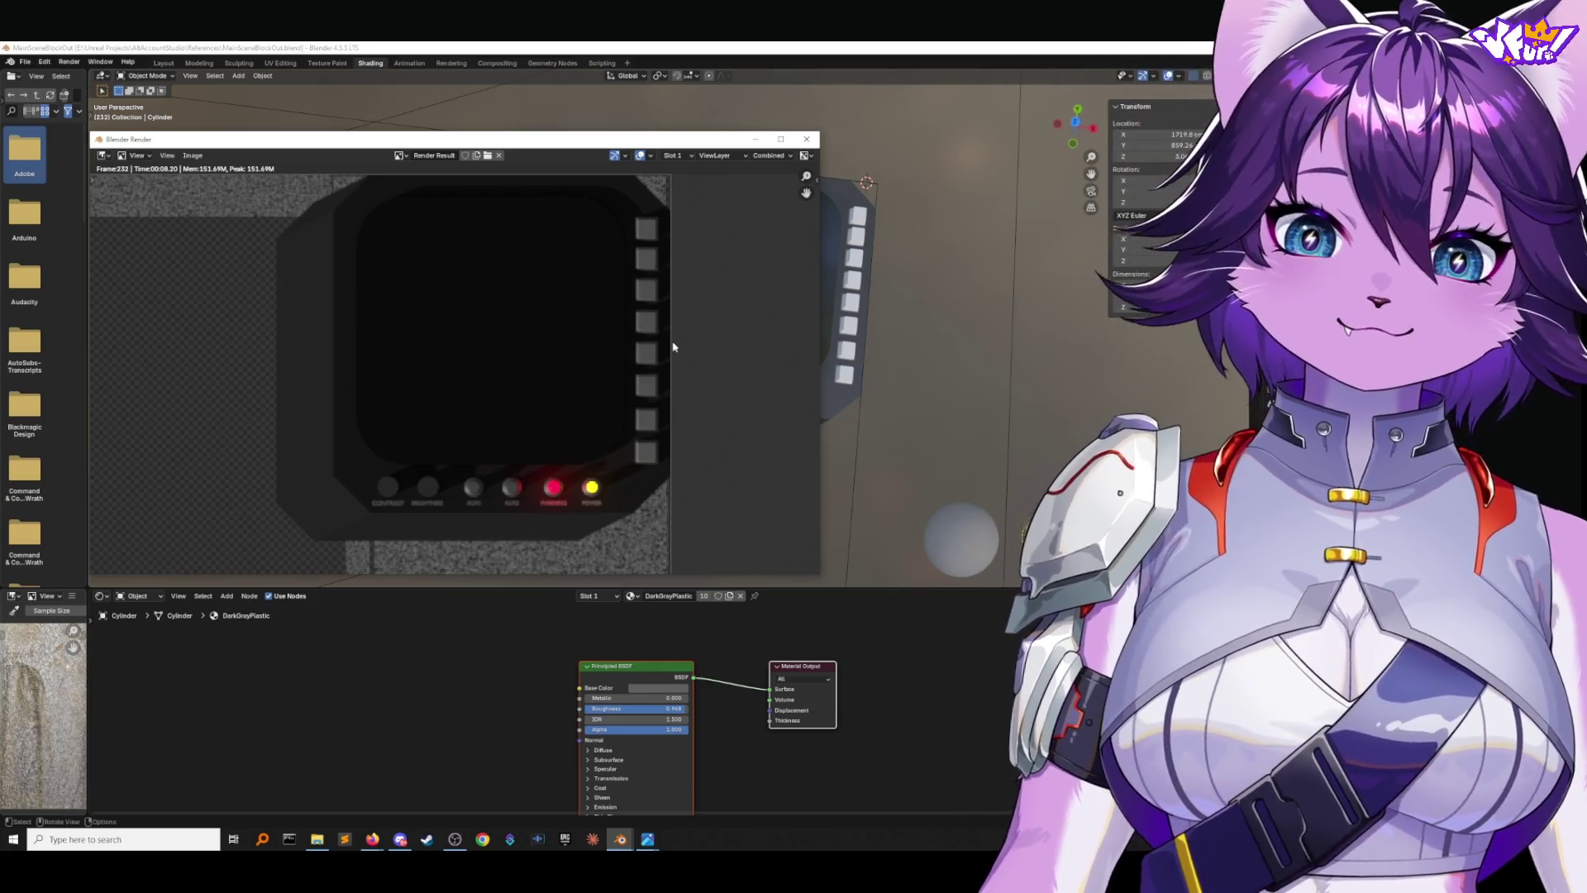
# Inspect the lit red and yellow buttons in the render, then close the render window.
pyautogui.scroll(-1, 345, 380)
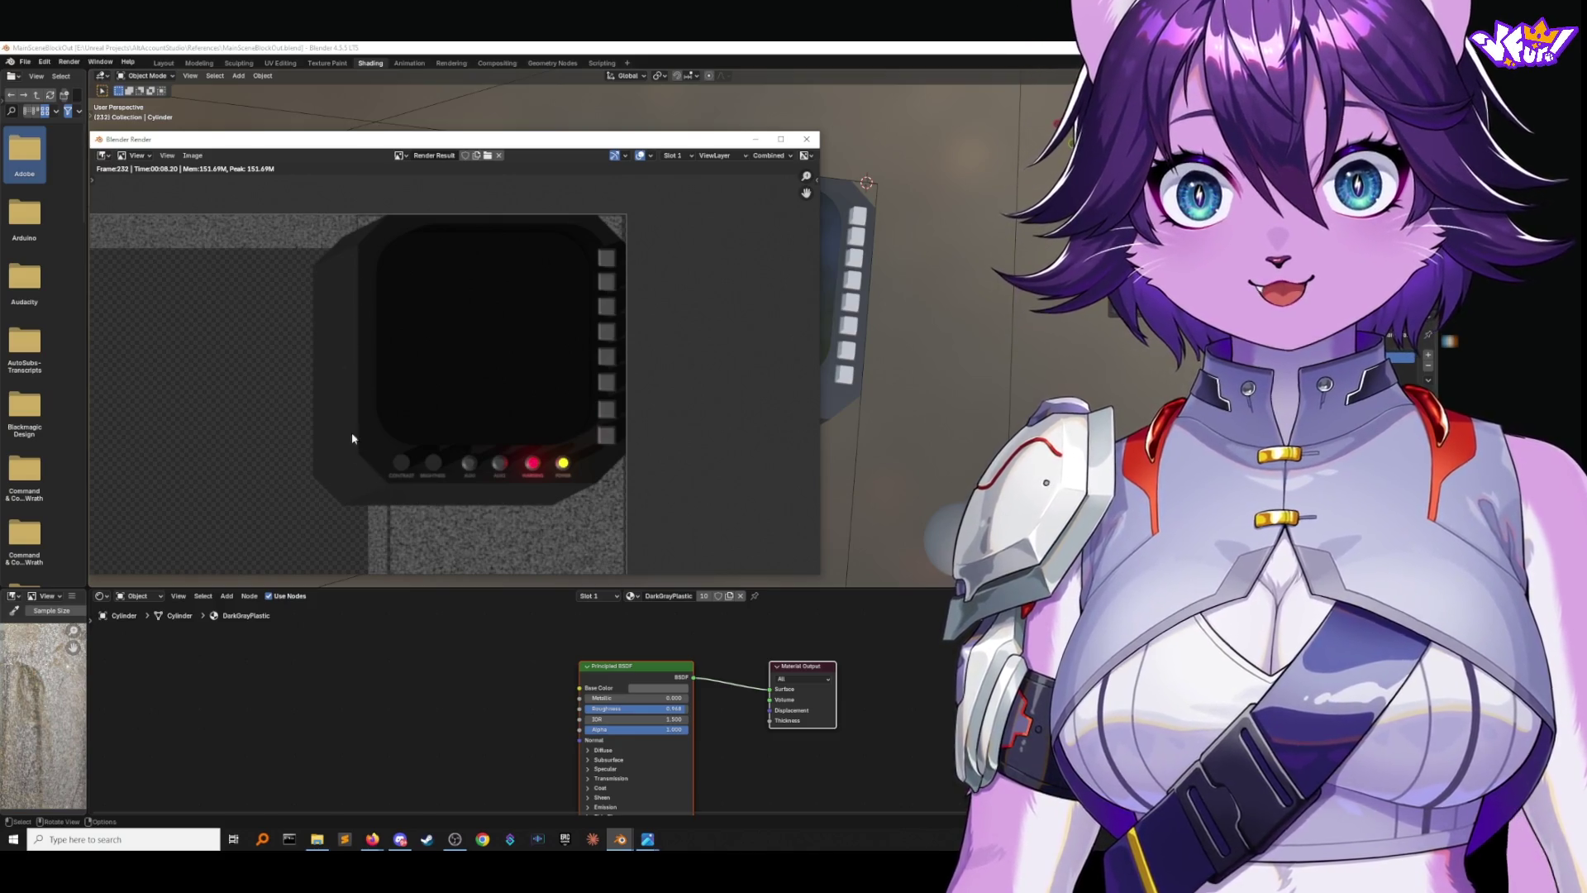
pyautogui.scroll(-1, 277, 409)
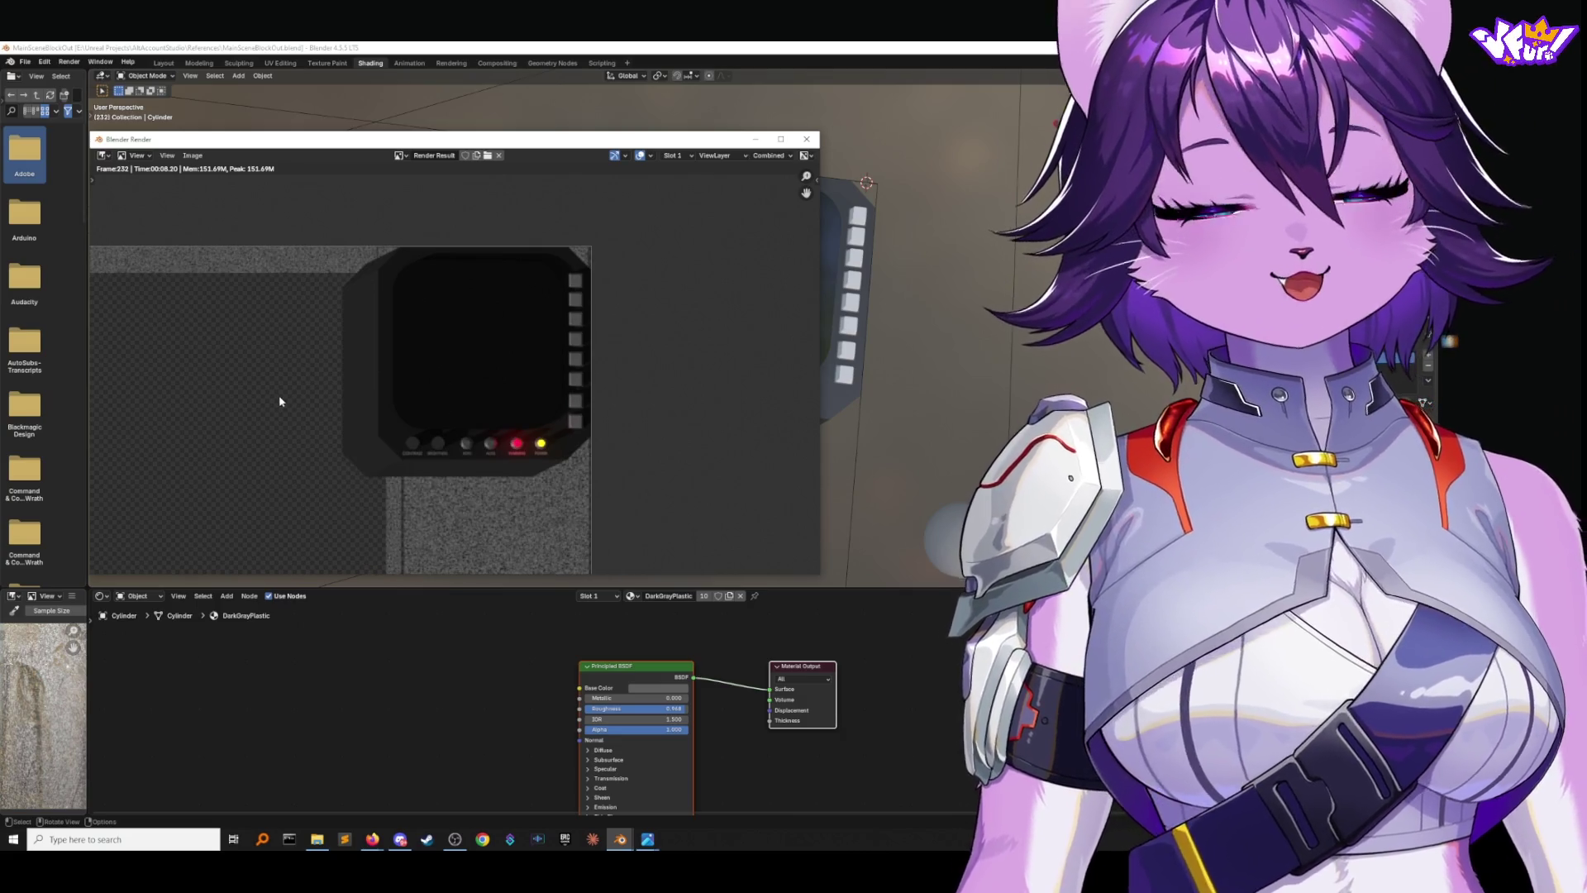
pyautogui.keyDown('ctrl'); pyautogui.hscroll(-3, 312, 383); pyautogui.keyUp('ctrl')
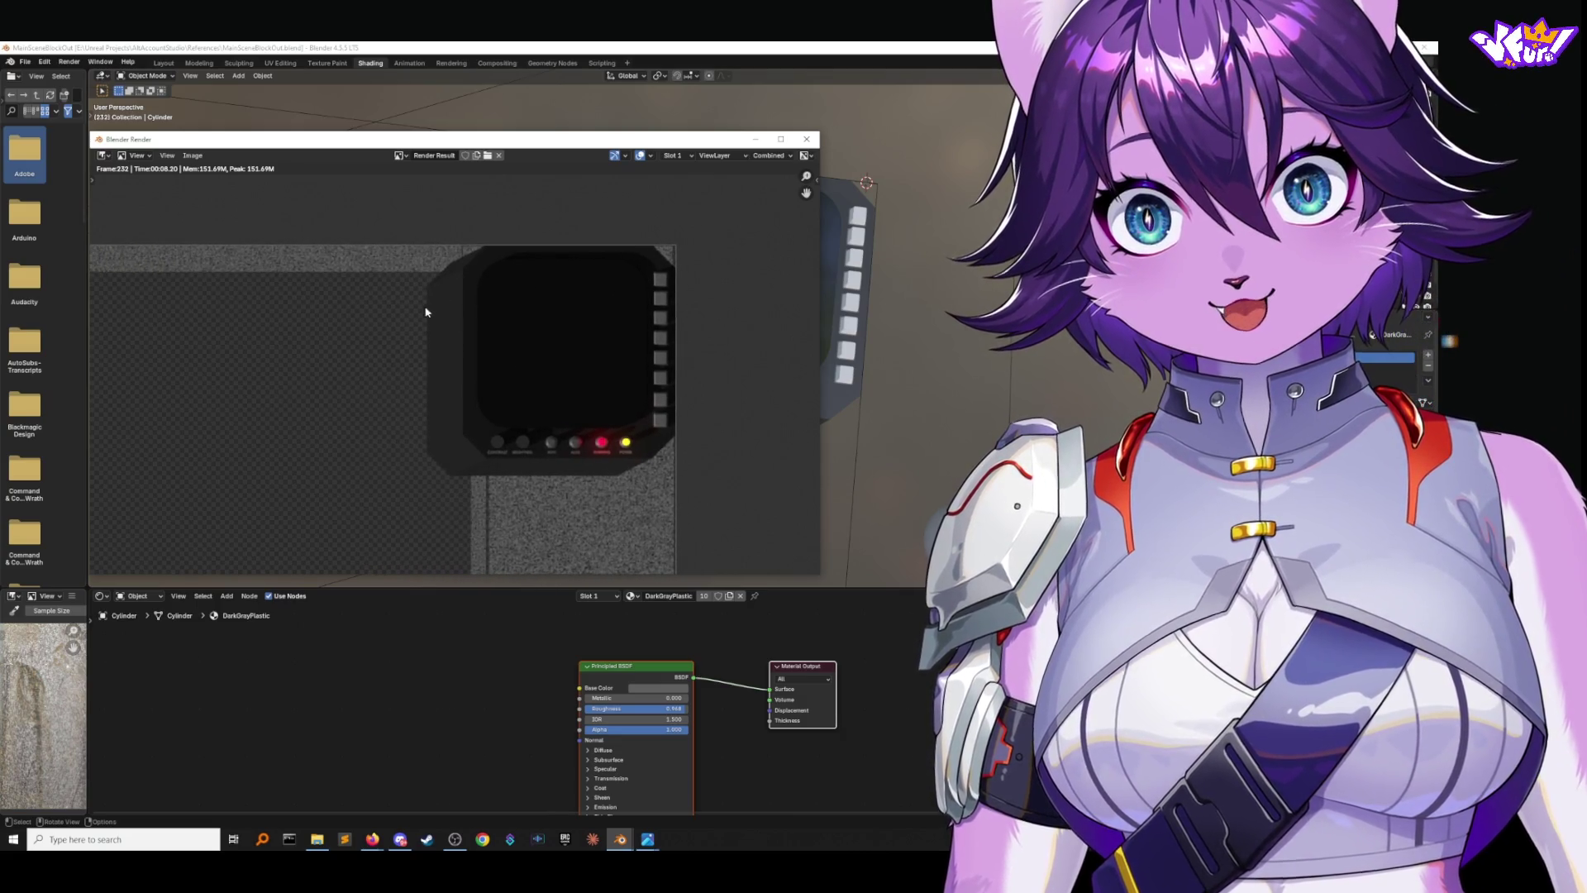
pyautogui.keyDown('ctrl'); pyautogui.hscroll(-5, 400, 425); pyautogui.keyUp('ctrl')
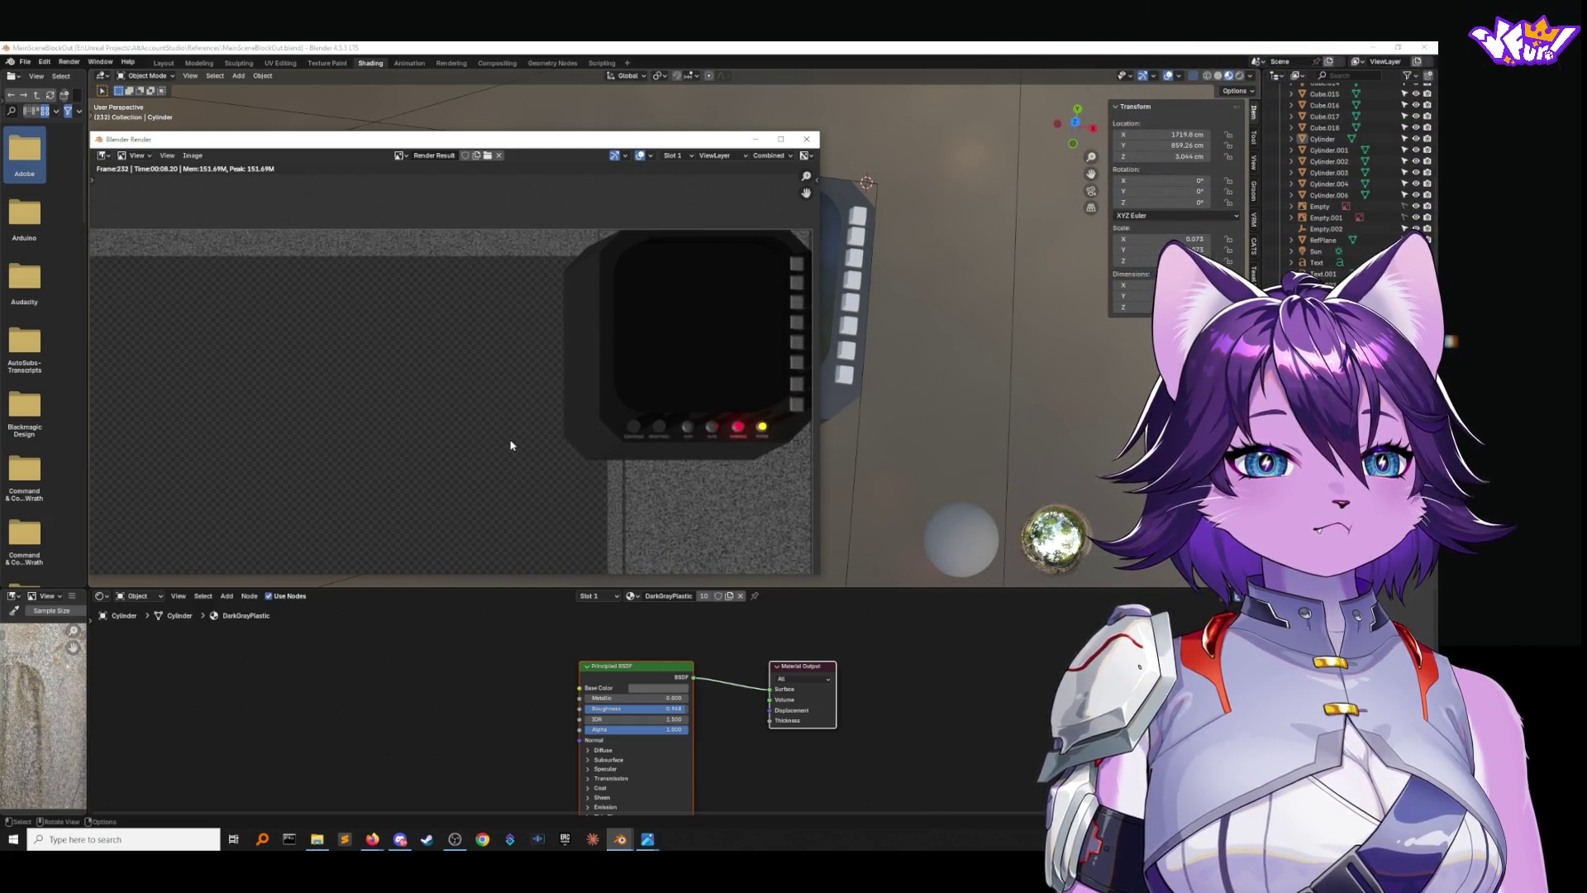
pyautogui.scroll(-4, 574, 372)
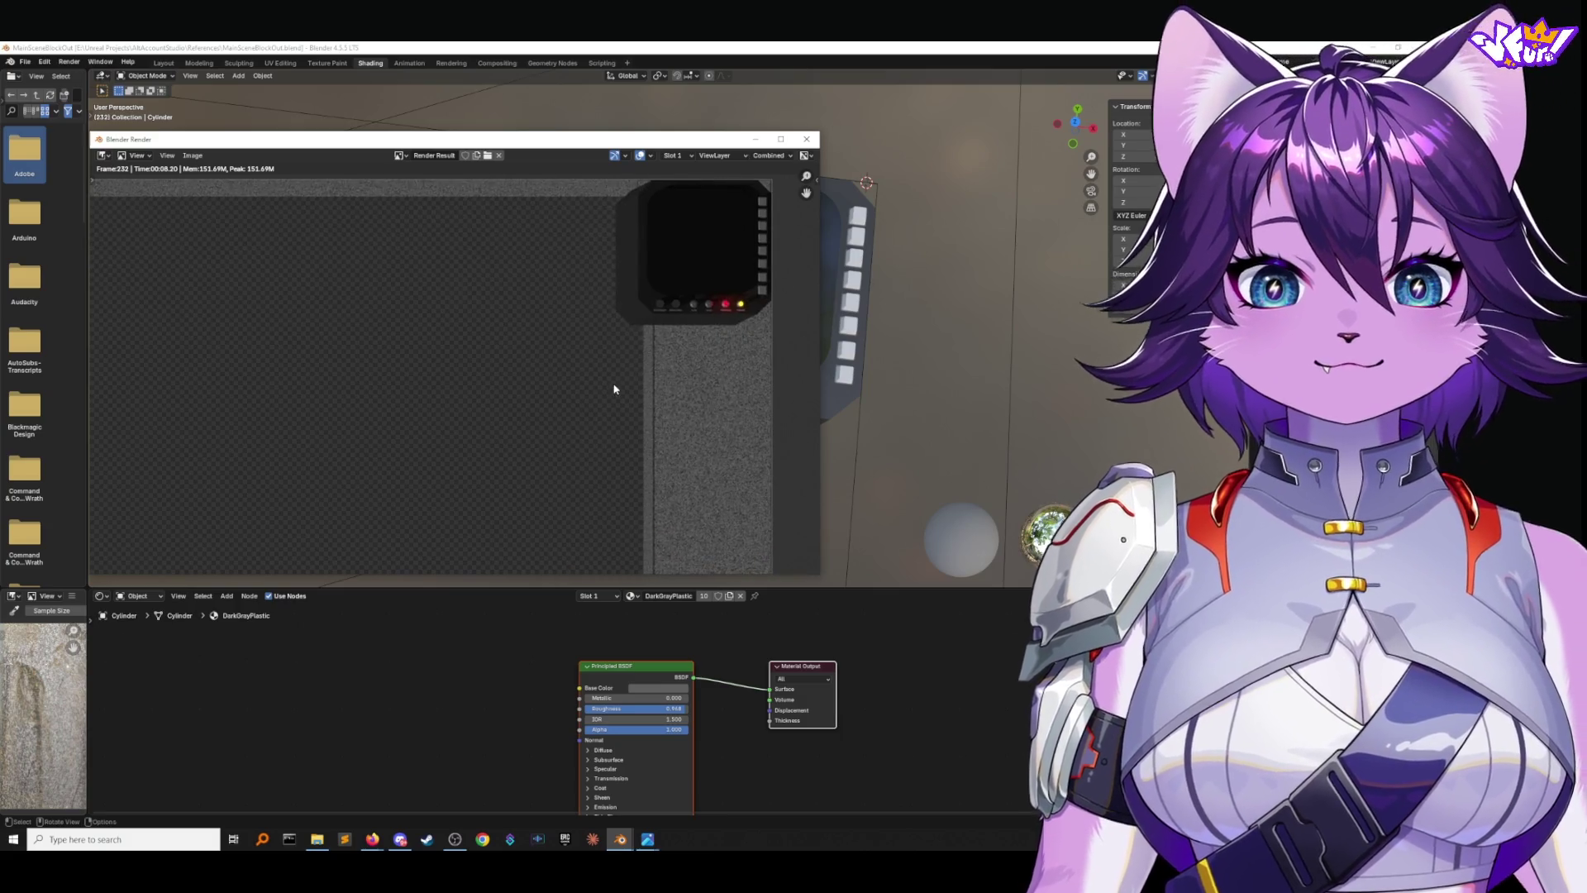
pyautogui.keyDown('ctrl'); pyautogui.hscroll(-3, 570, 382); pyautogui.keyUp('ctrl')
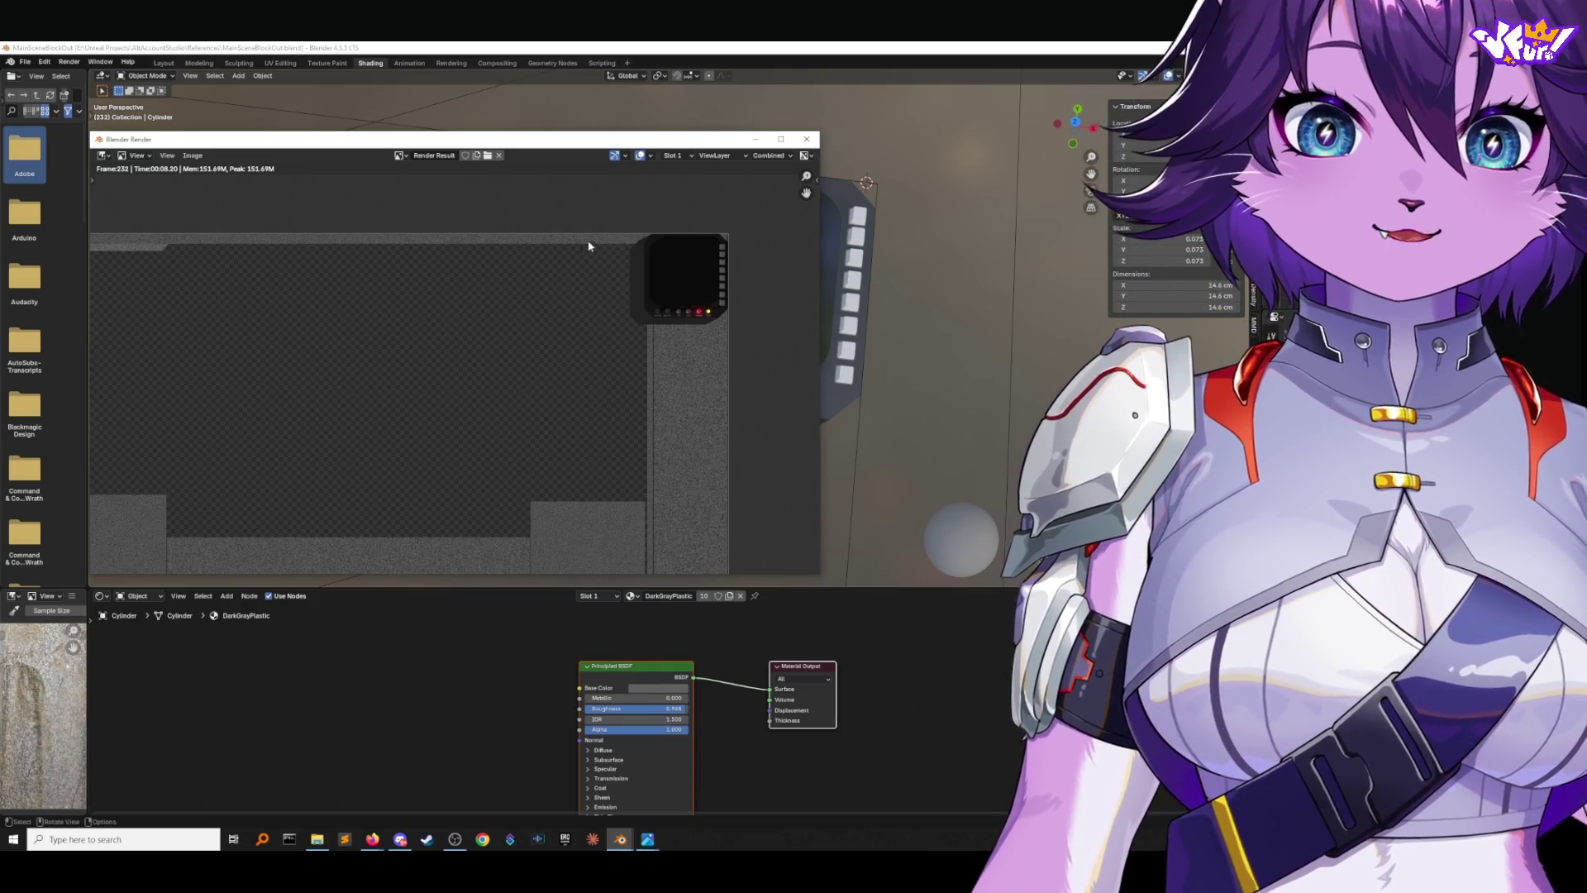
pyautogui.moveTo(528, 287); pyautogui.dragTo(608, 265, button='middle')
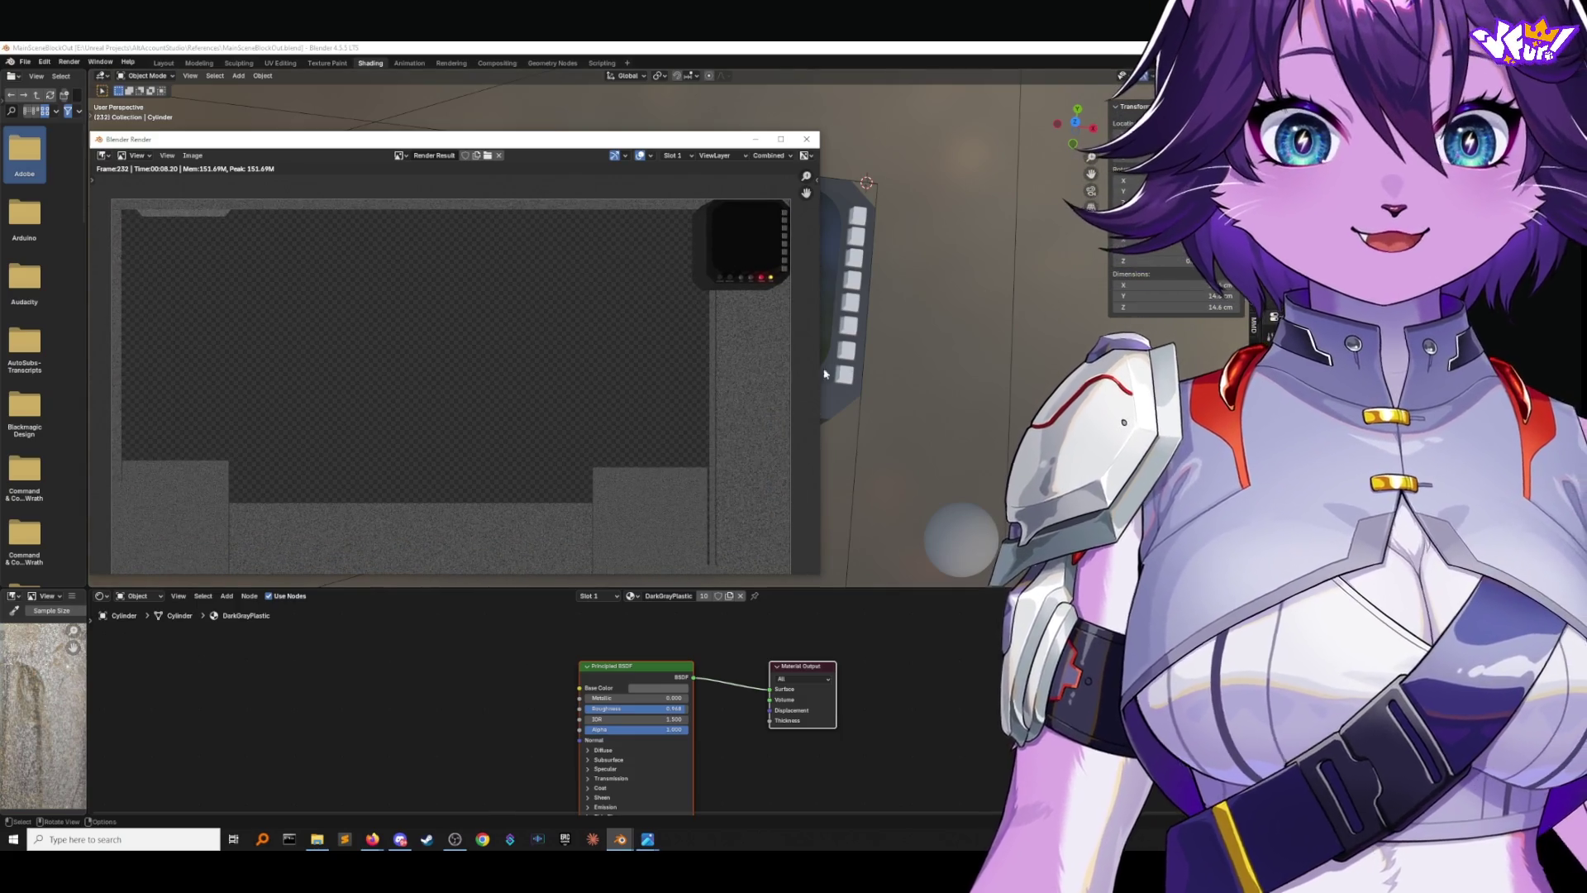
pyautogui.click(806, 139)
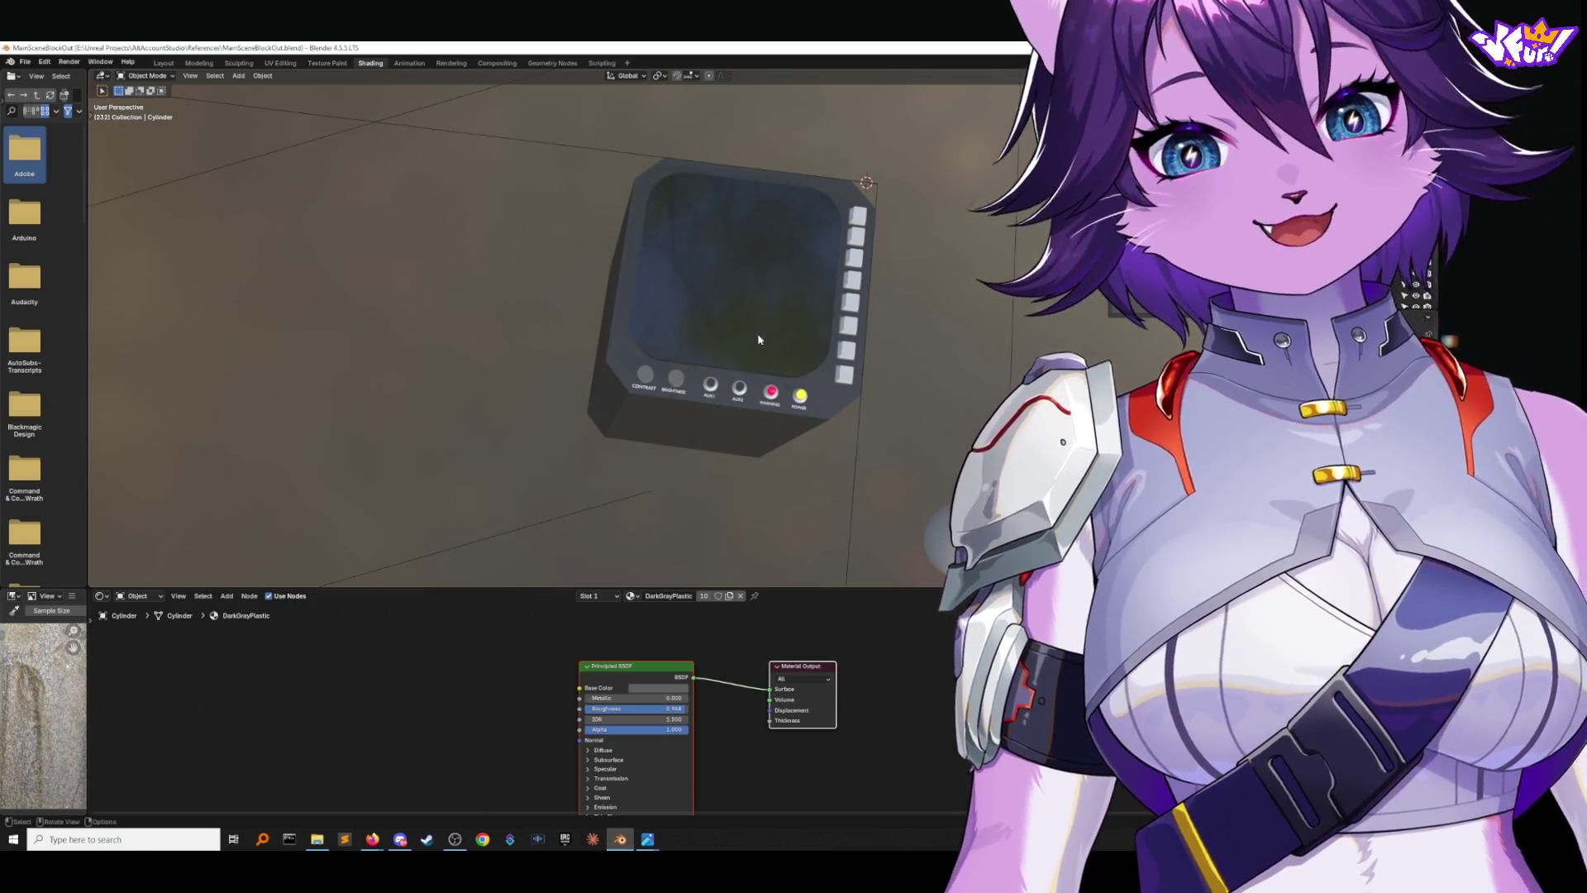
# Hide the white frame mesh from the viewport with H.
pyautogui.scroll(-10, 759, 339)
pyautogui.moveTo(694, 362)
pyautogui.mouseDown(button='middle')
pyautogui.moveTo(716, 358)
pyautogui.moveTo(715, 317)
pyautogui.moveTo(726, 343)
pyautogui.mouseUp(button='middle')
pyautogui.scroll(3, 726, 342)
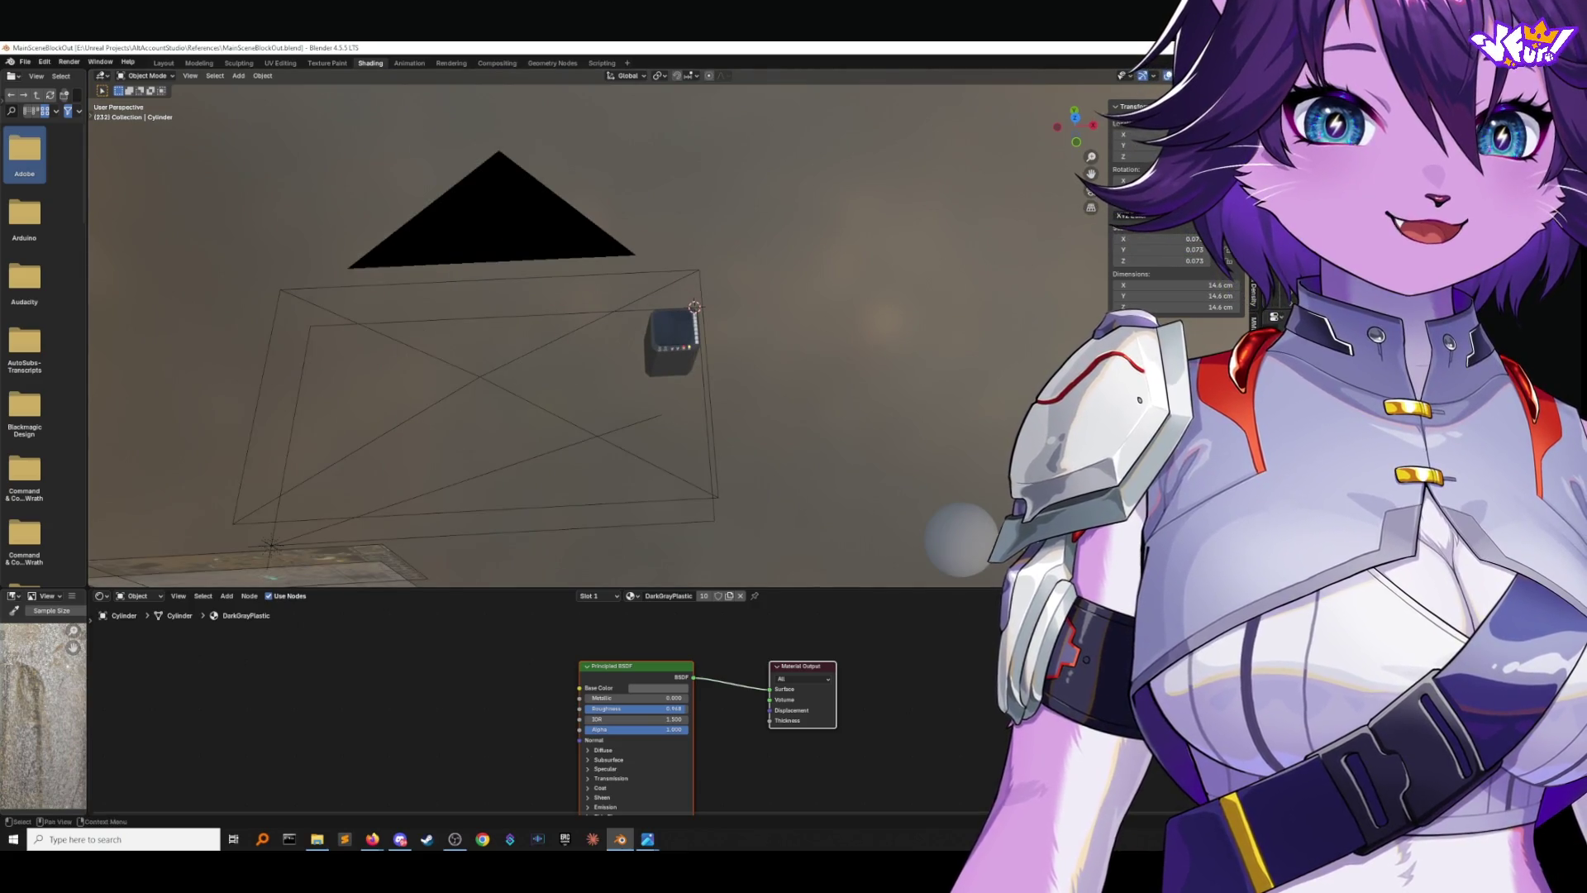
pyautogui.click(533, 409)
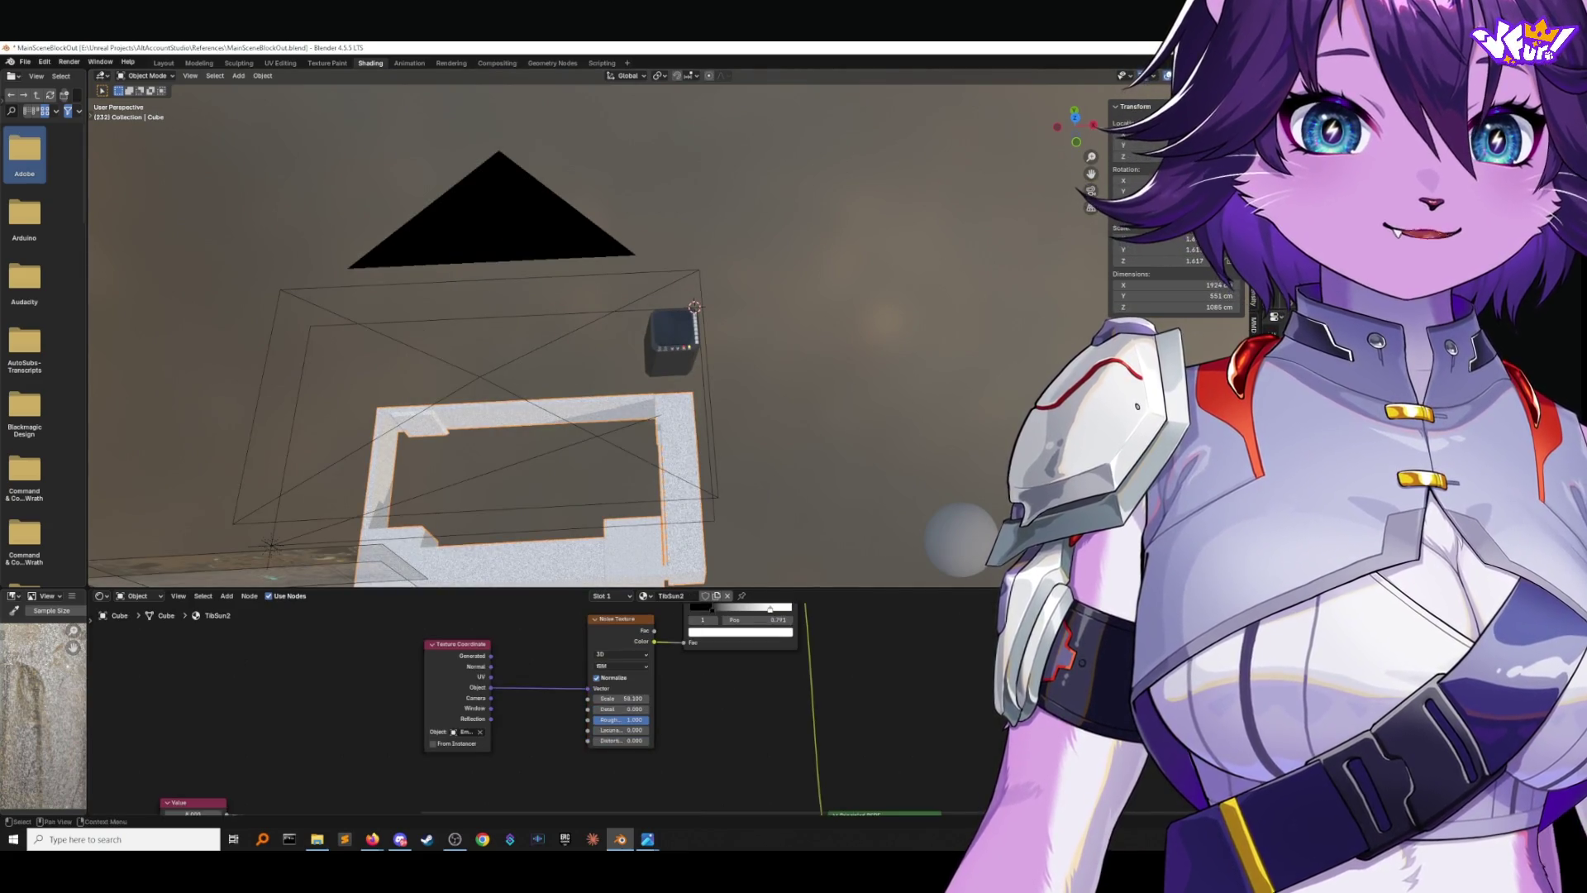
pyautogui.press('h')
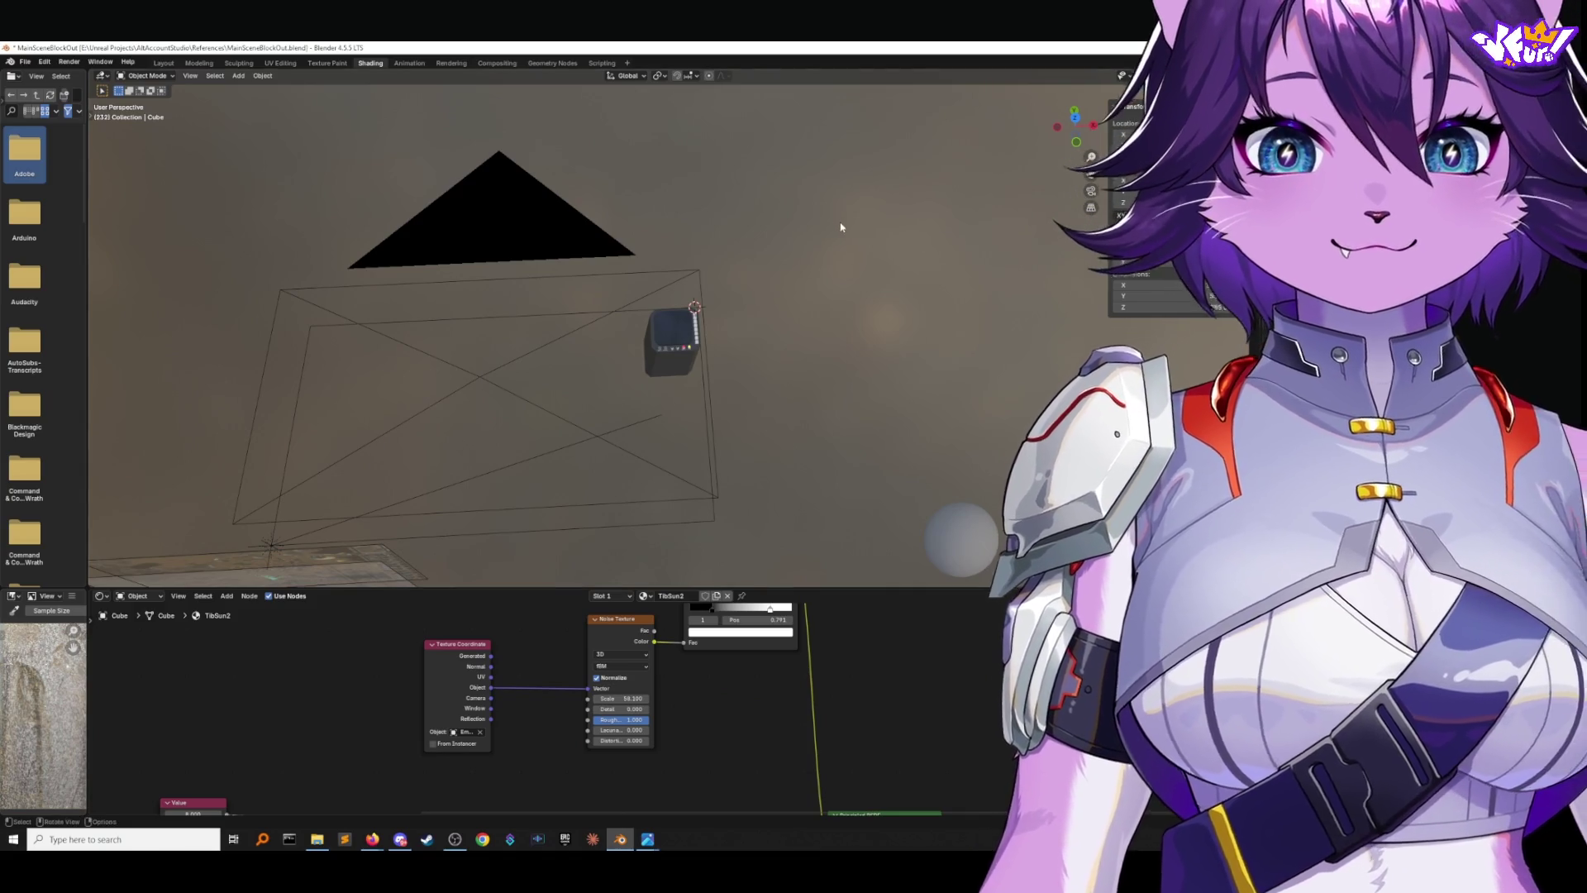
pyautogui.moveTo(839, 226); pyautogui.dragTo(850, 255, button='middle')
# Save MainSceneBlockOut.blend and render the current frame, bringing up the result.
pyautogui.click(25, 62)
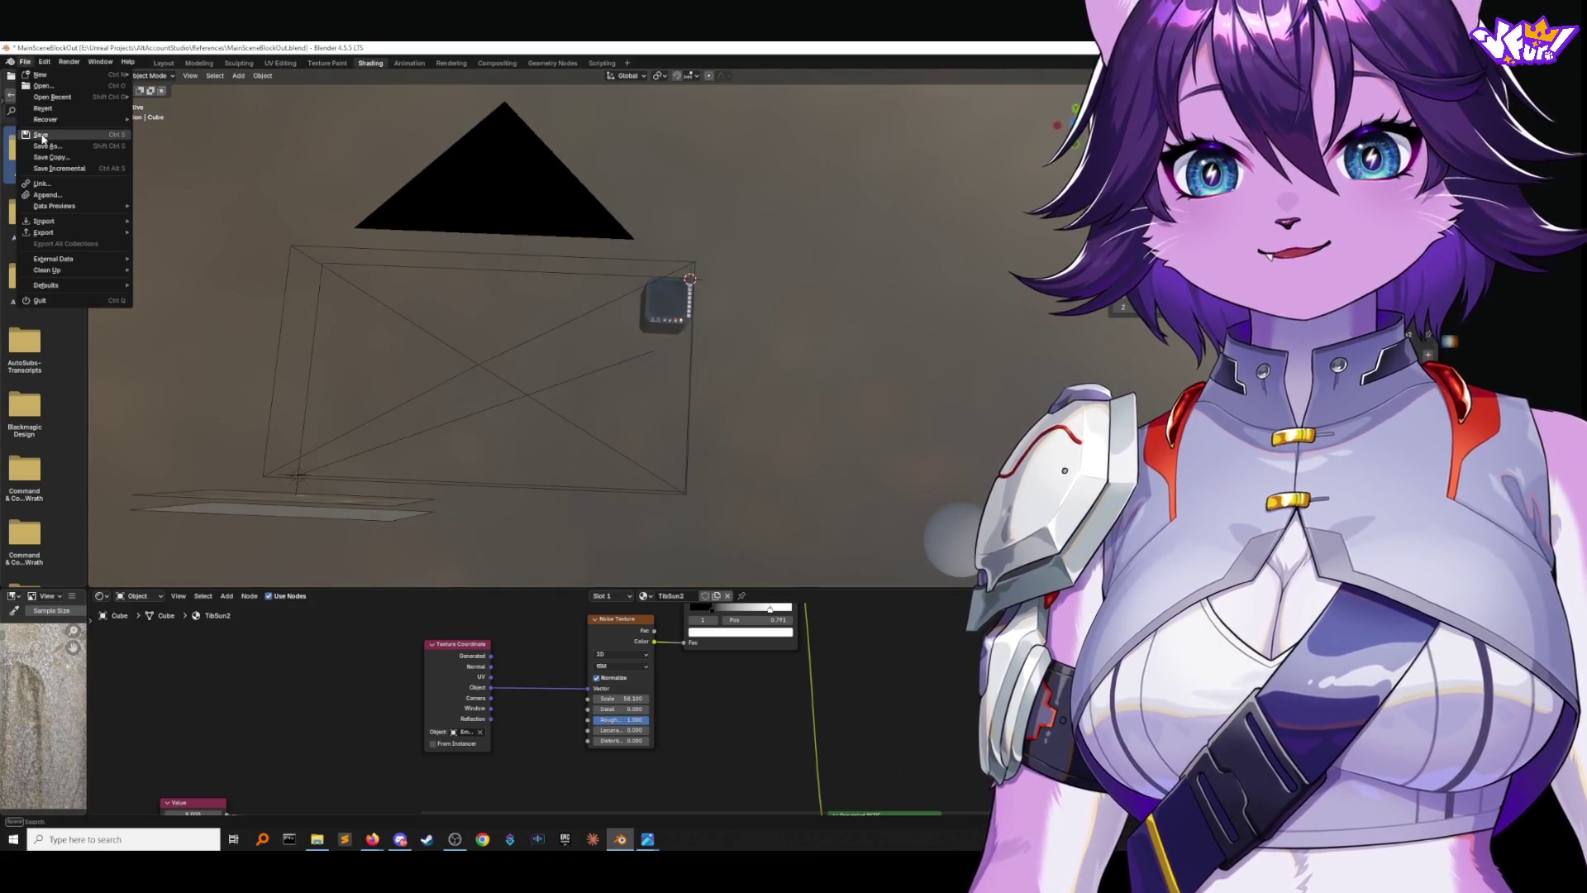
pyautogui.click(40, 134)
pyautogui.click(69, 61)
pyautogui.click(90, 75)
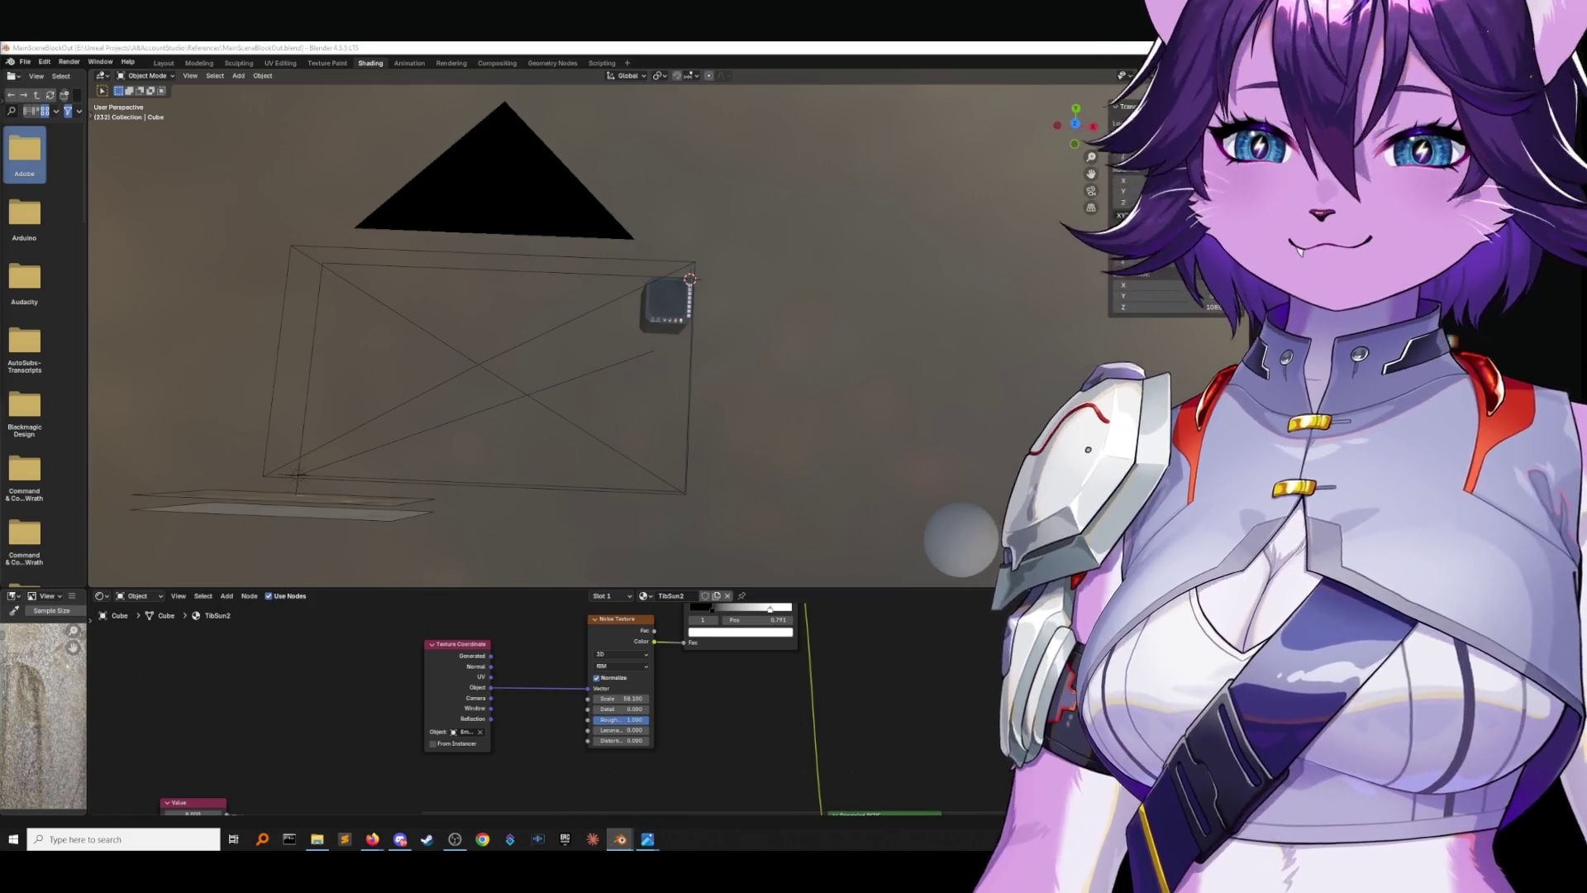
pyautogui.press('F11')
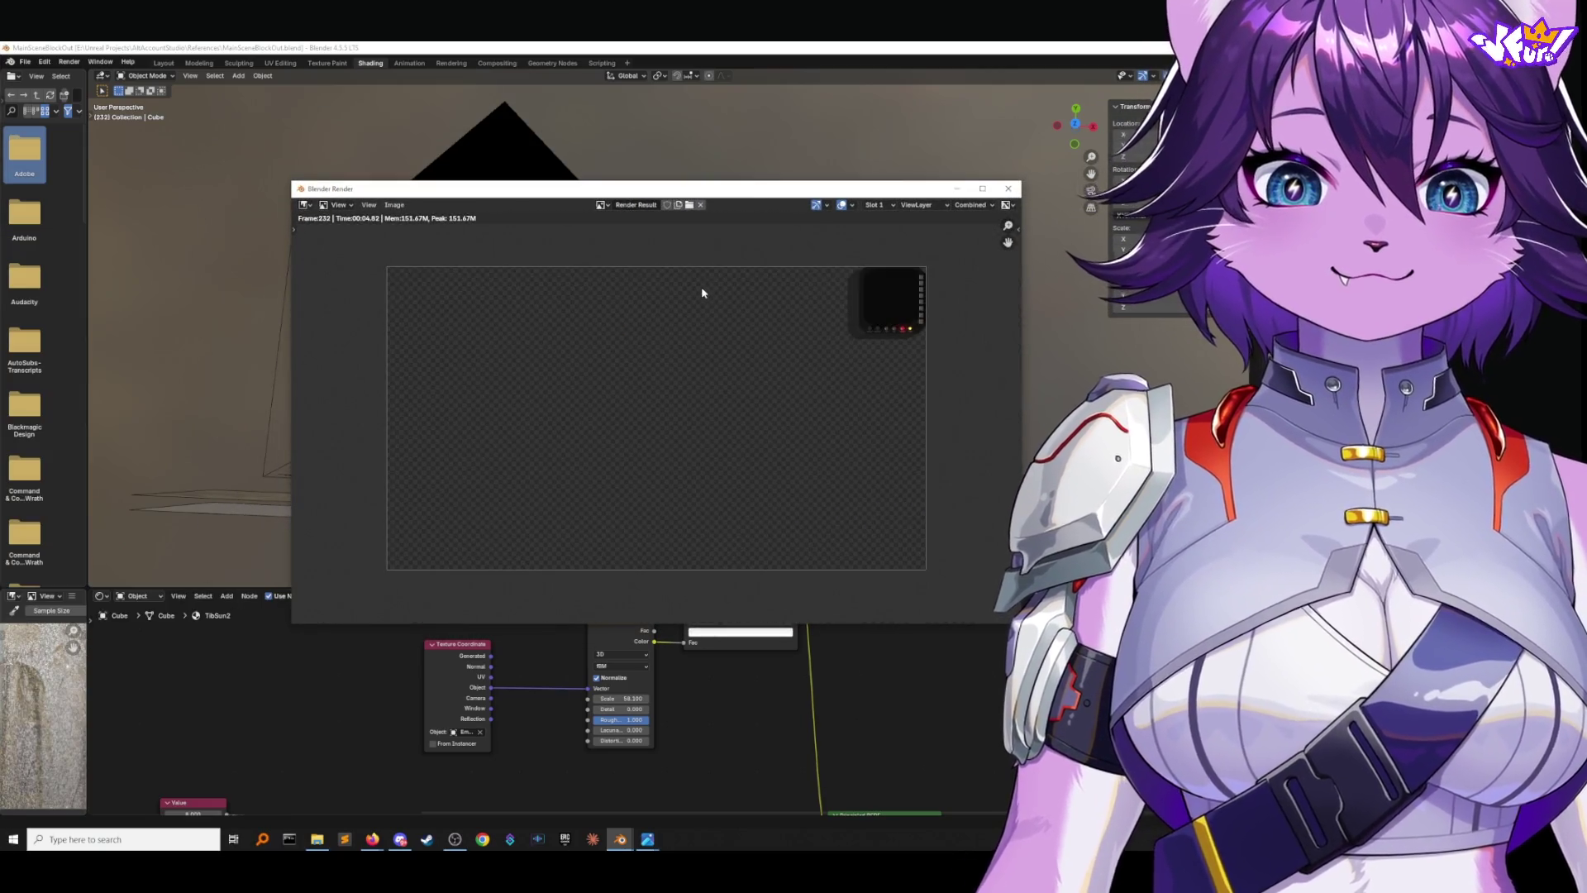
# Fit the render to the window and zoom and pan to inspect the console.
pyautogui.press('Home')
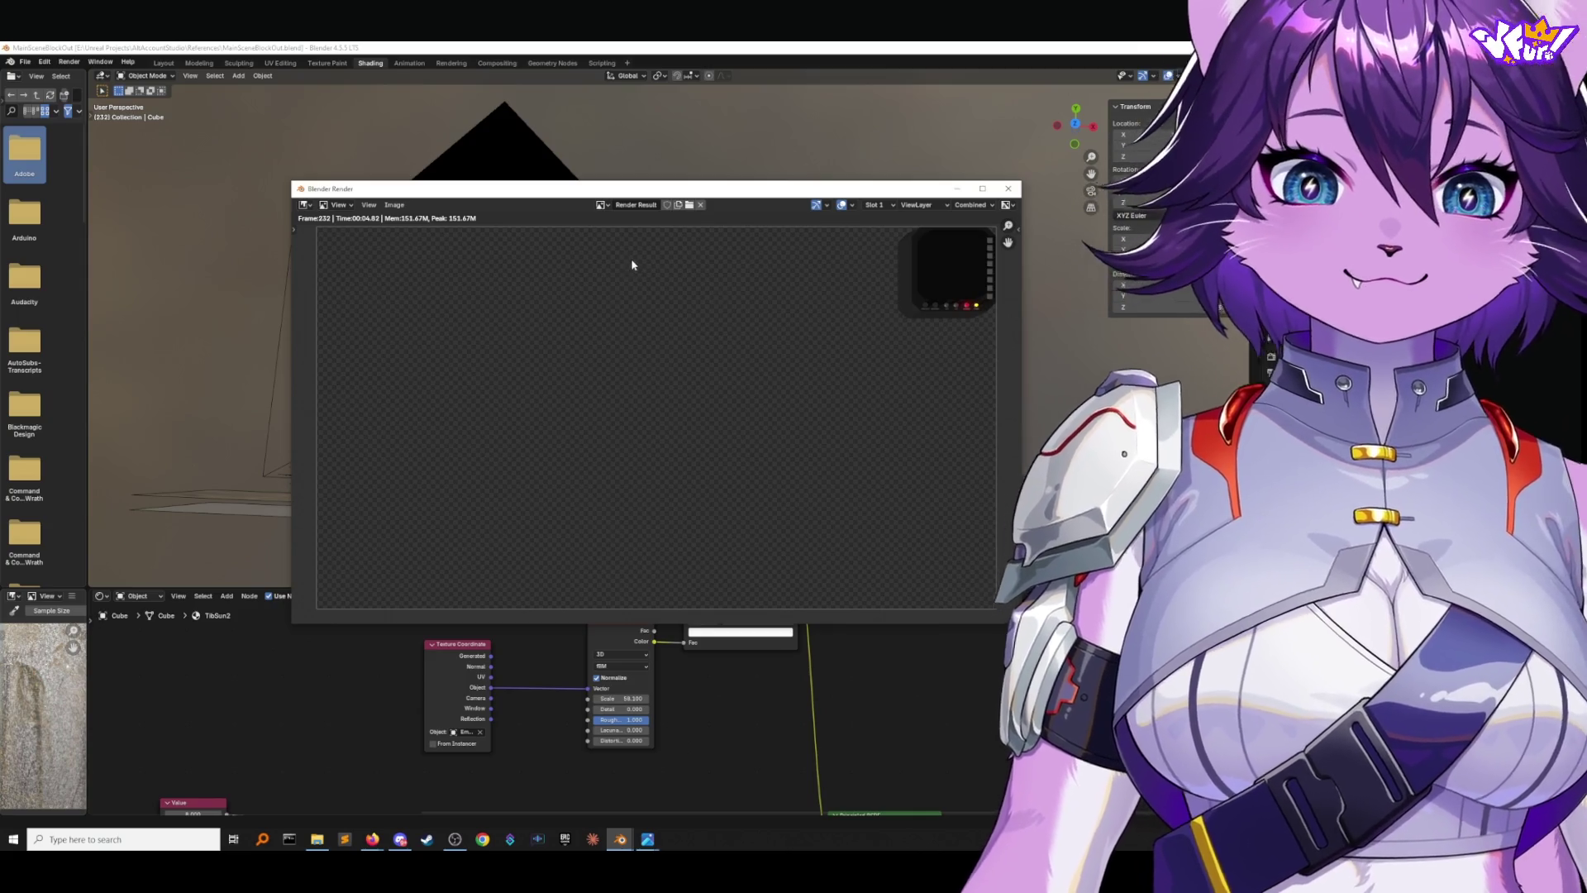
pyautogui.scroll(2, 872, 289)
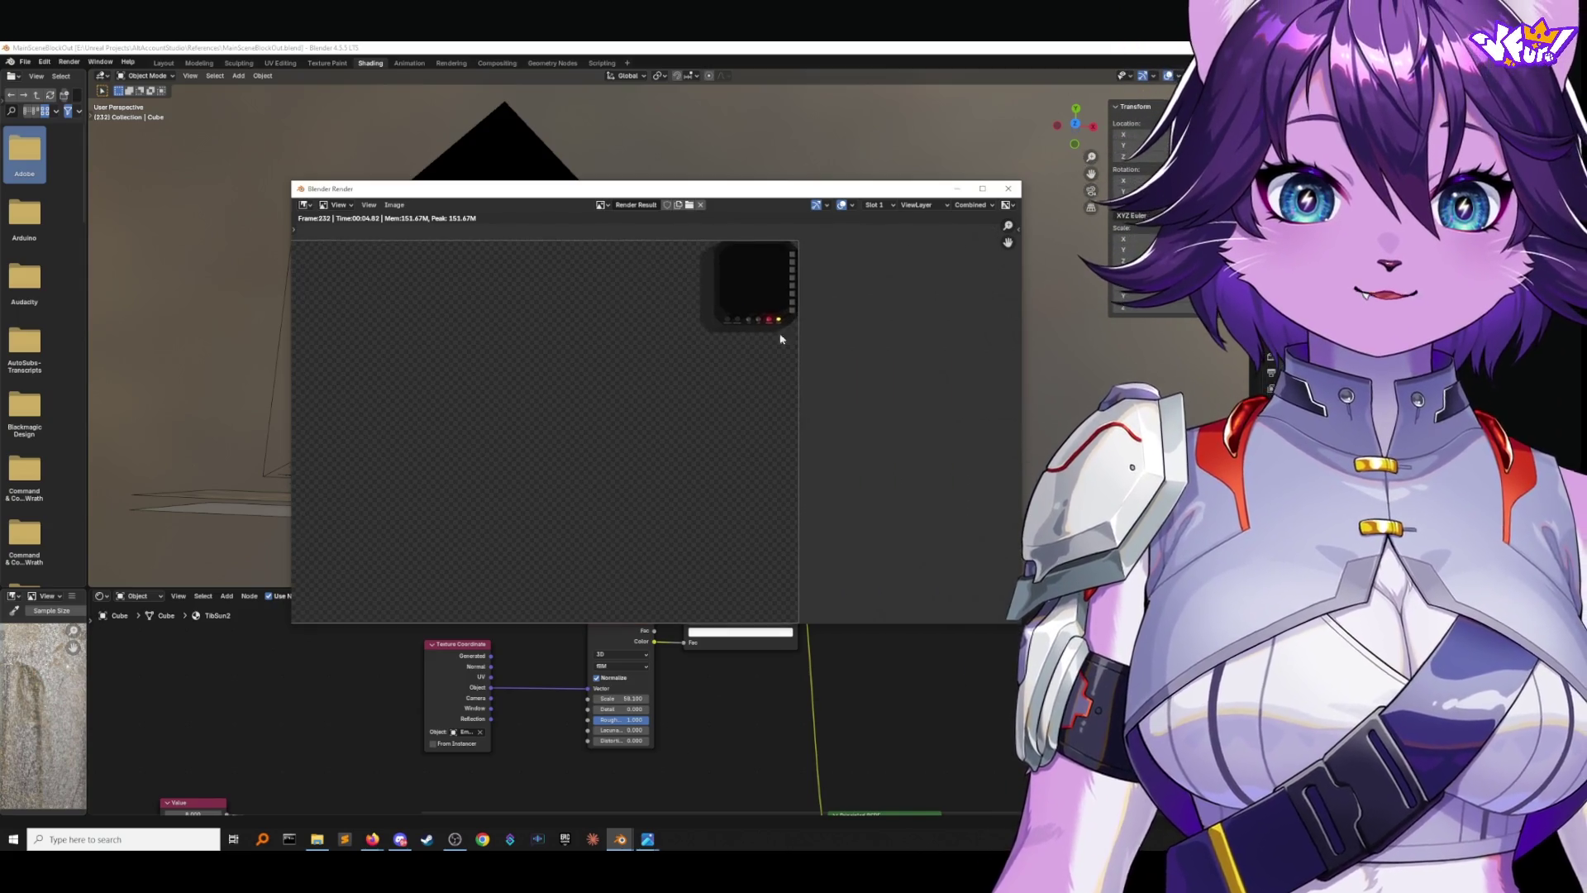
pyautogui.moveTo(801, 329)
pyautogui.mouseDown(button='middle')
pyautogui.moveTo(714, 382)
pyautogui.moveTo(609, 383)
pyautogui.moveTo(634, 348)
pyautogui.moveTo(789, 343)
pyautogui.mouseUp(button='middle')
pyautogui.scroll(-2, 634, 347)
pyautogui.scroll(2, 662, 372)
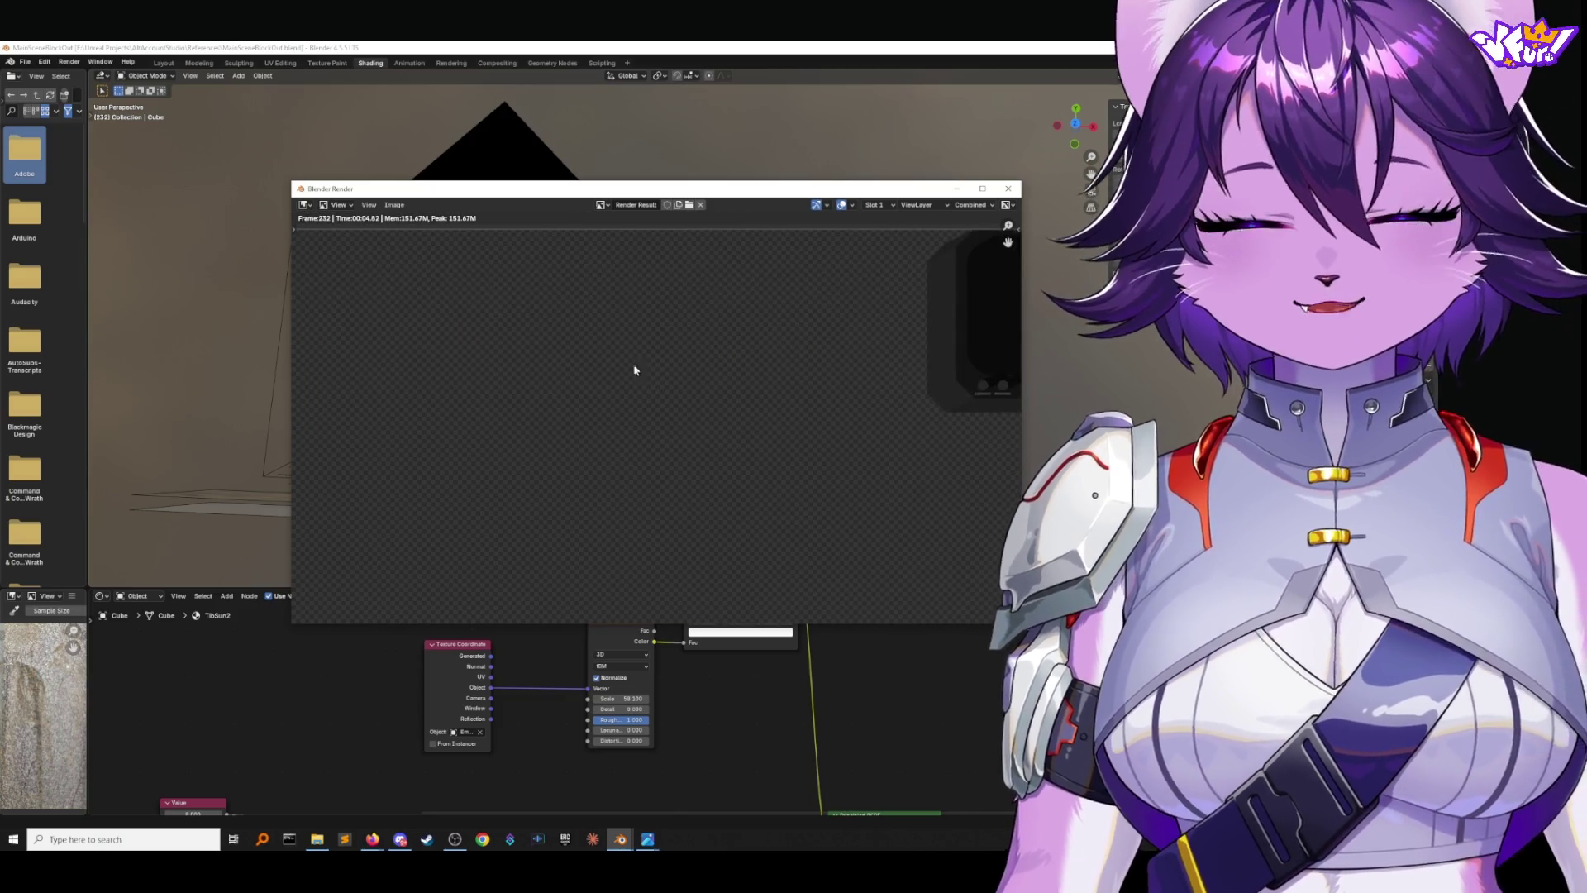
# Save the render as a PNG image and check it in the References folder.
pyautogui.click(394, 205)
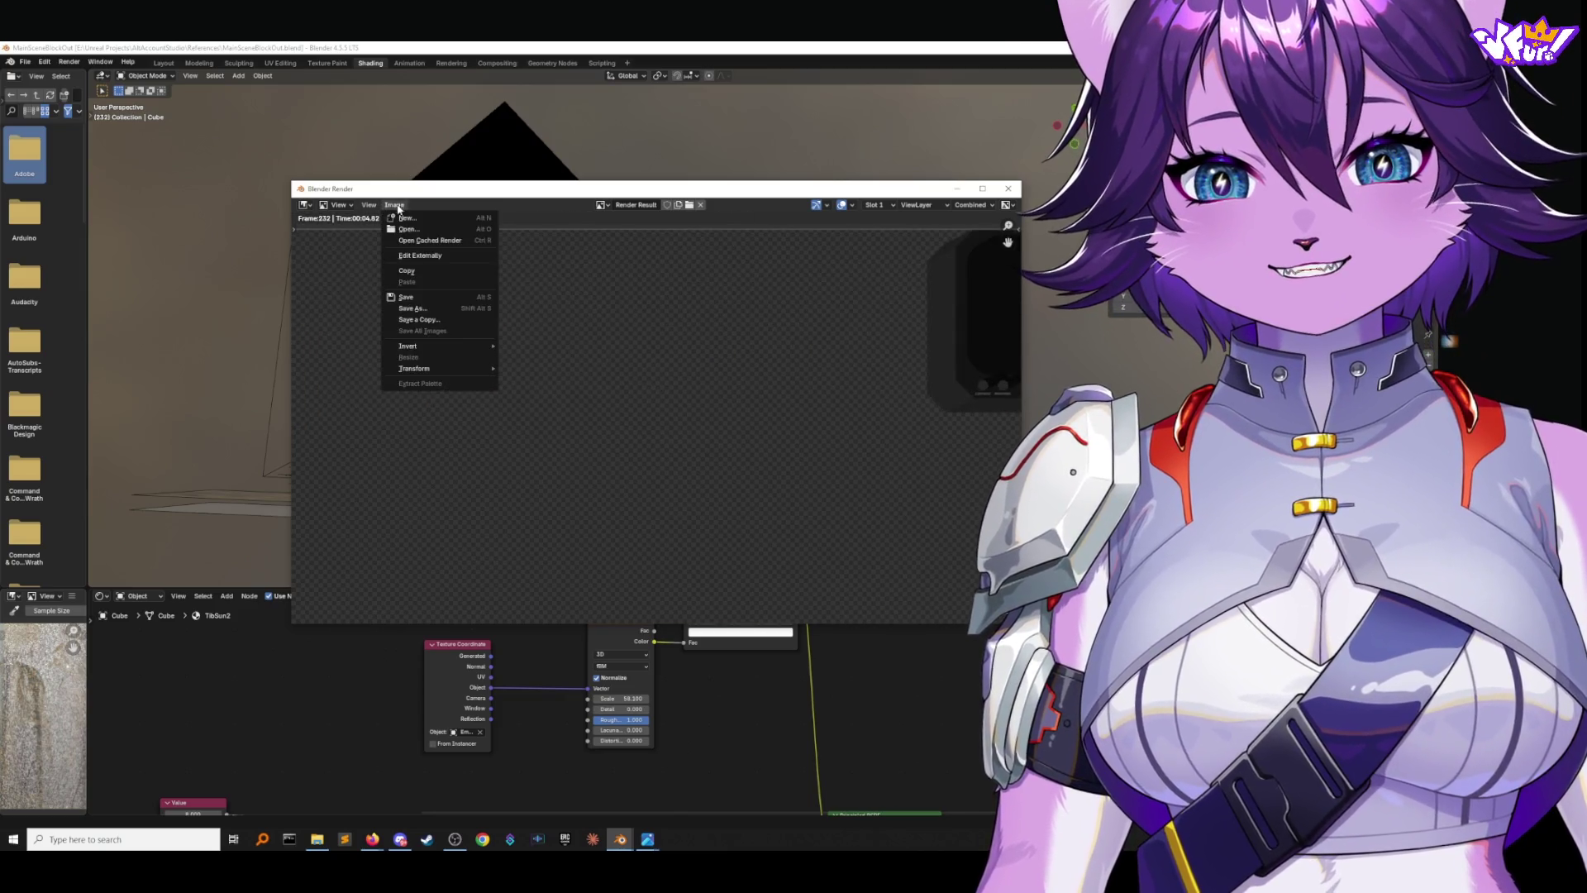
pyautogui.click(422, 307)
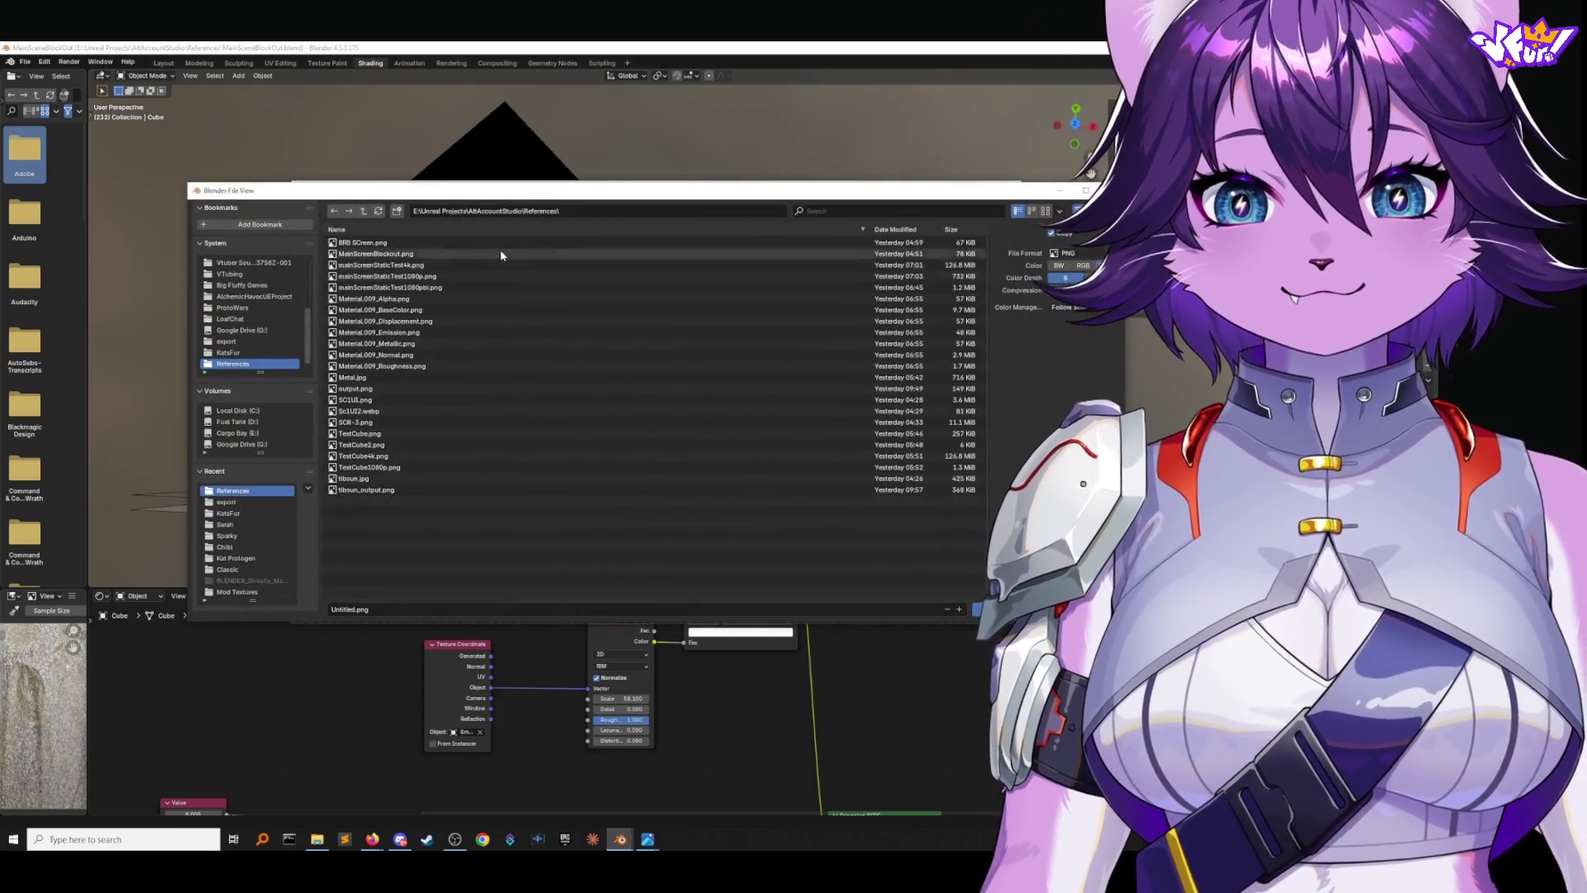
pyautogui.press('Escape')
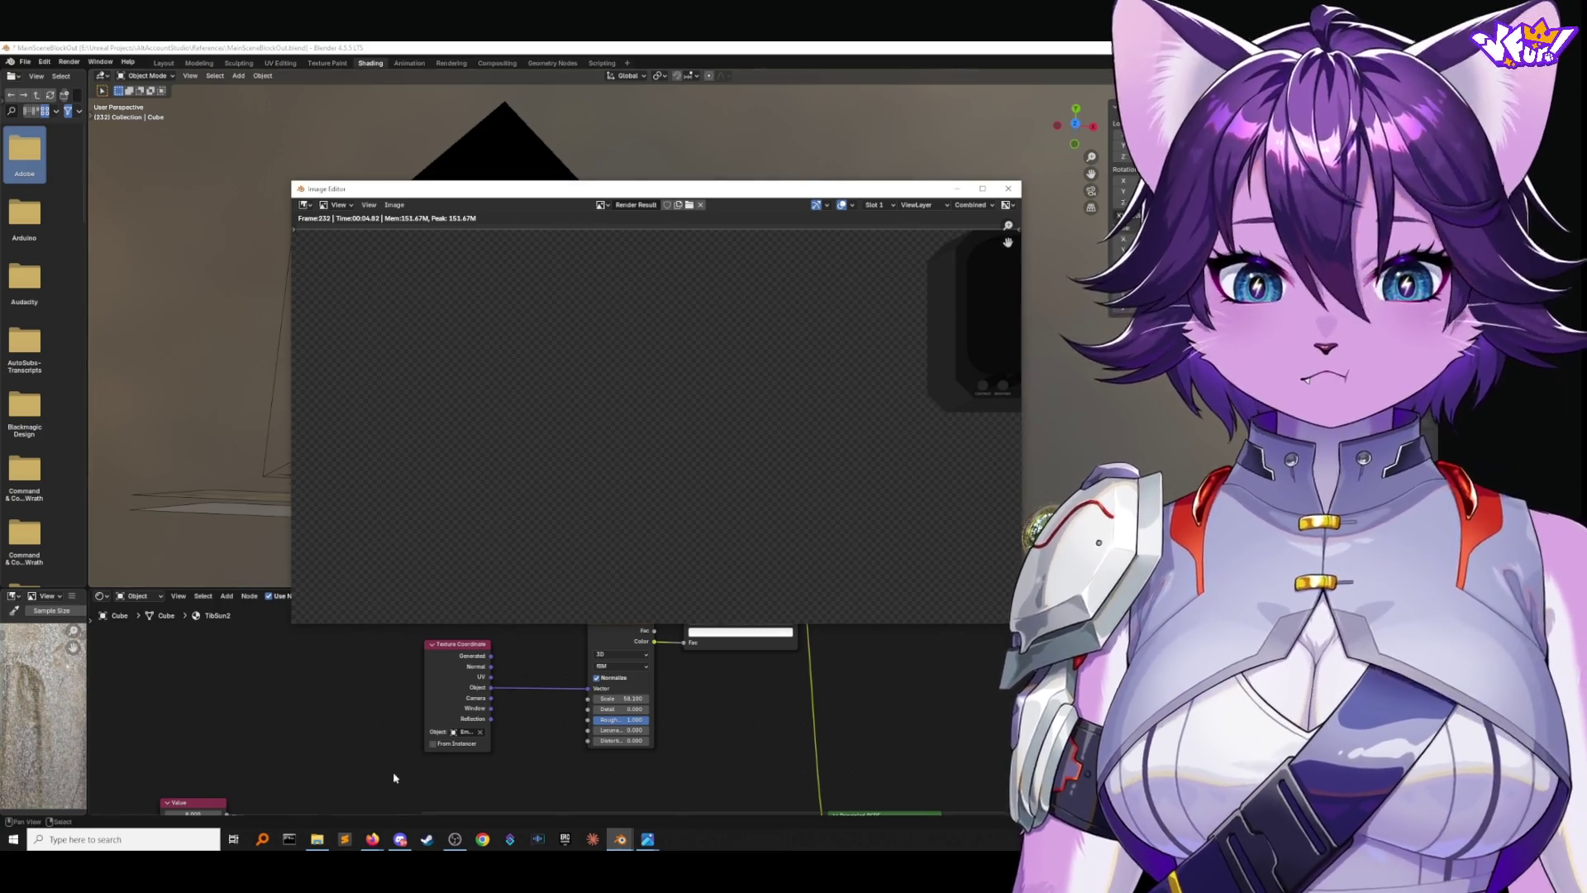
pyautogui.click(317, 839)
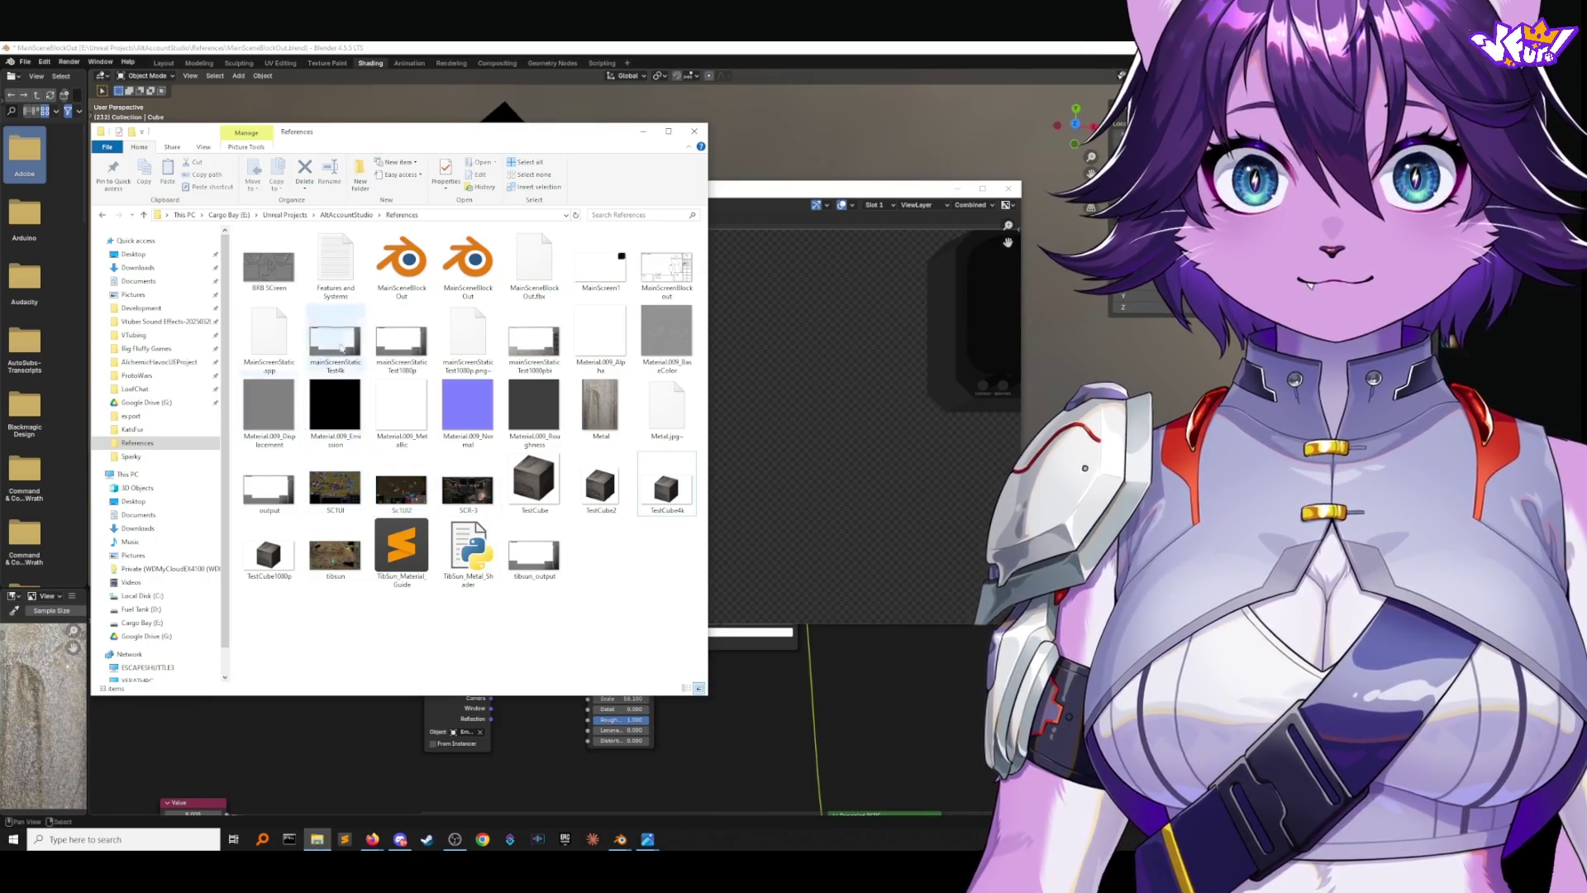
pyautogui.click(615, 288)
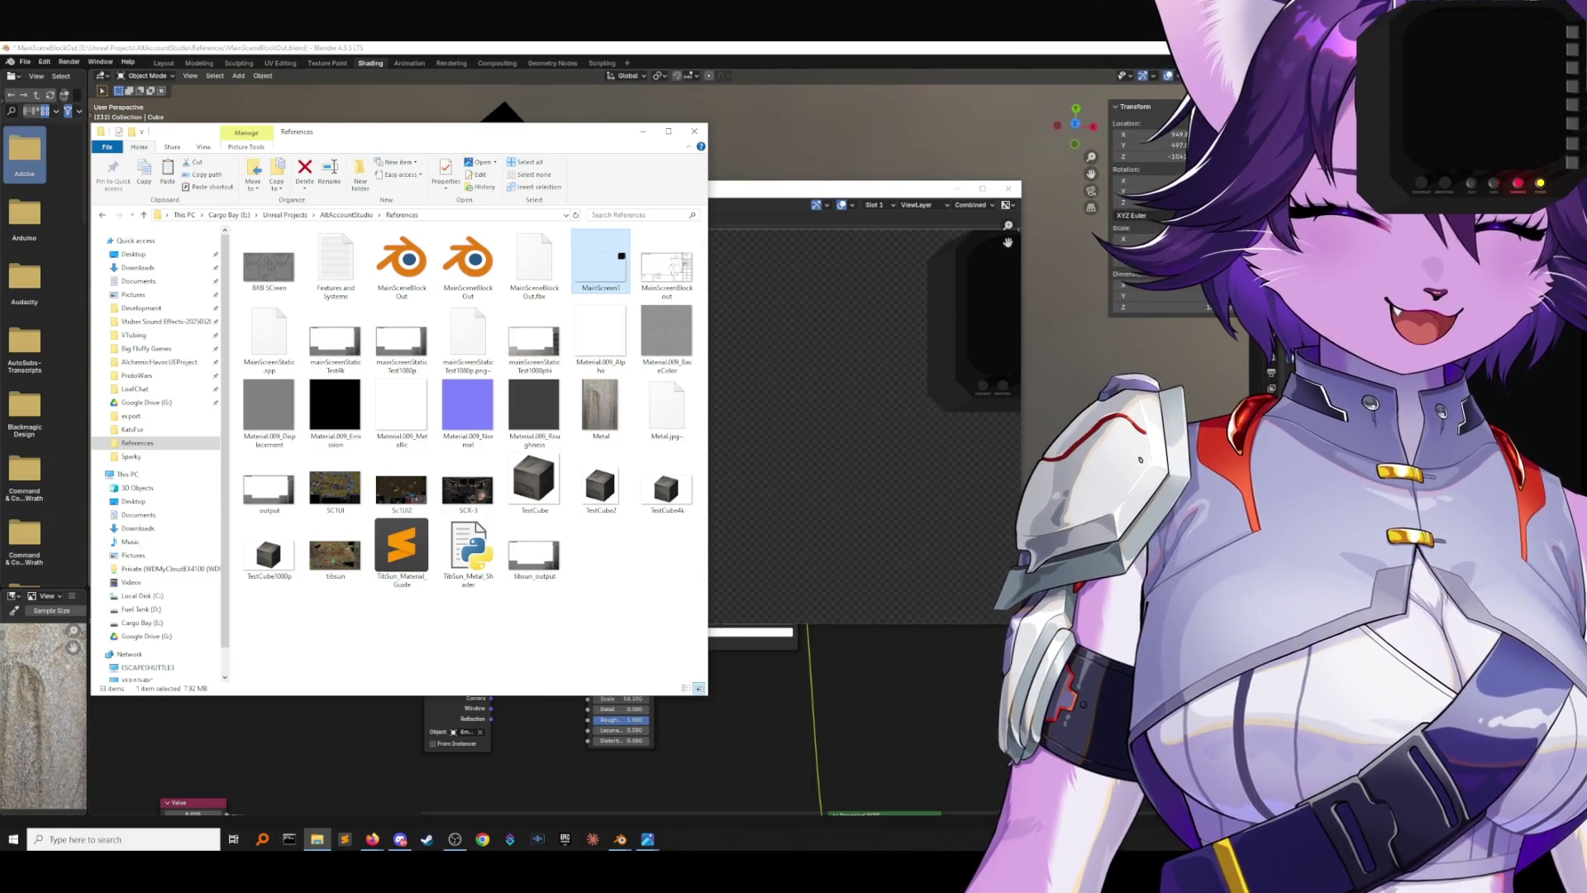
pyautogui.click(976, 195)
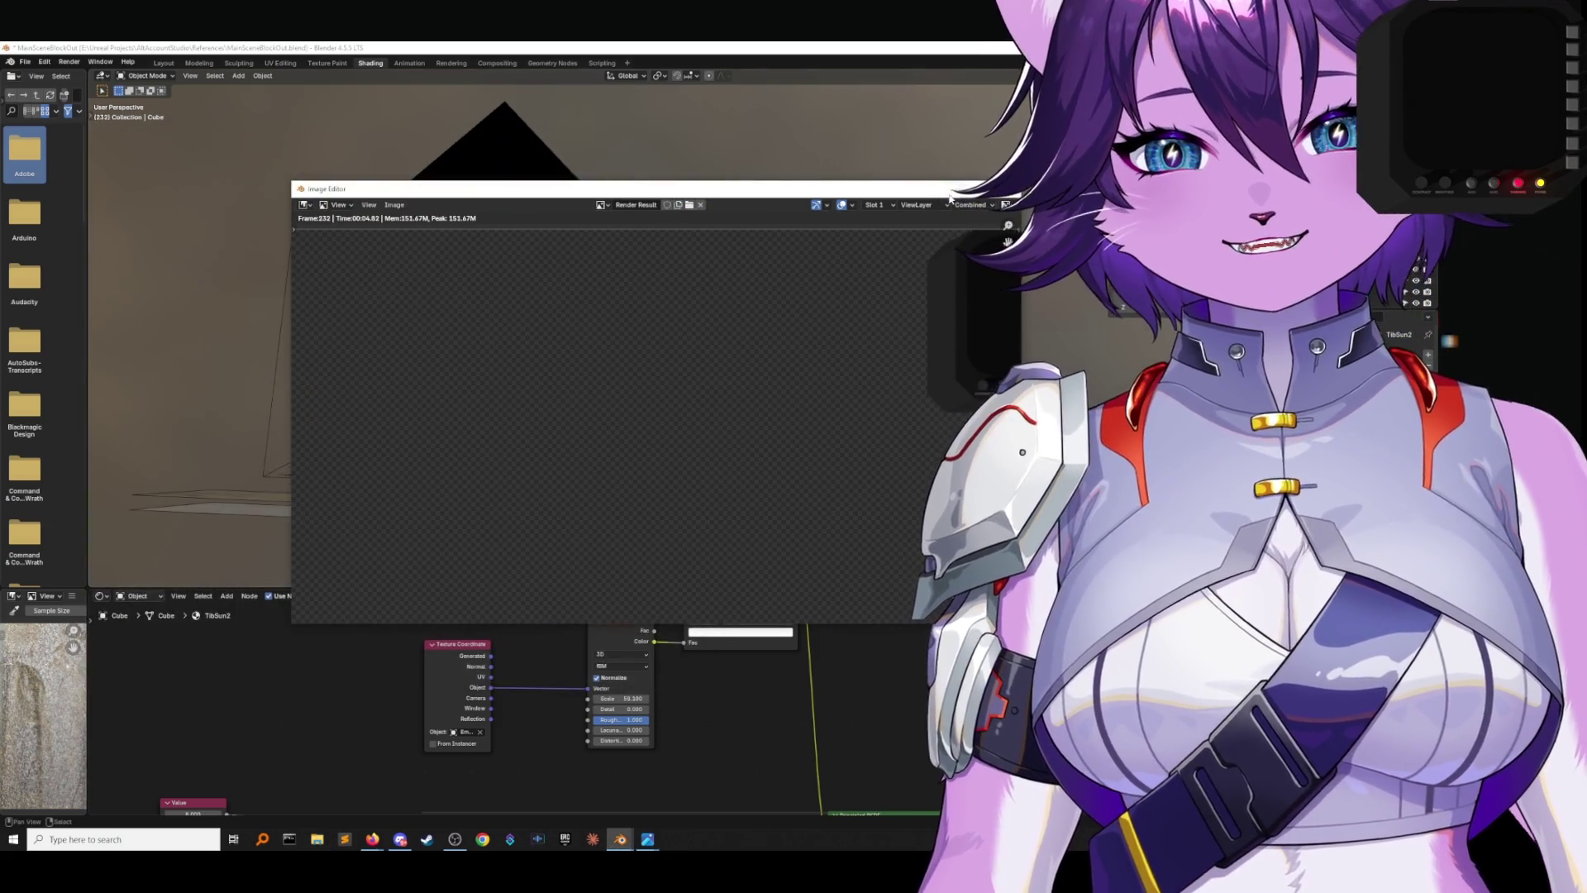
# Maximize and restore the render window, pan the image, then close it and zoom onto the cube.
pyautogui.click(979, 190)
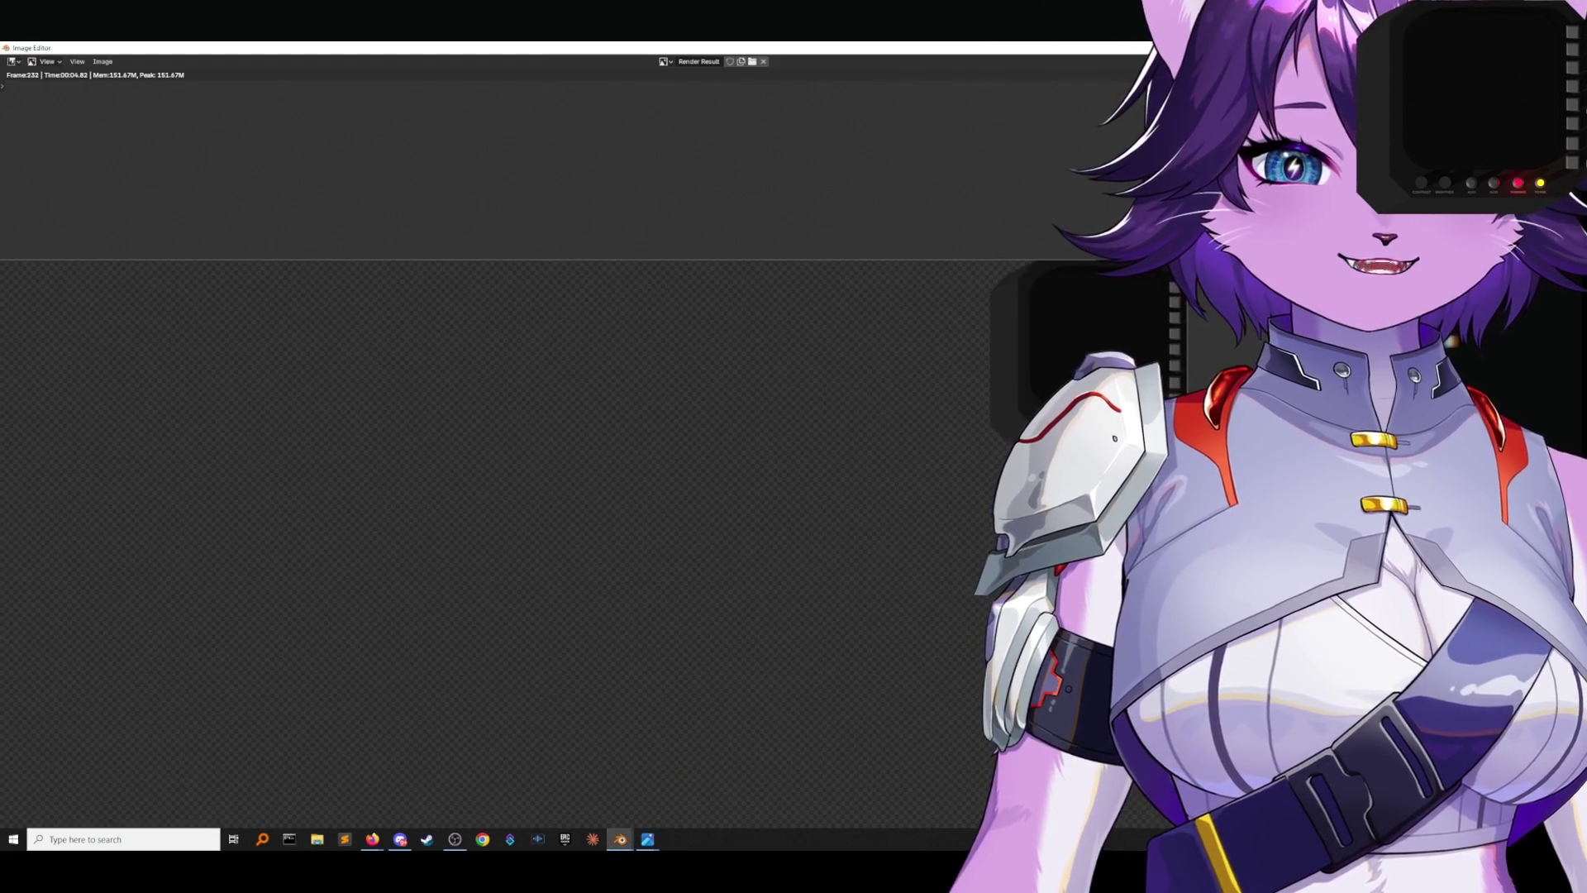
pyautogui.click(1530, 47)
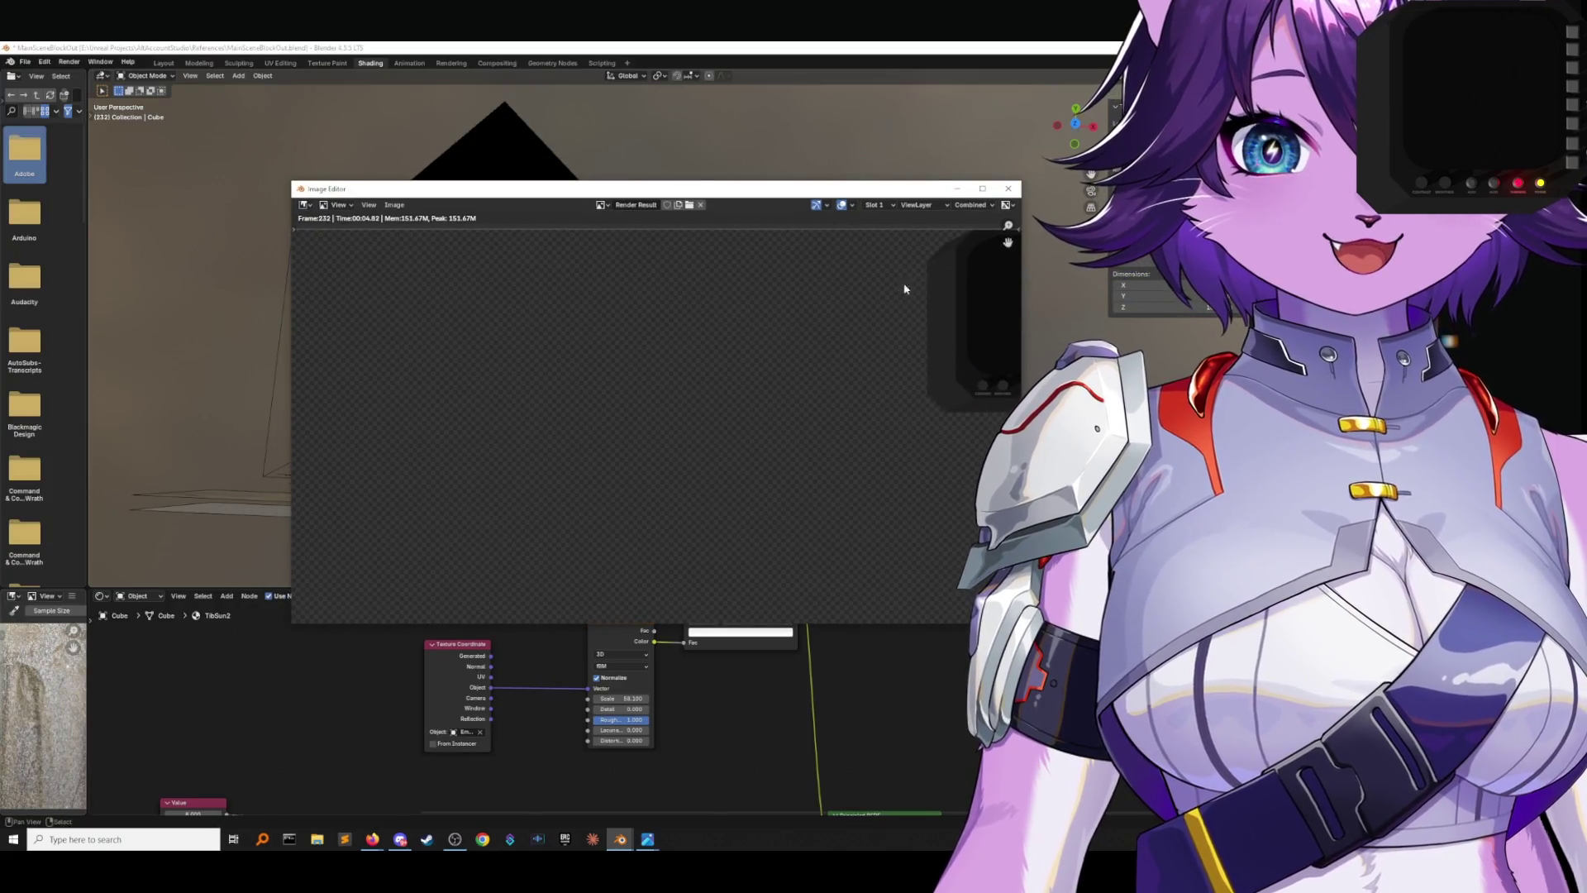
pyautogui.moveTo(903, 283); pyautogui.dragTo(824, 308, button='middle')
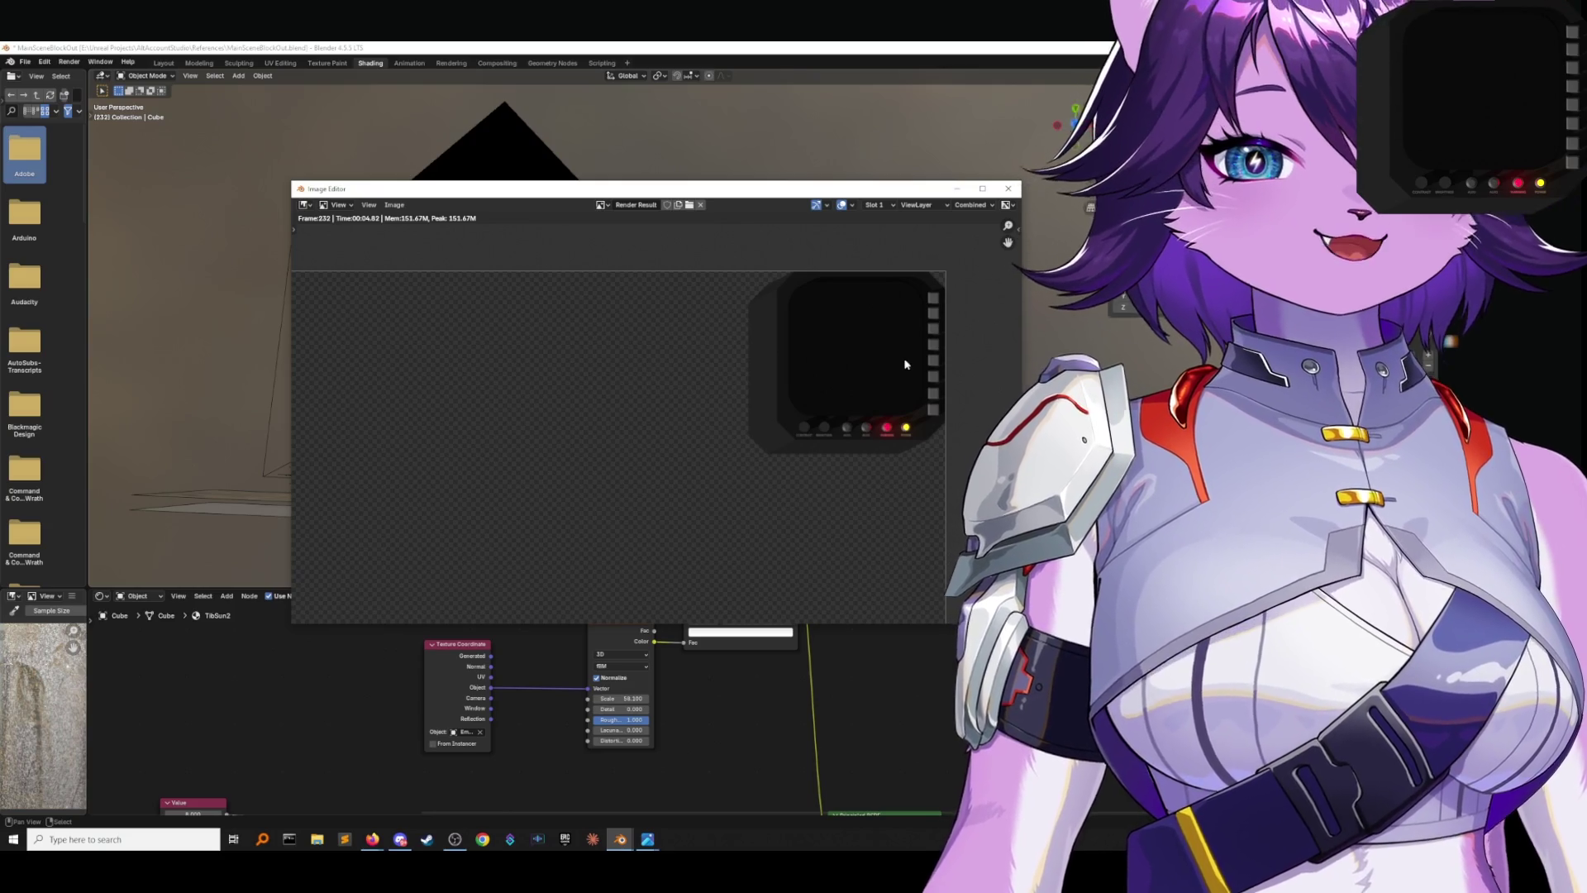
pyautogui.press('Escape')
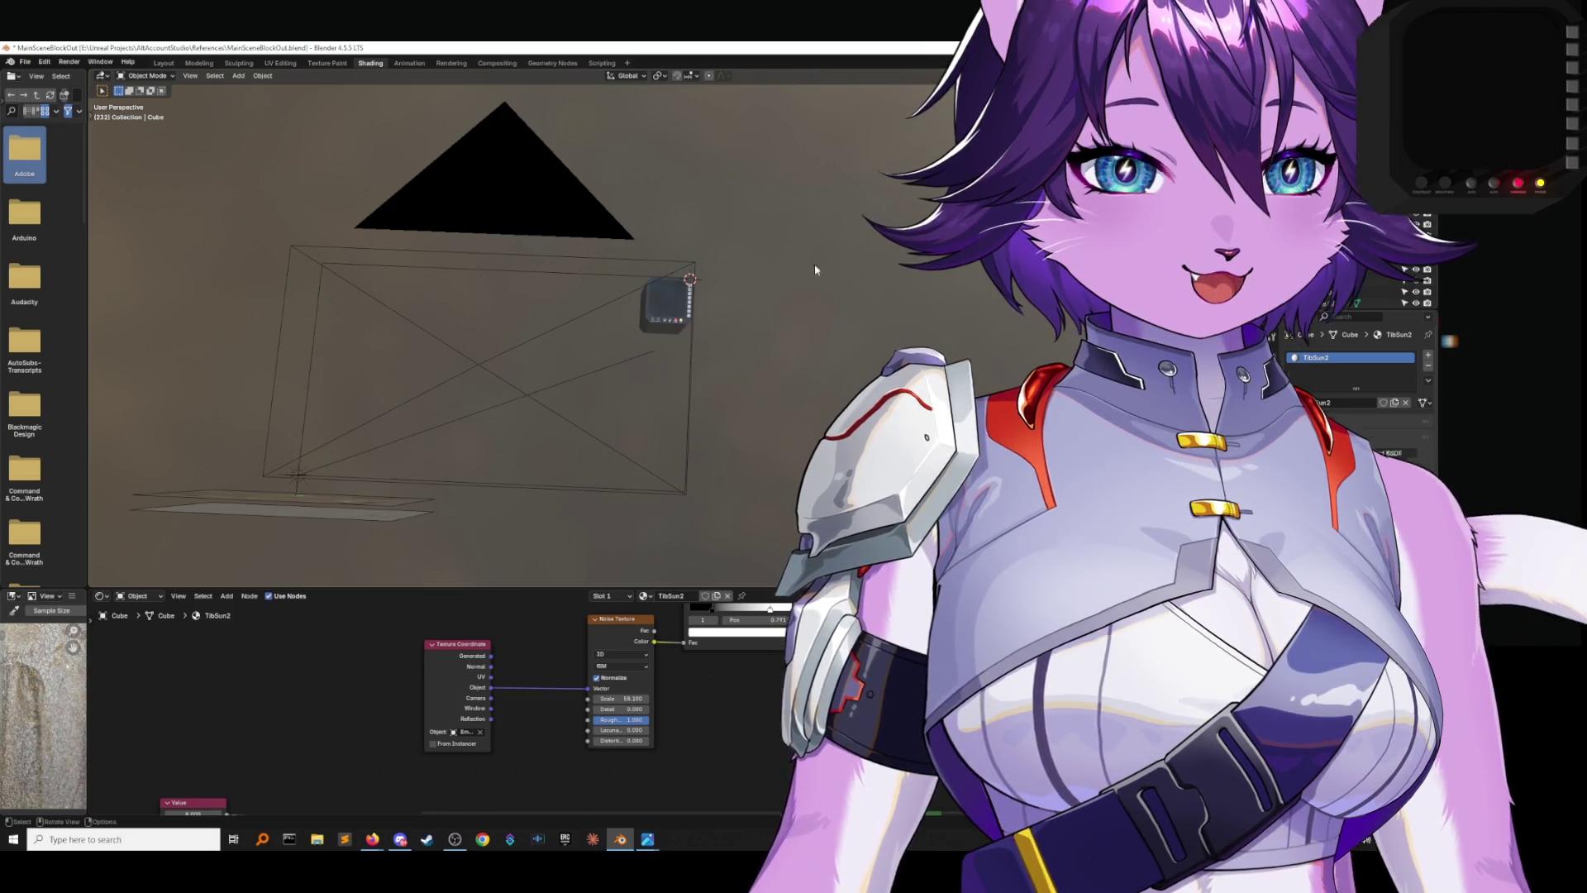
pyautogui.scroll(4, 616, 362)
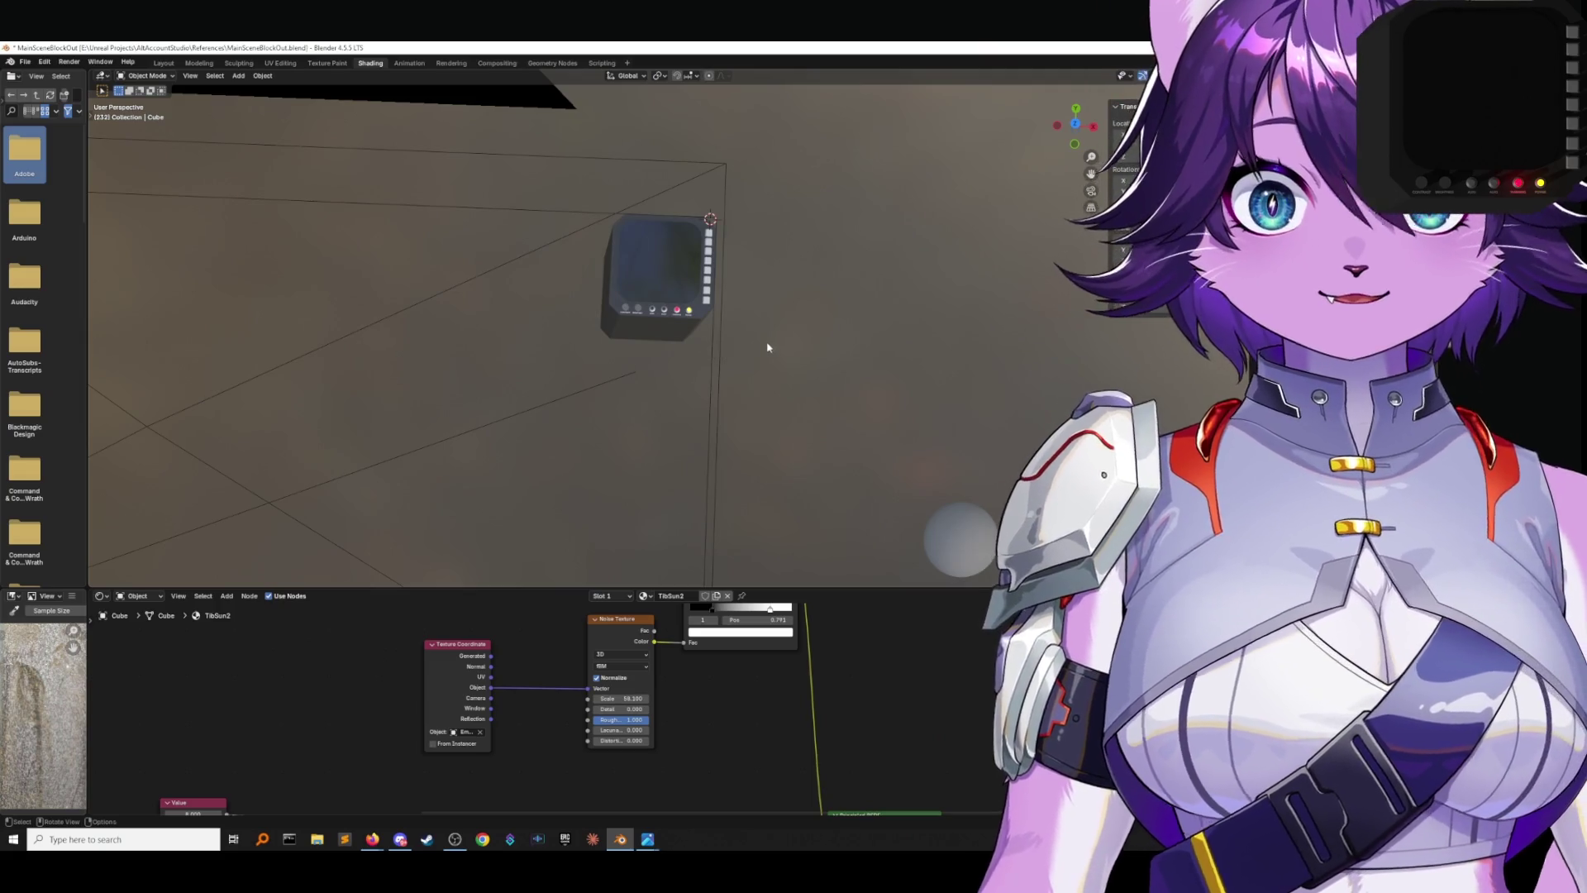
# Switch Blender to a top orthographic view and open tibsun.jpg in the photo viewer.
pyautogui.moveTo(766, 347)
pyautogui.mouseDown(button='middle')
pyautogui.moveTo(786, 330)
pyautogui.moveTo(766, 318)
pyautogui.moveTo(741, 351)
pyautogui.moveTo(957, 308)
pyautogui.mouseUp(button='middle')
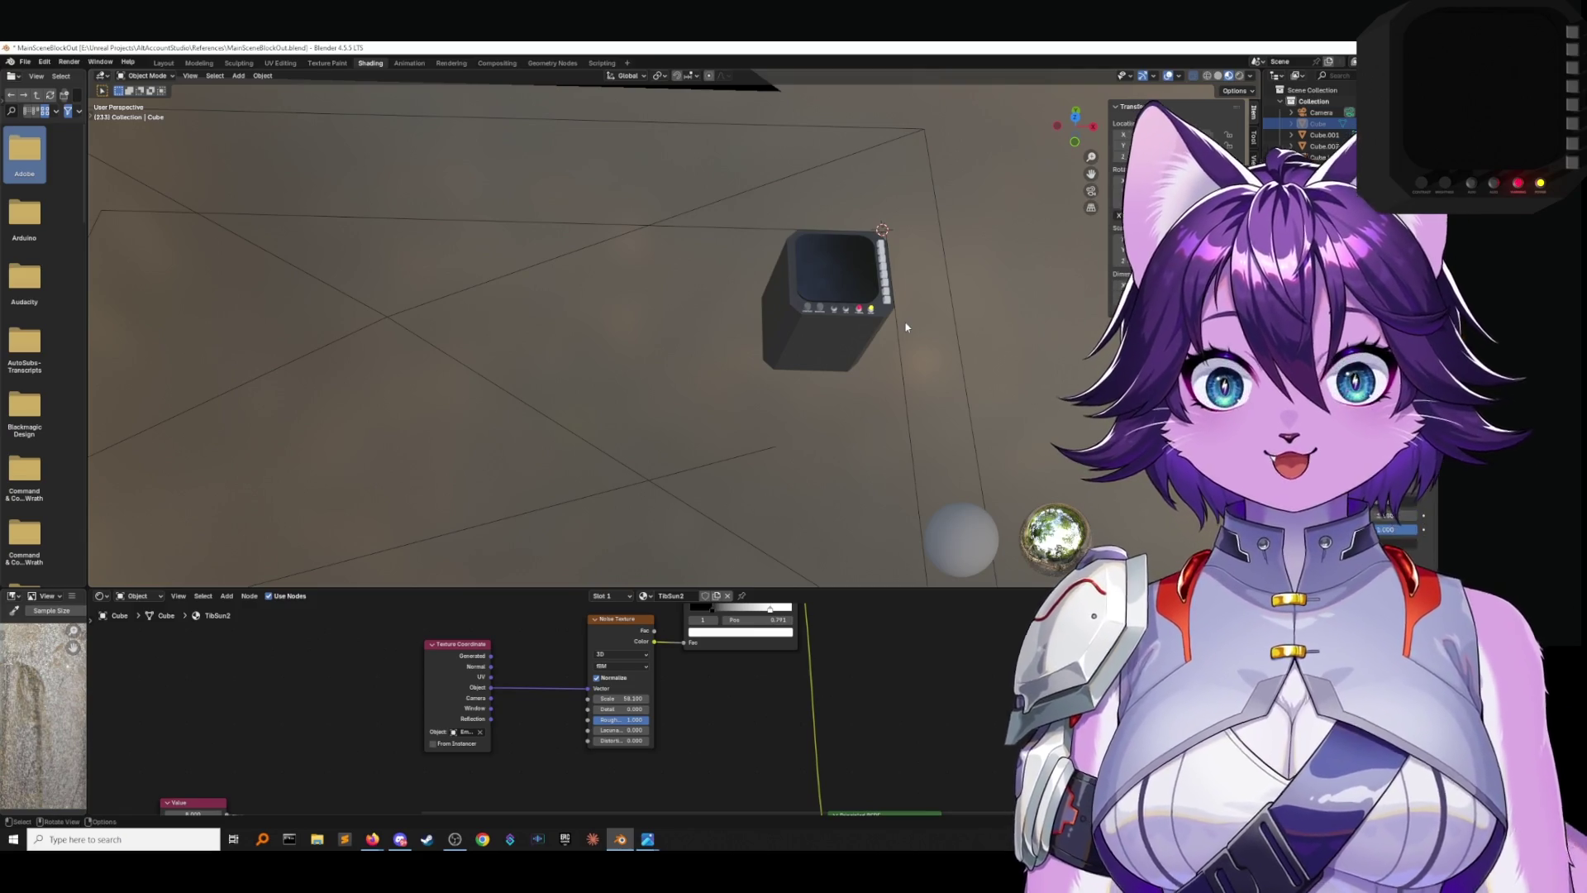
pyautogui.click(1074, 113)
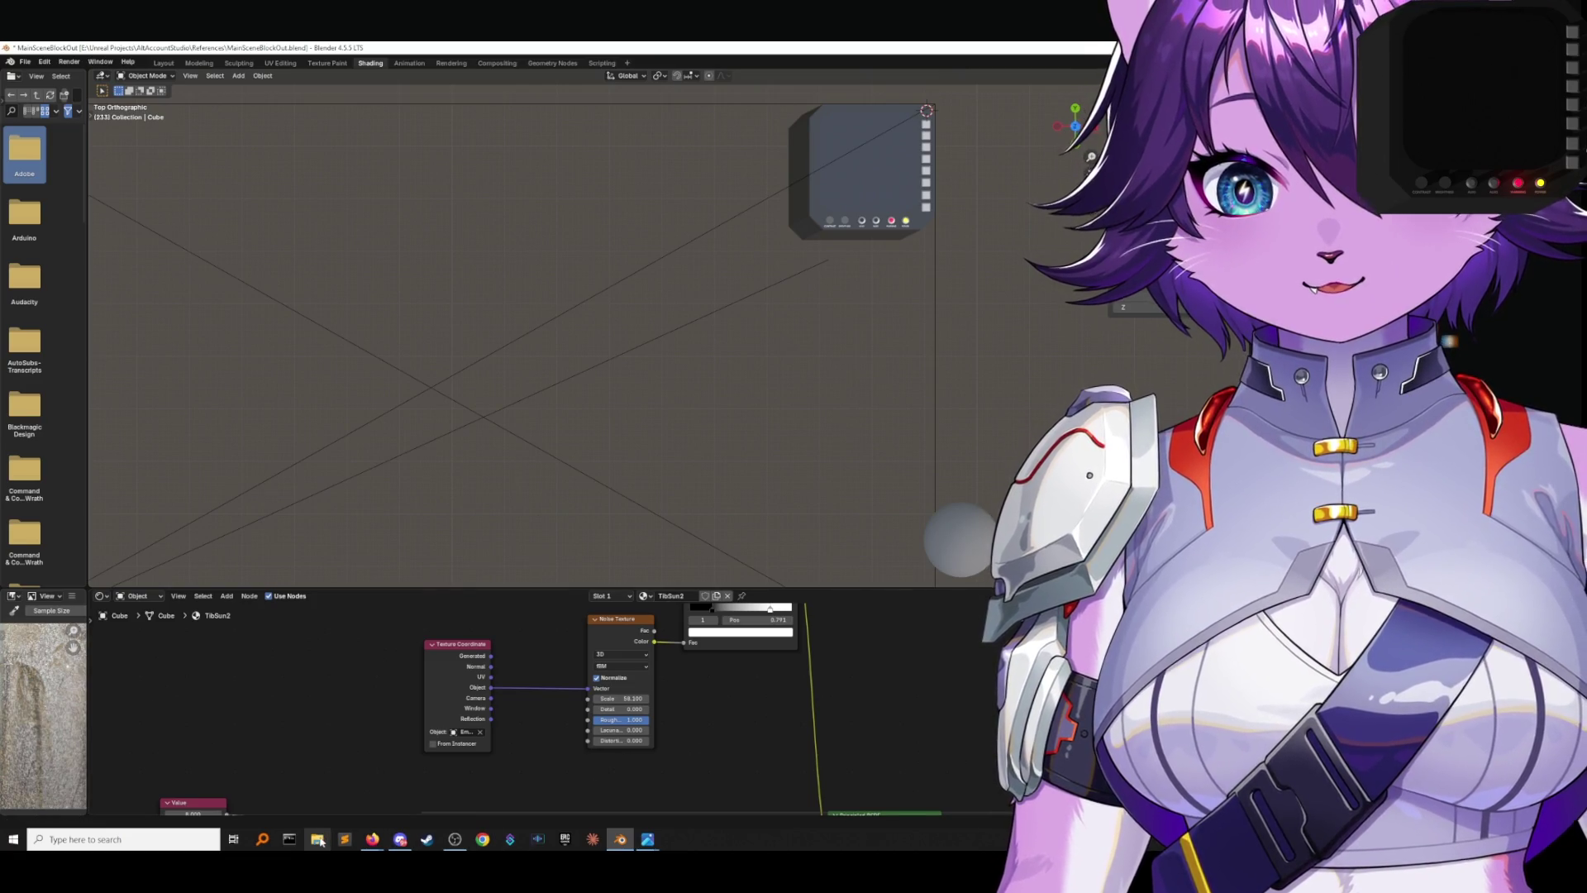
pyautogui.moveTo(648, 839)
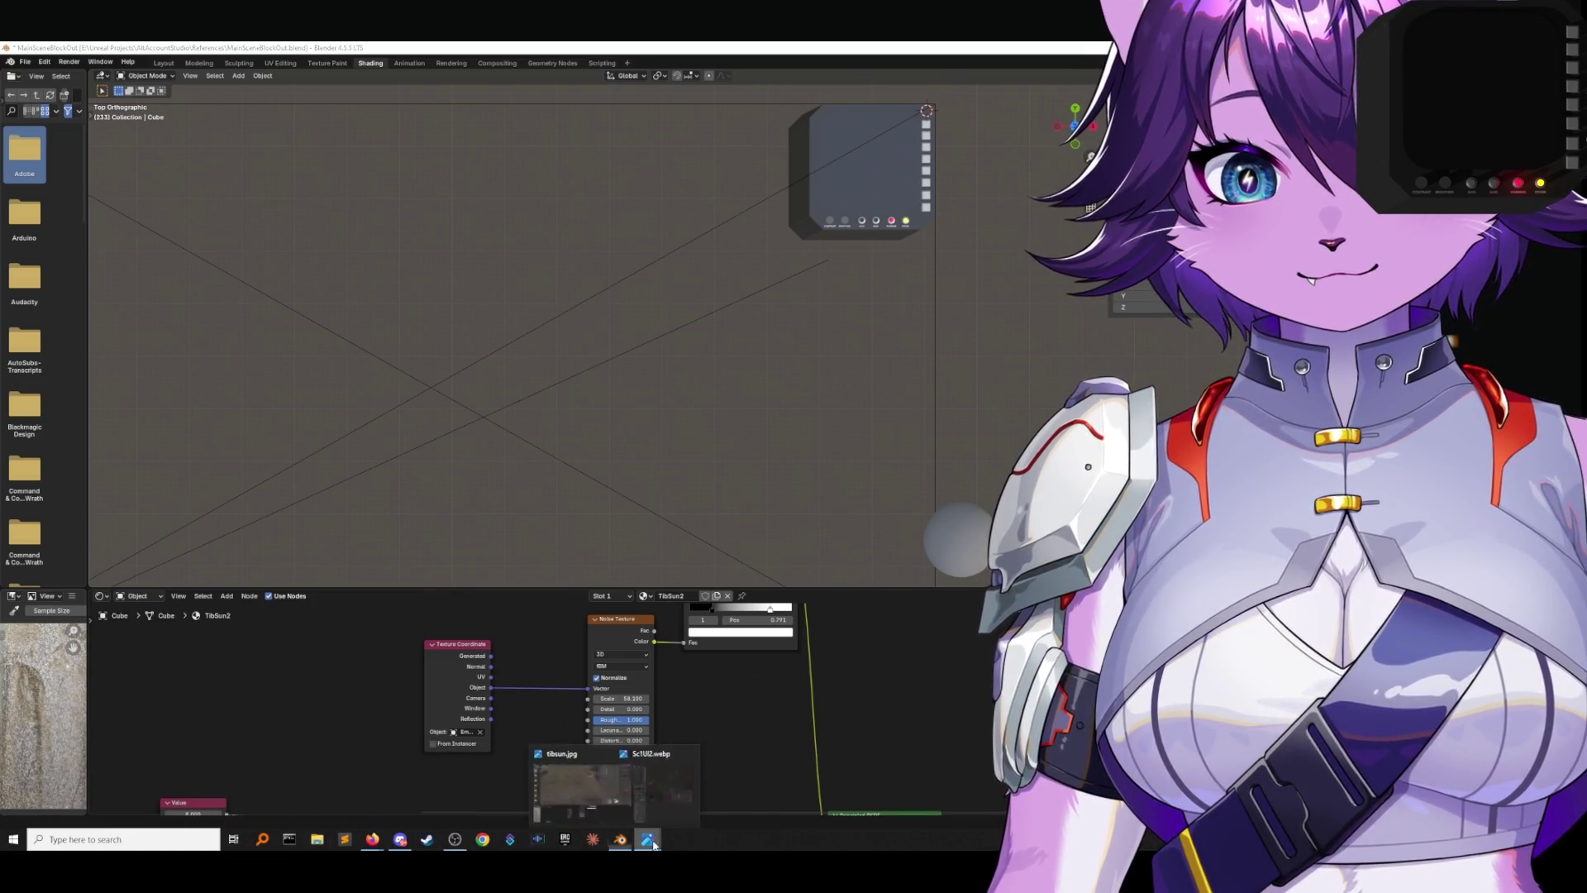
pyautogui.click(616, 793)
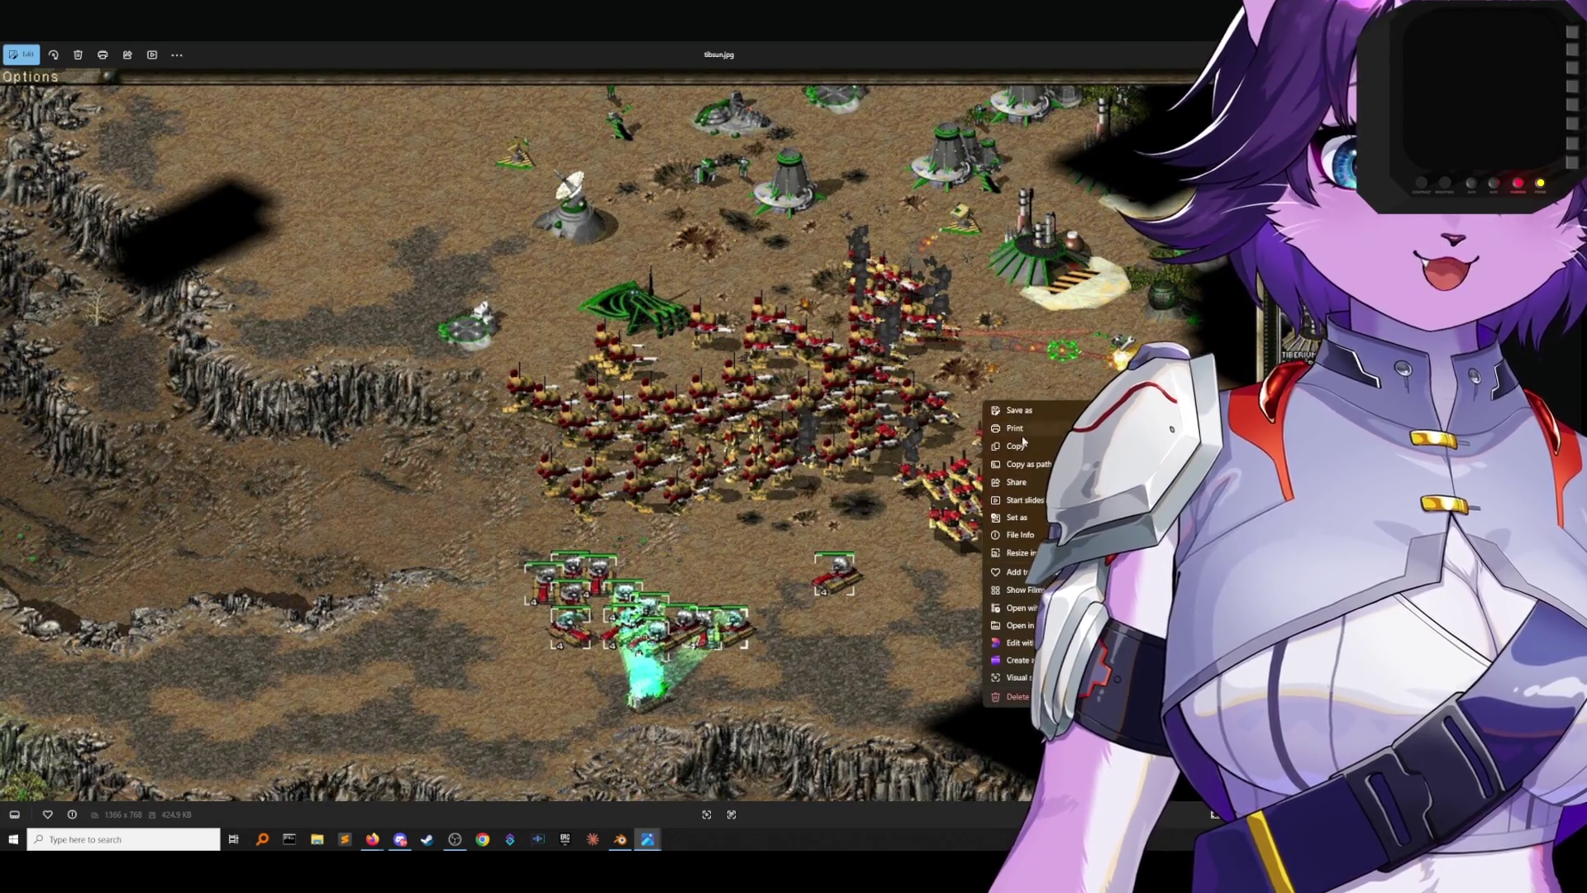
# Copy the tibsun screenshot, paste it into a new Paint canvas, and crop to 1366 × 768.
pyautogui.click(1017, 445)
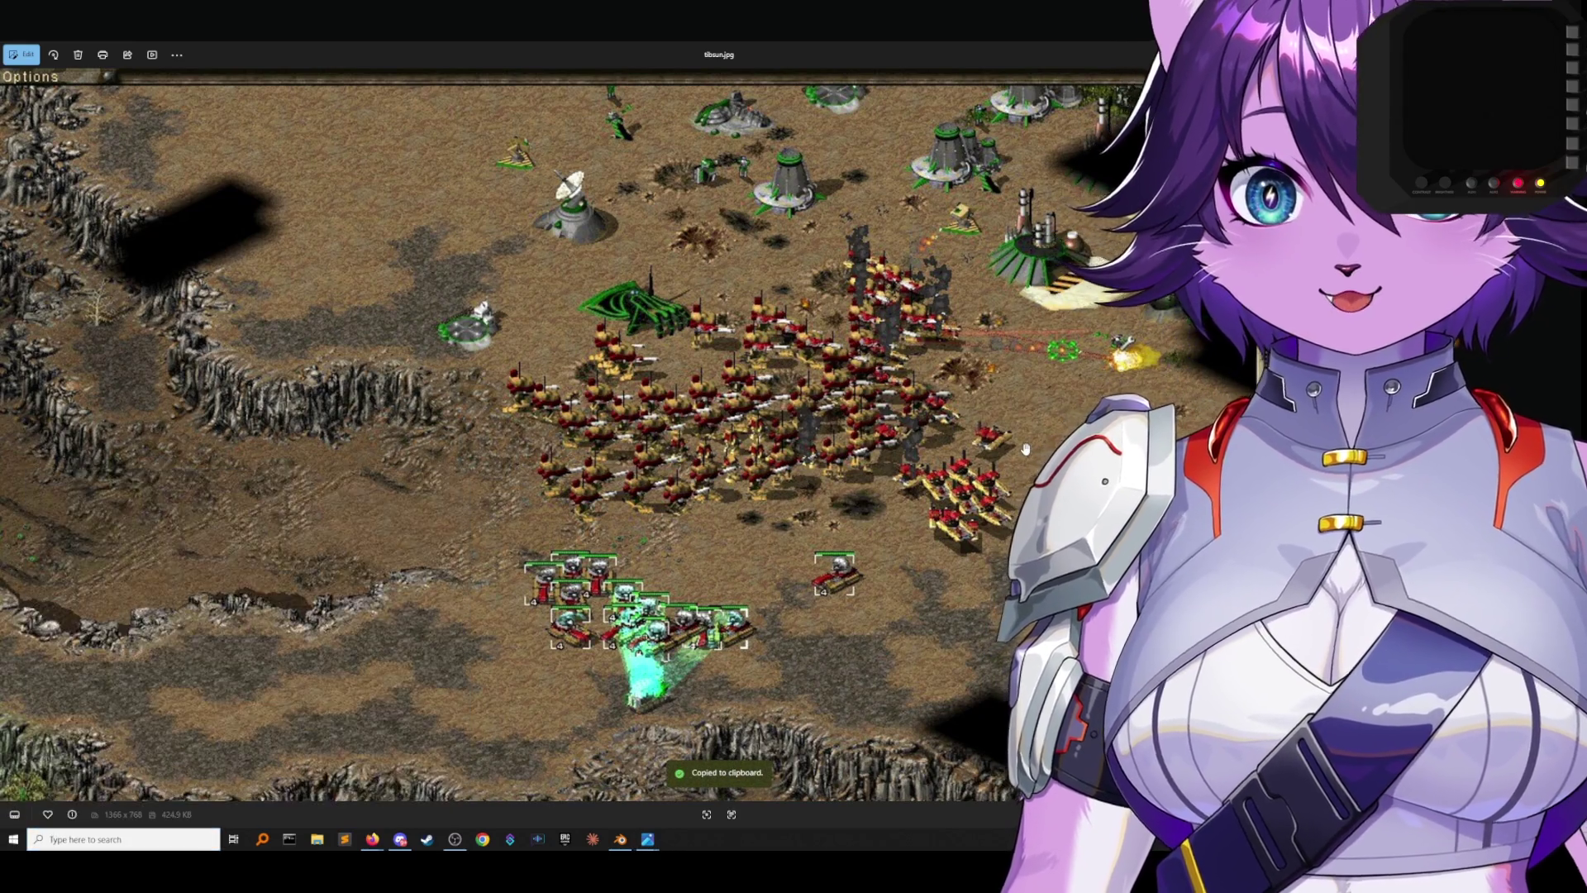
pyautogui.hotkey('ctrl', 'v')
pyautogui.press('super+Up')
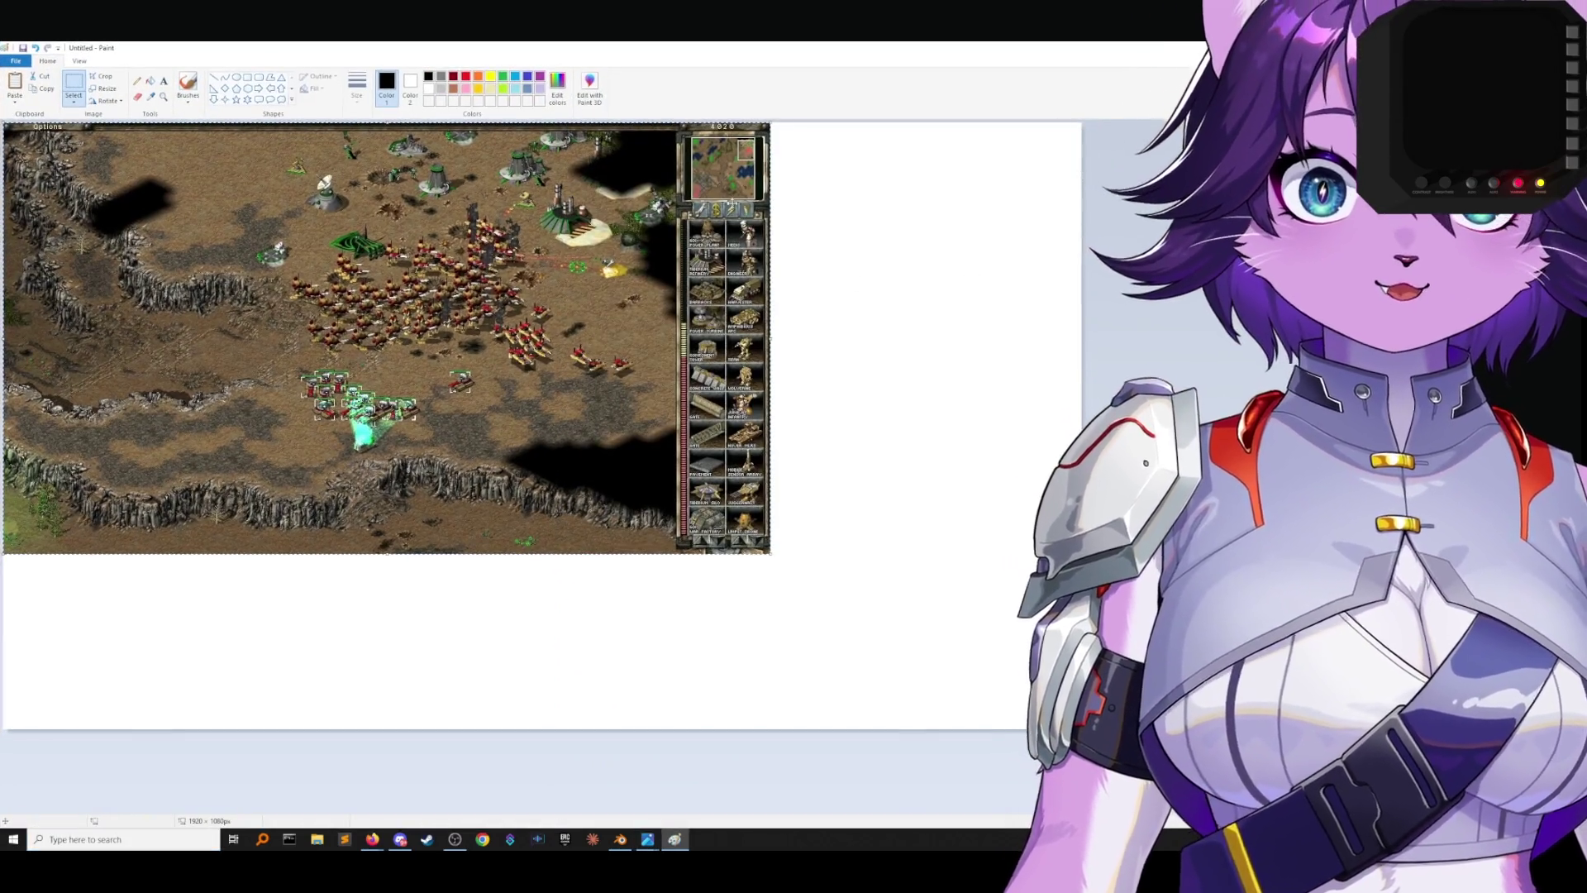
pyautogui.click(101, 76)
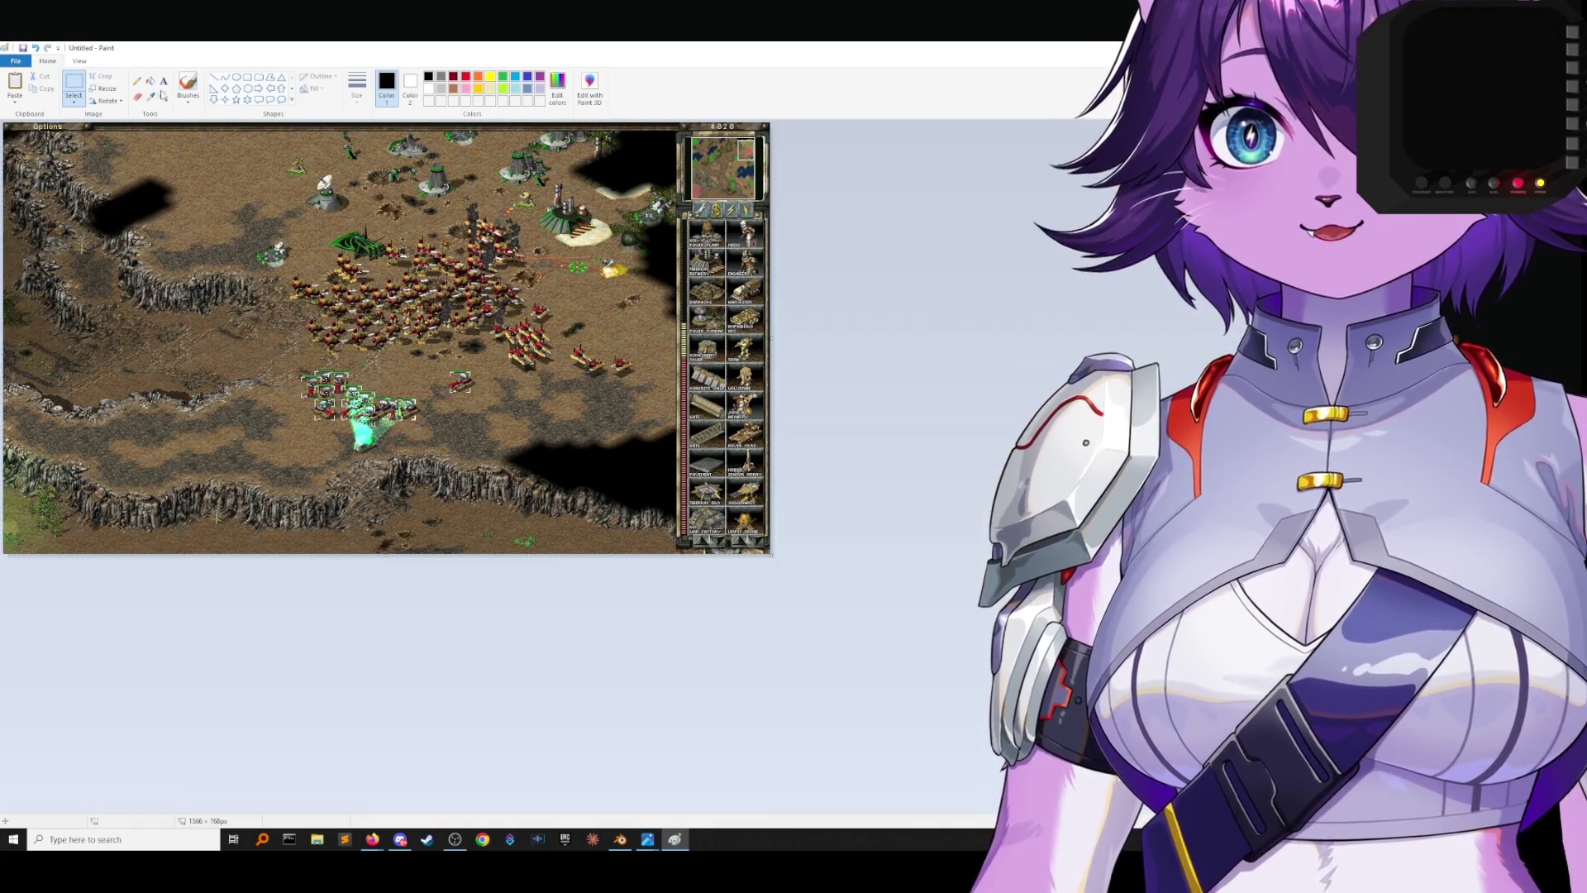
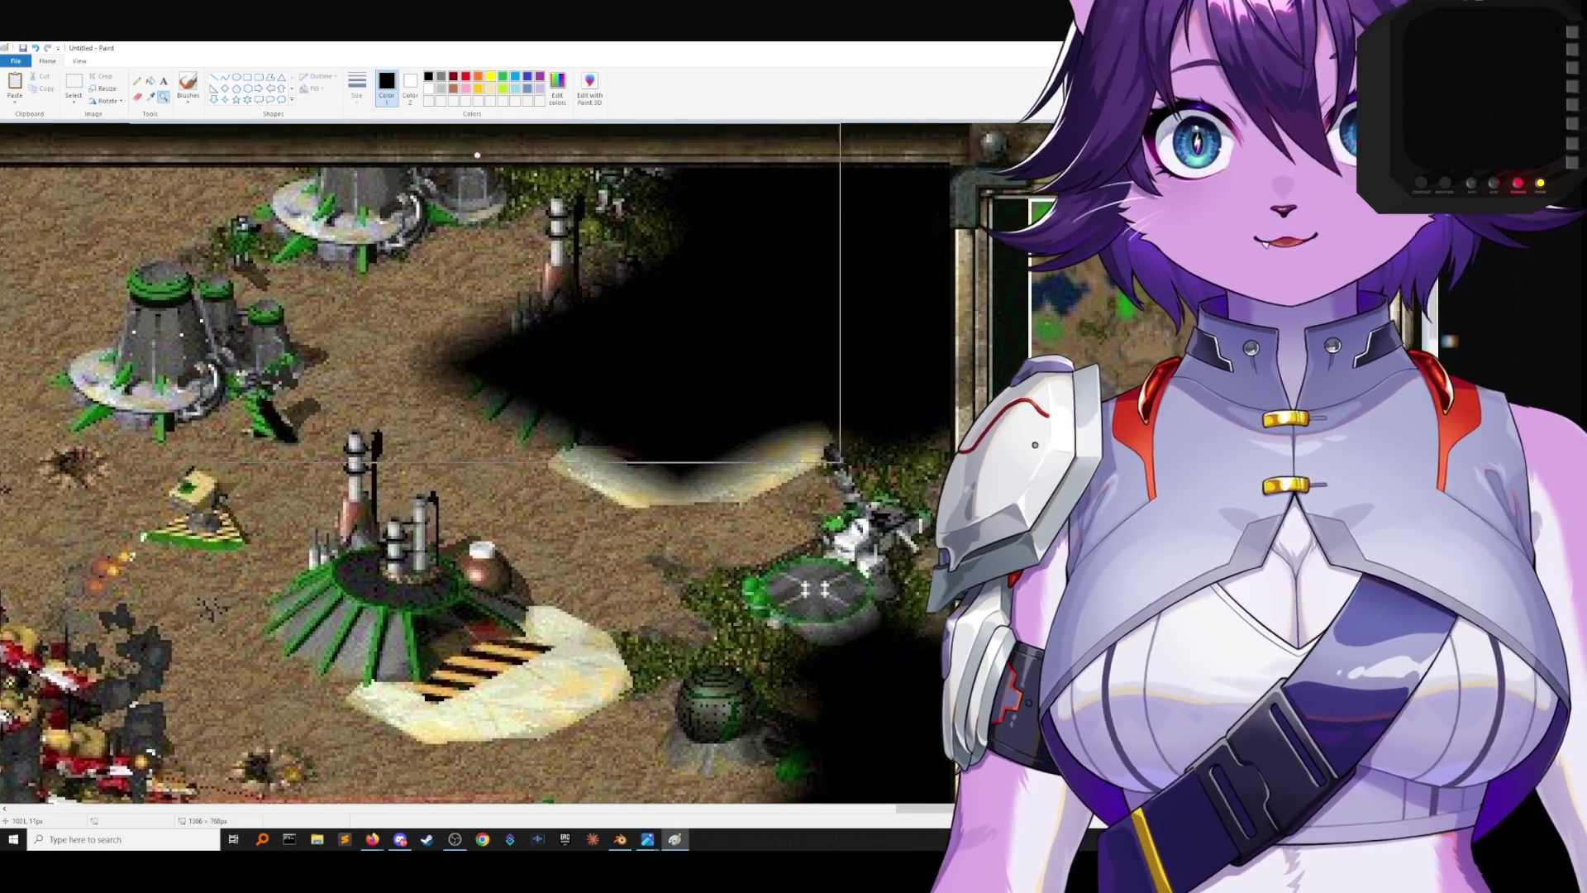
# Set up the Line shape with red as Color 1.
pyautogui.click(214, 78)
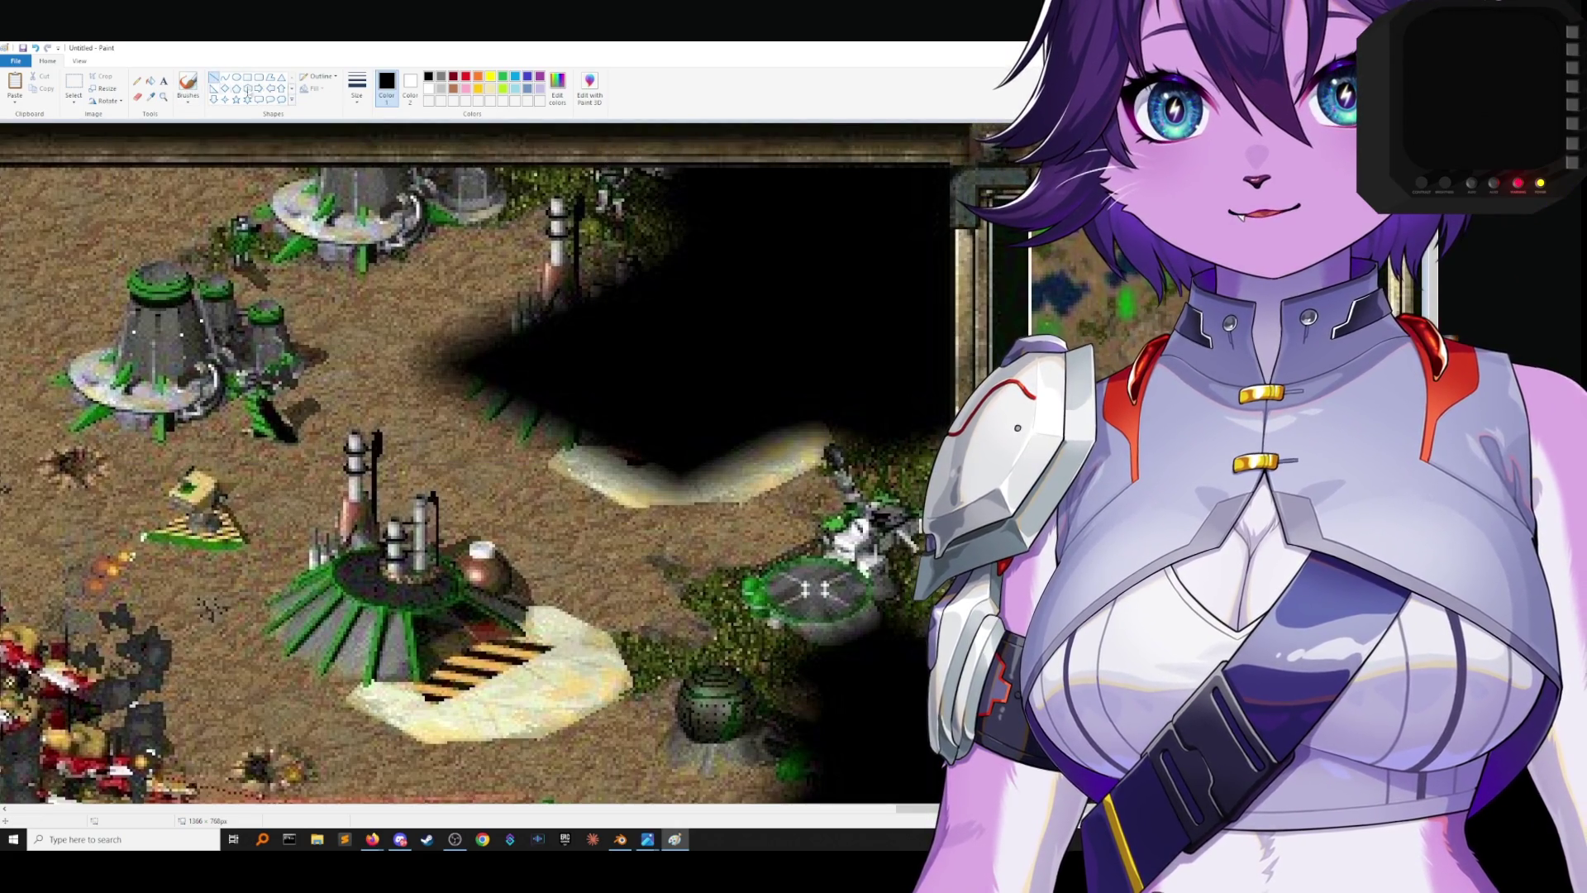
pyautogui.click(353, 86)
pyautogui.click(382, 186)
pyautogui.click(465, 76)
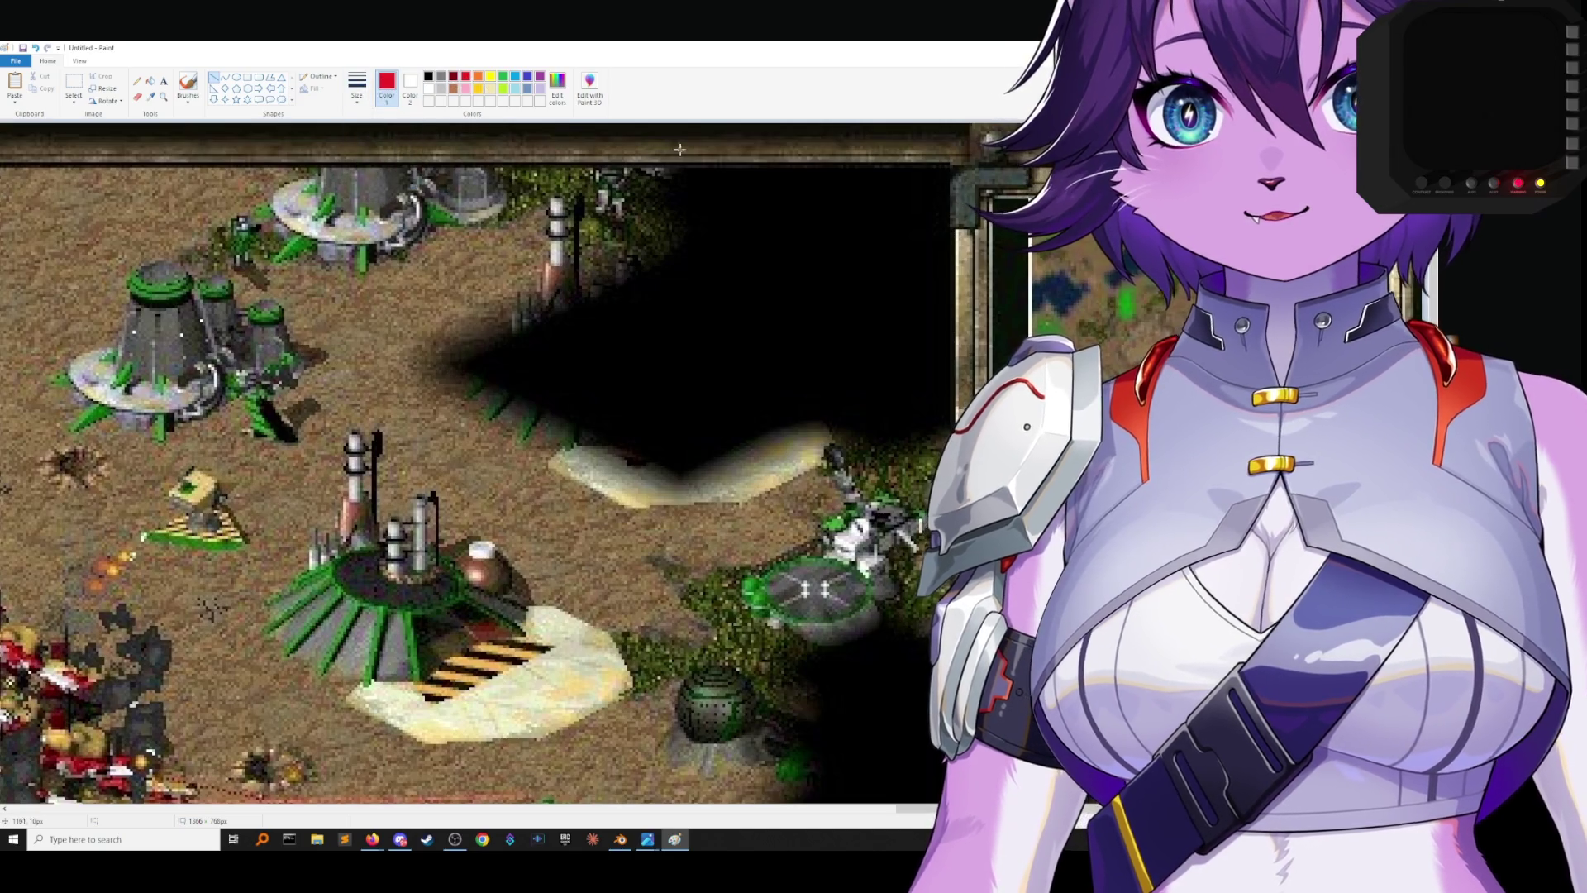
# Draw two short red vertical lines down from the top edge of the screenshot.
pyautogui.moveTo(685, 124); pyautogui.dragTo(685, 155)
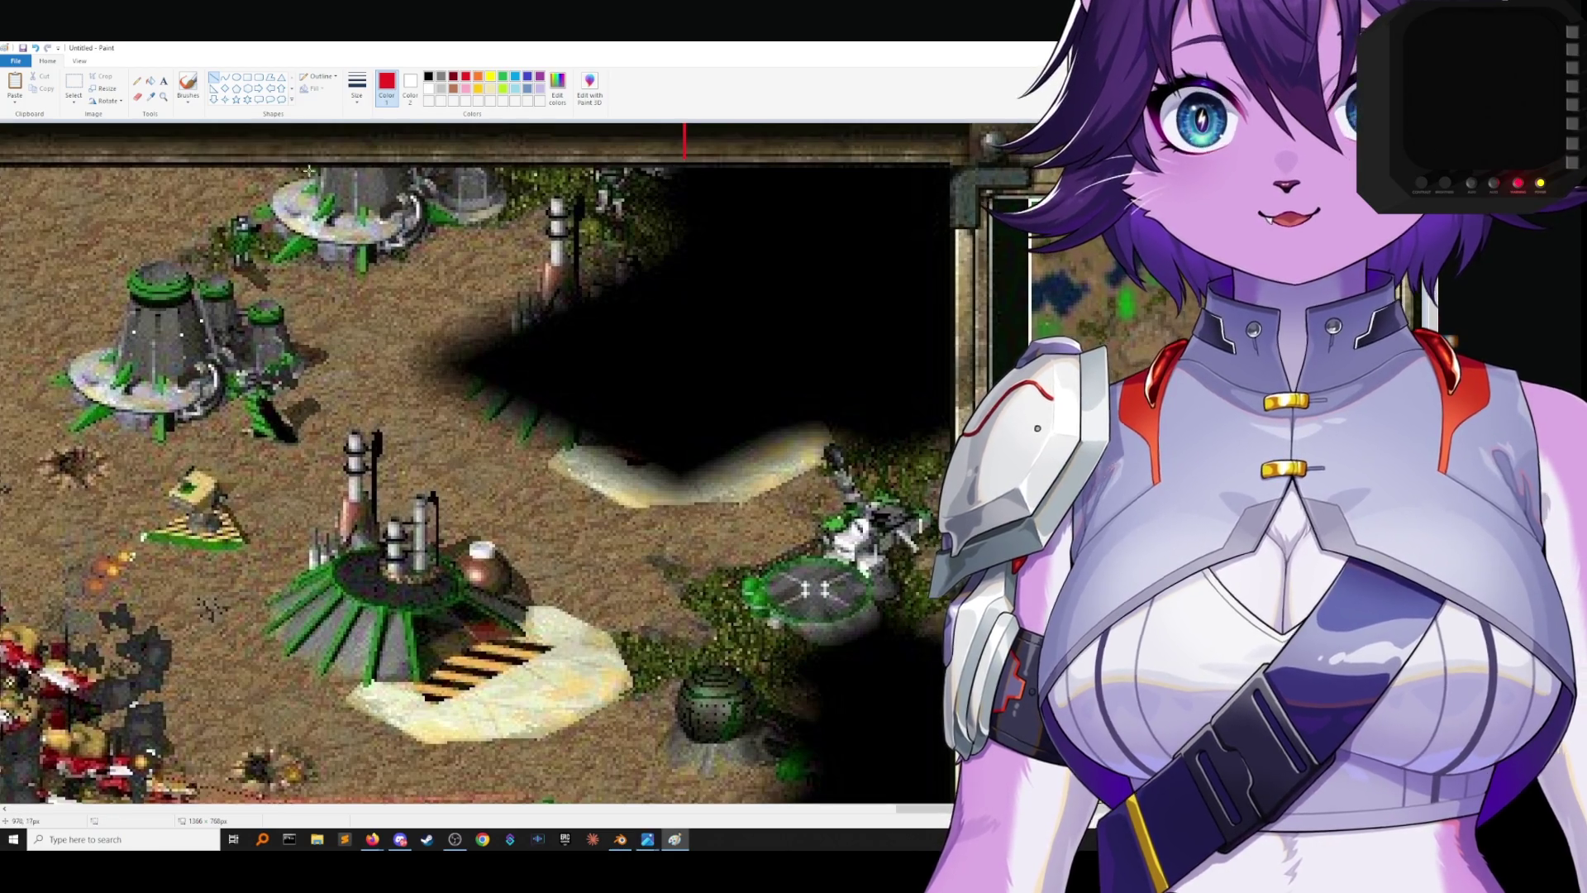
pyautogui.moveTo(216, 124); pyautogui.dragTo(215, 164)
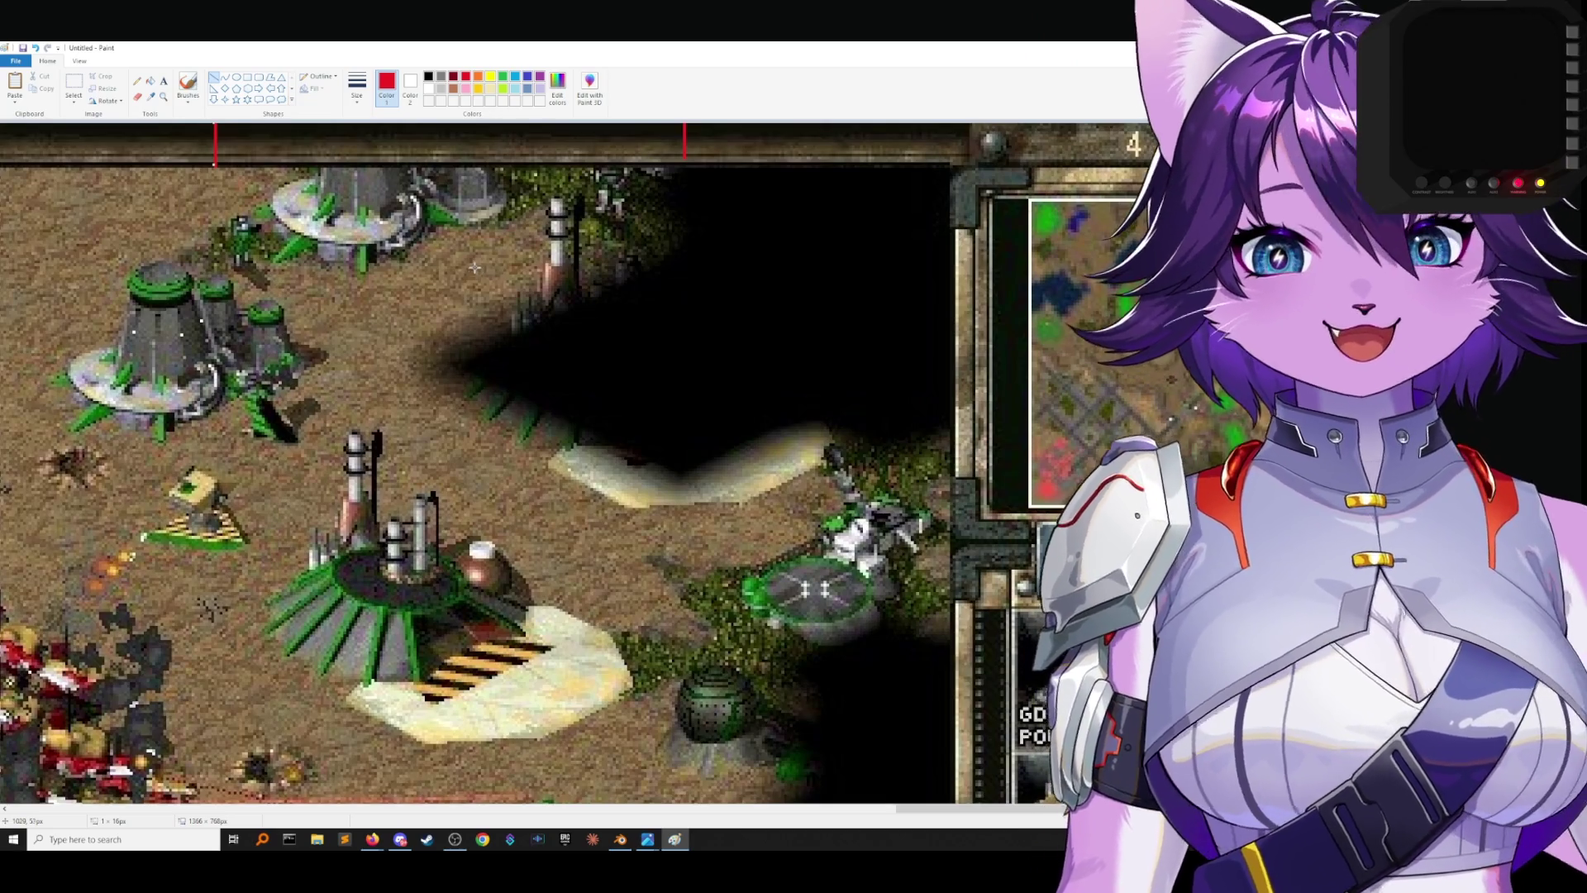
pyautogui.click(357, 322)
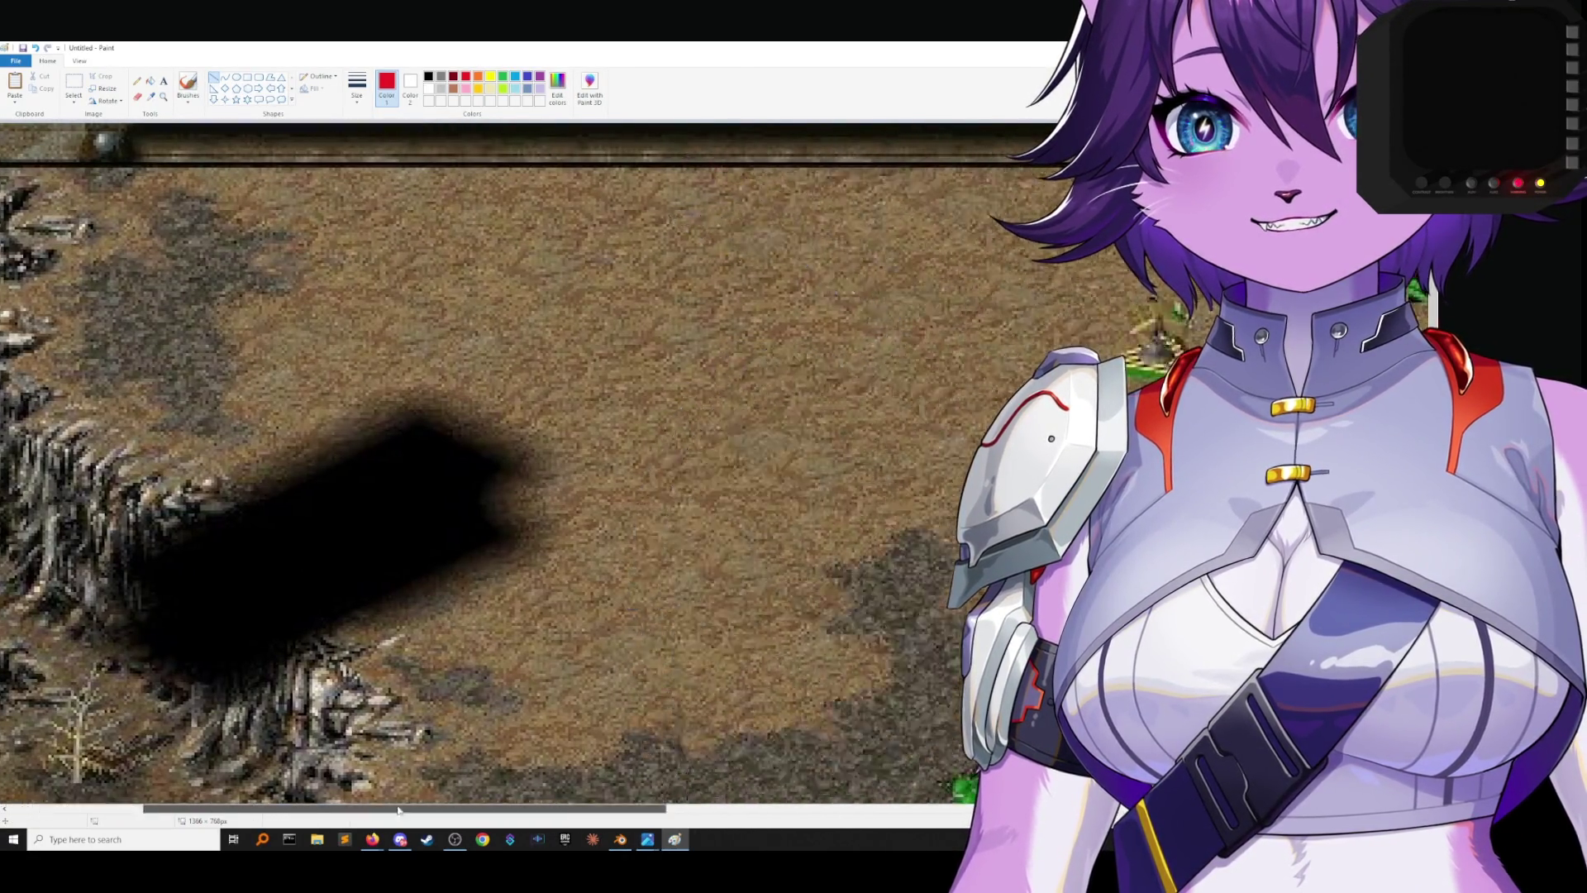
# Draw a short red mark at the left edge of the game's sidebar frame.
pyautogui.keyDown('shift'); pyautogui.hscroll(3, 987, 201); pyautogui.keyUp('shift')
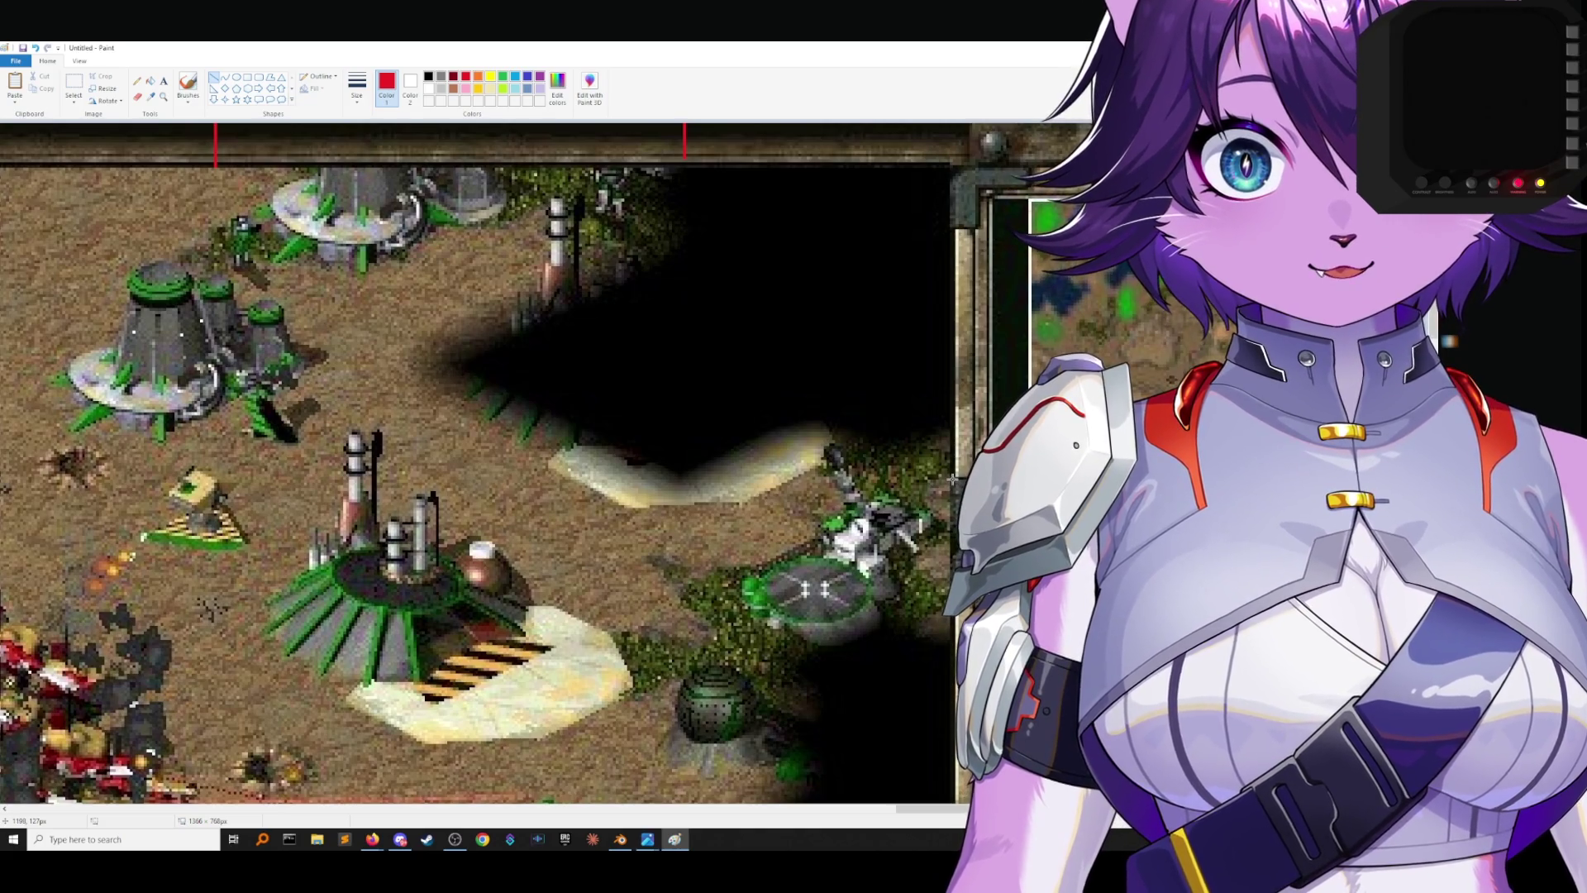
pyautogui.moveTo(952, 478); pyautogui.dragTo(961, 471)
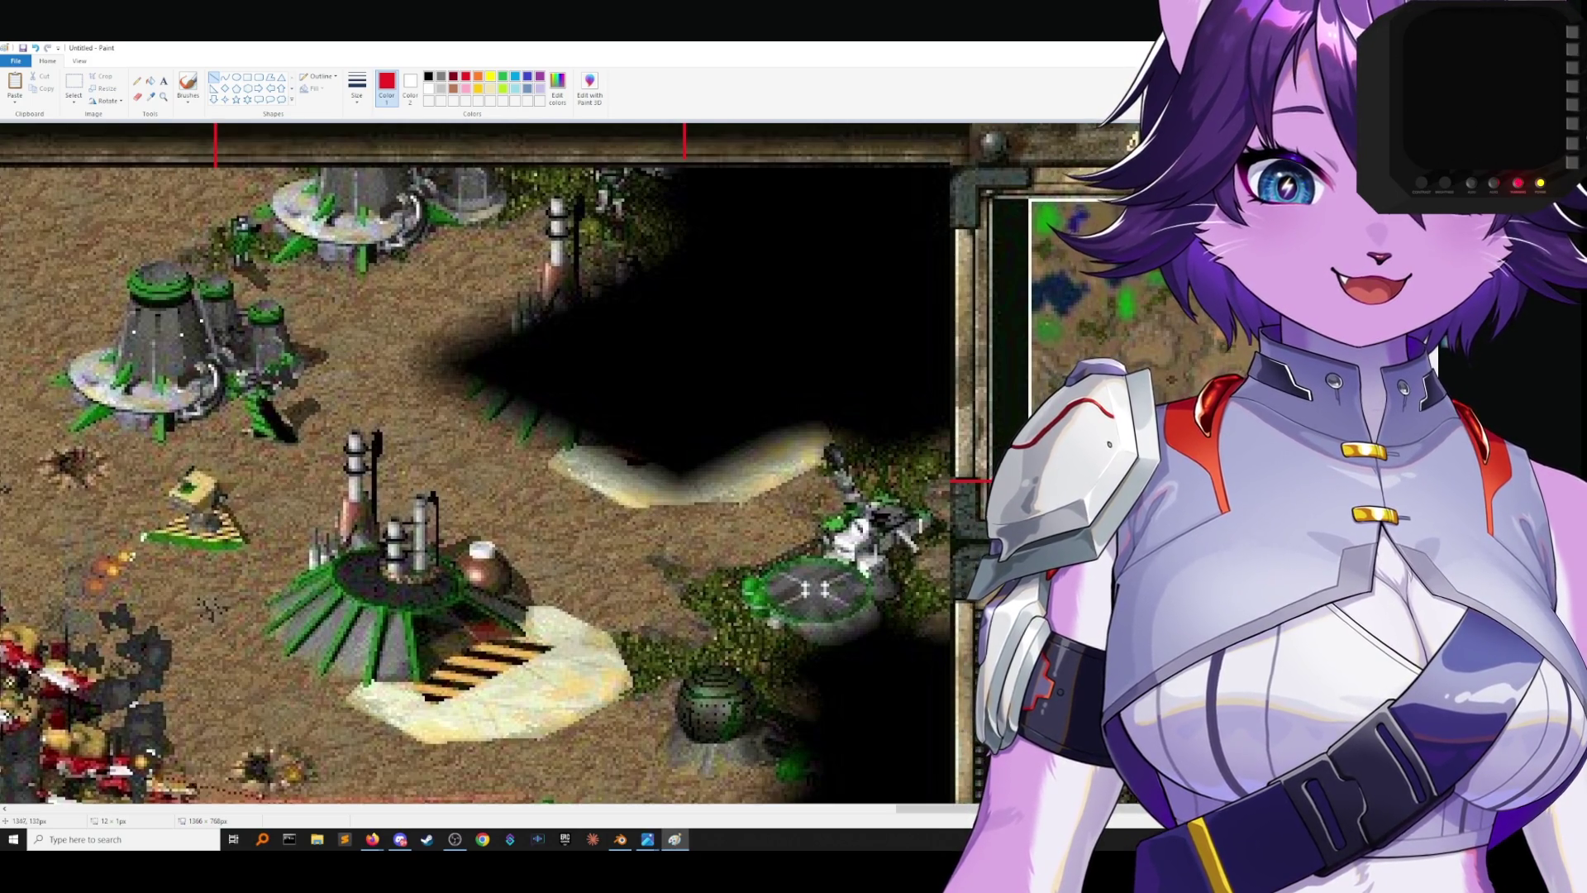
pyautogui.scroll(-5, 476, 463)
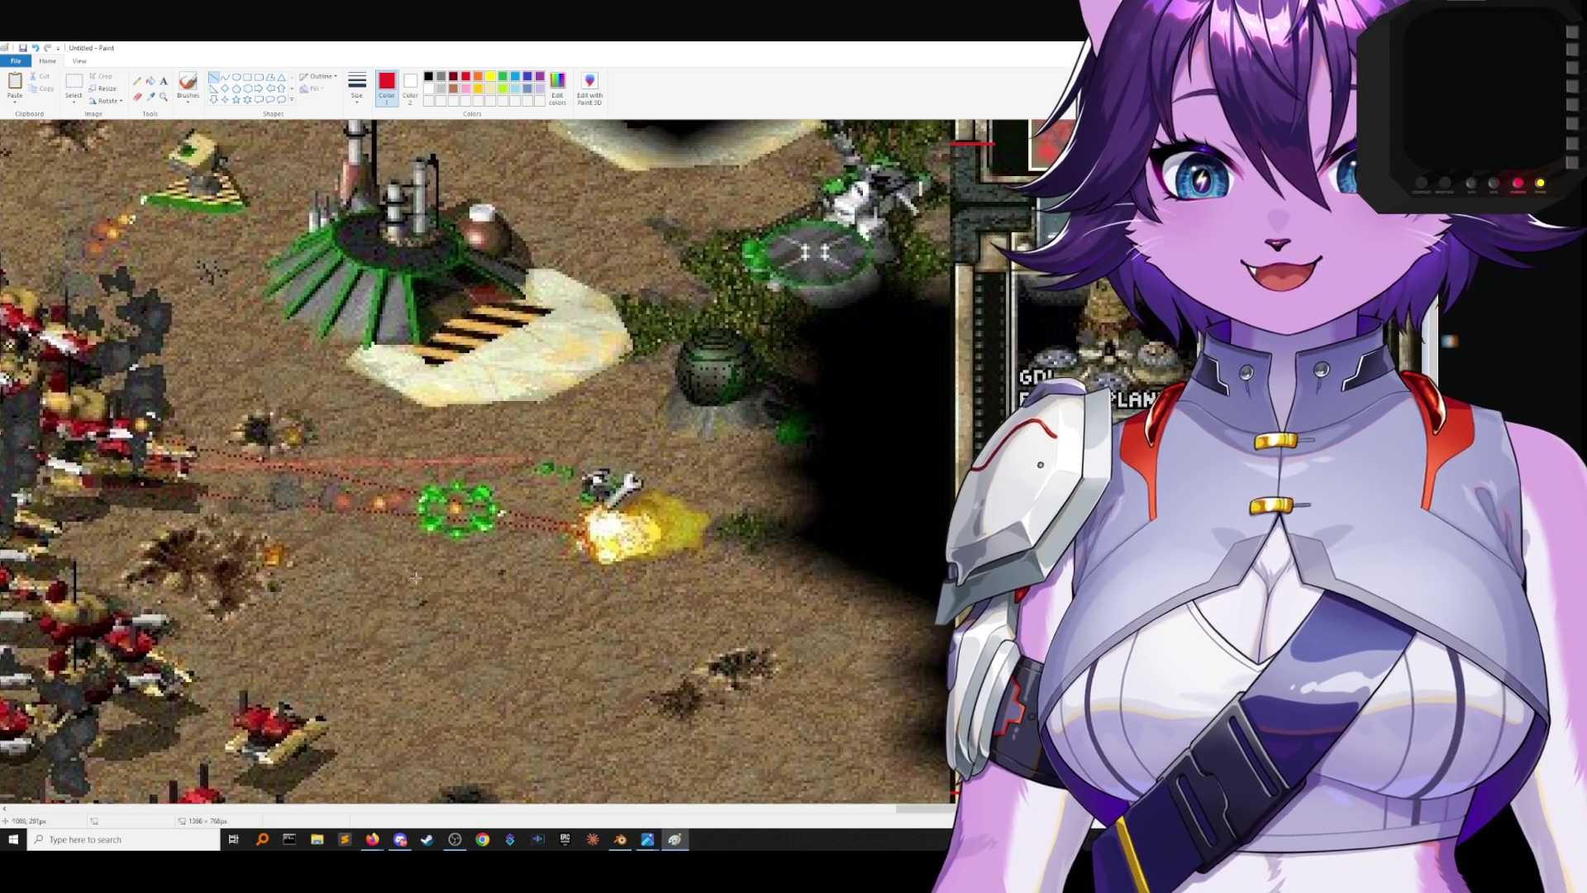
# Draw red strokes beside the TIBERIUM REFINERY label, finishing with a red underline beneath it.
pyautogui.keyDown('ctrl'); pyautogui.scroll(1, 774, 687); pyautogui.keyUp('ctrl')
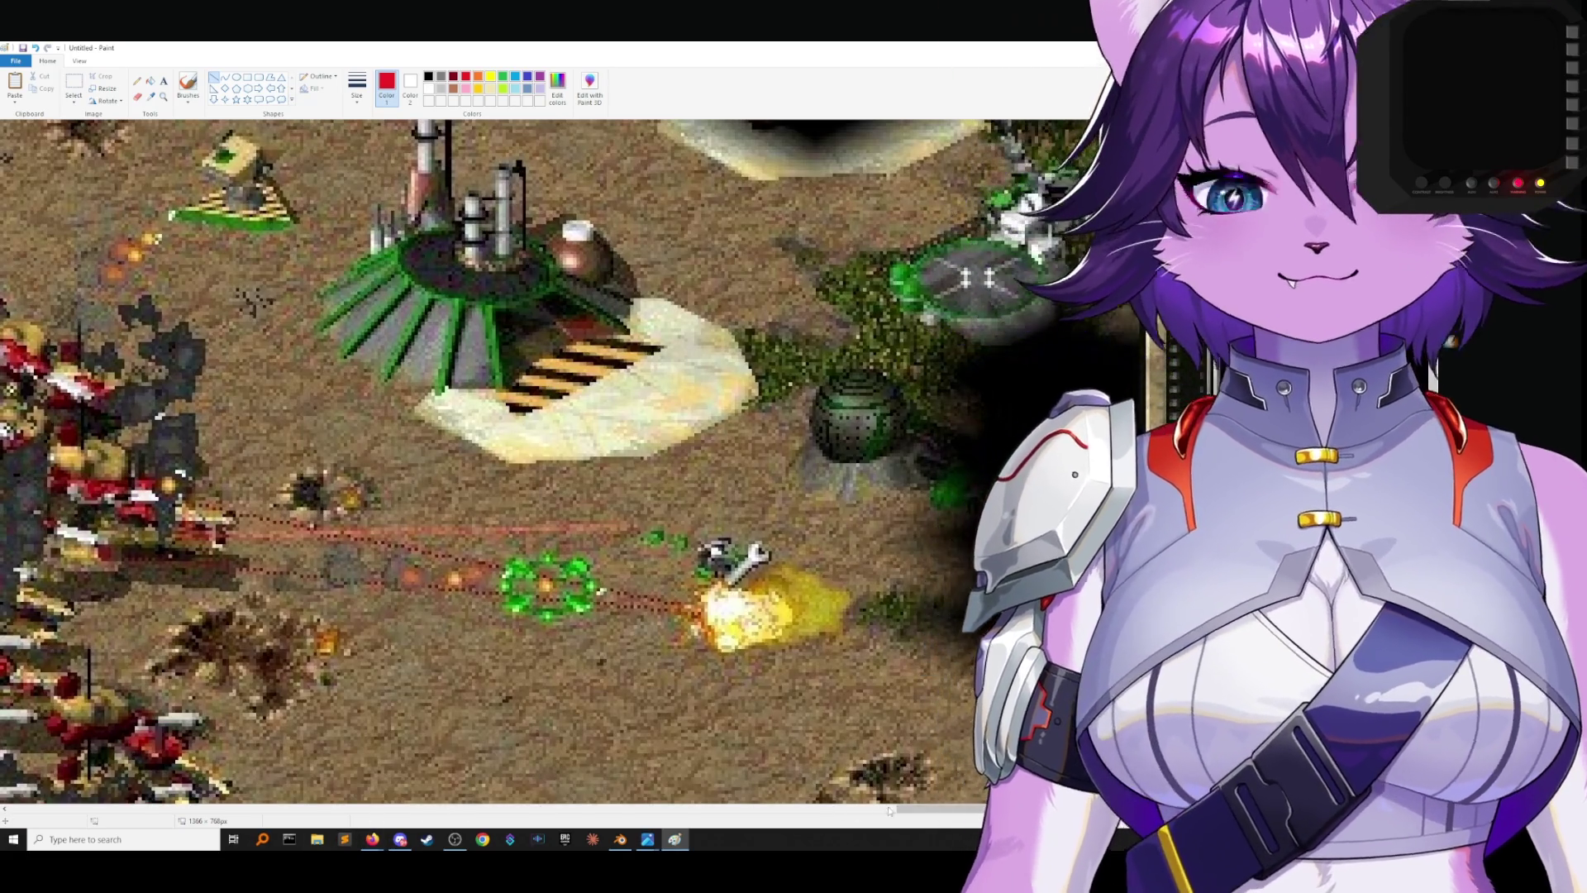
pyautogui.hscroll(5, 496, 463)
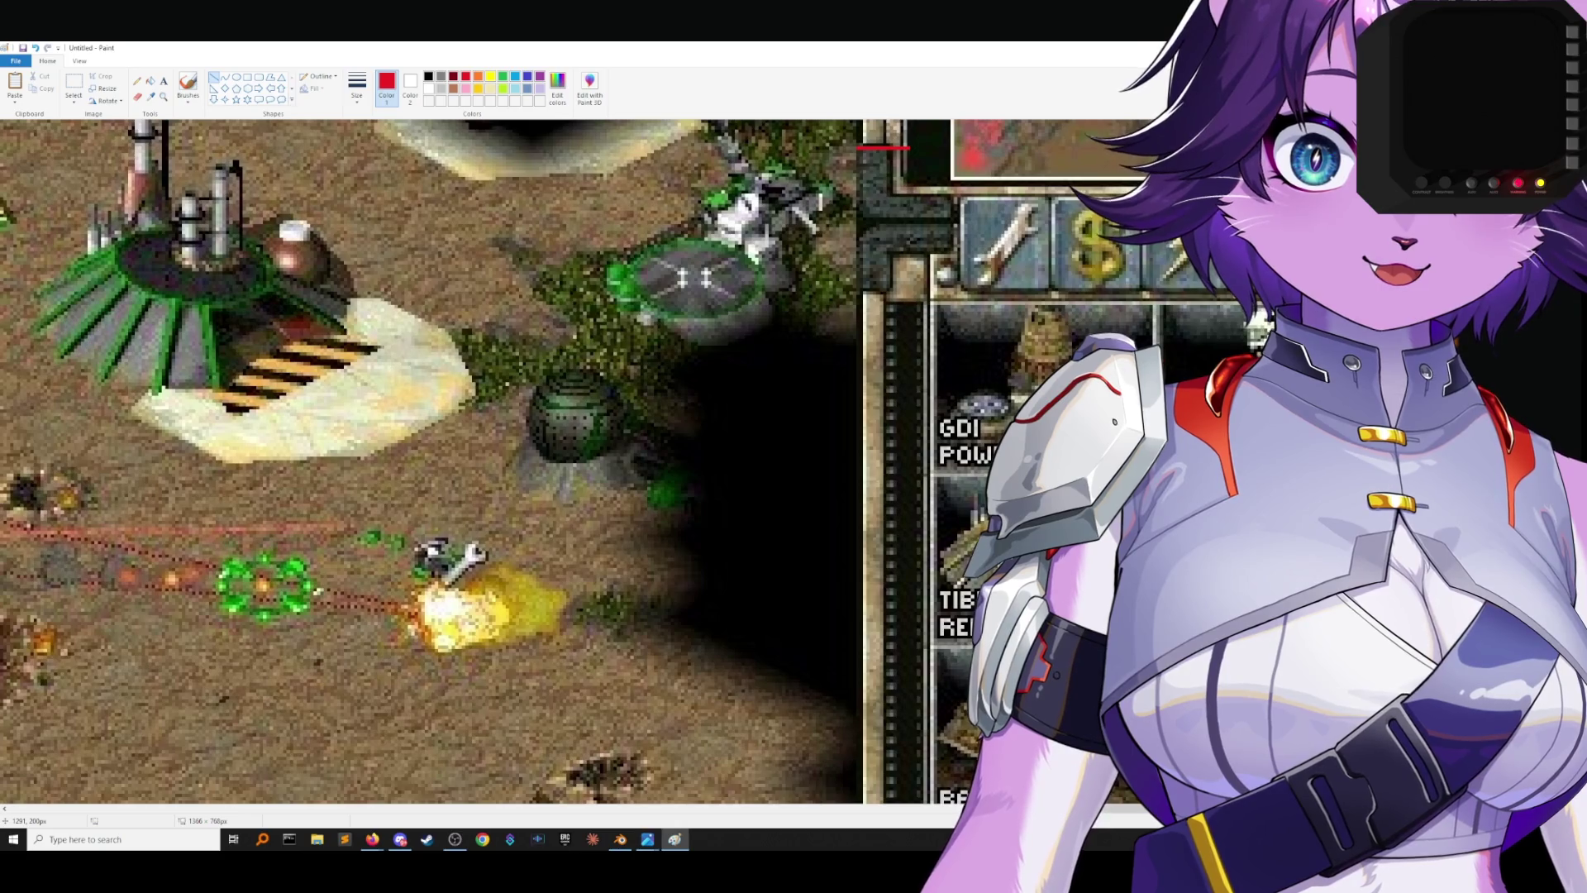
pyautogui.scroll(-3, 496, 462)
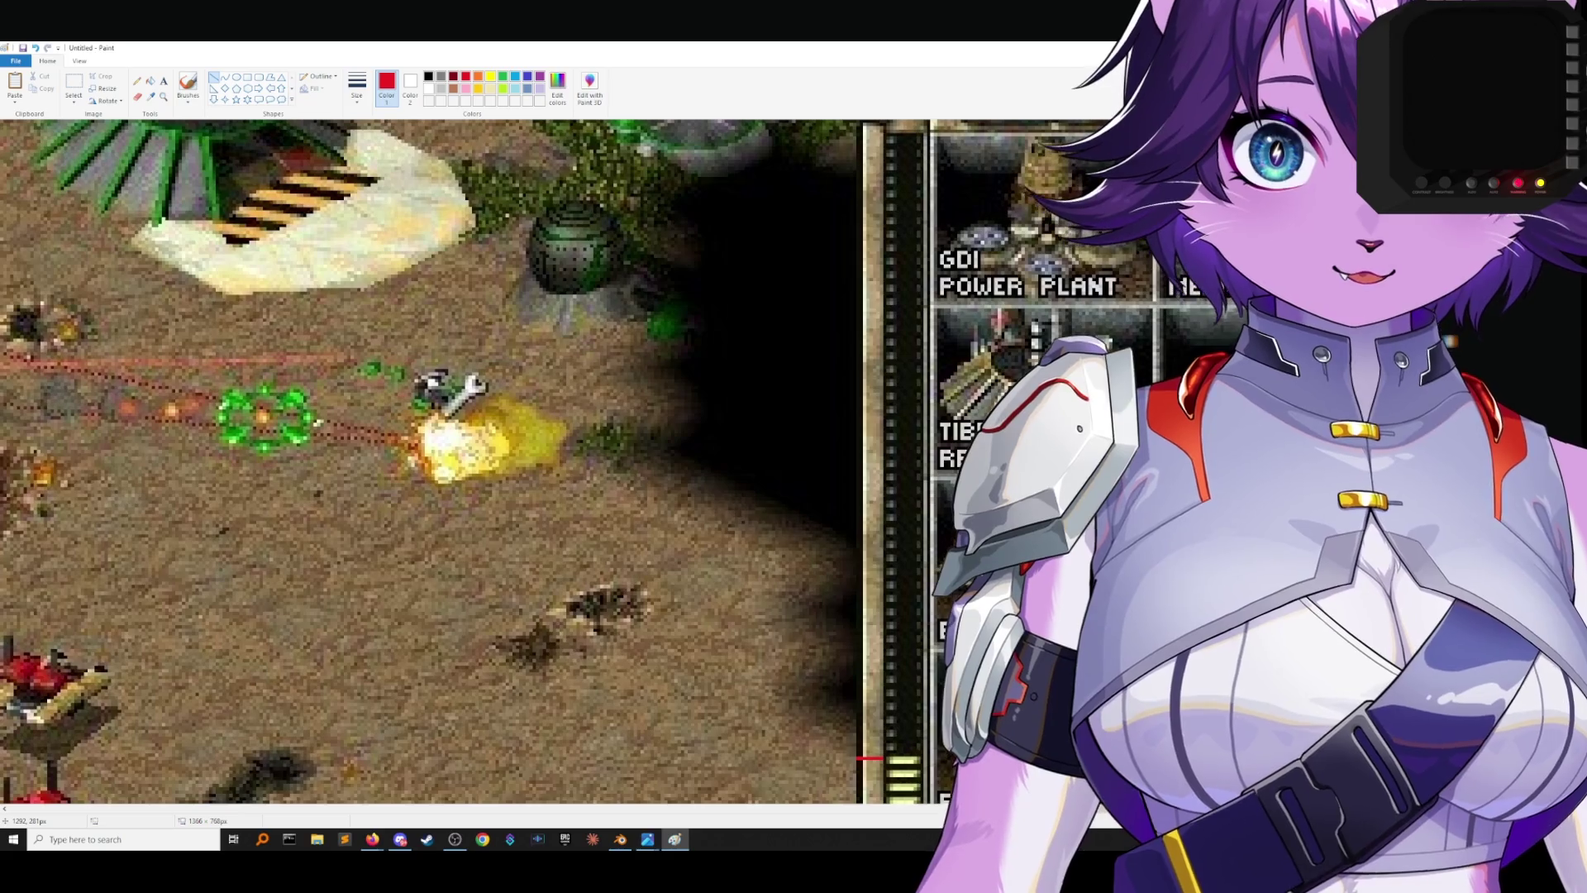
pyautogui.scroll(-5, 430, 463)
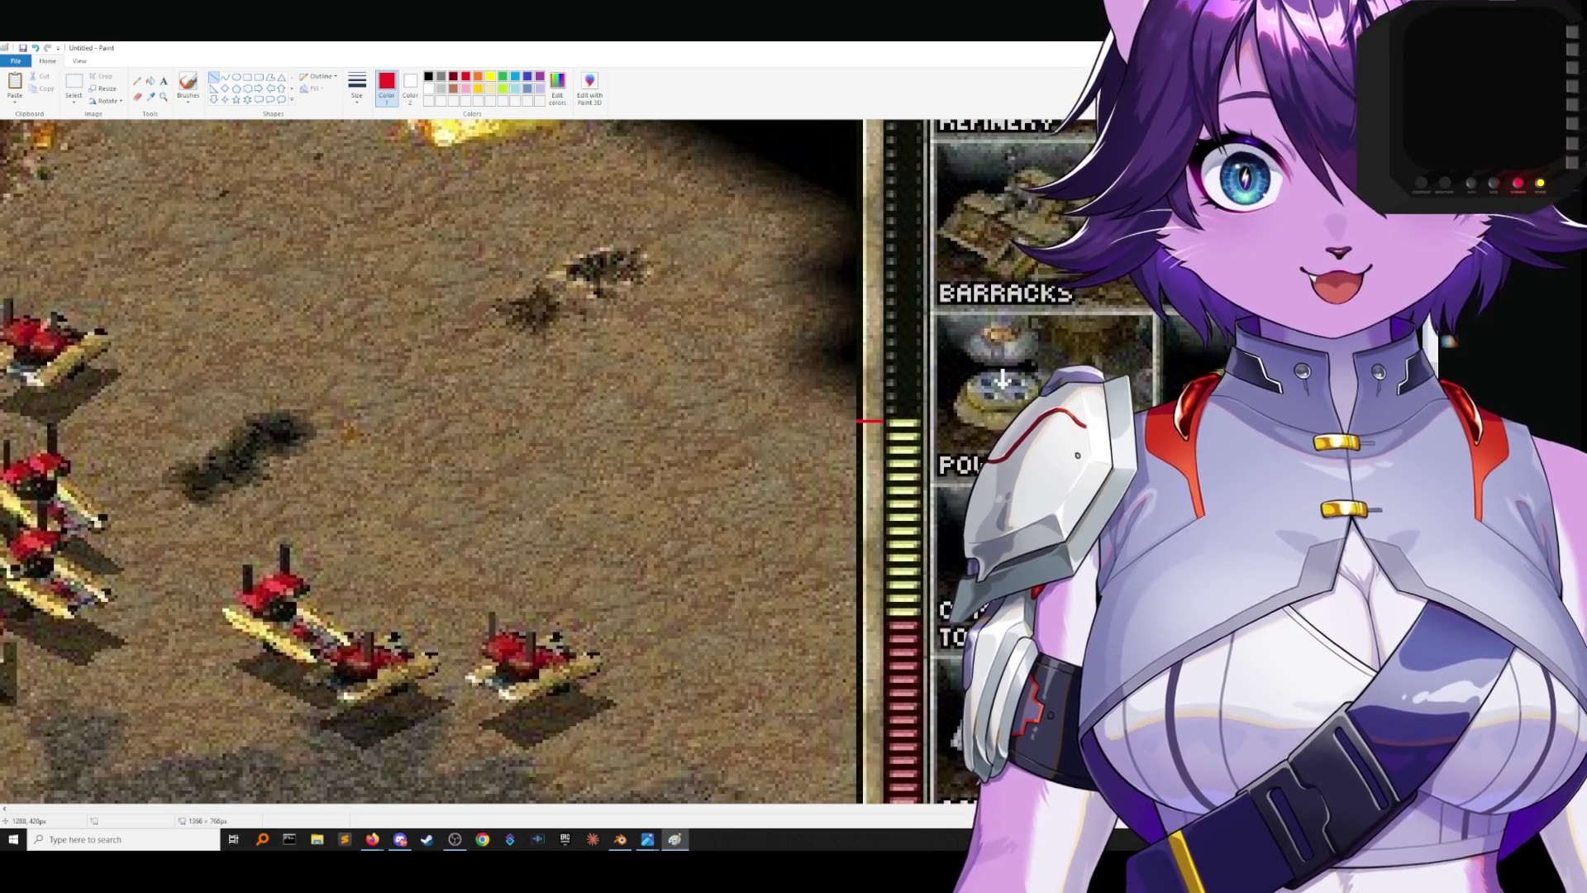
pyautogui.scroll(5, 429, 463)
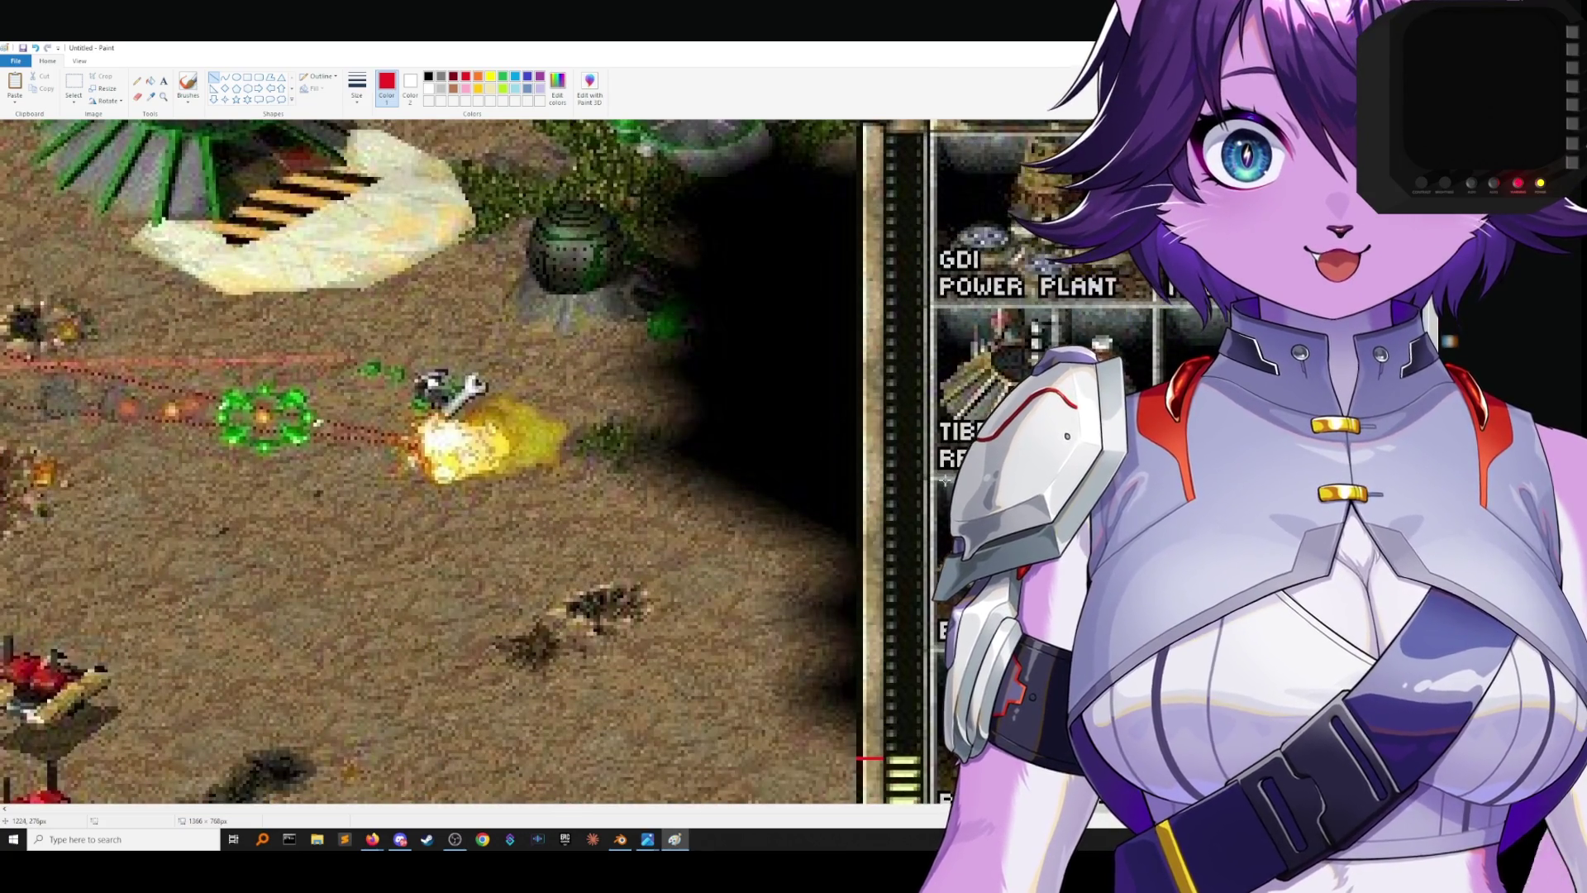
pyautogui.moveTo(941, 478); pyautogui.dragTo(989, 479)
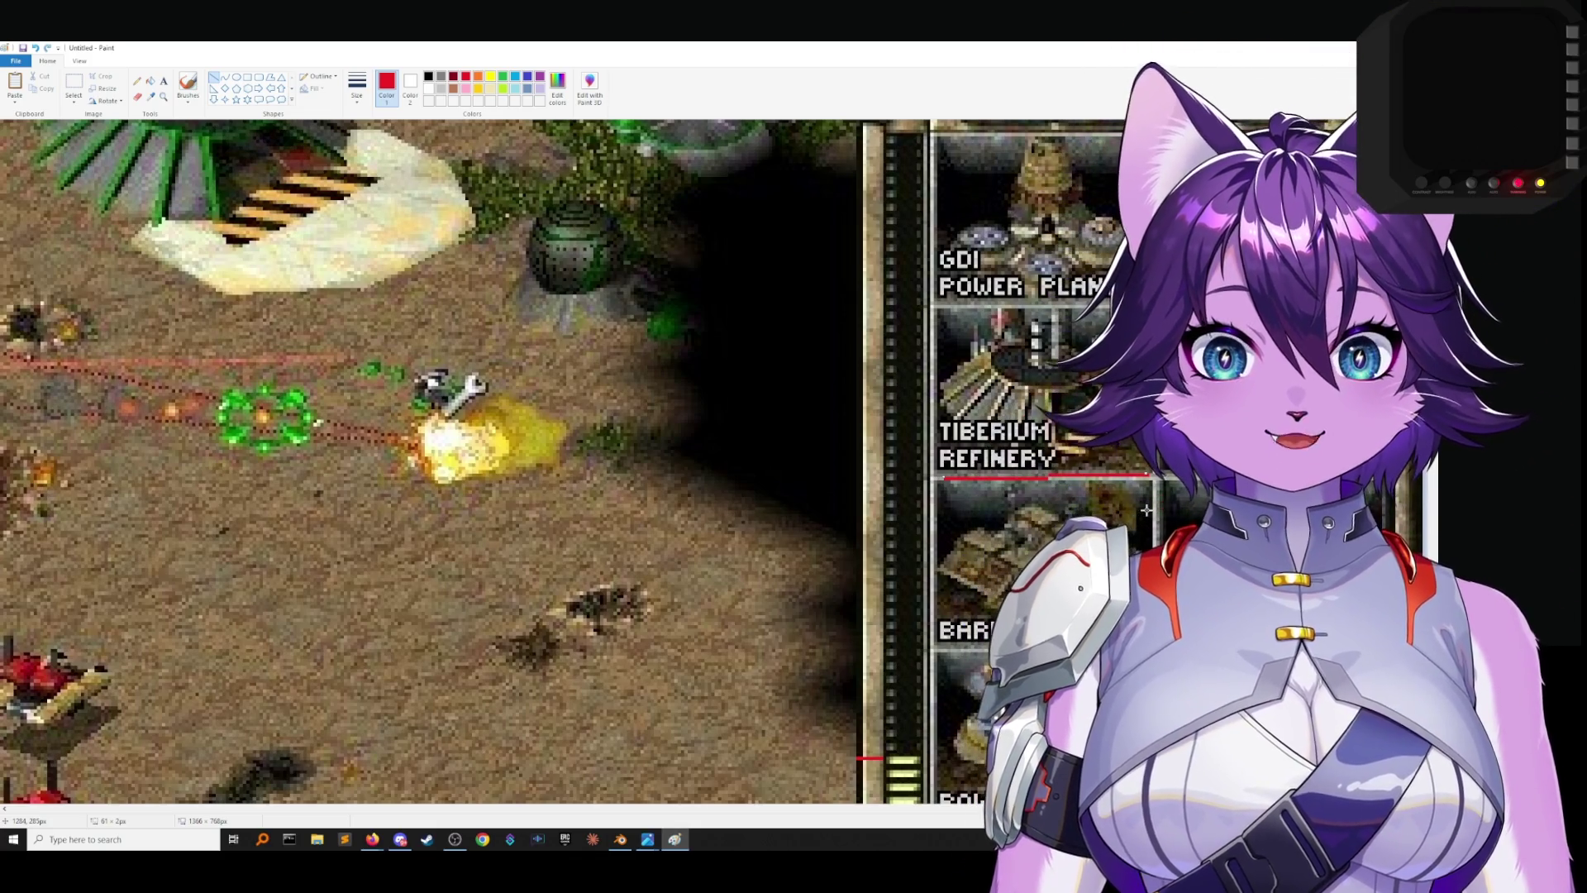
pyautogui.moveTo(1139, 511); pyautogui.dragTo(1133, 519)
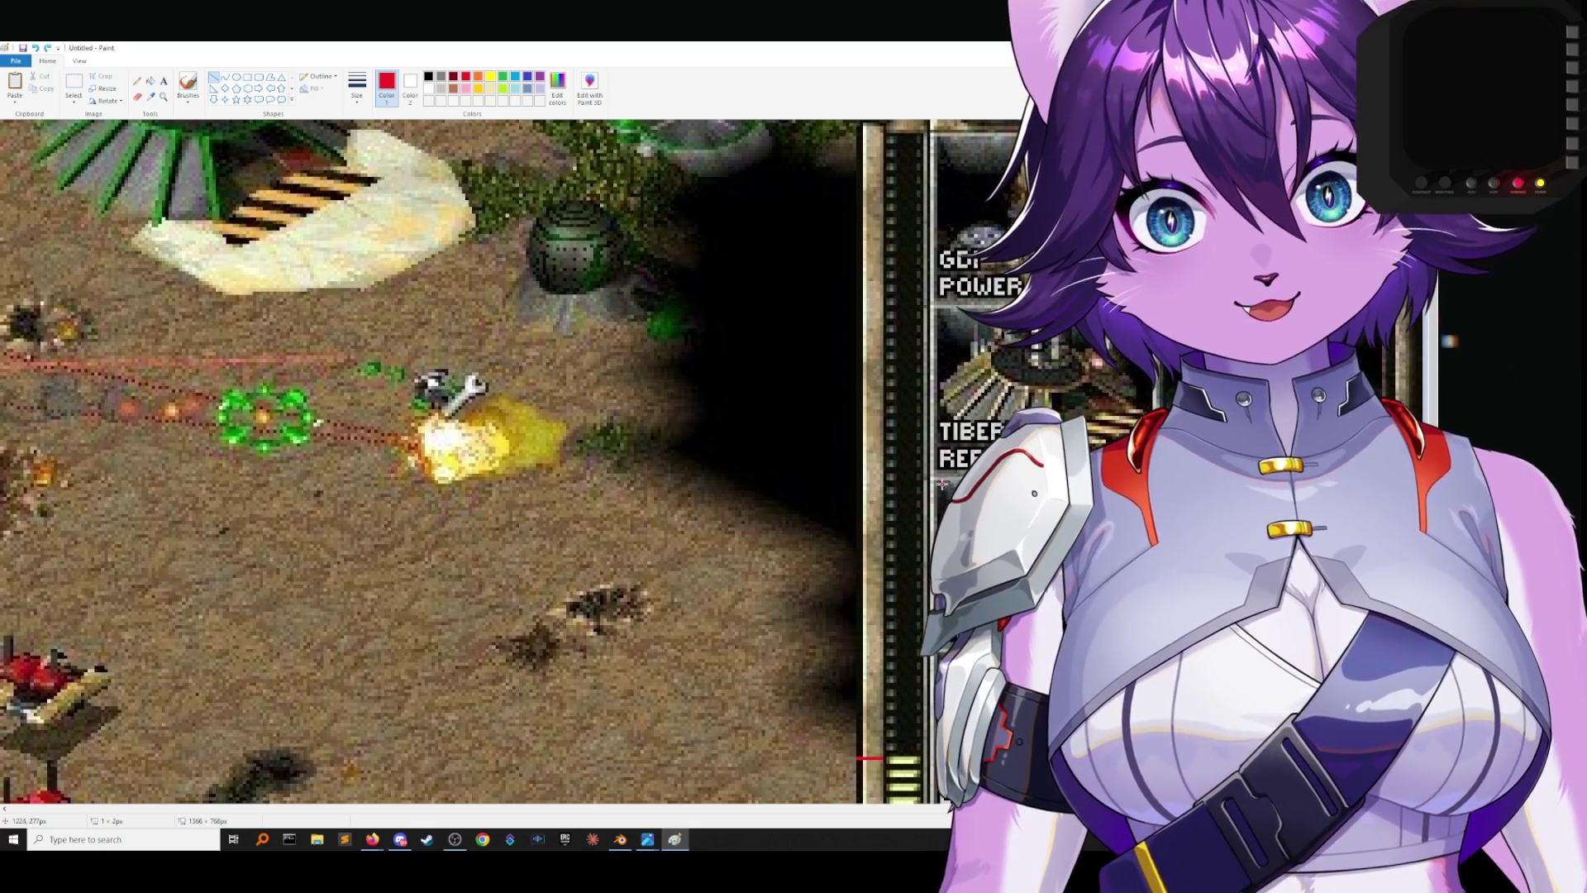
pyautogui.moveTo(1013, 404); pyautogui.dragTo(1061, 397)
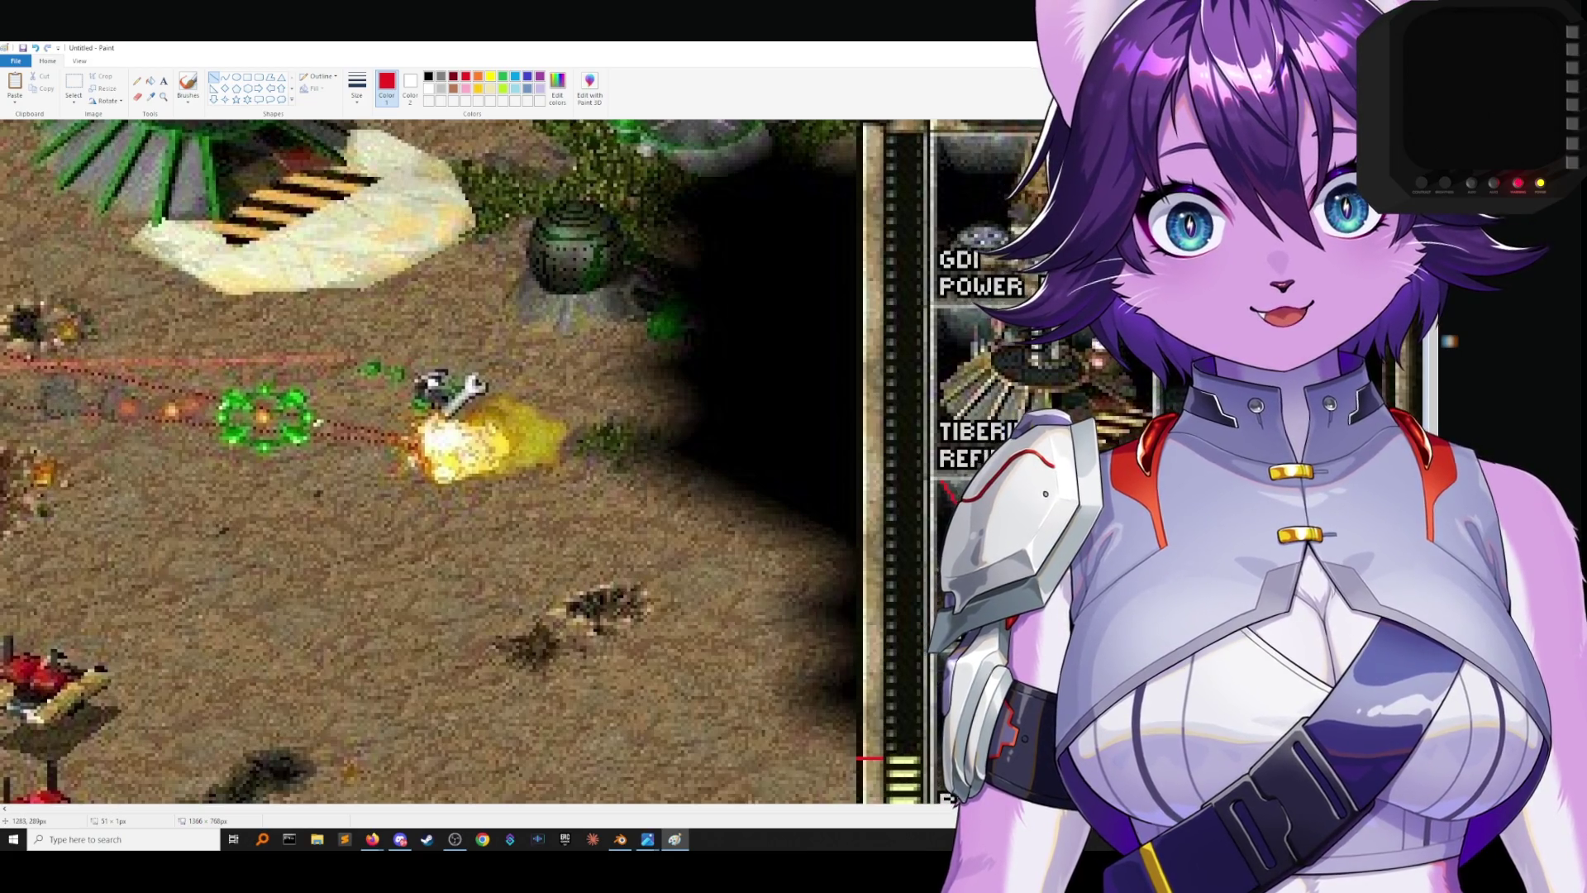
pyautogui.moveTo(1283, 417); pyautogui.dragTo(1339, 420)
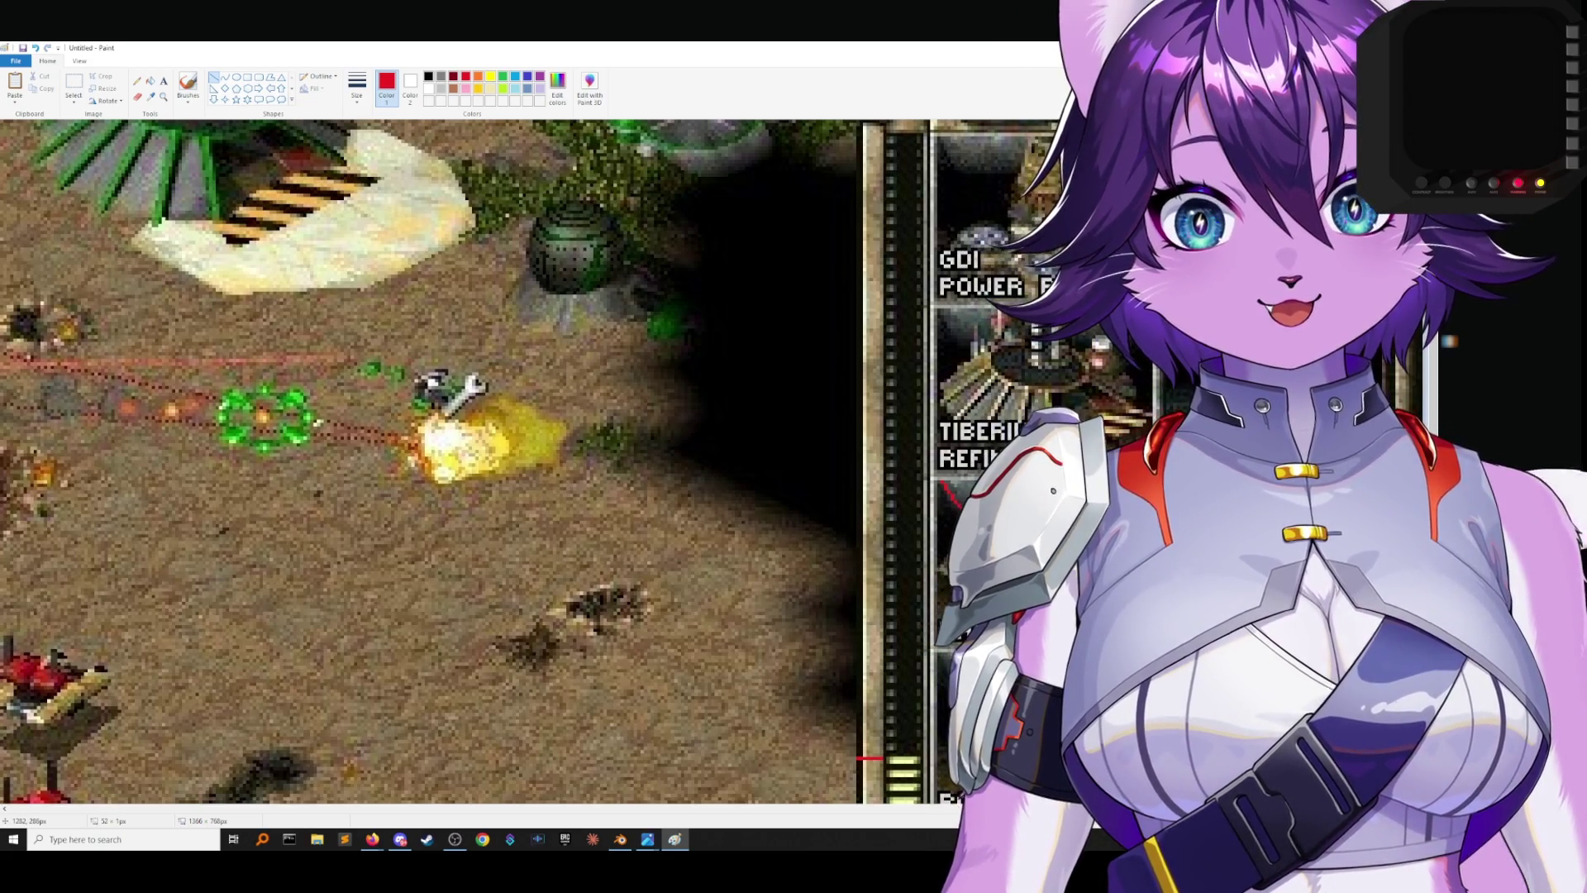
pyautogui.moveTo(1063, 348); pyautogui.dragTo(1059, 357)
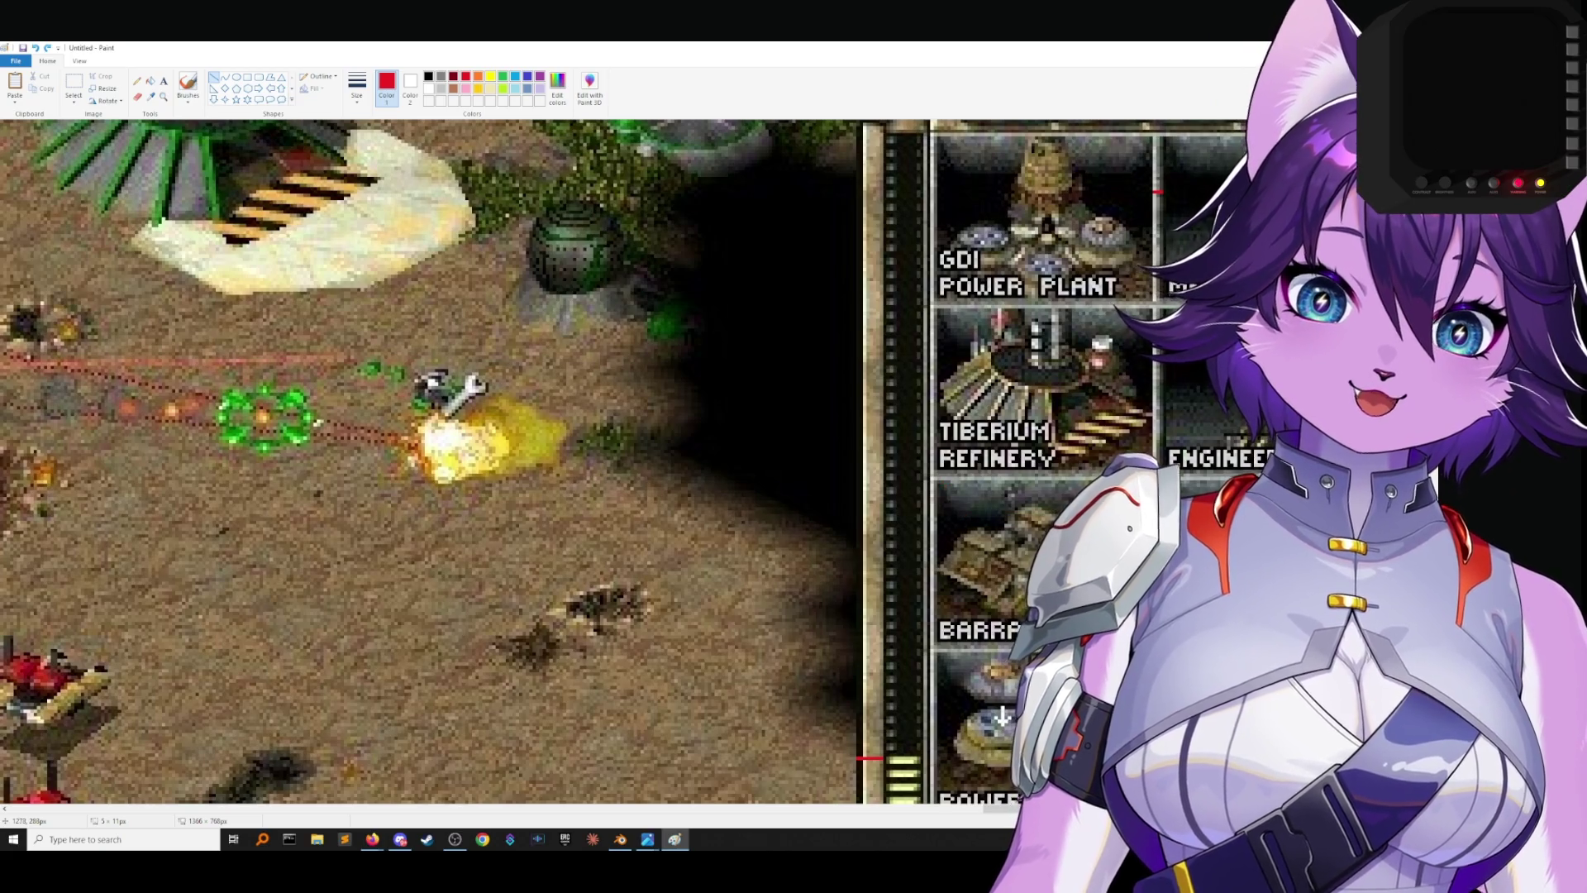
pyautogui.moveTo(935, 478)
pyautogui.mouseDown()
pyautogui.moveTo(1049, 478)
pyautogui.moveTo(1081, 502)
pyautogui.mouseUp()
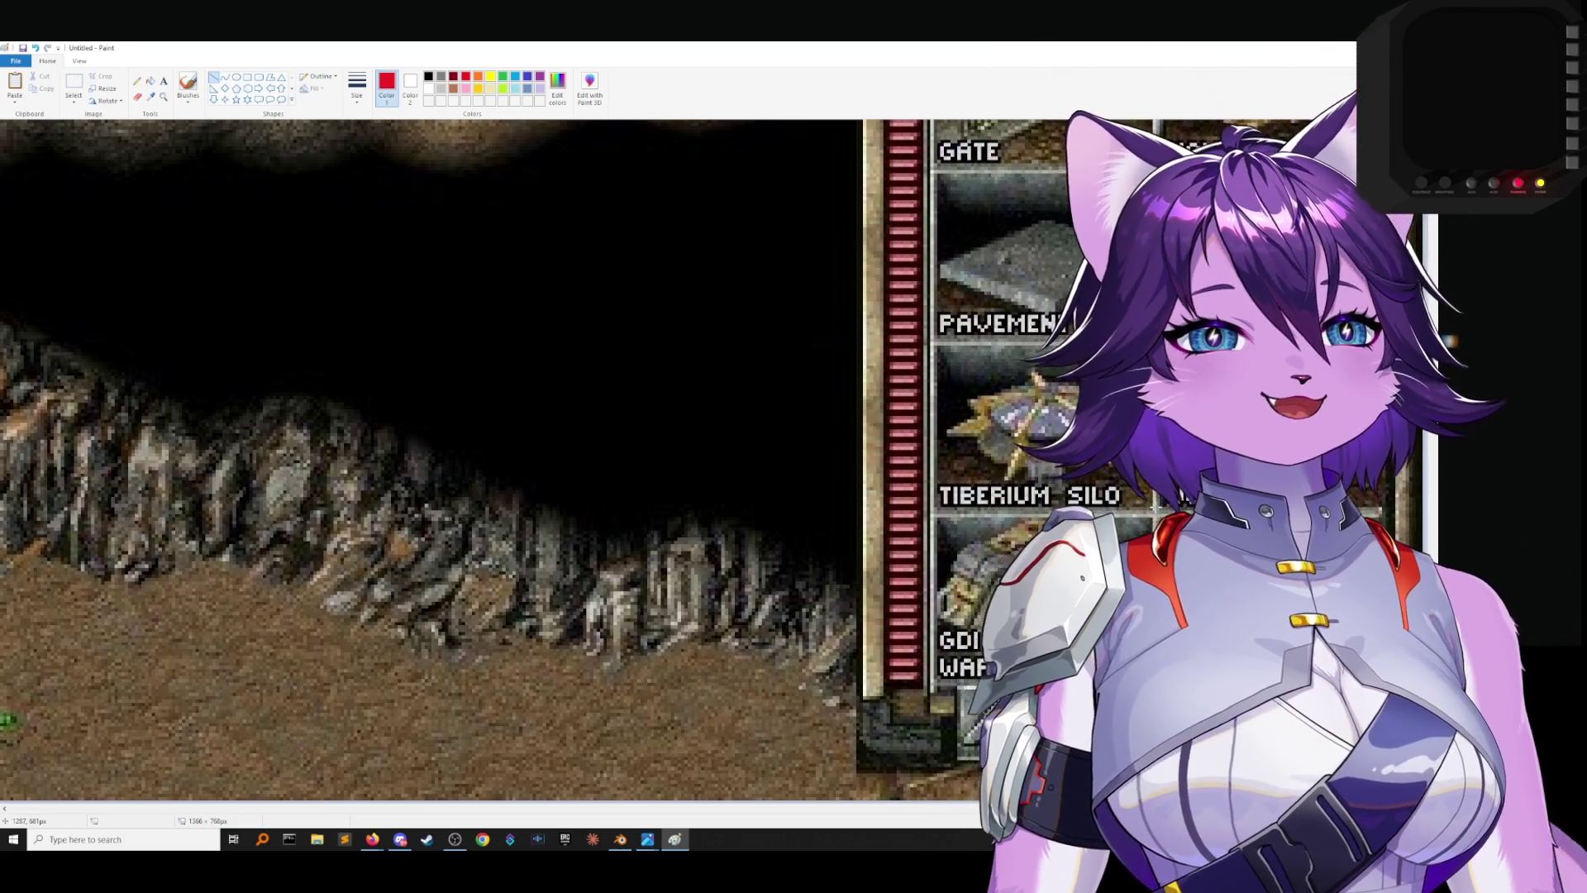
pyautogui.scroll(5, 430, 463)
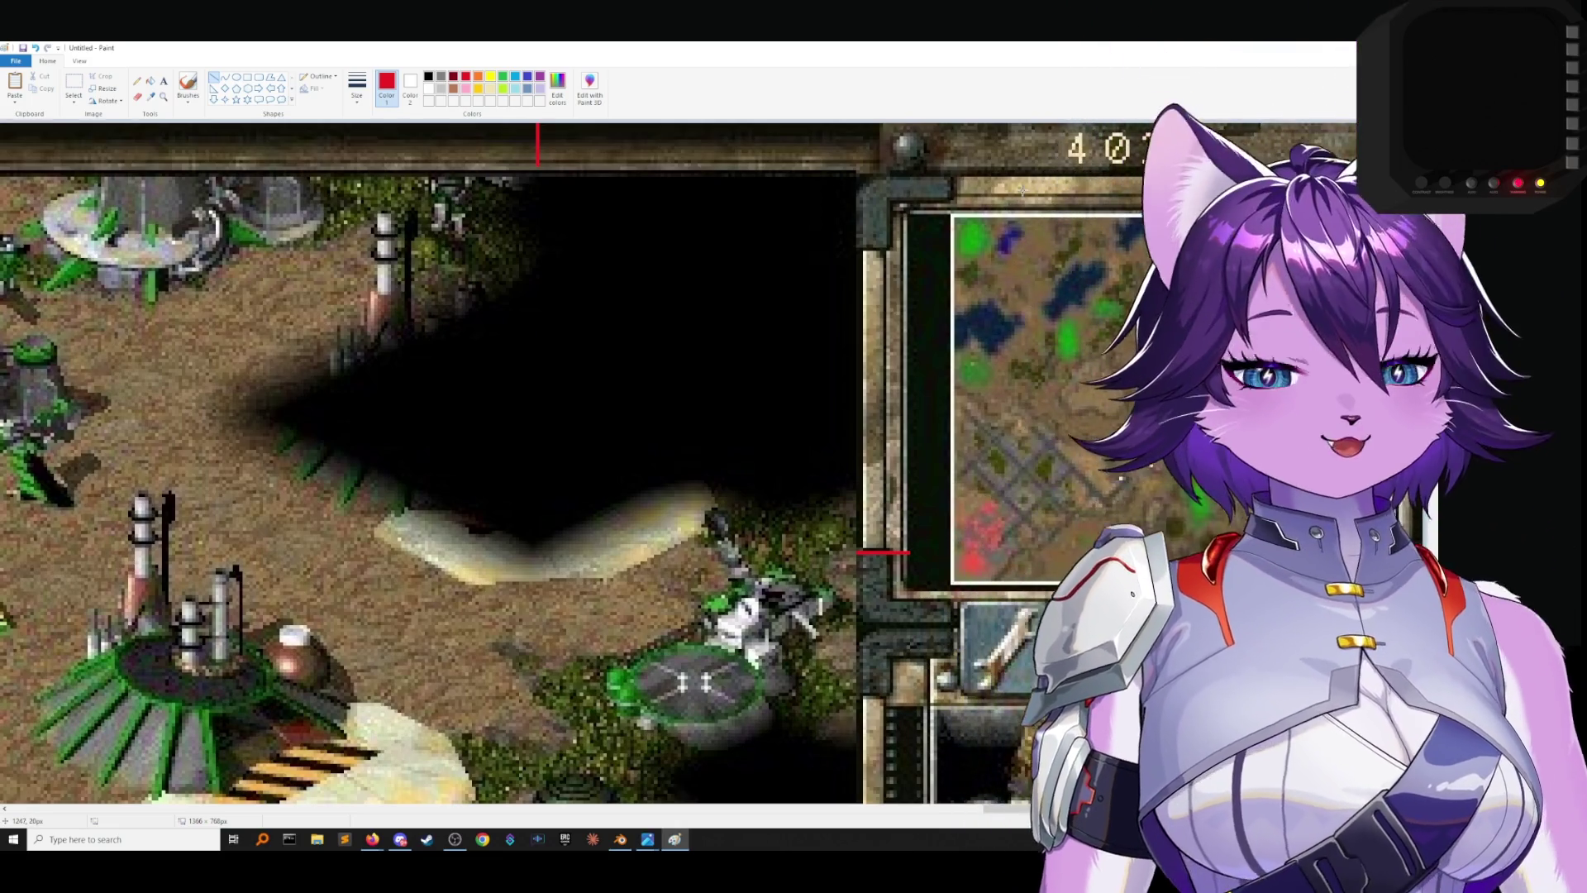
pyautogui.moveTo(1036, 150); pyautogui.dragTo(880, 151)
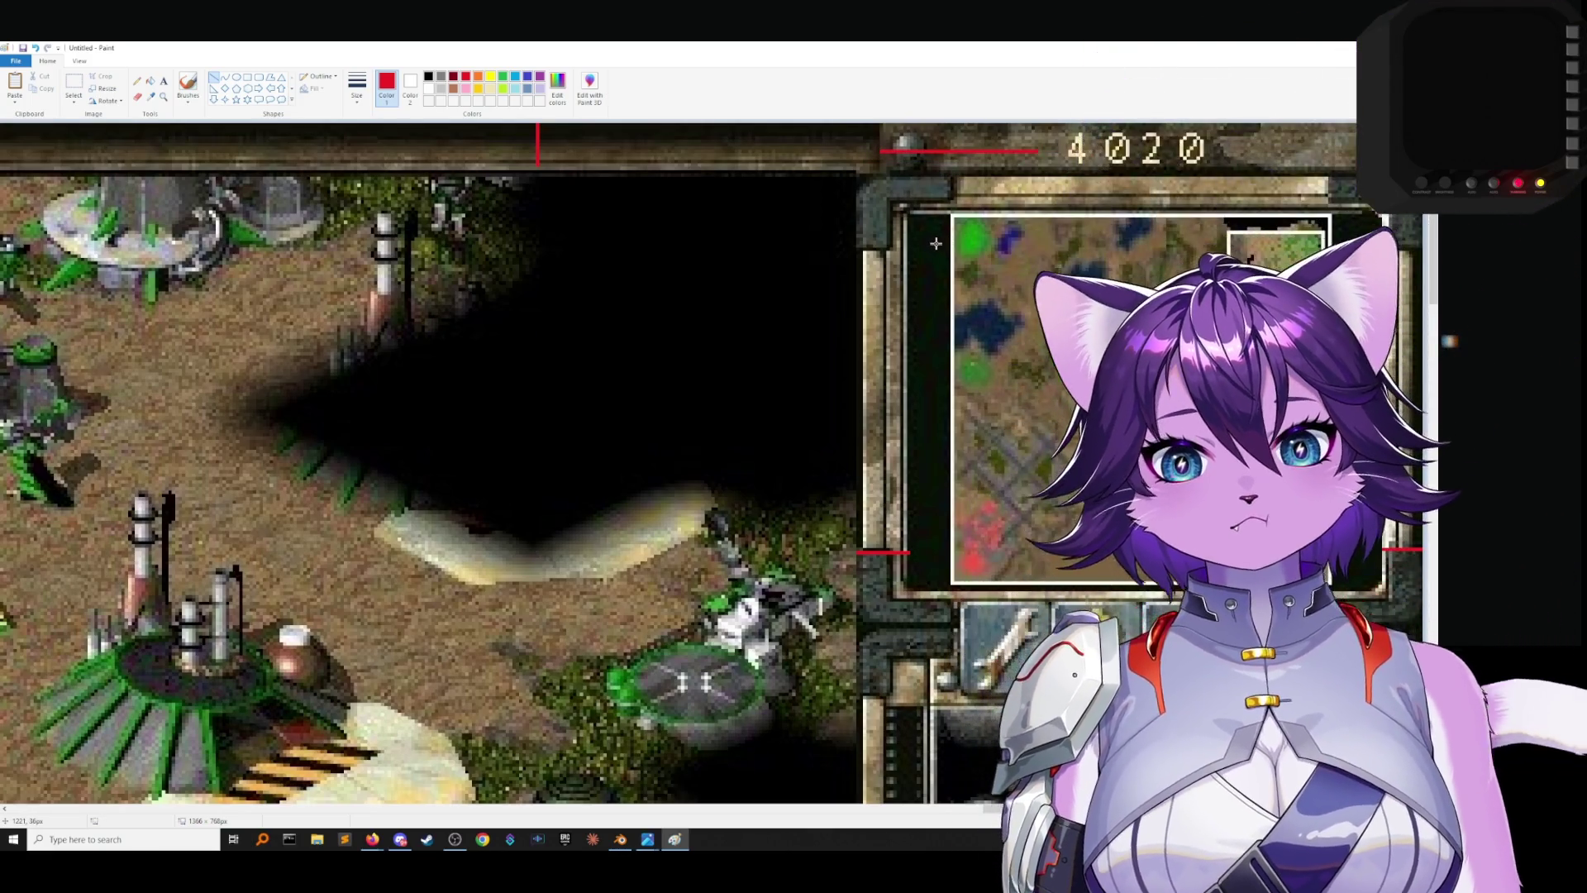
pyautogui.hotkey('ctrl', 'z')
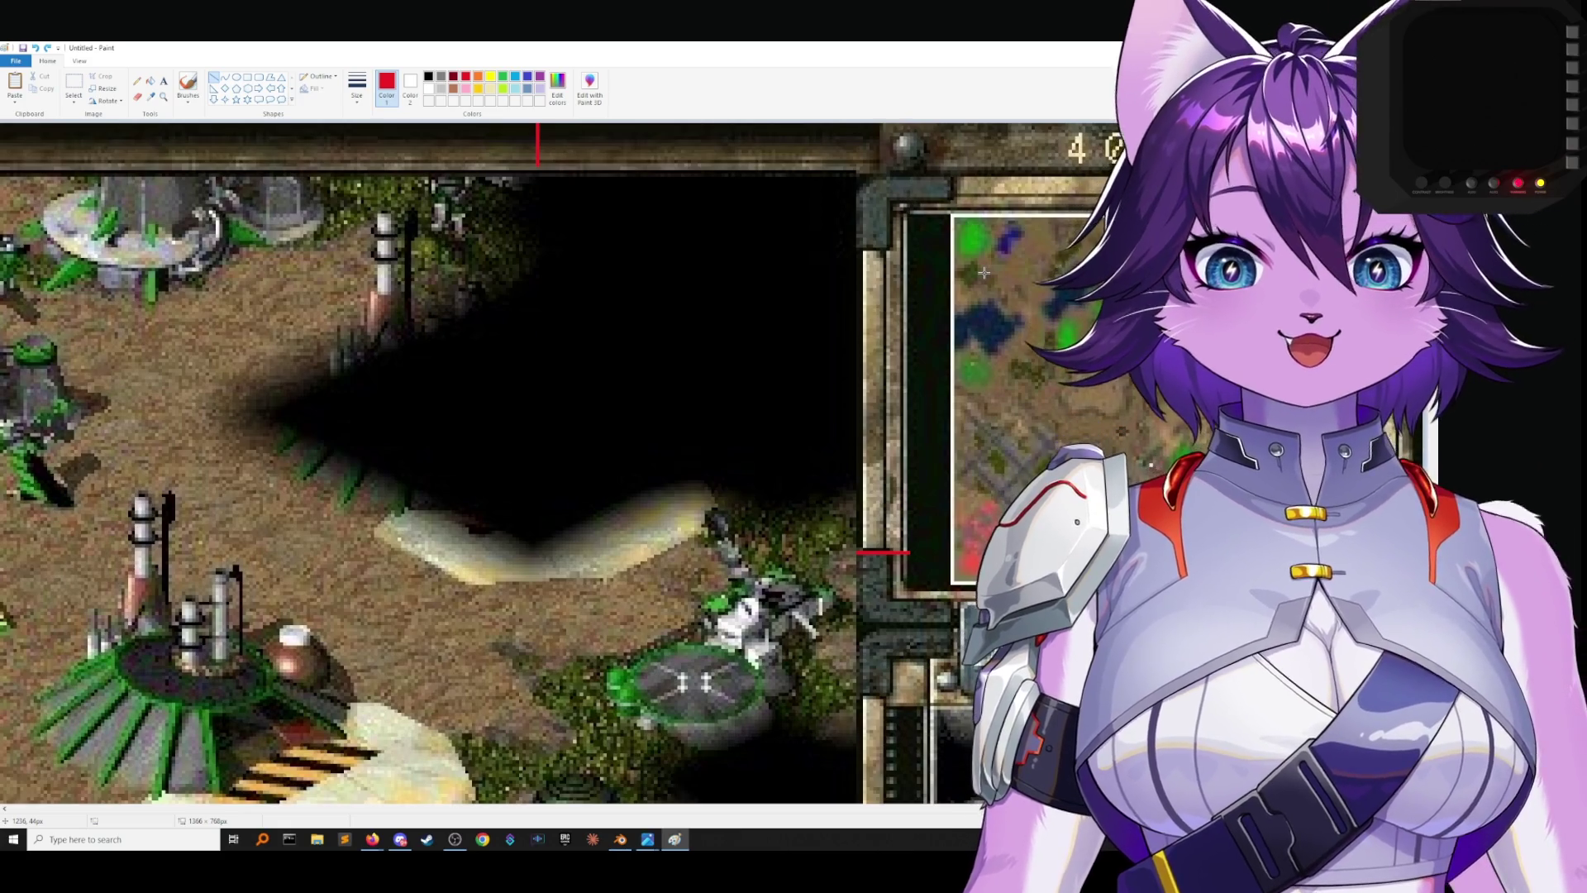
pyautogui.scroll(-4, 984, 273)
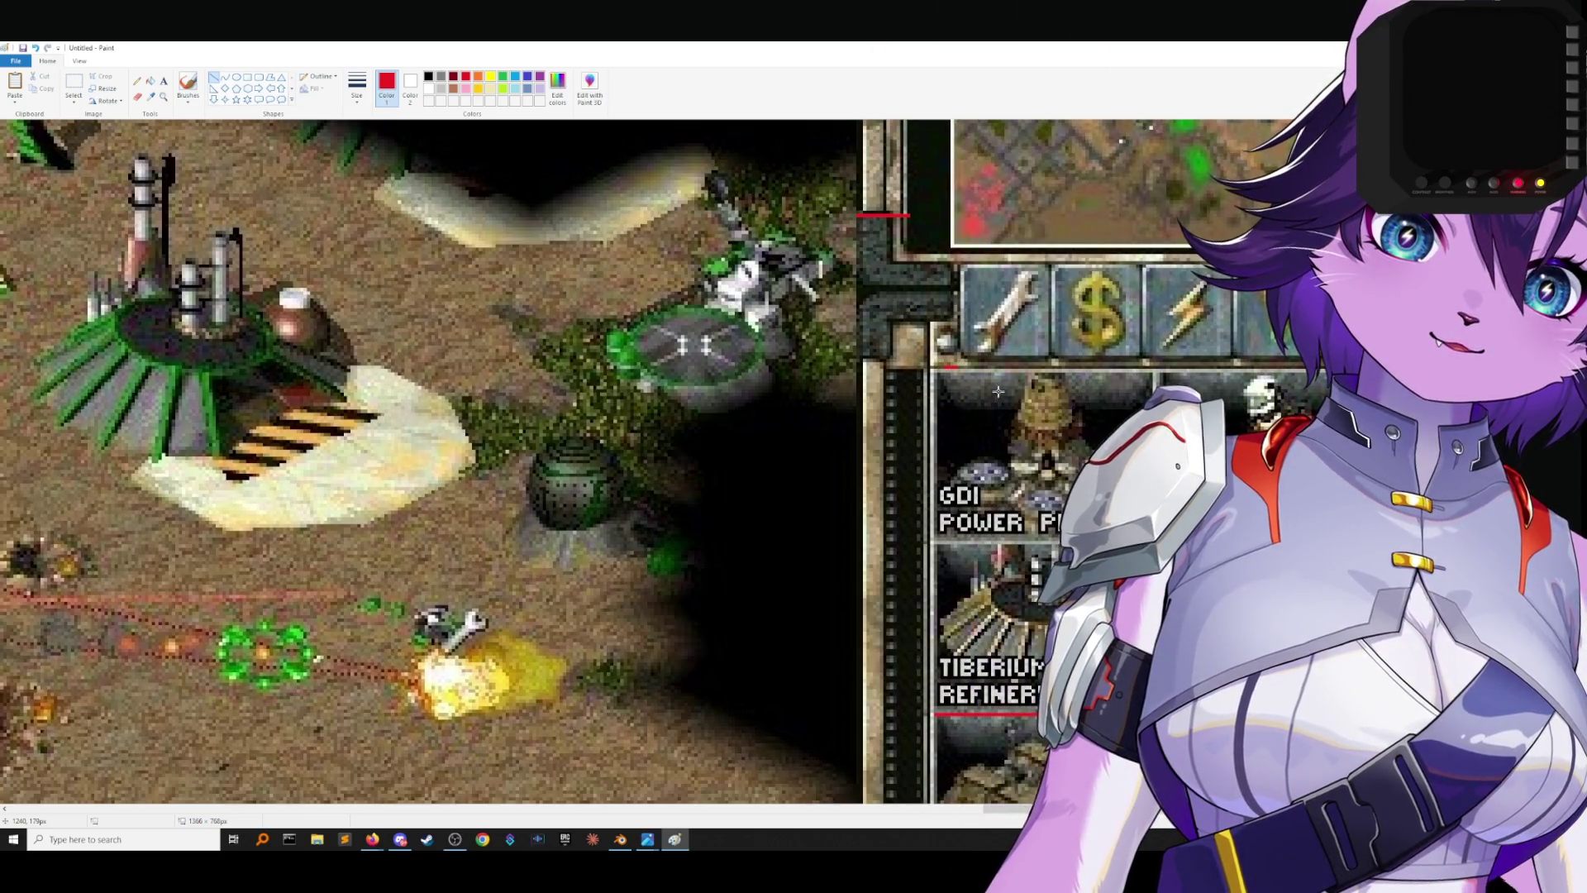
pyautogui.scroll(5, 998, 391)
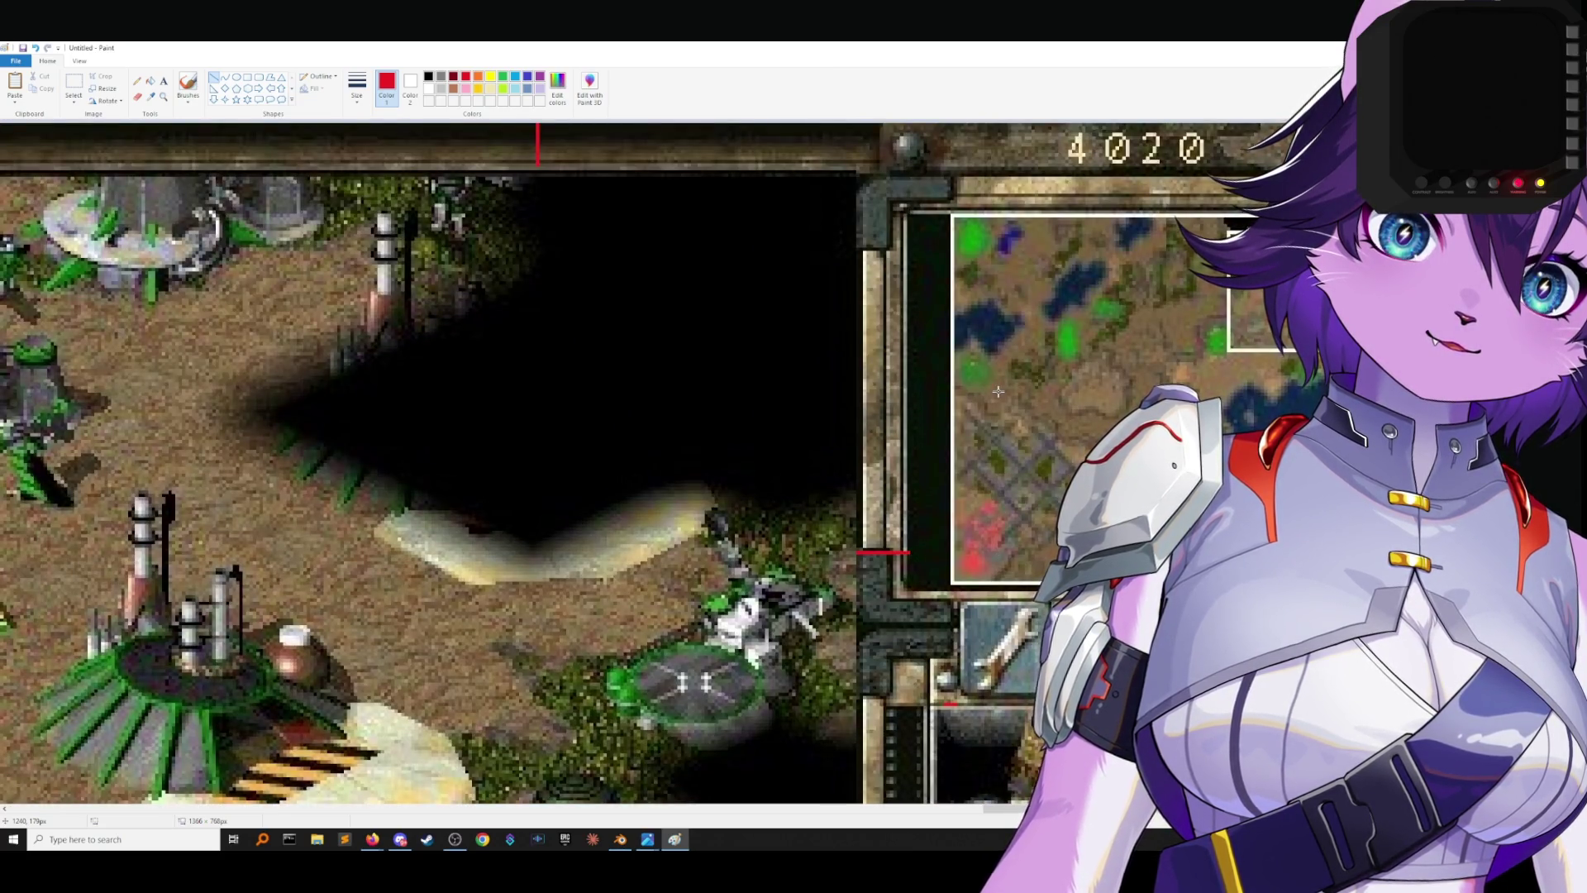
pyautogui.scroll(-15, 998, 391)
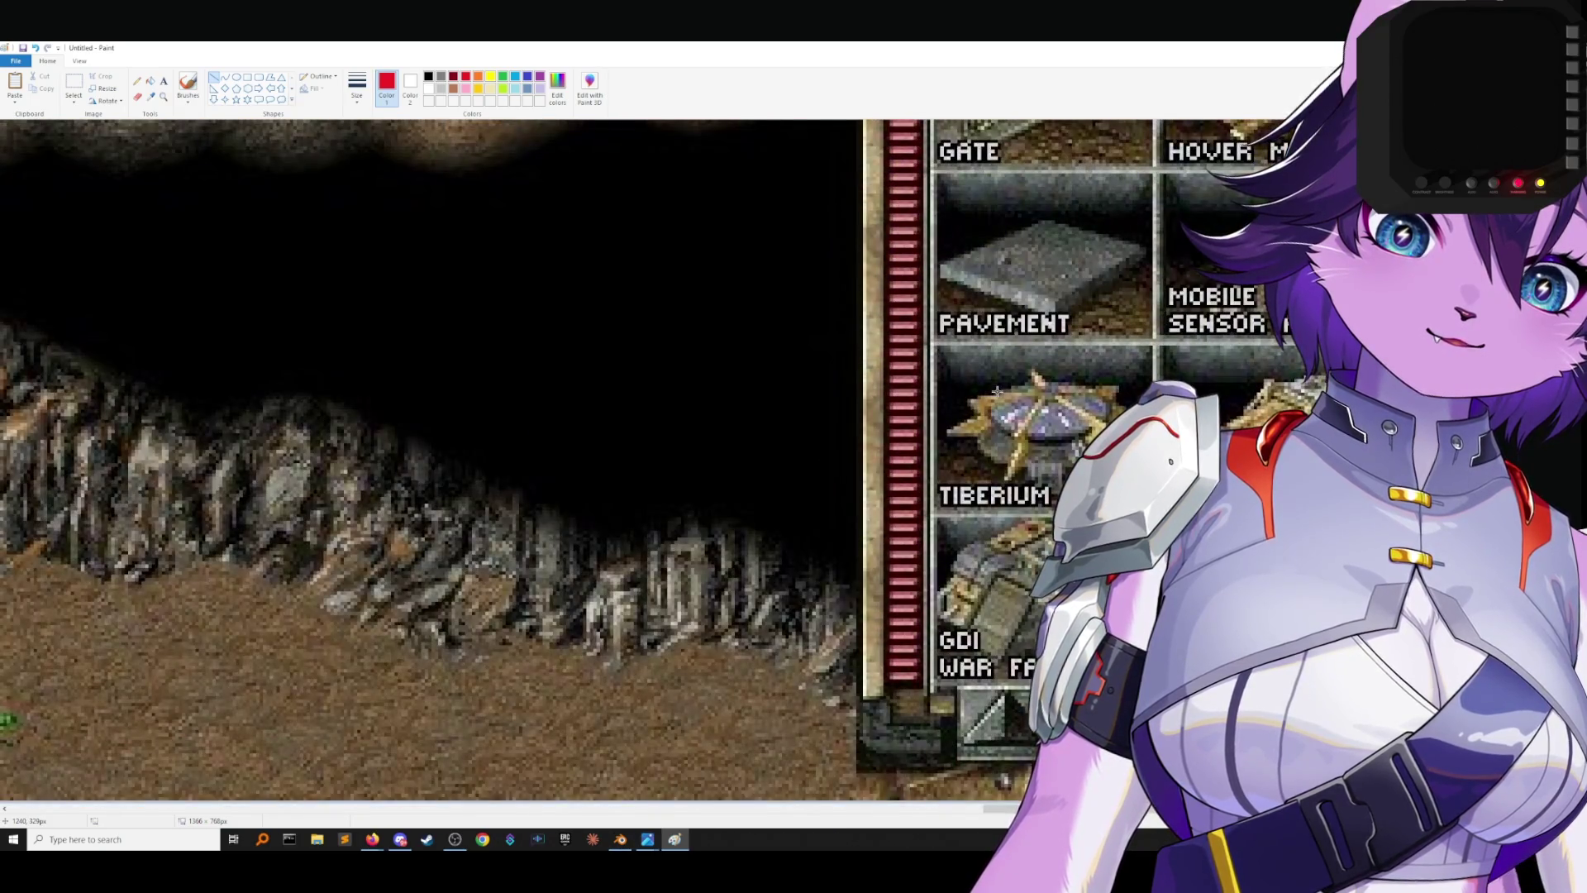
pyautogui.scroll(15, 998, 391)
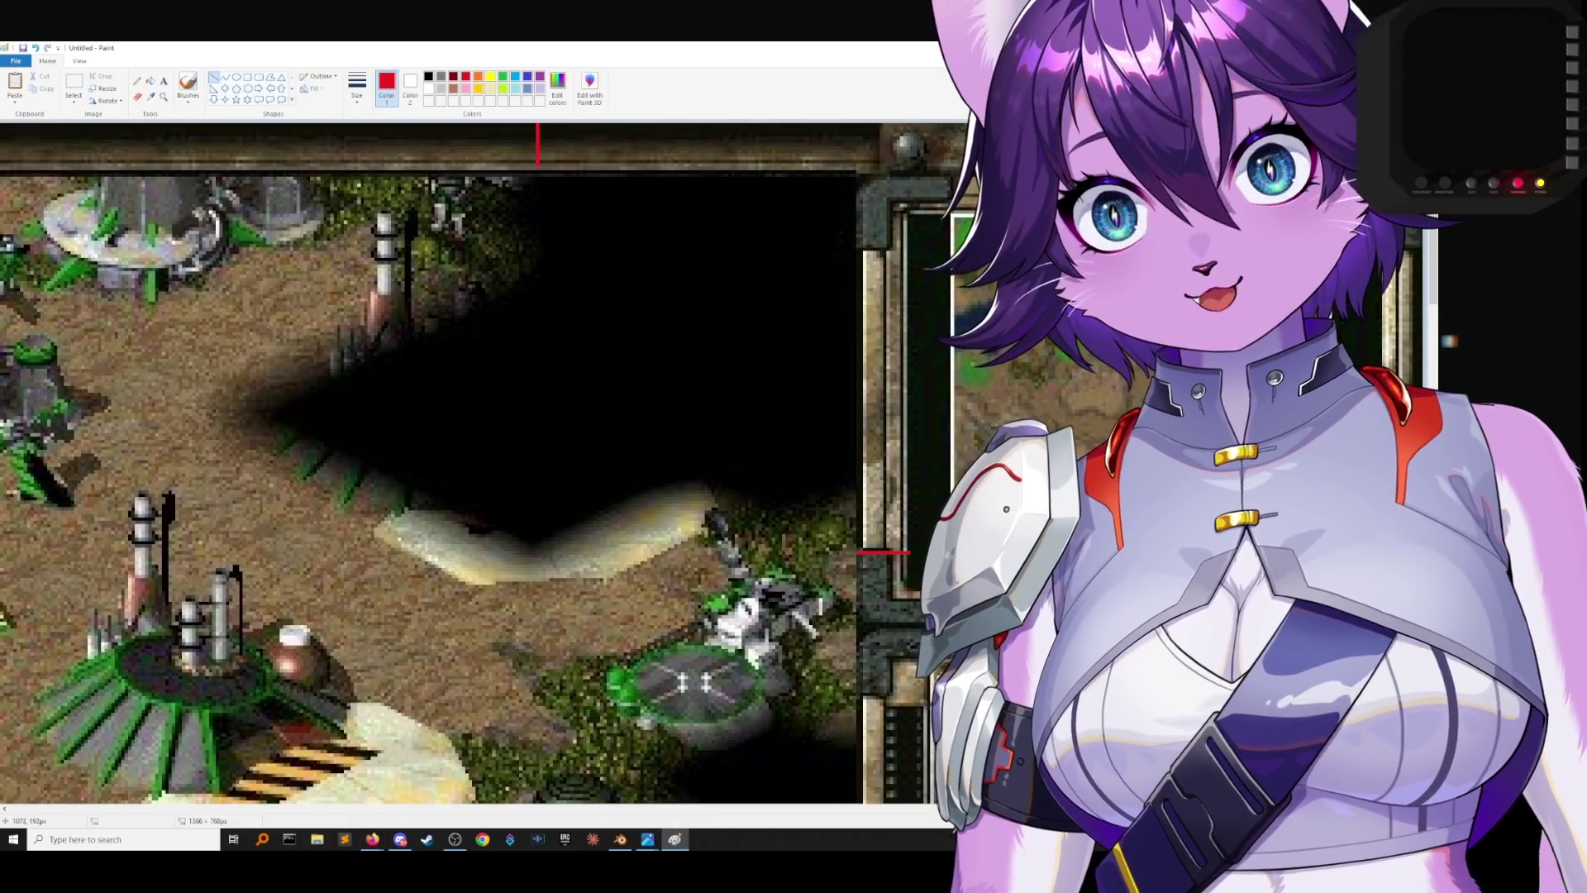
pyautogui.scroll(-10, 997, 391)
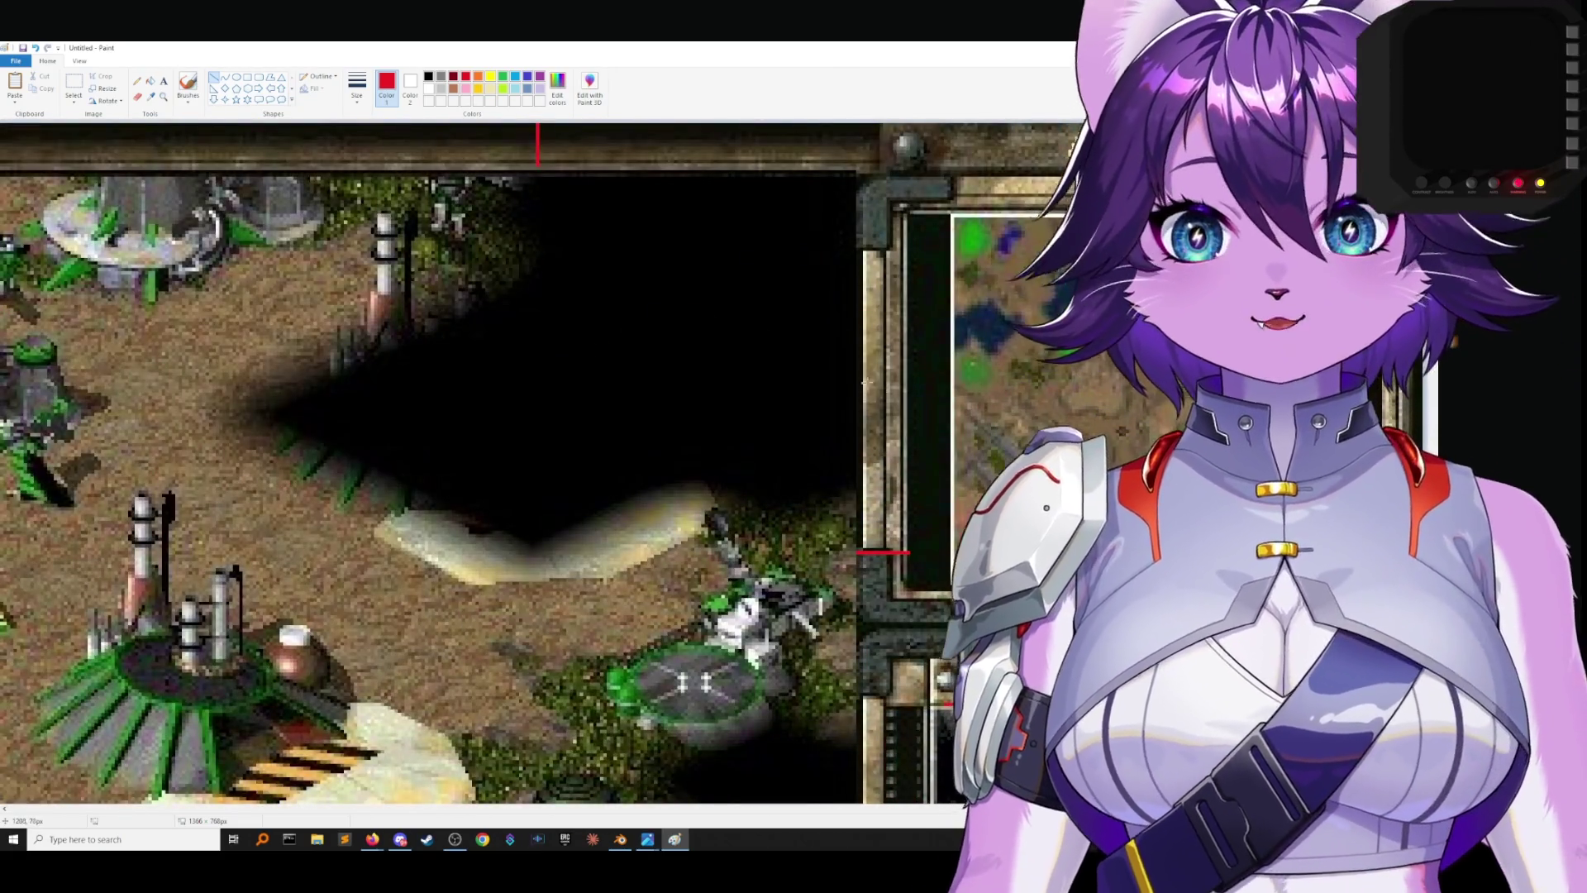
pyautogui.click(1419, 47)
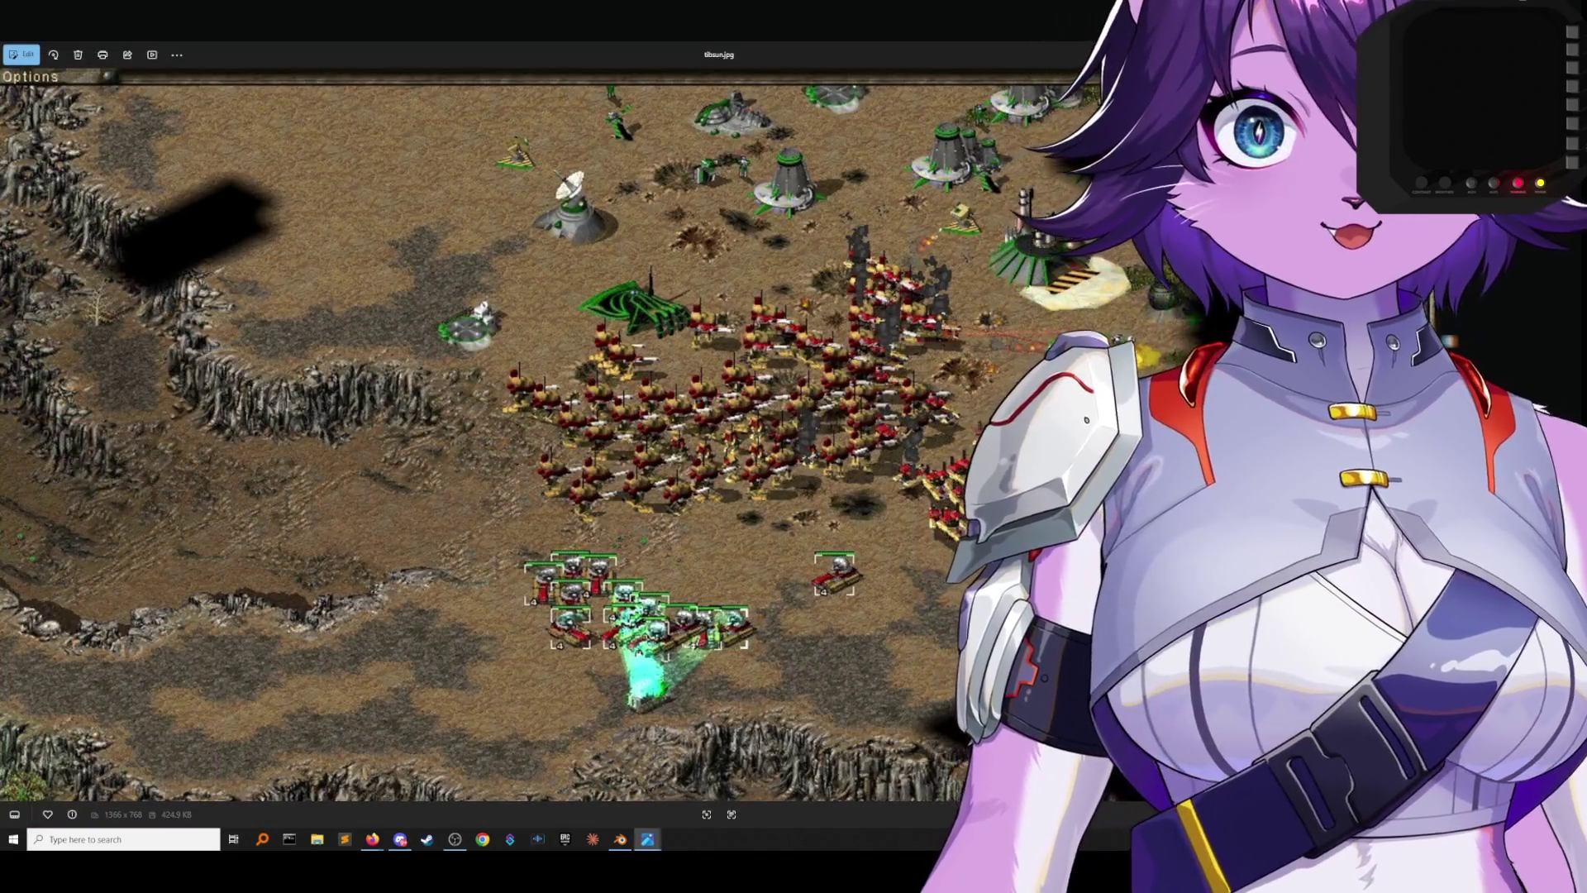
# Copy the StarCraft reference screenshot from the Photos viewer.
pyautogui.hotkey('alt', 'Tab')
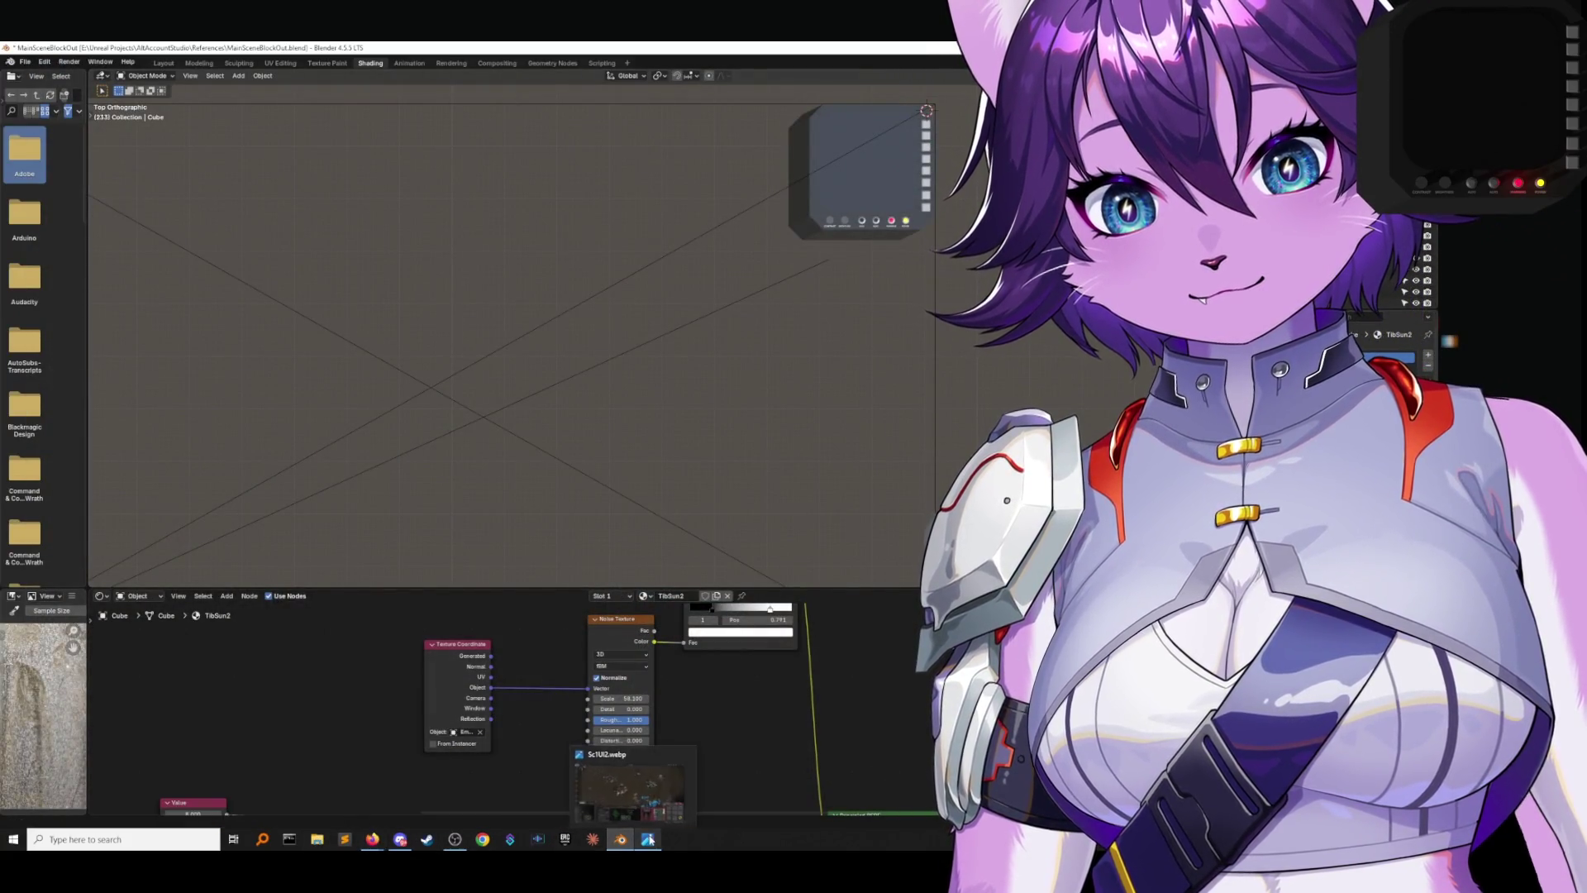
pyautogui.click(654, 812)
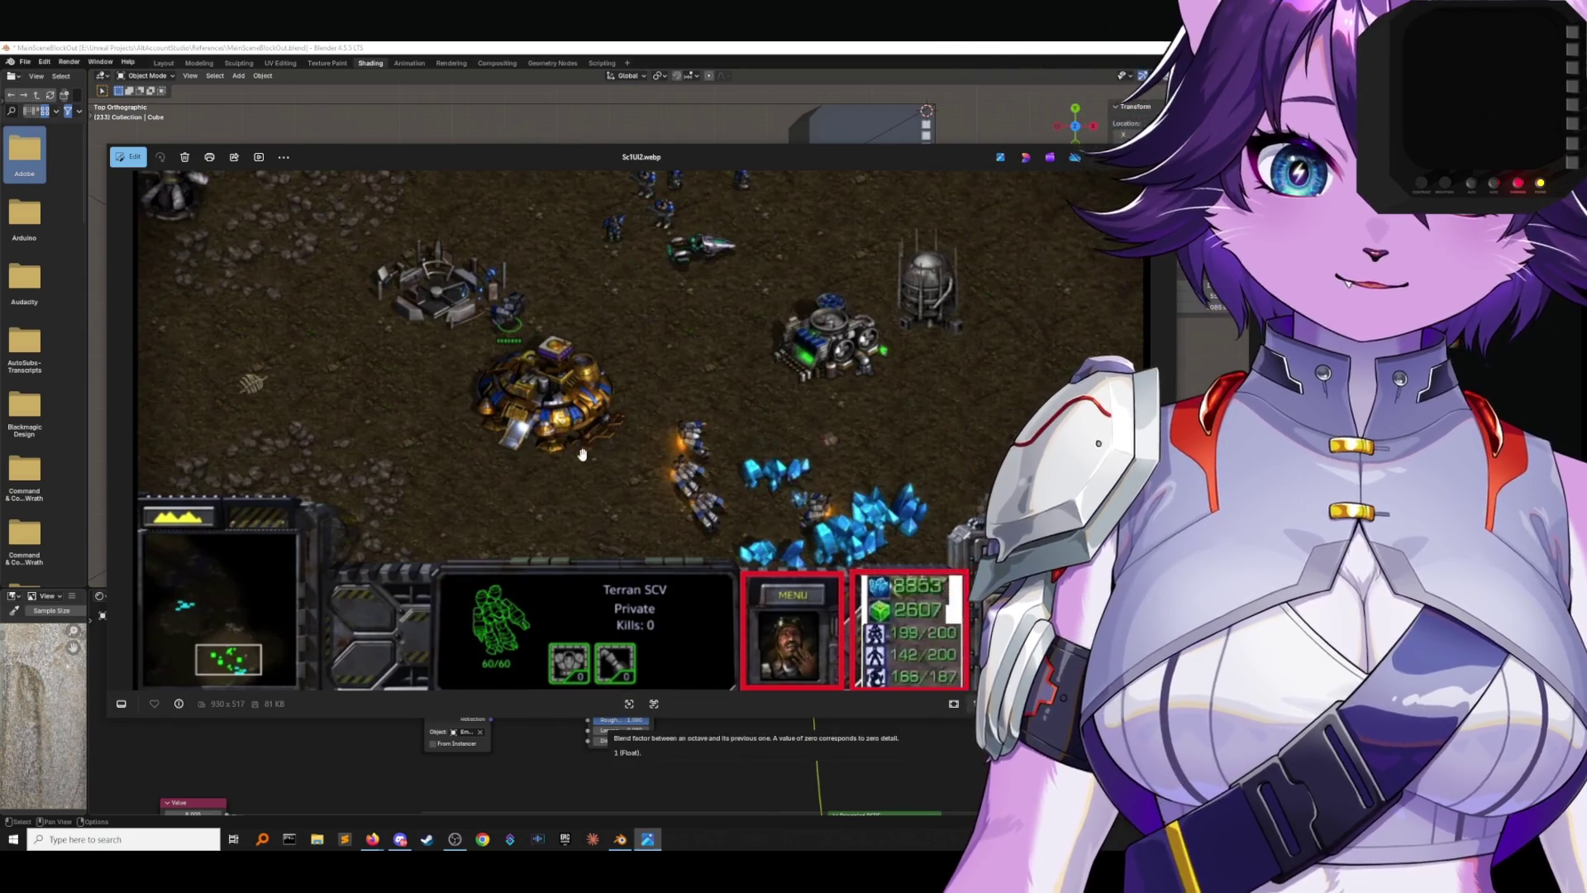
pyautogui.rightClick(579, 447)
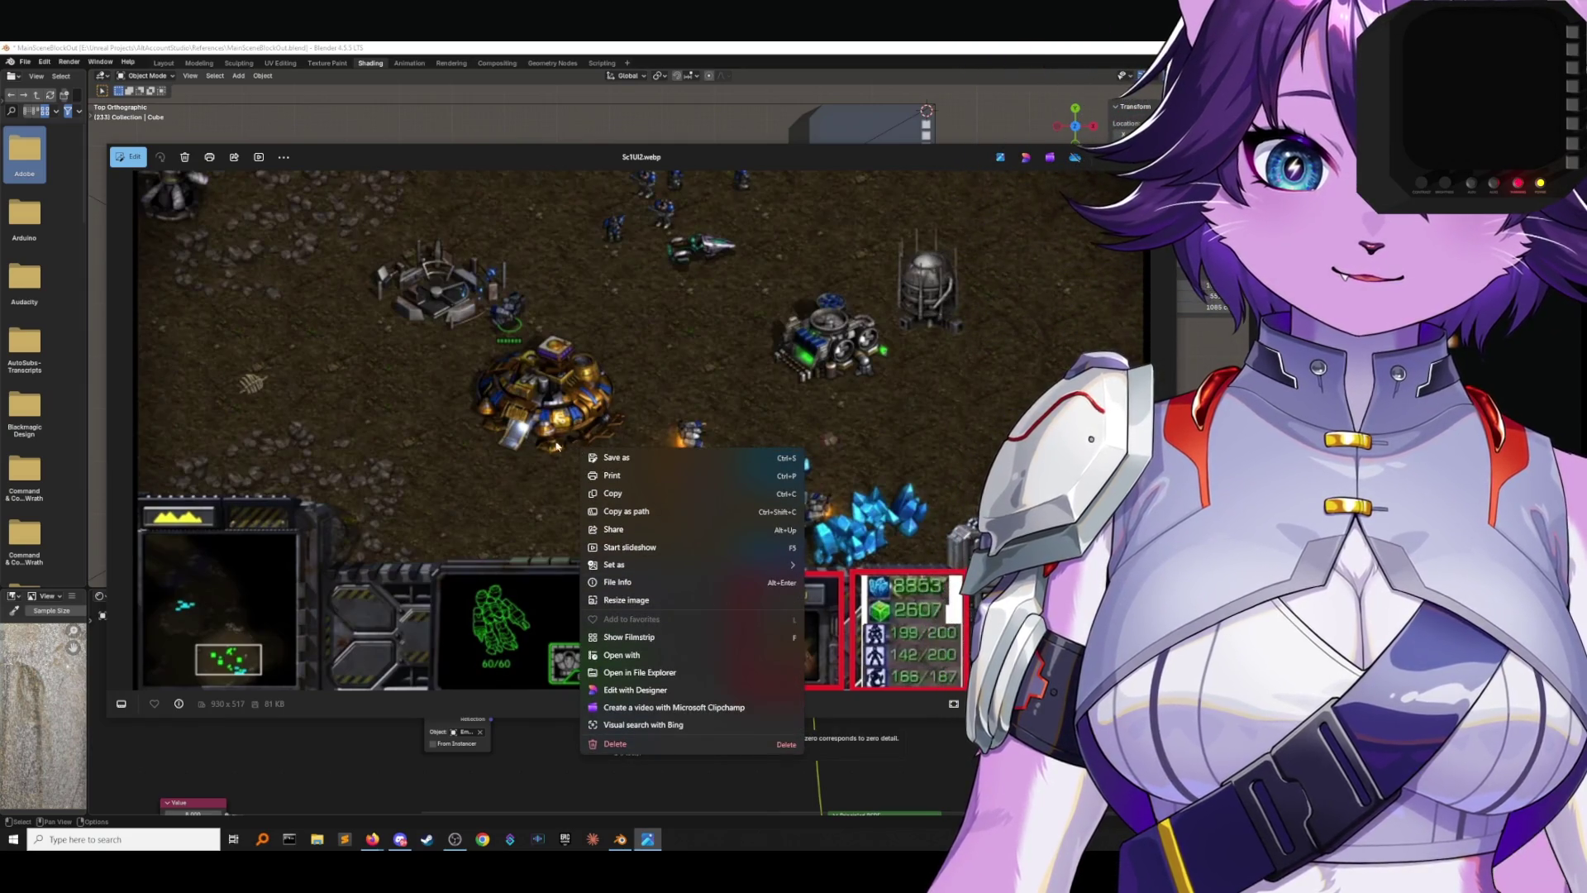
pyautogui.click(608, 494)
# Launch Paint from Start and paste the screenshot onto a new canvas.
pyautogui.press('super')
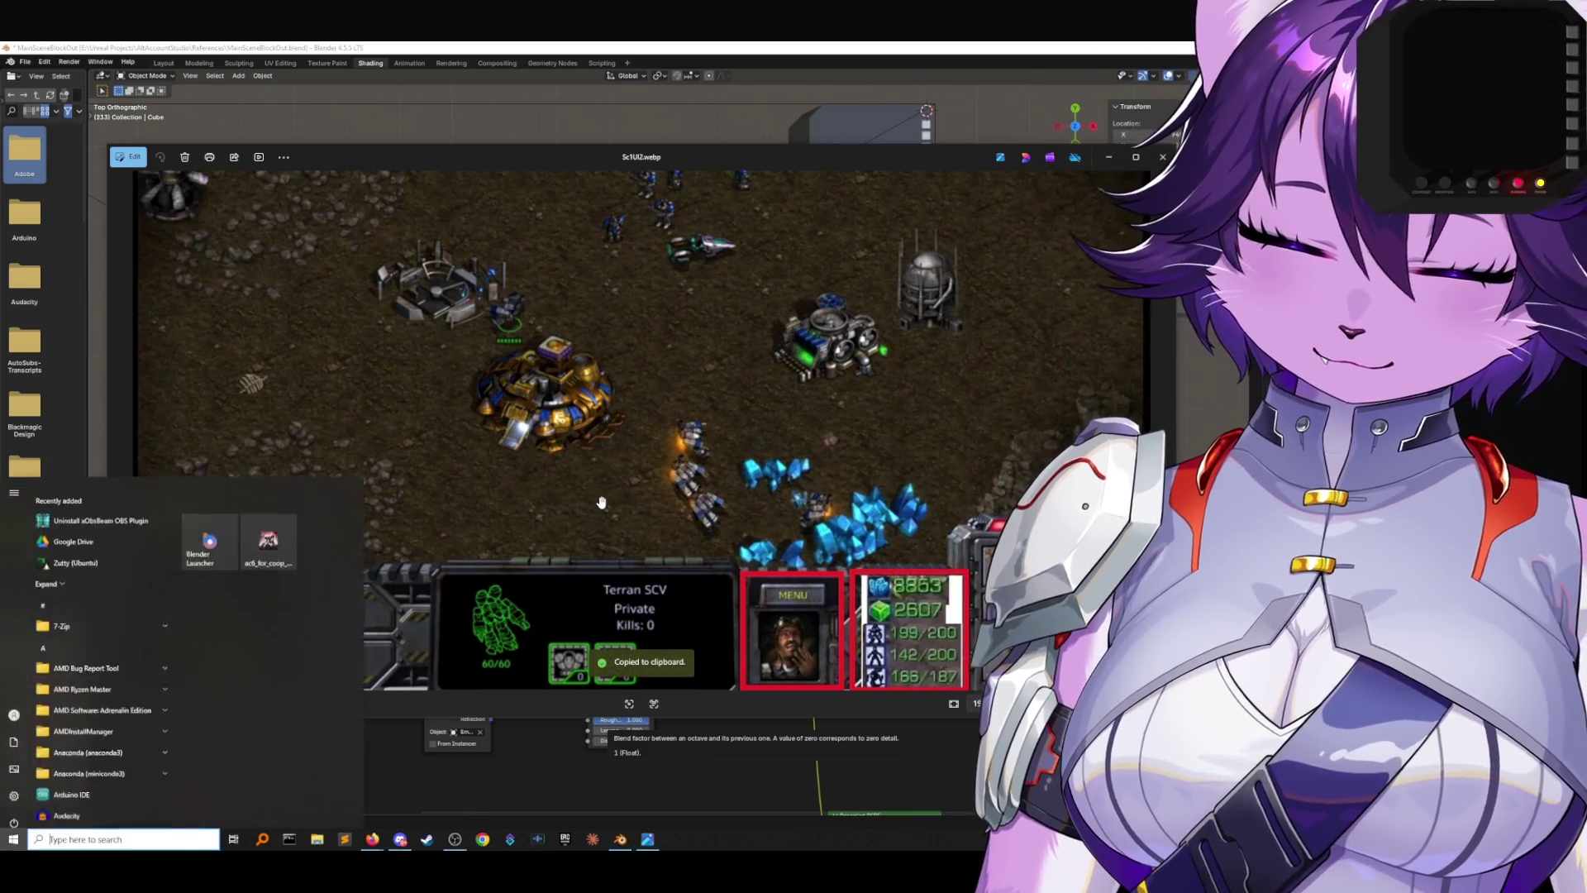
pyautogui.write('paint')
pyautogui.press('Return')
pyautogui.hotkey('ctrl', 'v')
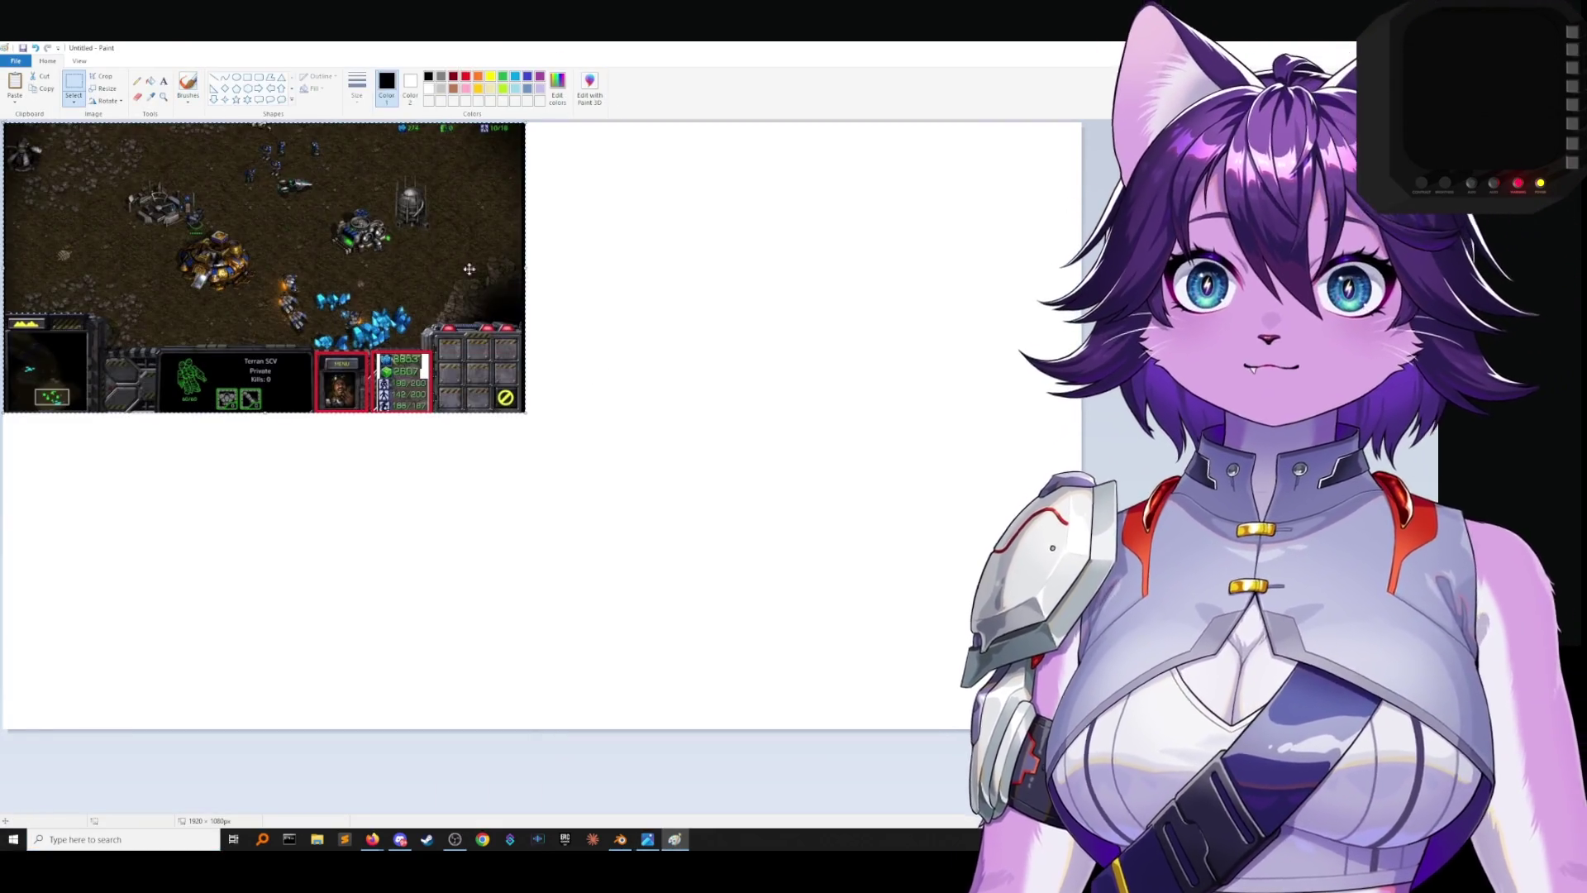
# Crop the canvas to the screenshot and zoom in around the Command Center.
pyautogui.click(99, 75)
pyautogui.click(164, 97)
pyautogui.click(286, 280)
pyautogui.click(285, 279)
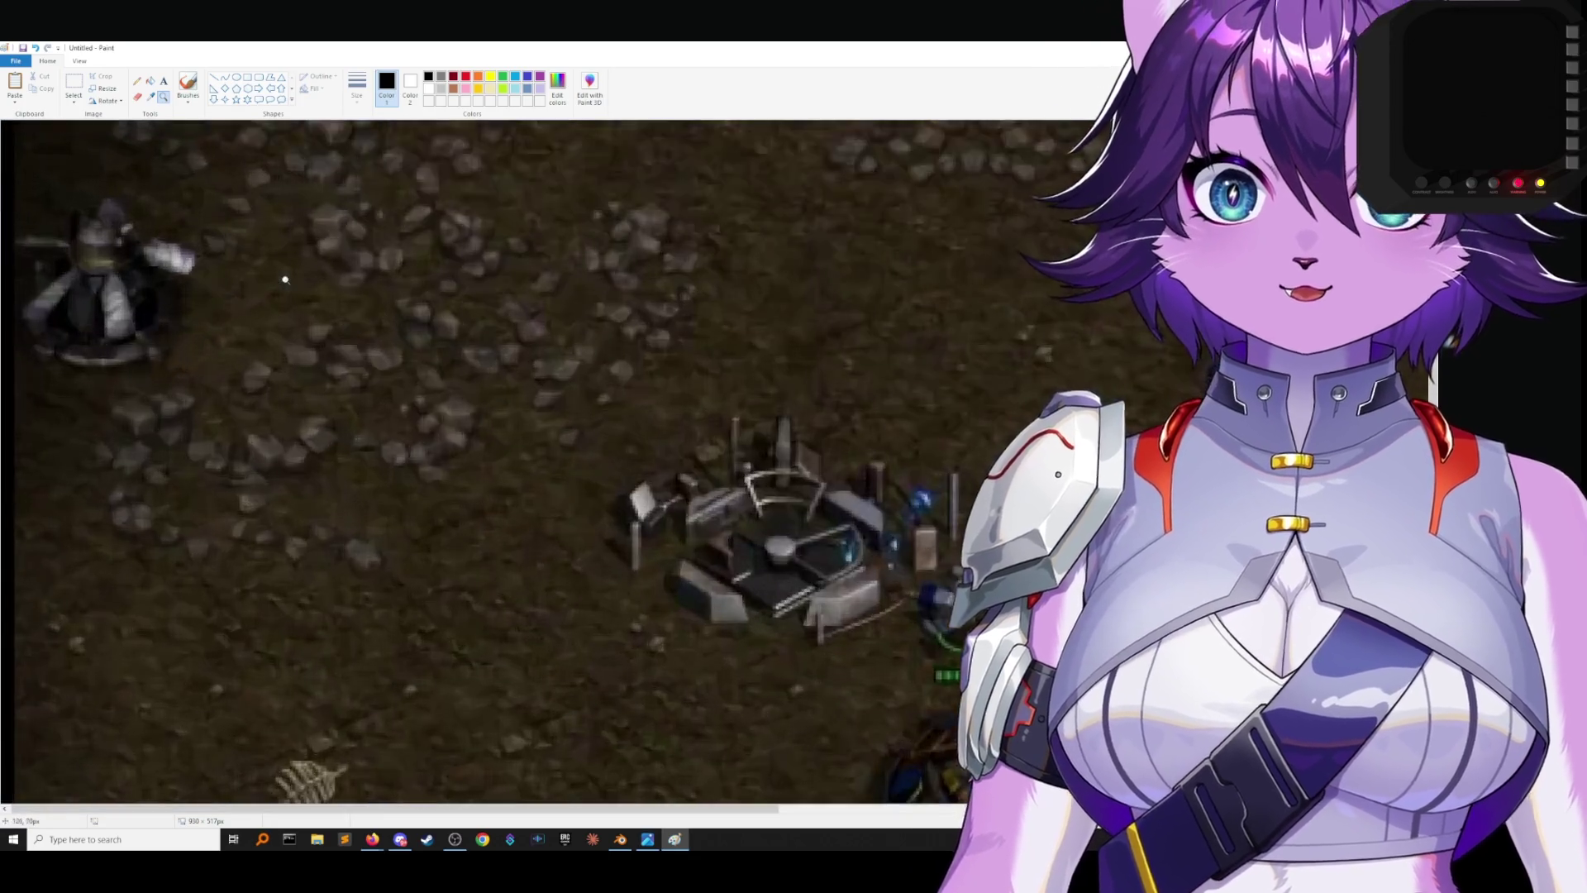
pyautogui.scroll(-10, 297, 283)
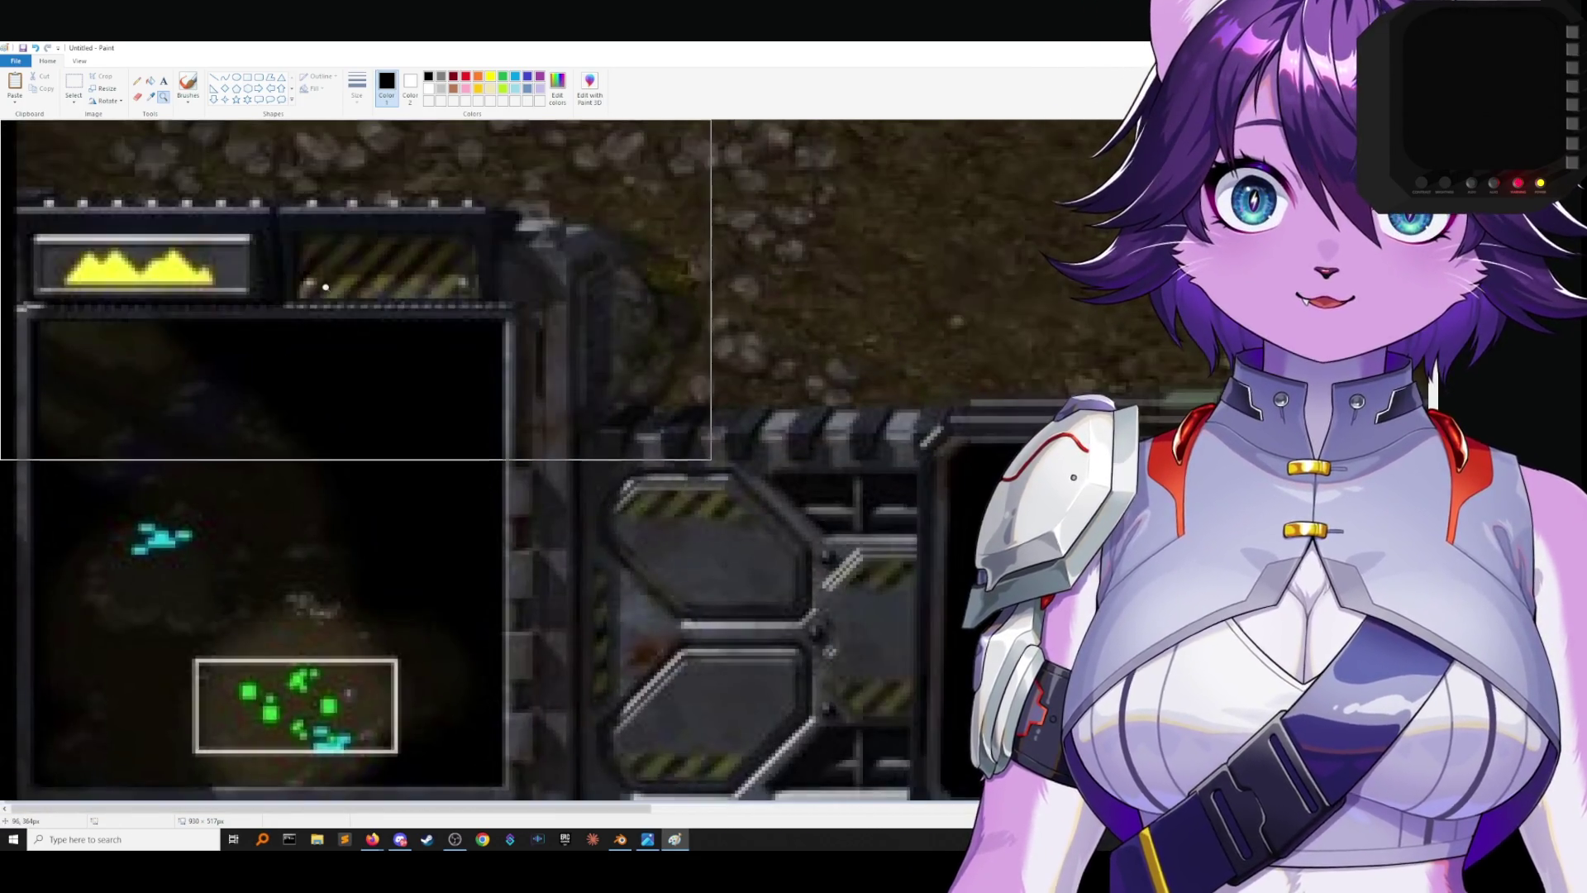
pyautogui.rightClick(325, 287)
pyautogui.rightClick(327, 289)
pyautogui.click(415, 381)
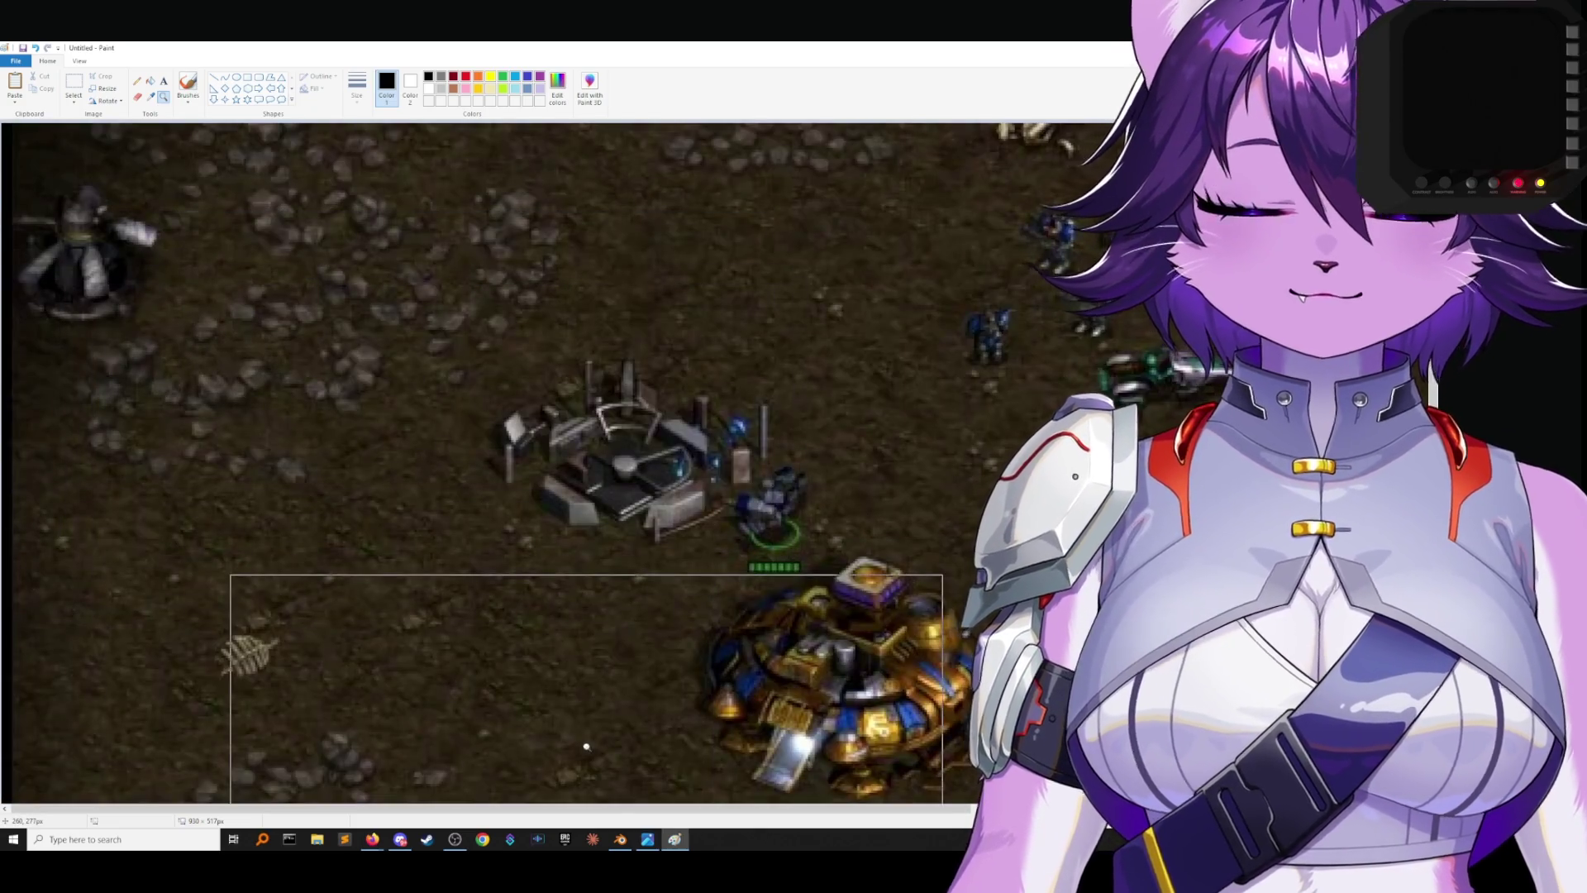
# Zoom out over the battlefield, then close Paint without saving the pasted image.
pyautogui.moveTo(881, 814); pyautogui.dragTo(1340, 814)
pyautogui.rightClick(921, 637)
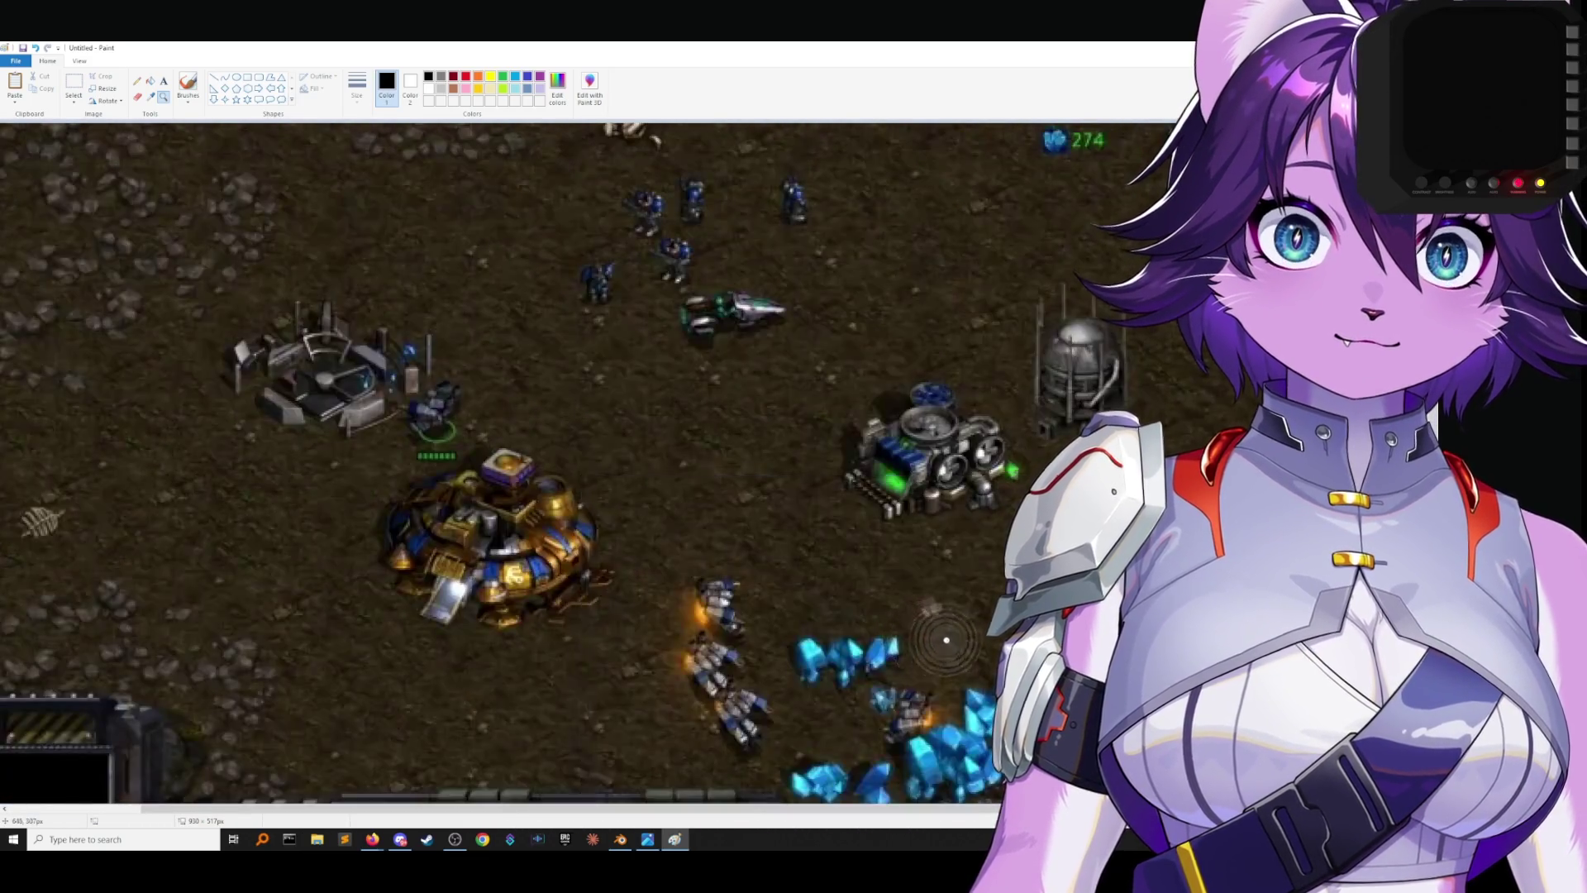
pyautogui.rightClick(951, 620)
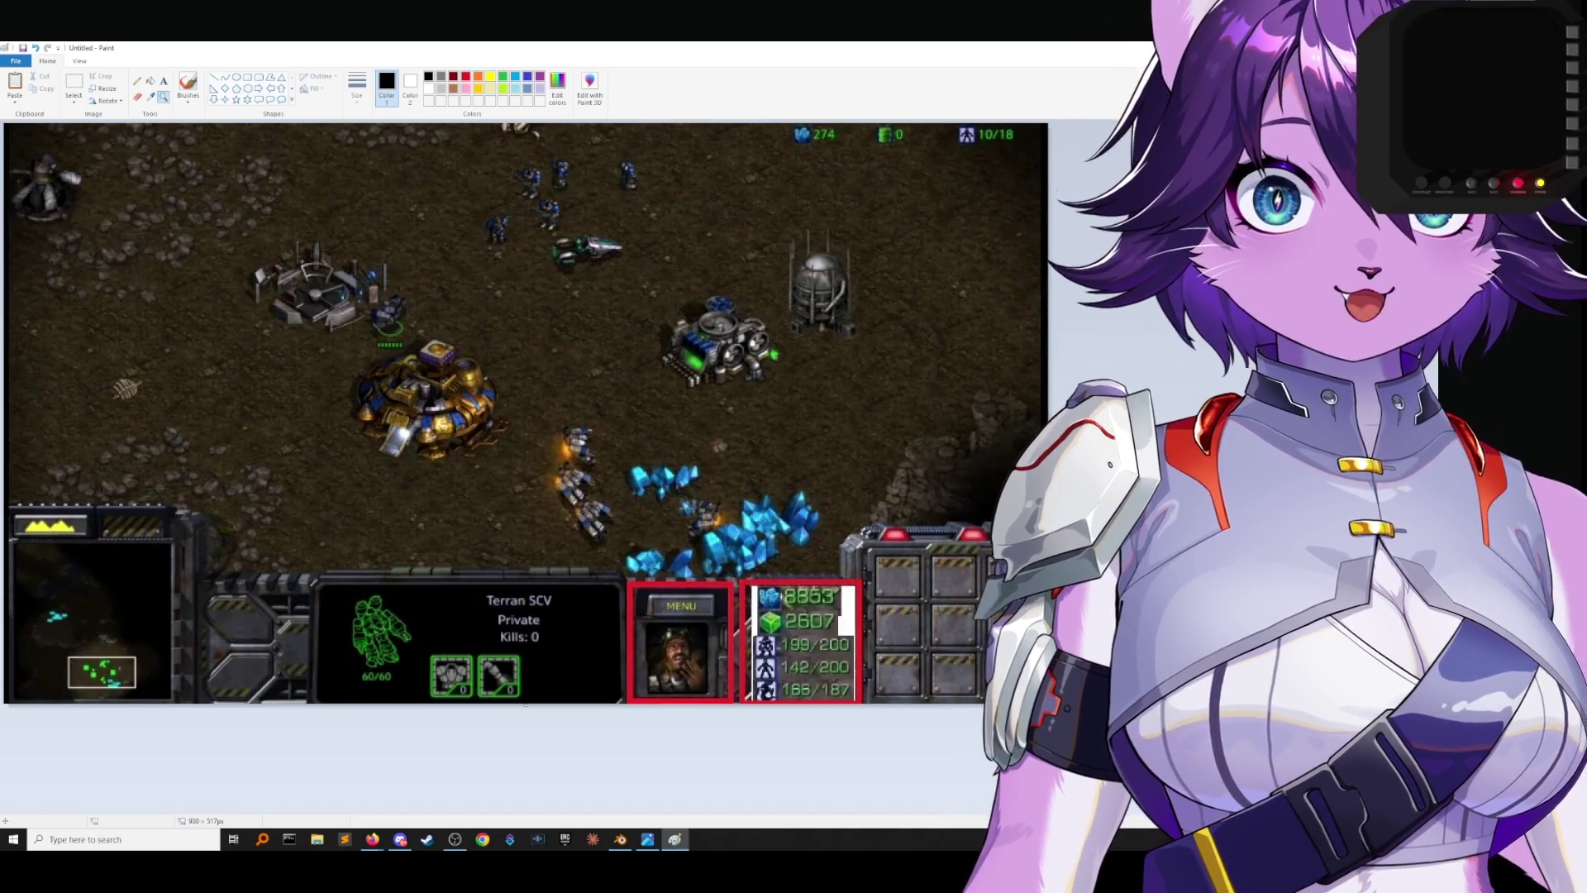
pyautogui.hotkey('alt', 'F4')
pyautogui.click(754, 438)
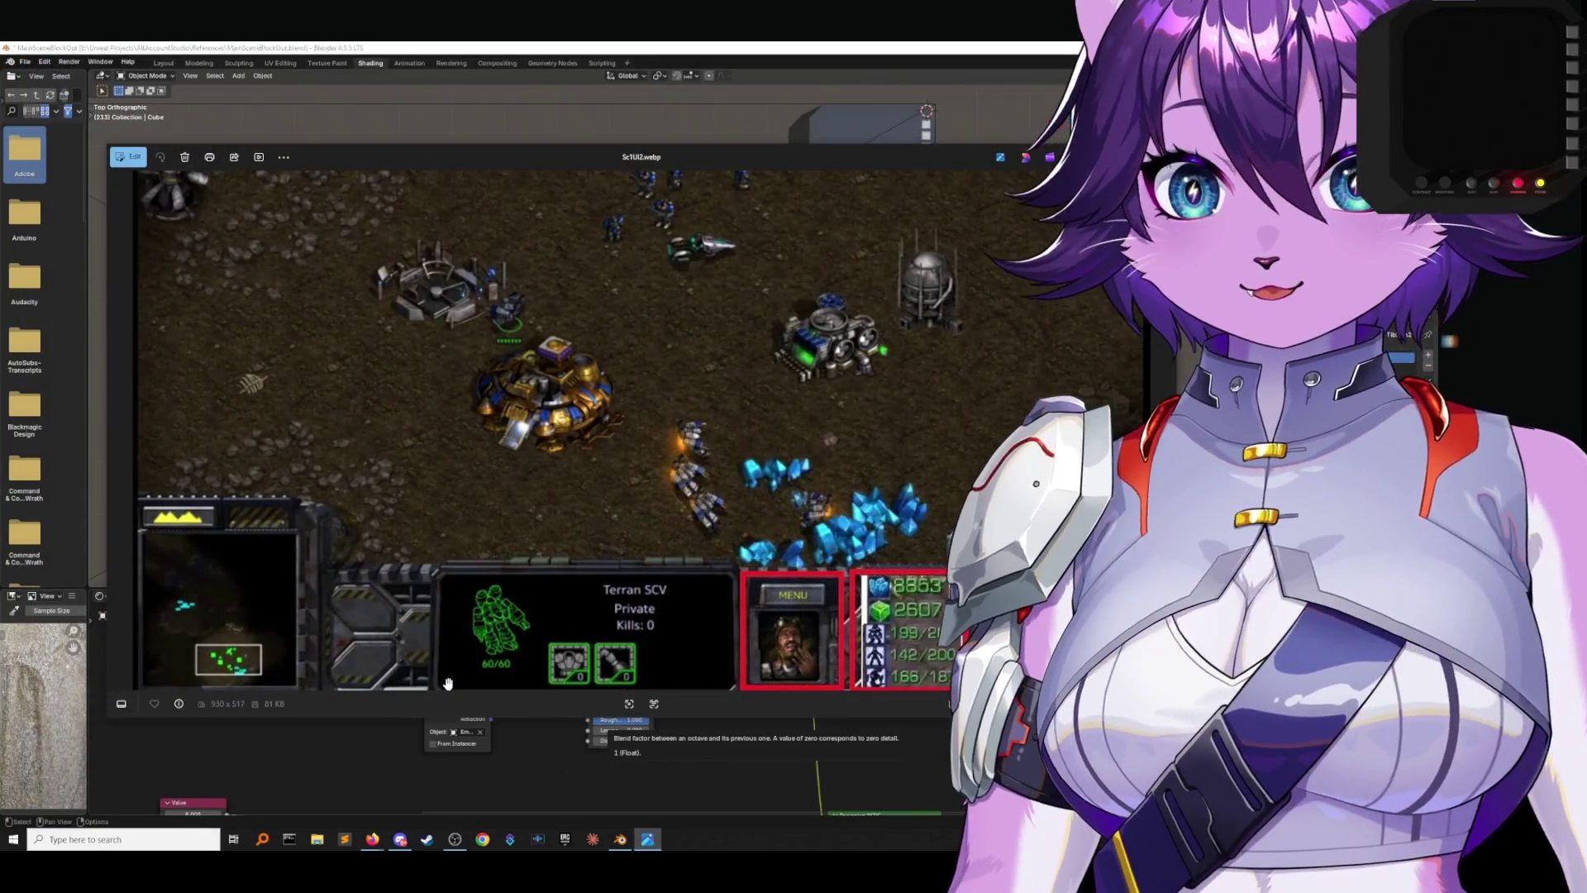
# Close Photos and open the SCTUI image from the References folder for editing in Paint.
pyautogui.hotkey('alt', 'F4')
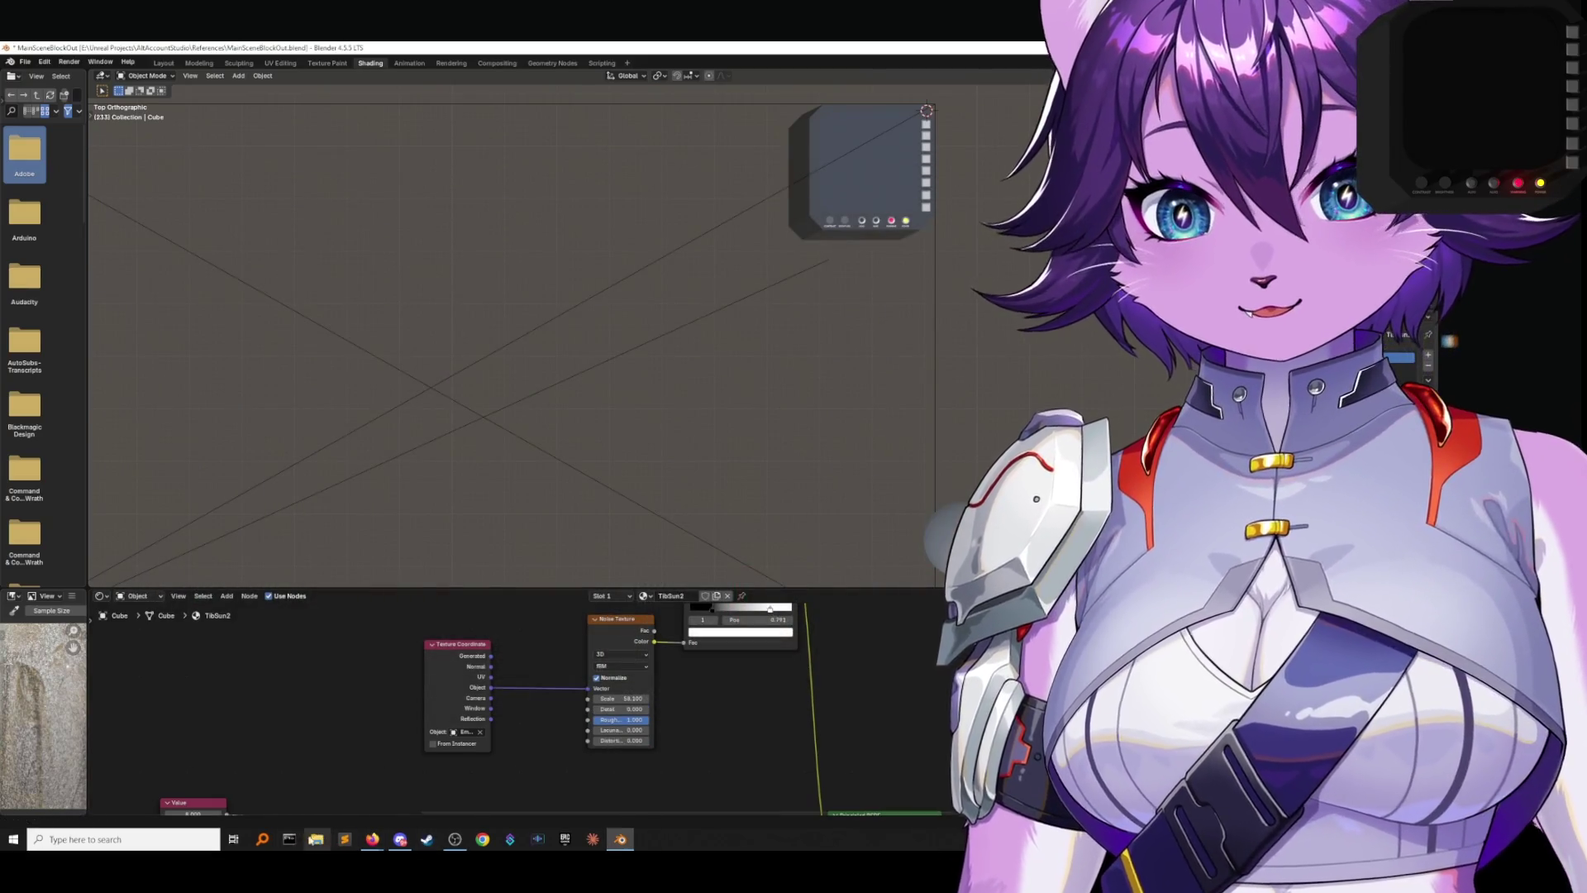
pyautogui.click(317, 839)
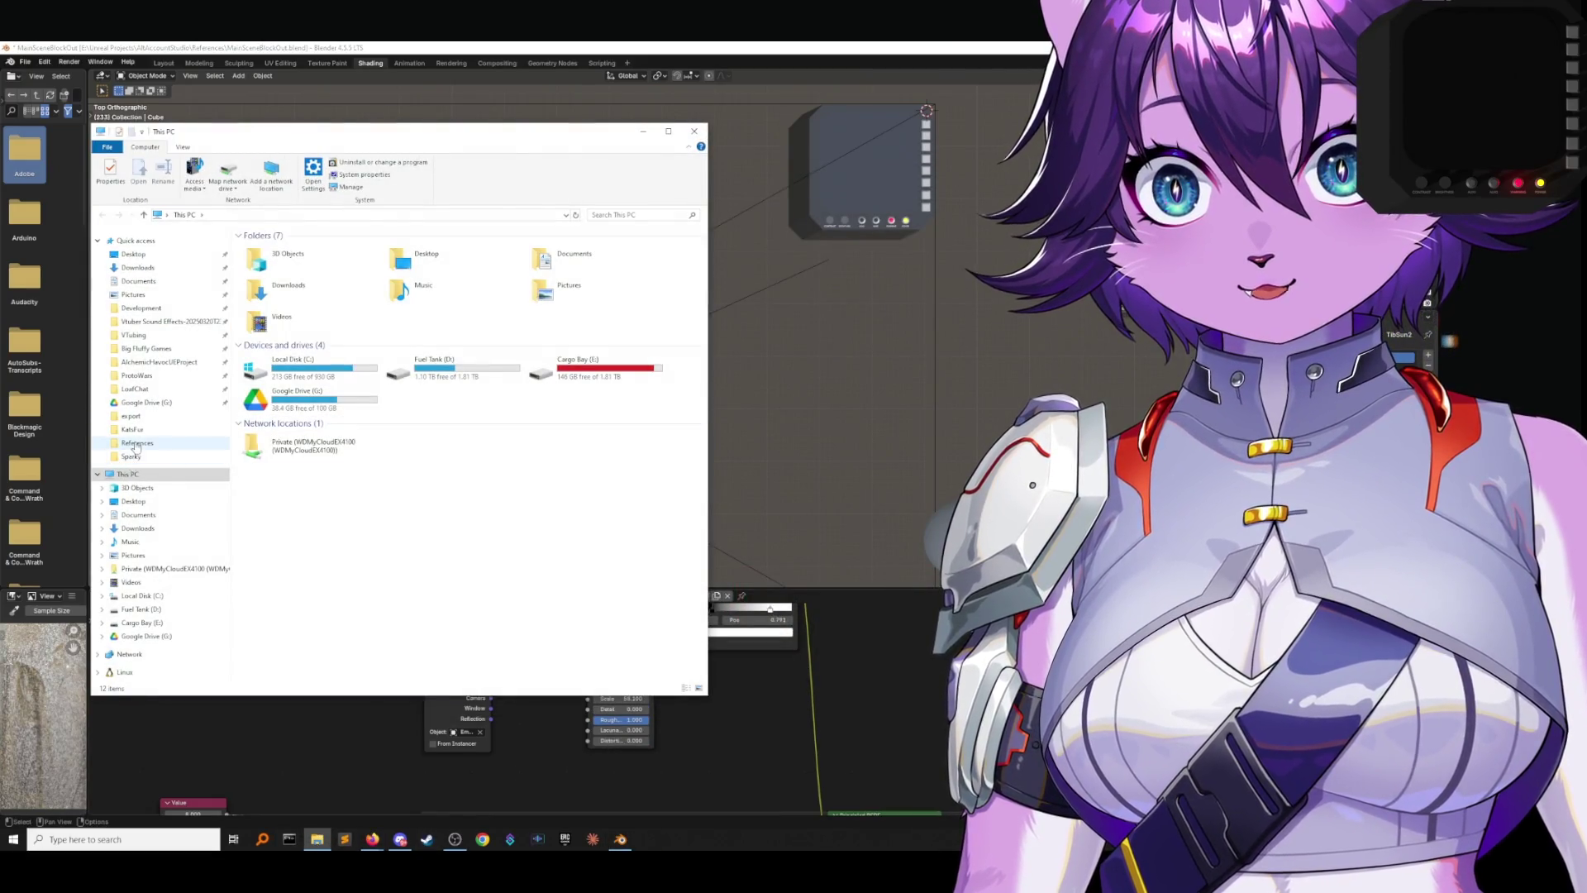
pyautogui.click(138, 443)
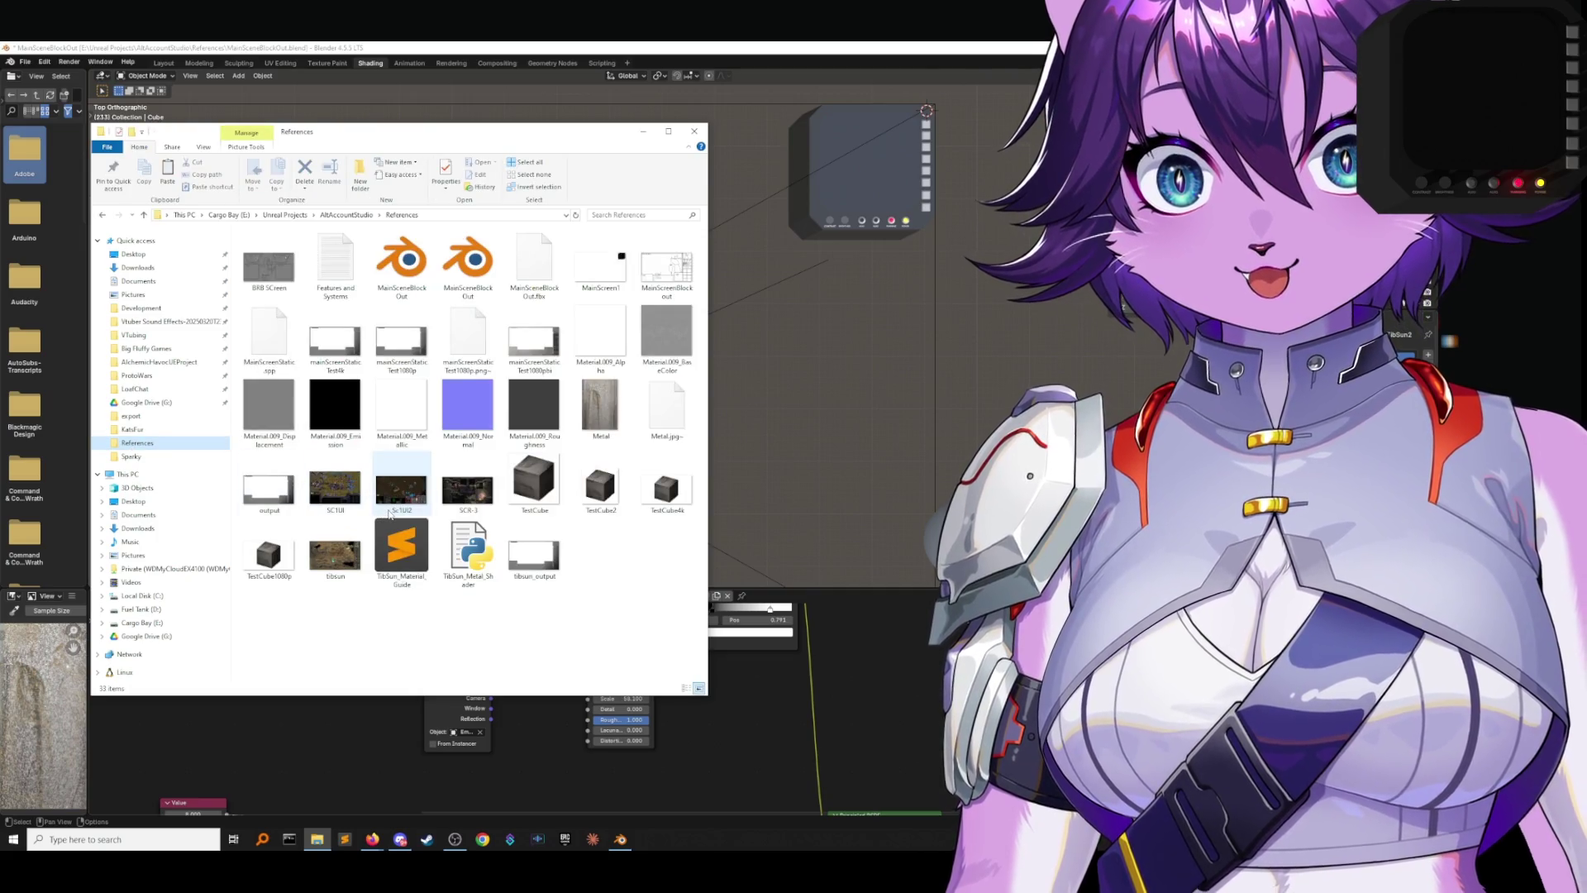
pyautogui.rightClick(336, 496)
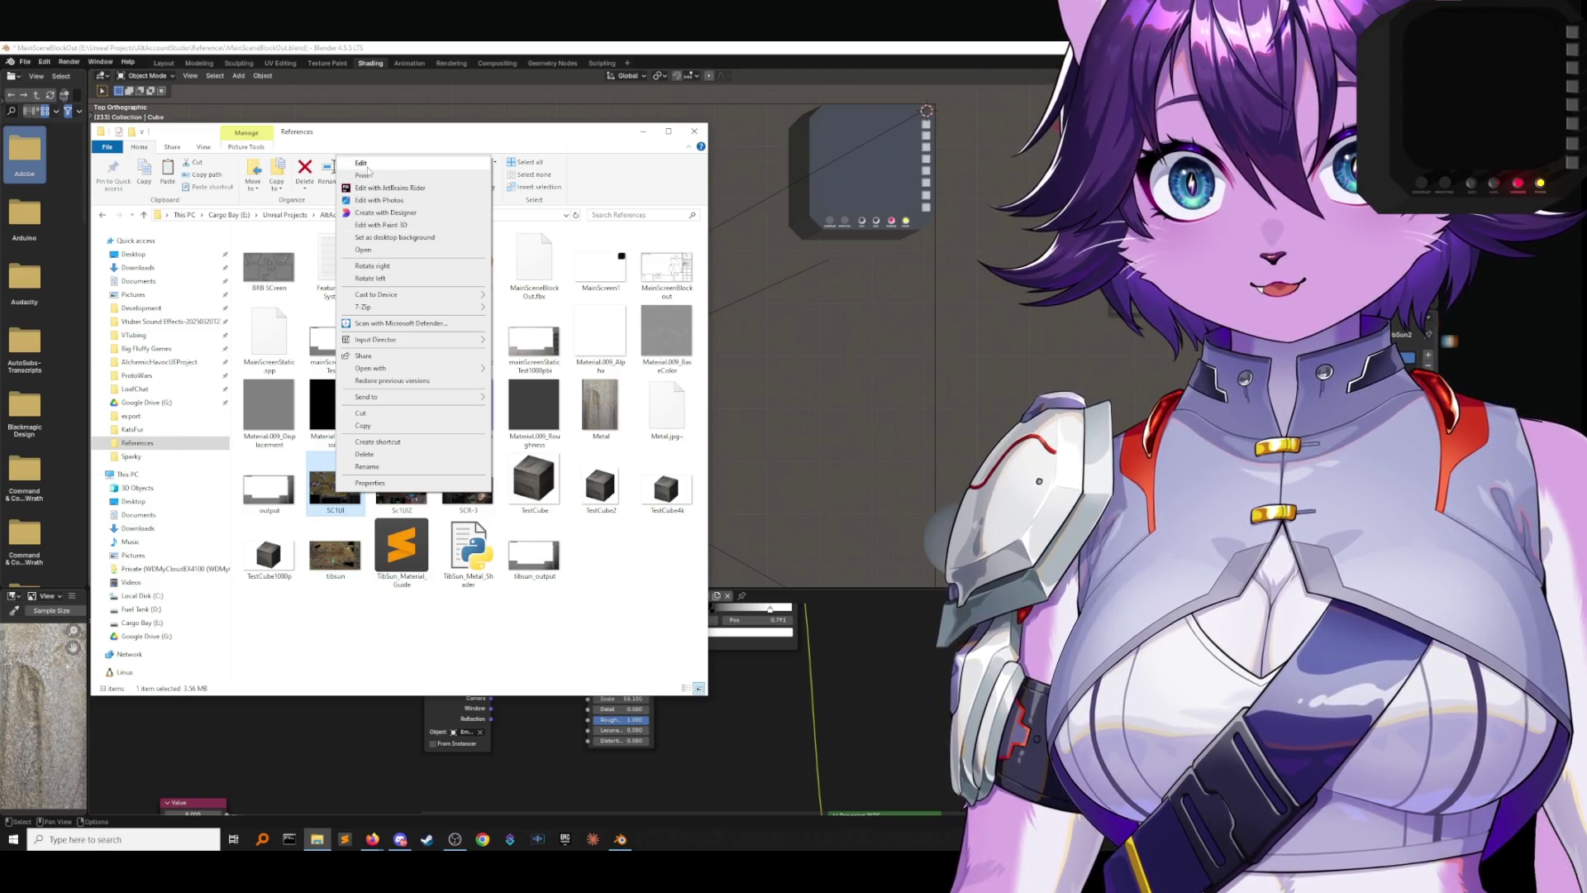
pyautogui.click(368, 164)
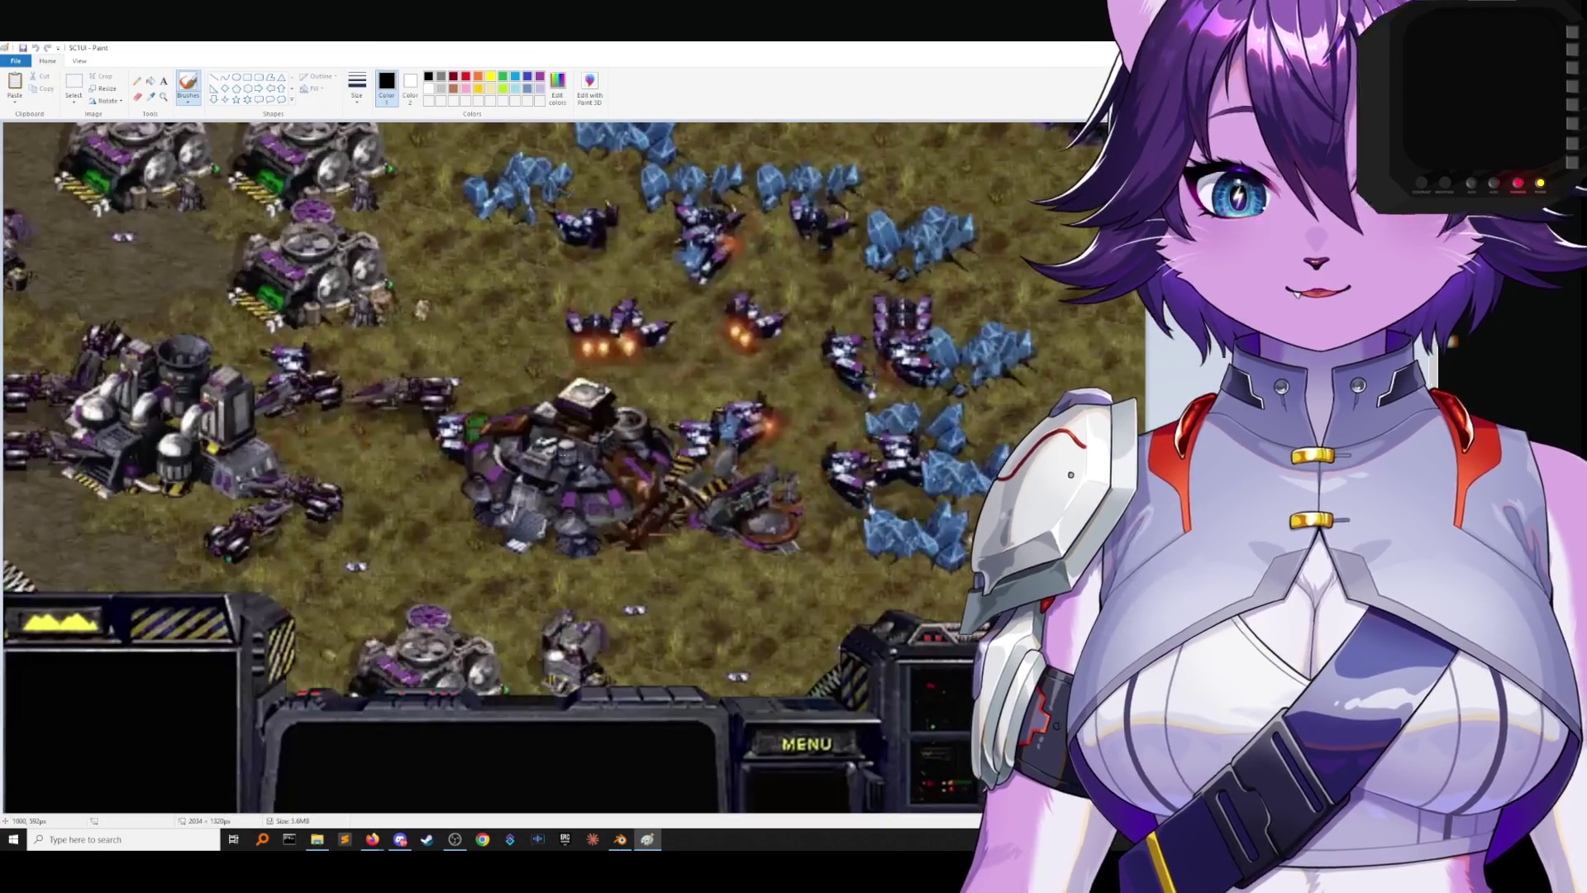
pyautogui.scroll(-2, 496, 467)
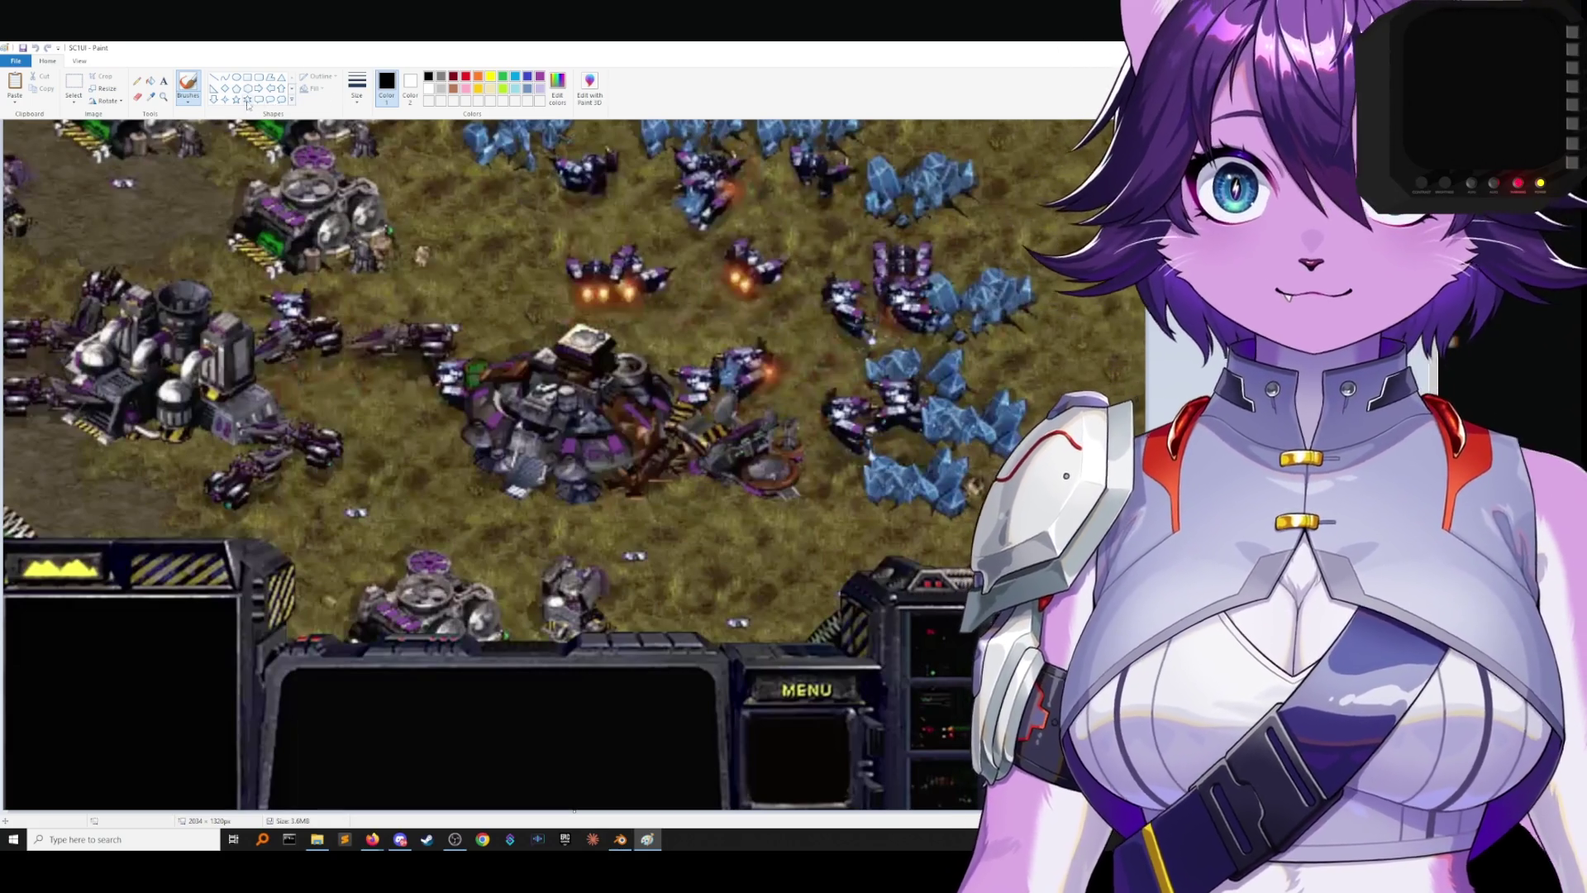
pyautogui.click(164, 96)
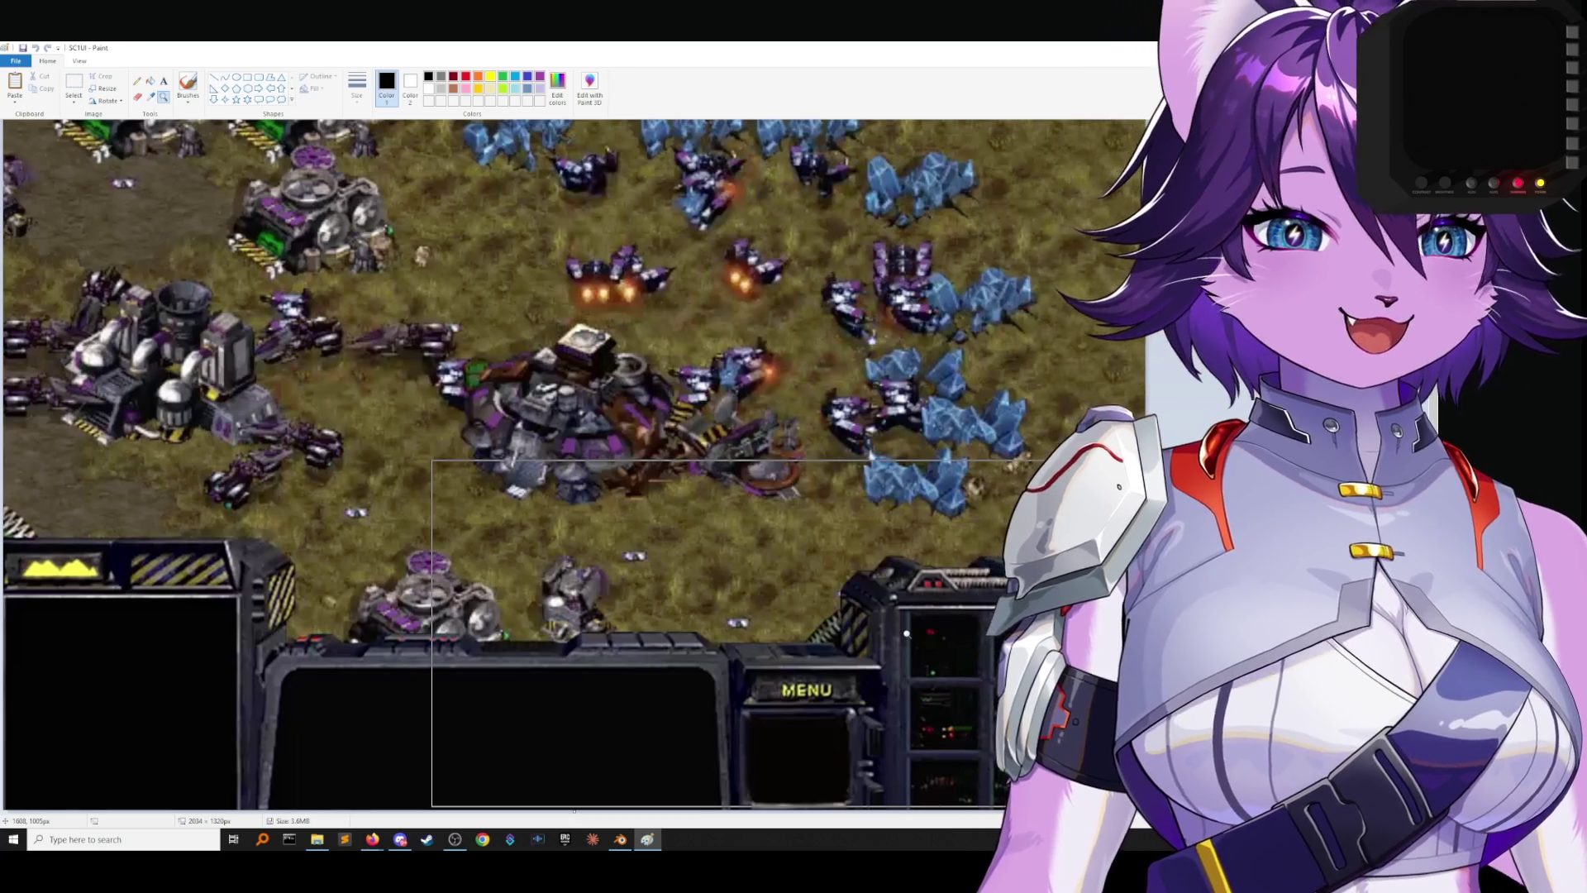
# Zoom in on the panel right of MENU and draw a thin red vertical line there.
pyautogui.click(907, 633)
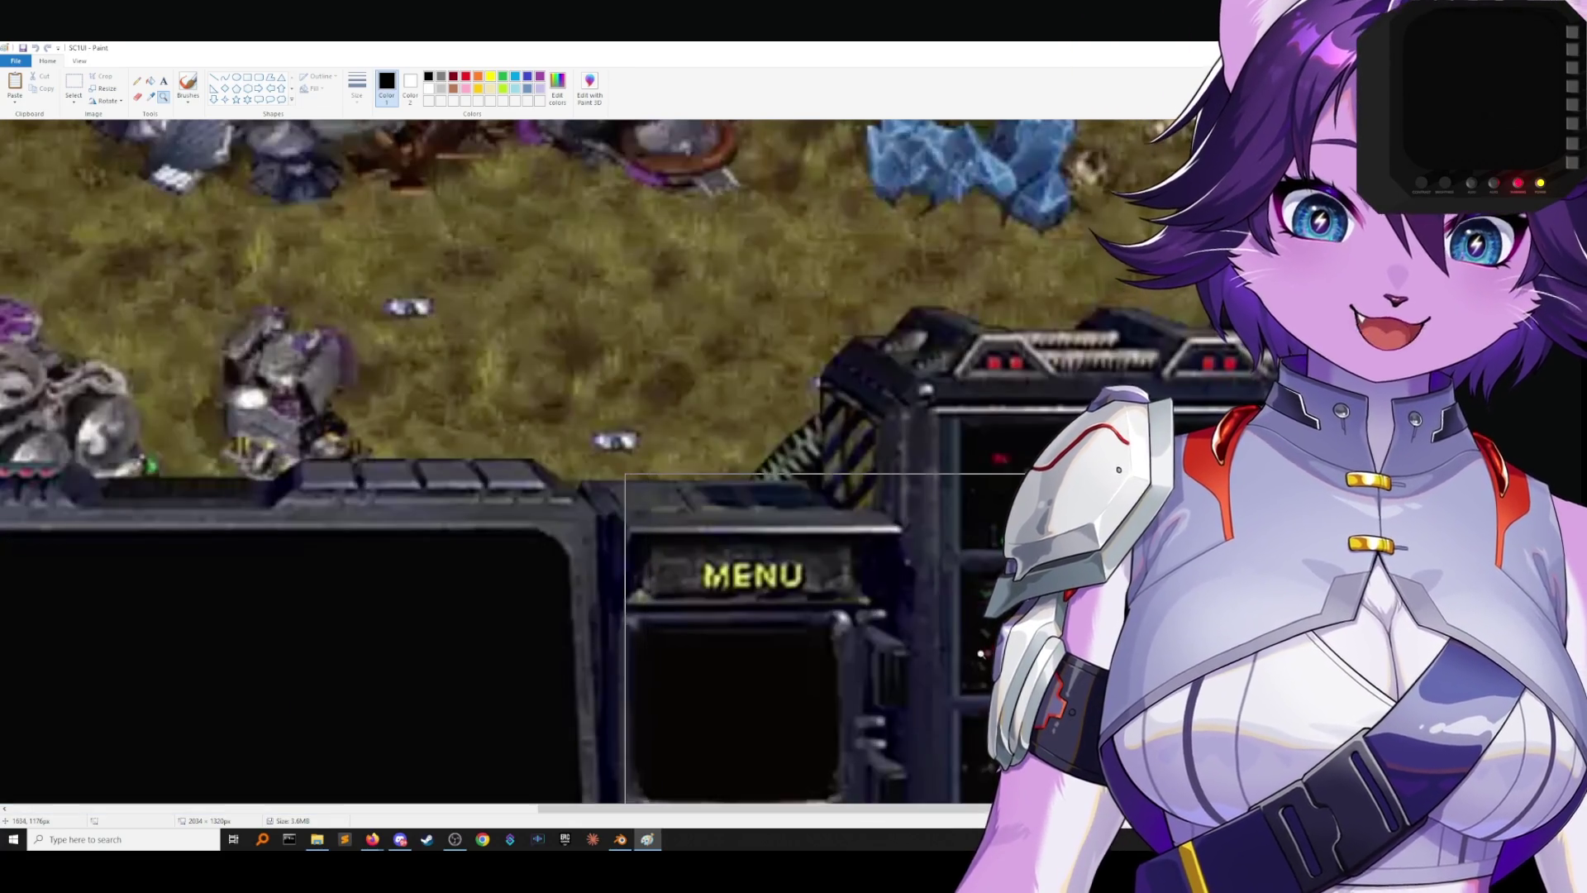
pyautogui.rightClick(987, 651)
pyautogui.click(720, 637)
pyautogui.scroll(2, 496, 413)
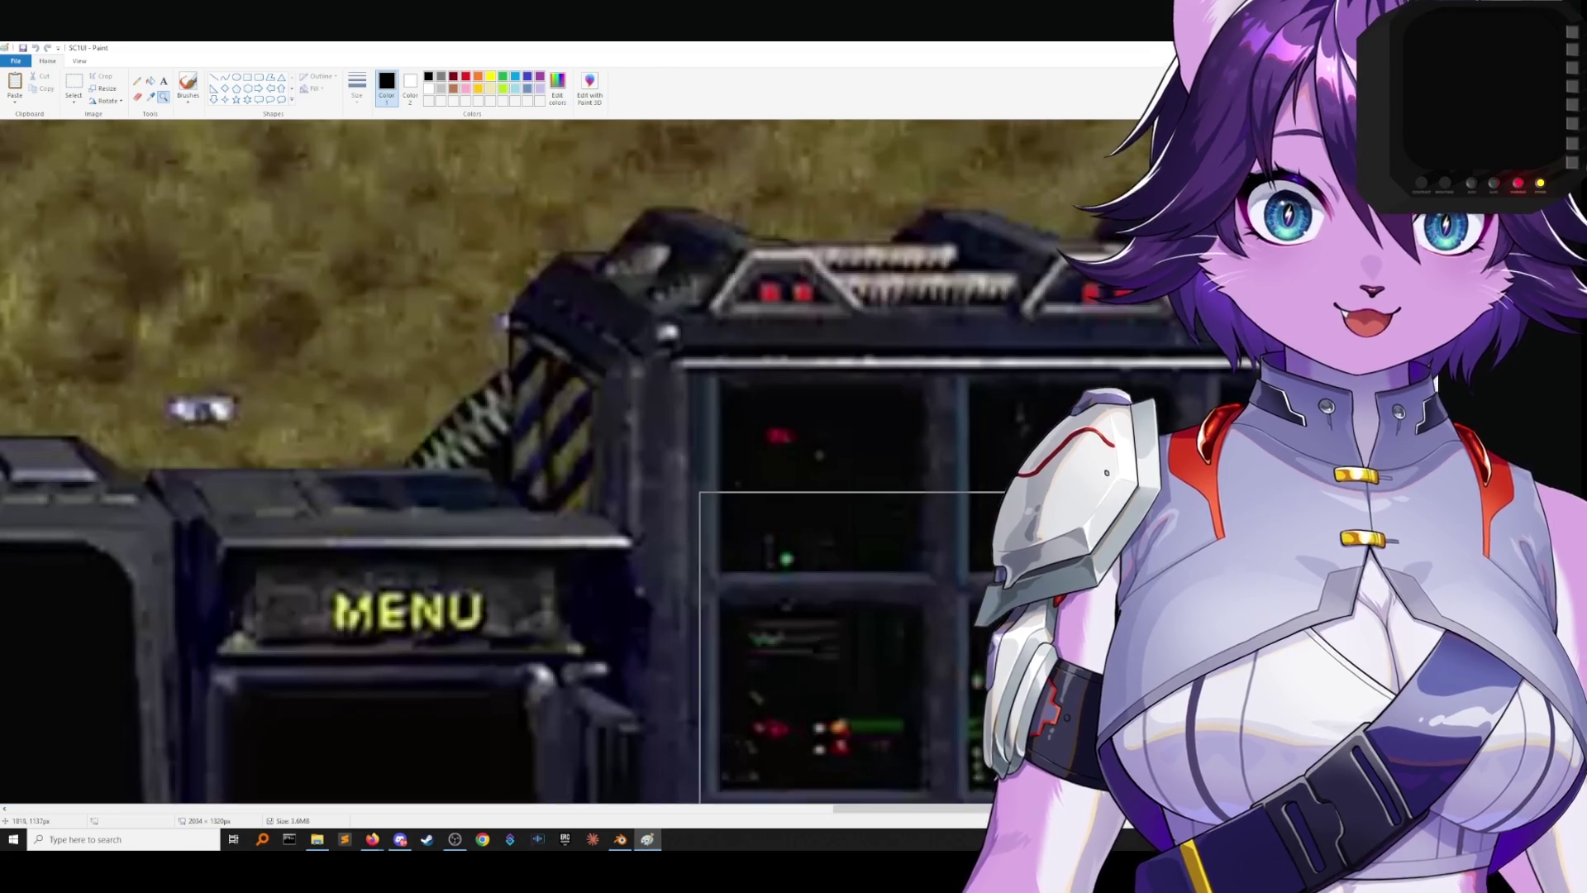
pyautogui.click(466, 76)
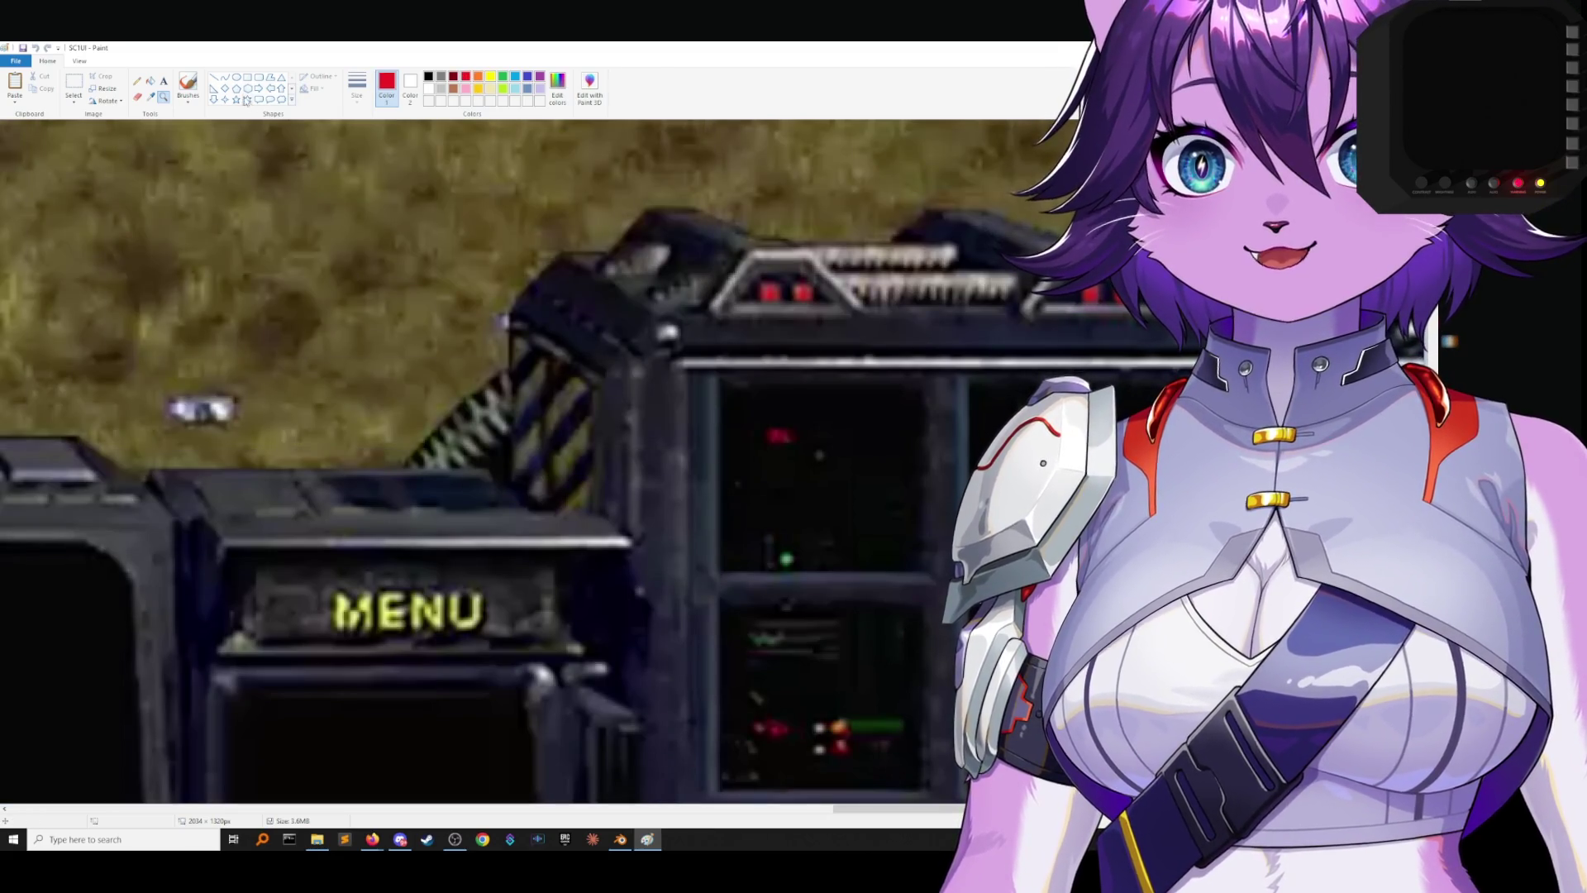
pyautogui.click(214, 77)
pyautogui.click(357, 90)
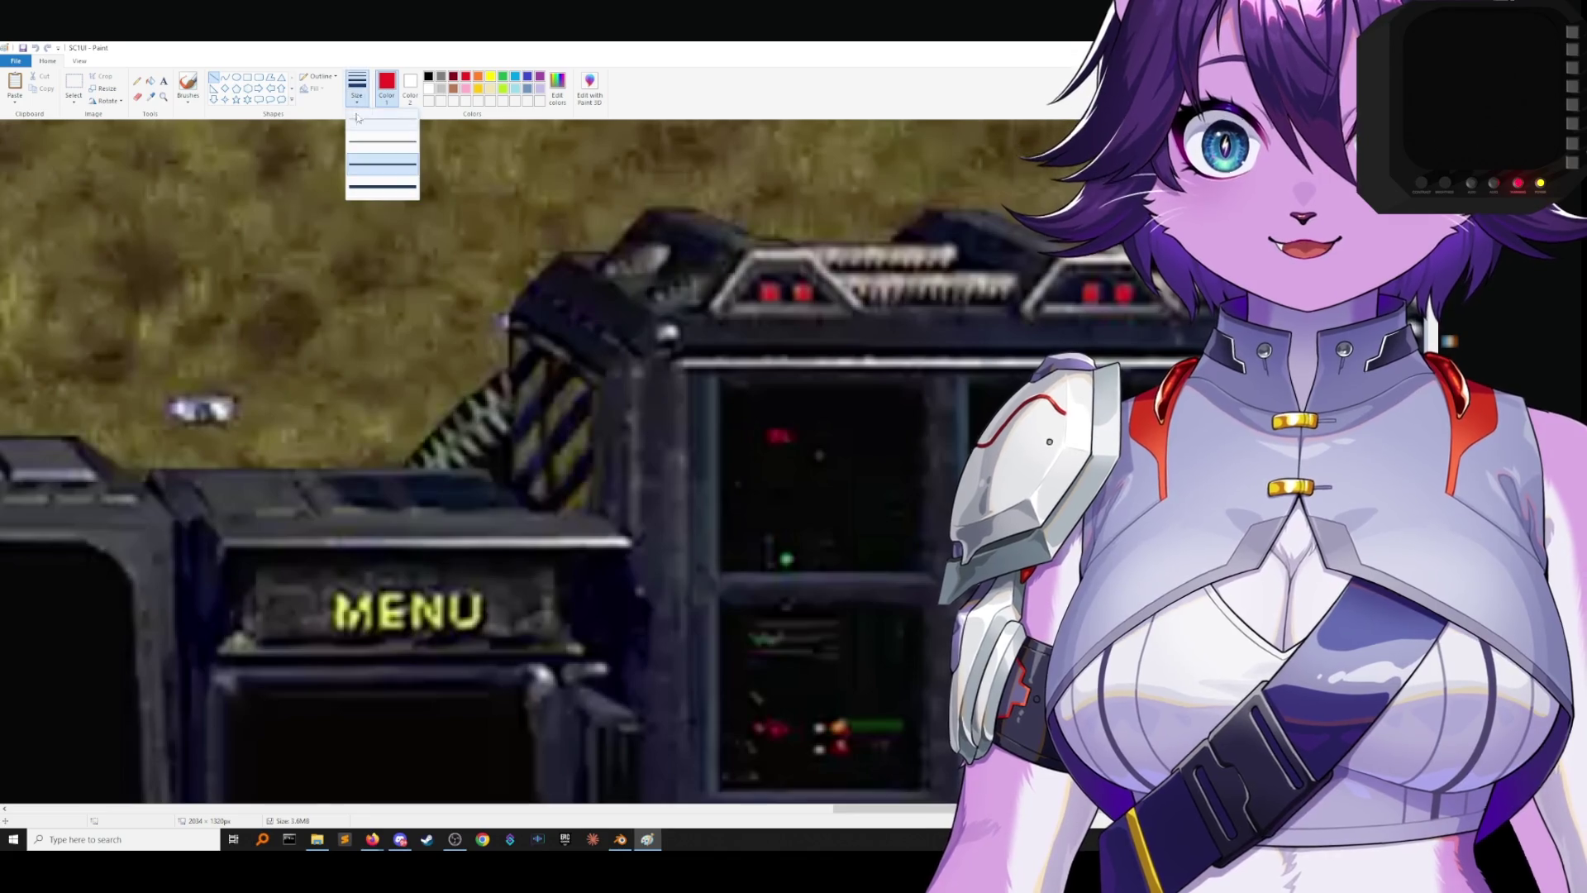
pyautogui.click(382, 165)
pyautogui.moveTo(853, 572); pyautogui.dragTo(853, 605)
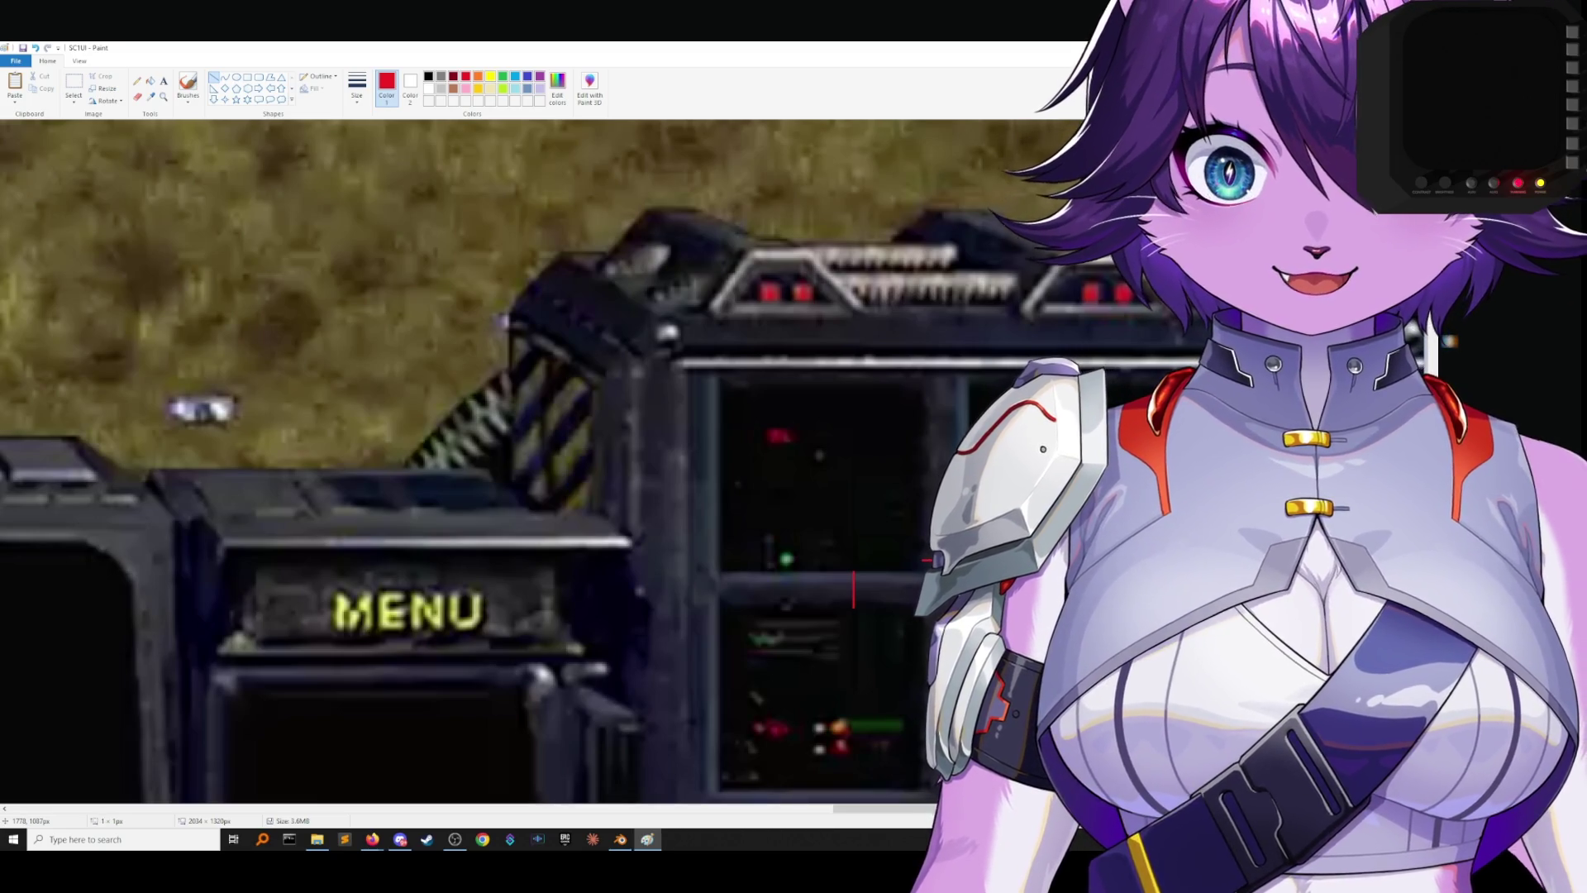
# Zoom back out to the whole screenshot and close Paint.
pyautogui.scroll(-2, 471, 463)
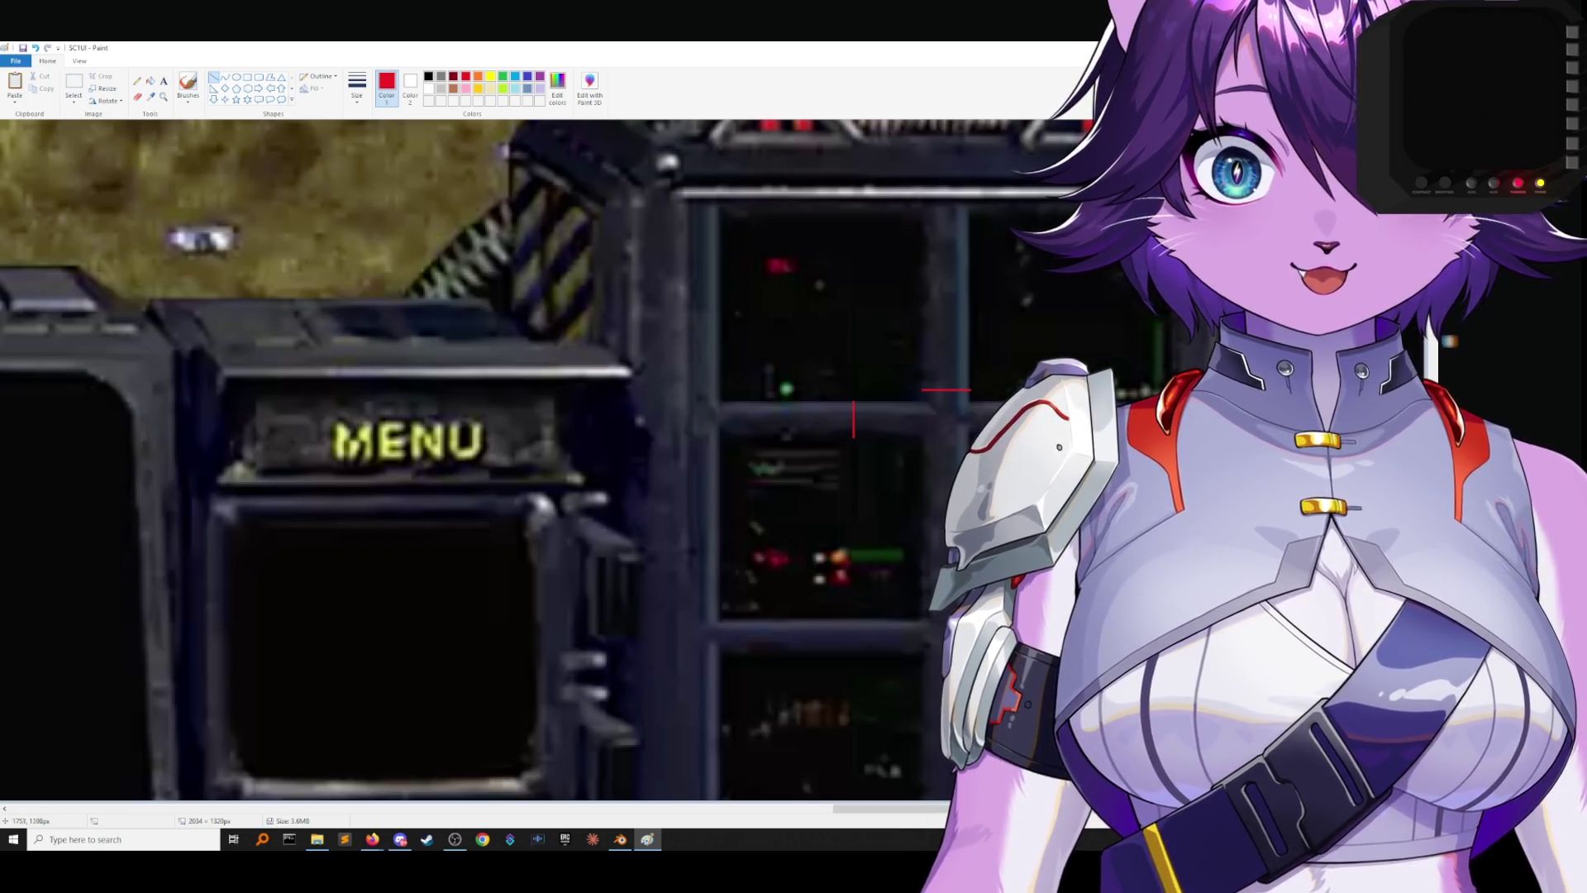
pyautogui.scroll(4, 471, 463)
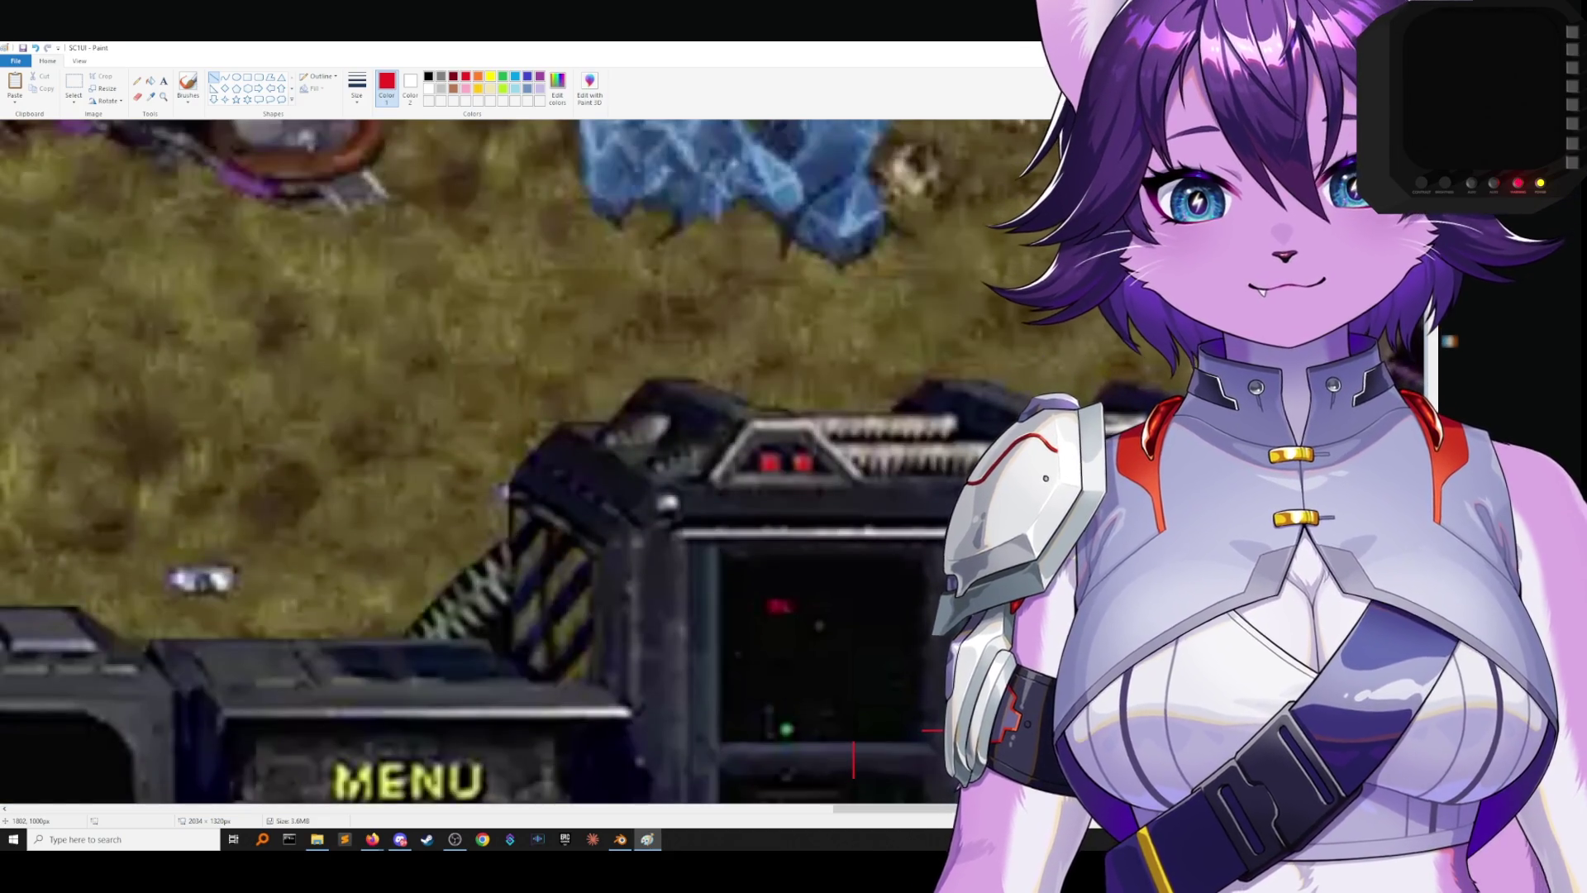
pyautogui.scroll(-4, 471, 463)
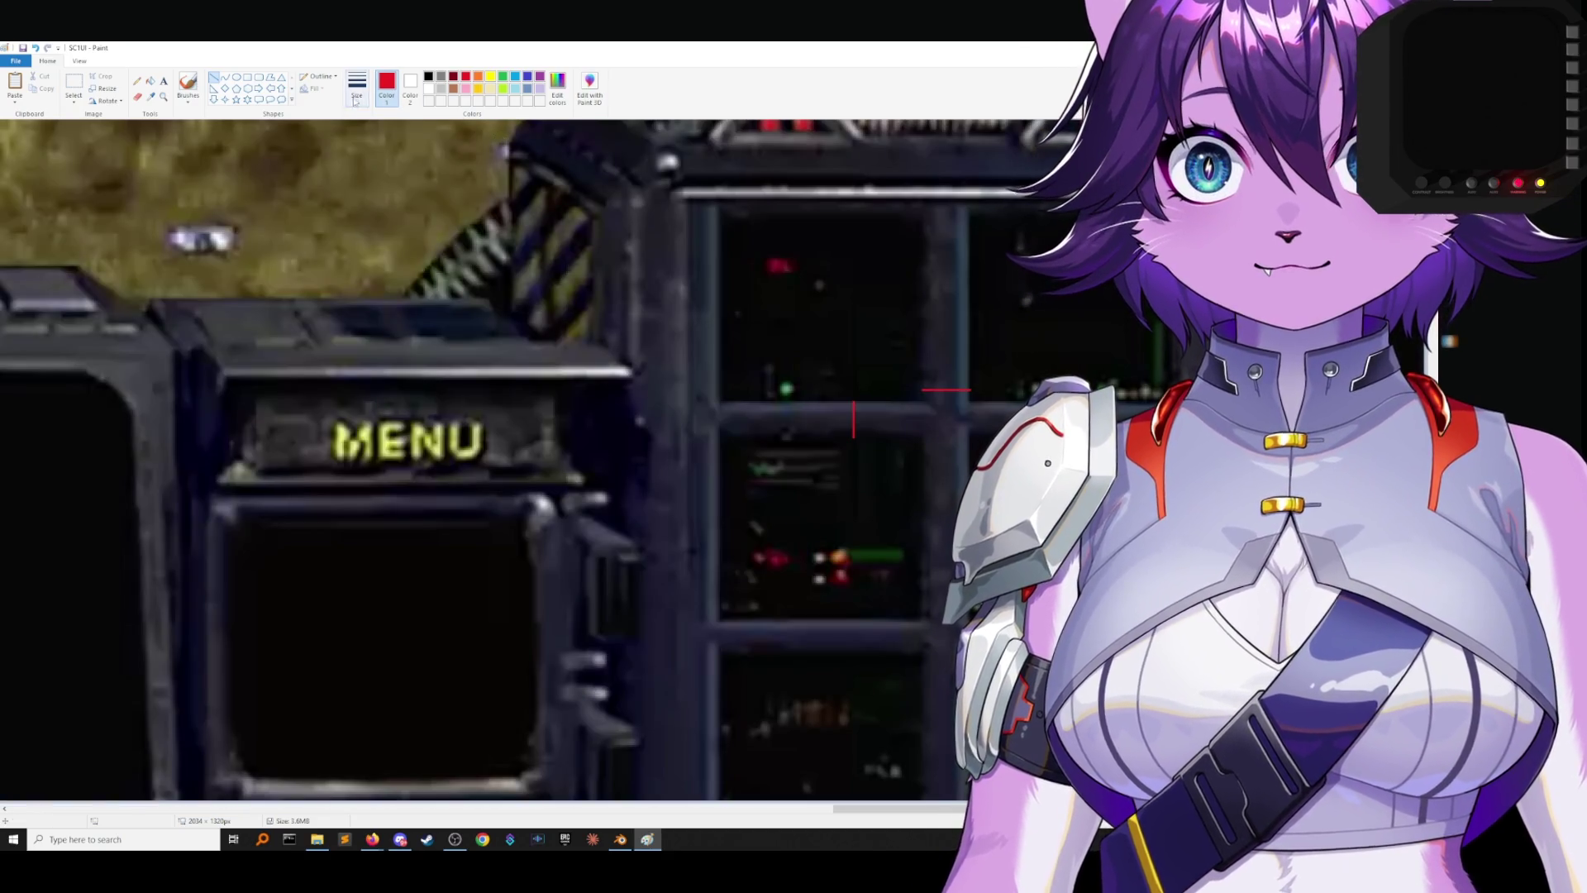
pyautogui.click(163, 96)
pyautogui.rightClick(431, 433)
pyautogui.rightClick(432, 432)
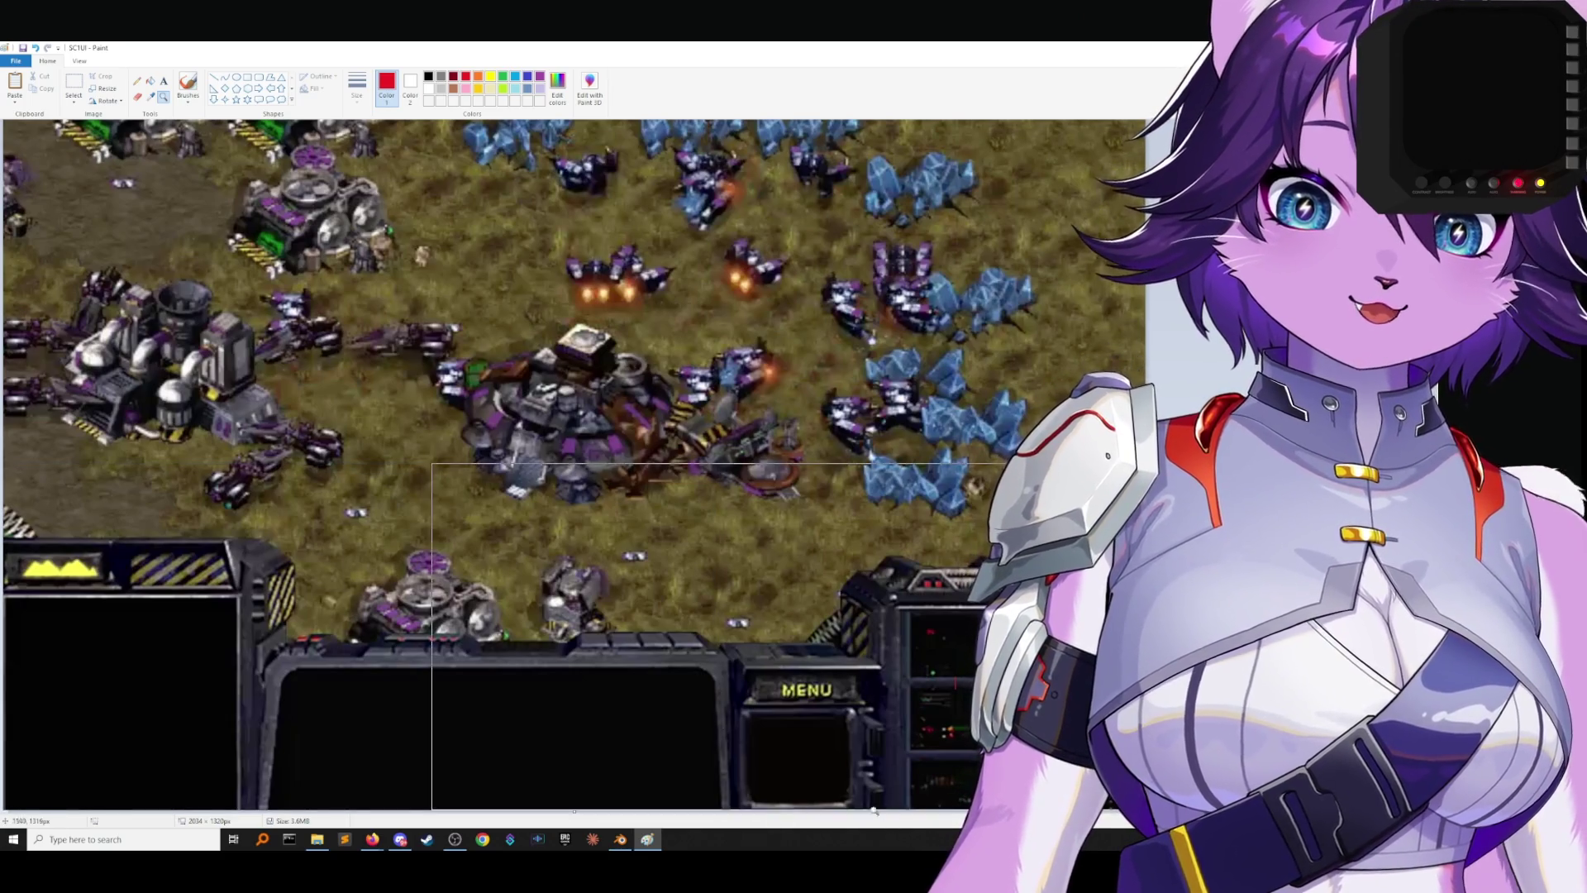
pyautogui.hotkey('alt', 'F4')
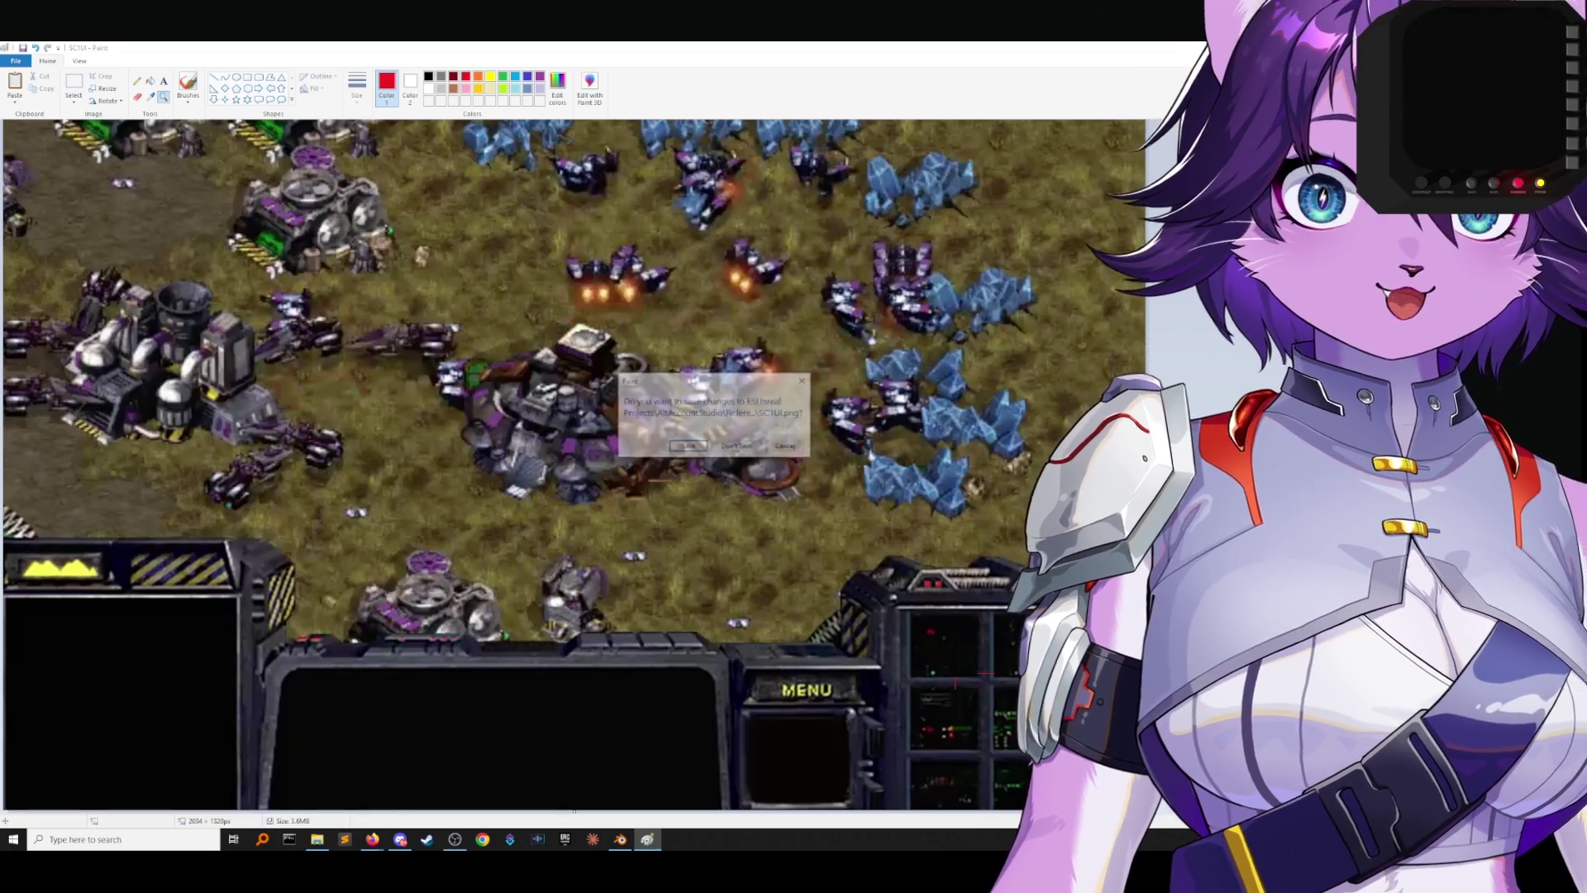
# Answer Paint's save prompt, minimize File Explorer, and close Blender saving the scene.
pyautogui.press('Return')
pyautogui.click(643, 132)
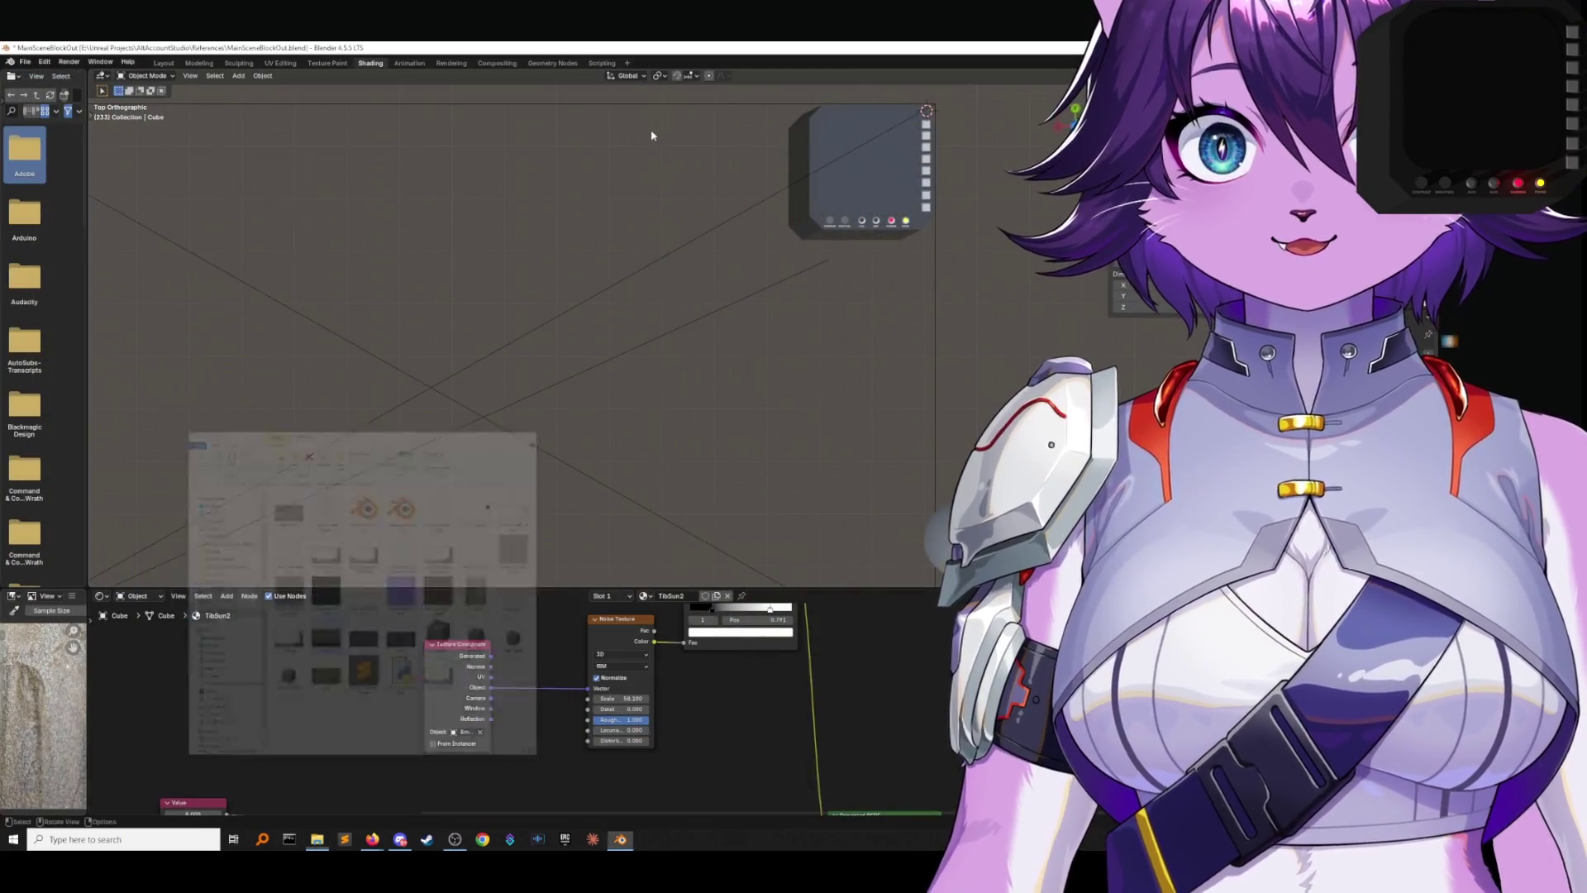
pyautogui.hotkey('alt', 'F4')
pyautogui.click(686, 468)
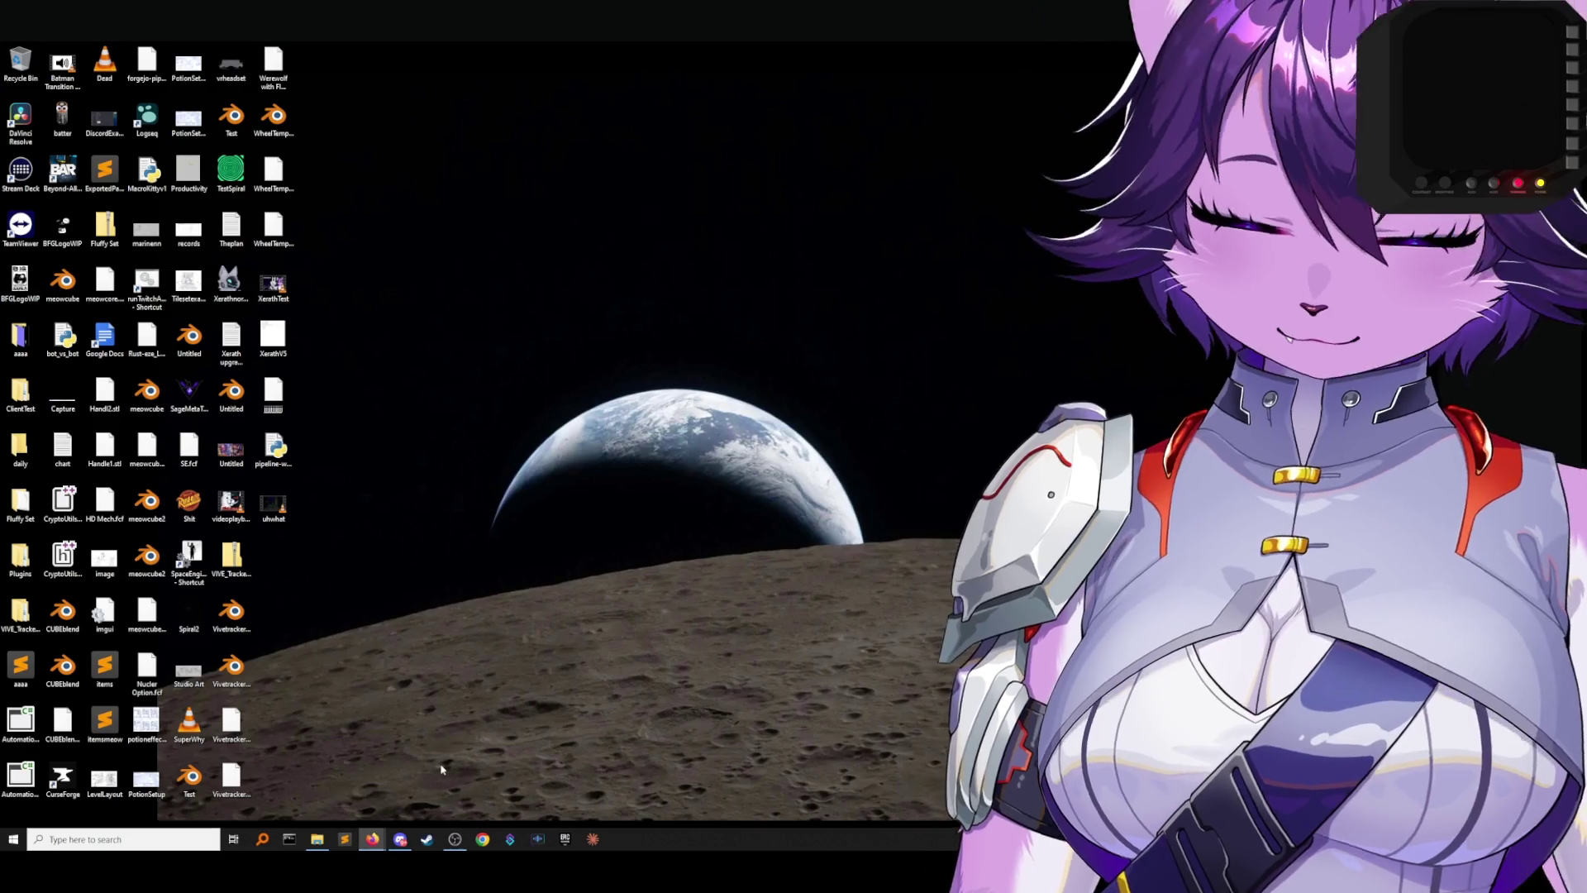
# Open Blender Launcher from Start, launch Blender 4.5.5, and postpone the launcher update.
pyautogui.press('super')
pyautogui.write('blender')
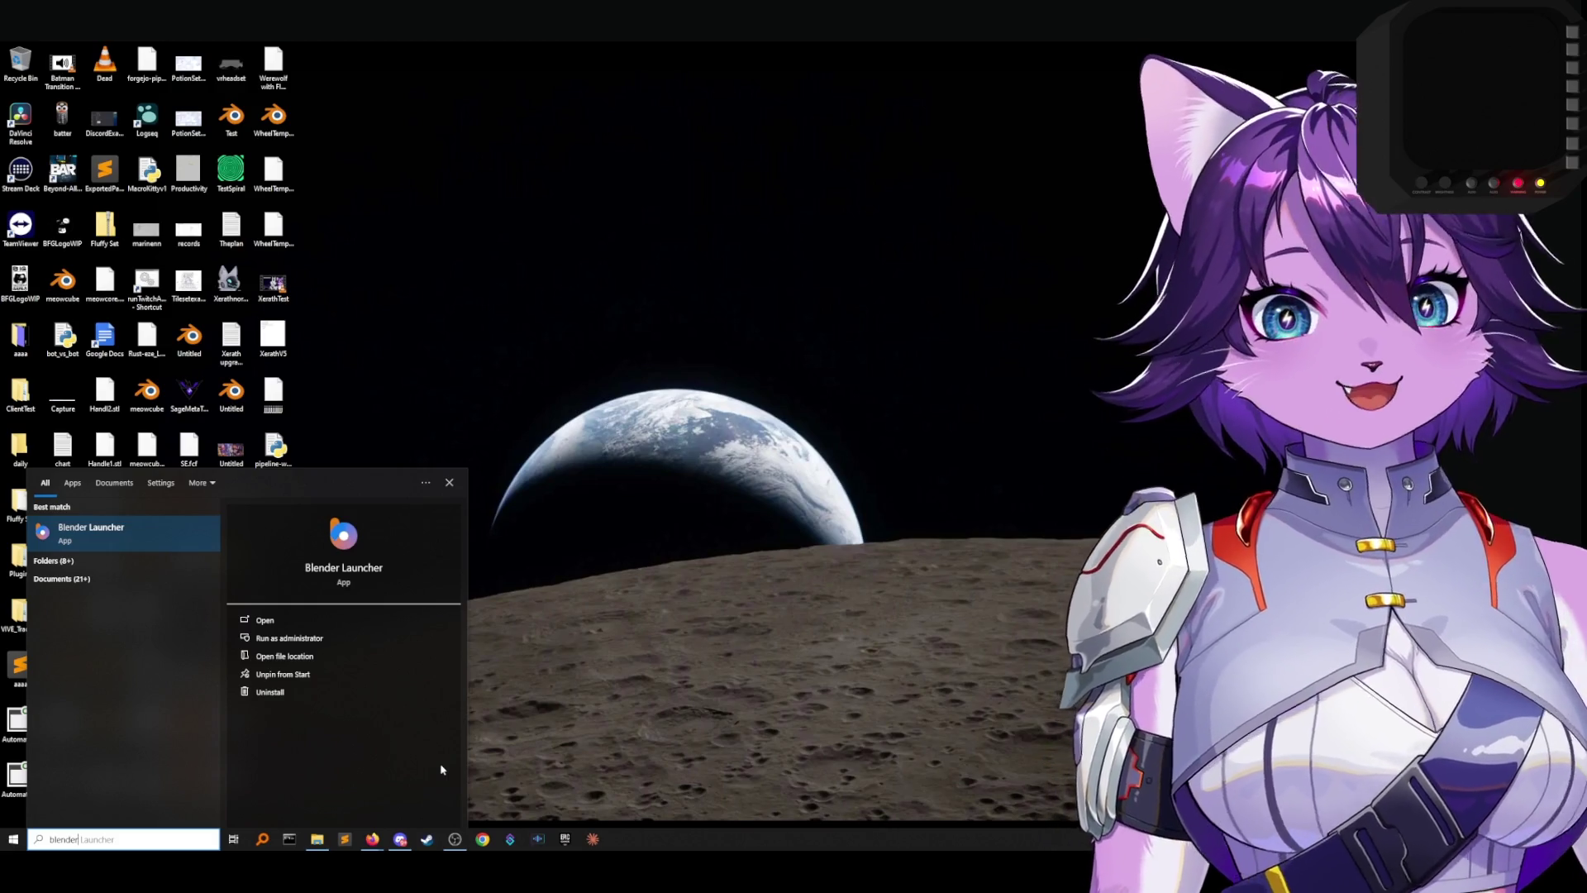
pyautogui.press('Tab')
pyautogui.press('Return')
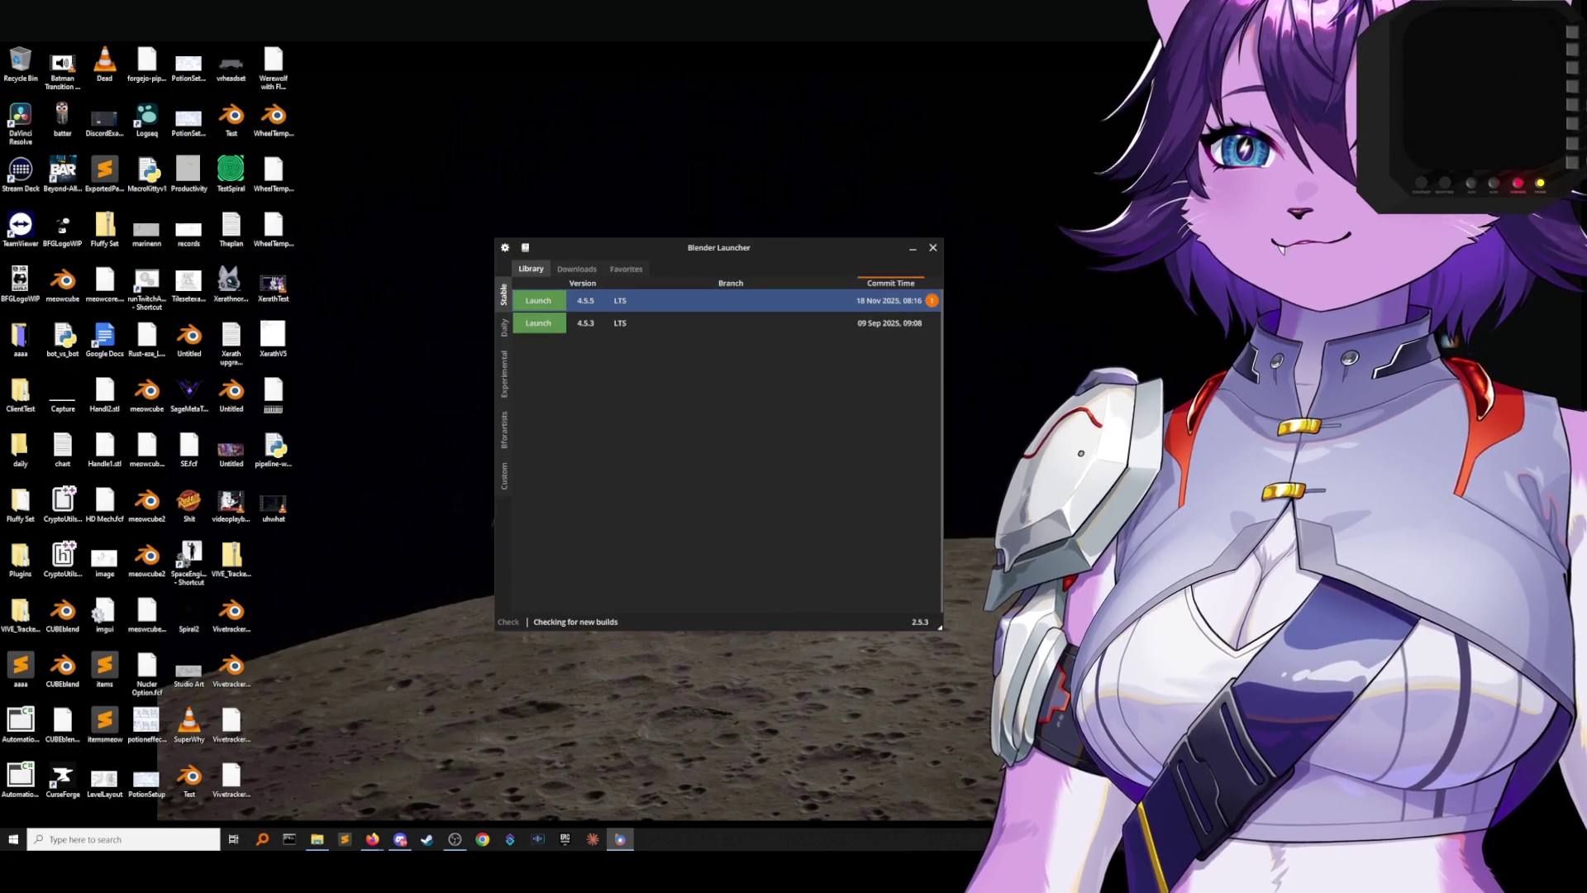
pyautogui.press('Return')
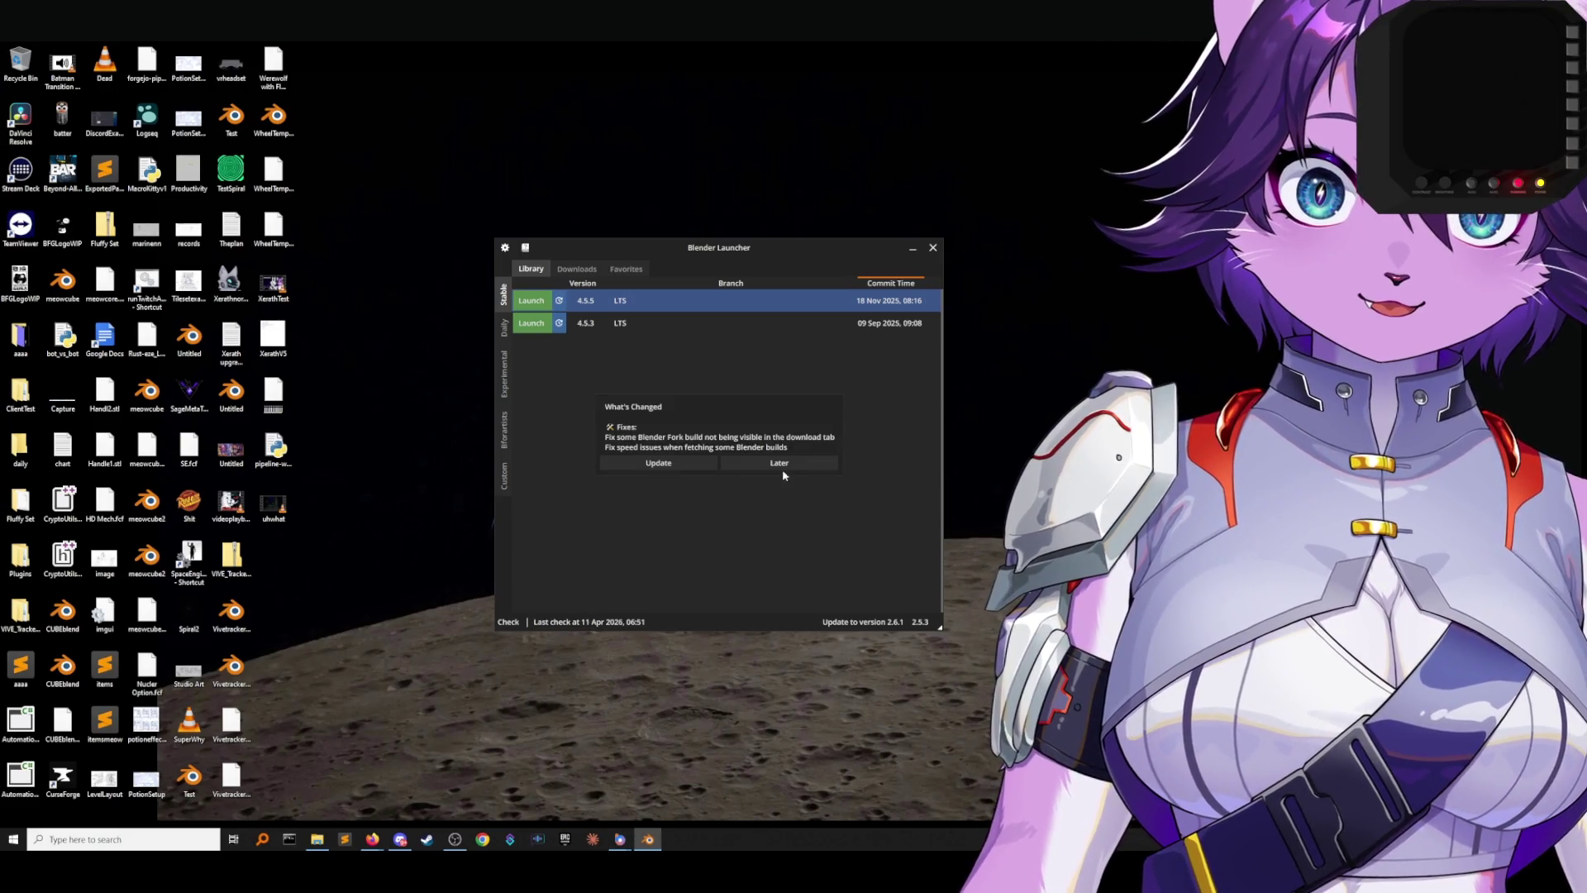
pyautogui.click(785, 465)
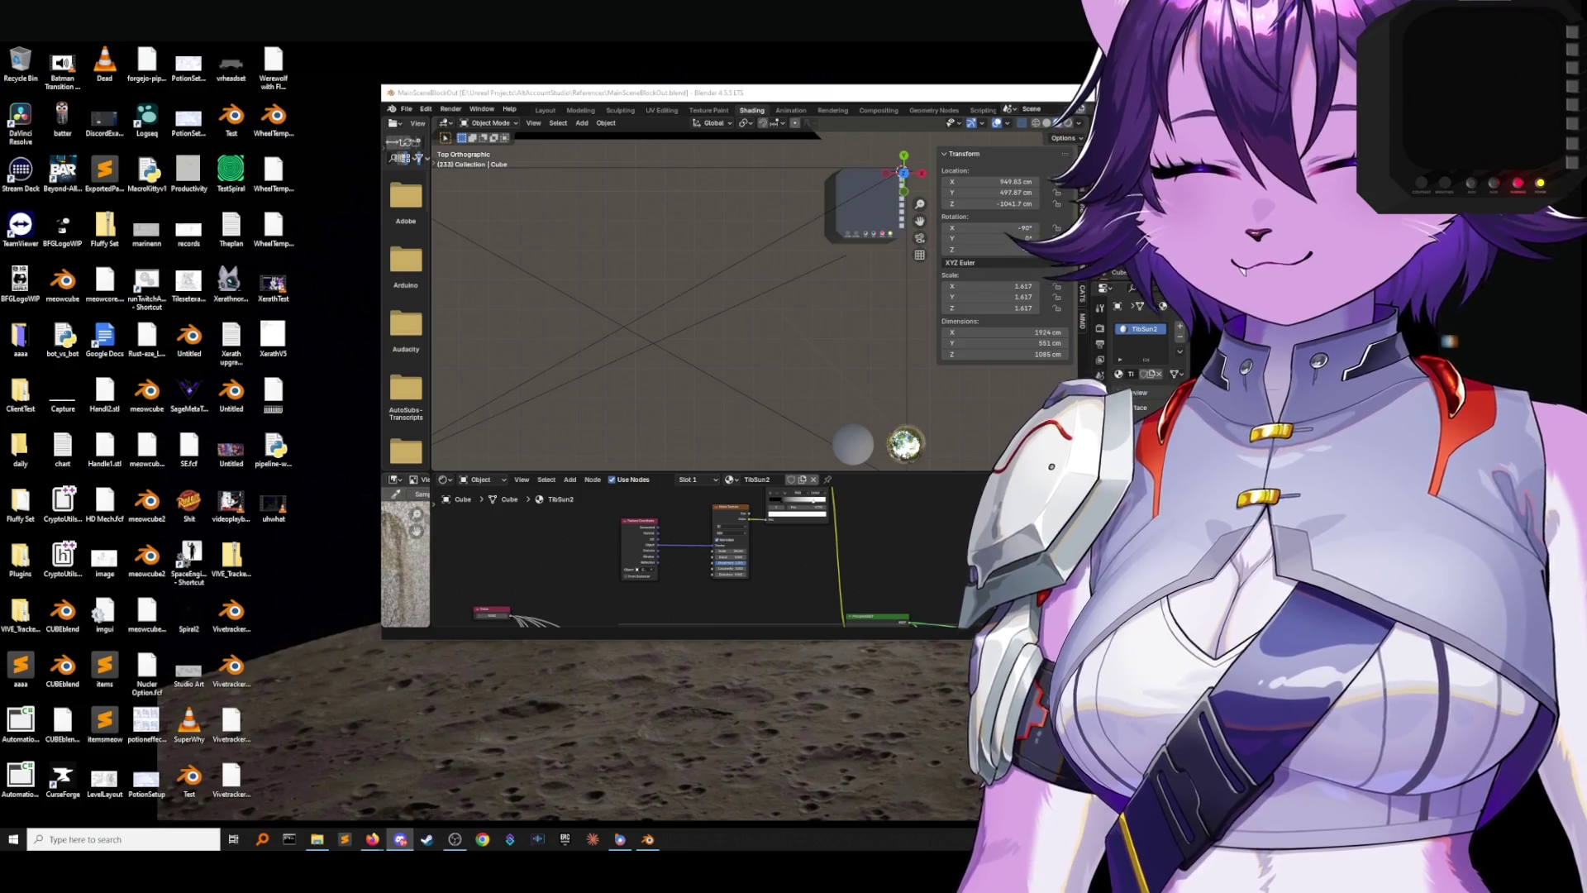
# Maximize Blender, save MainSceneBlockOut, and pan and orbit the view toward the console.
pyautogui.press('super+Up')
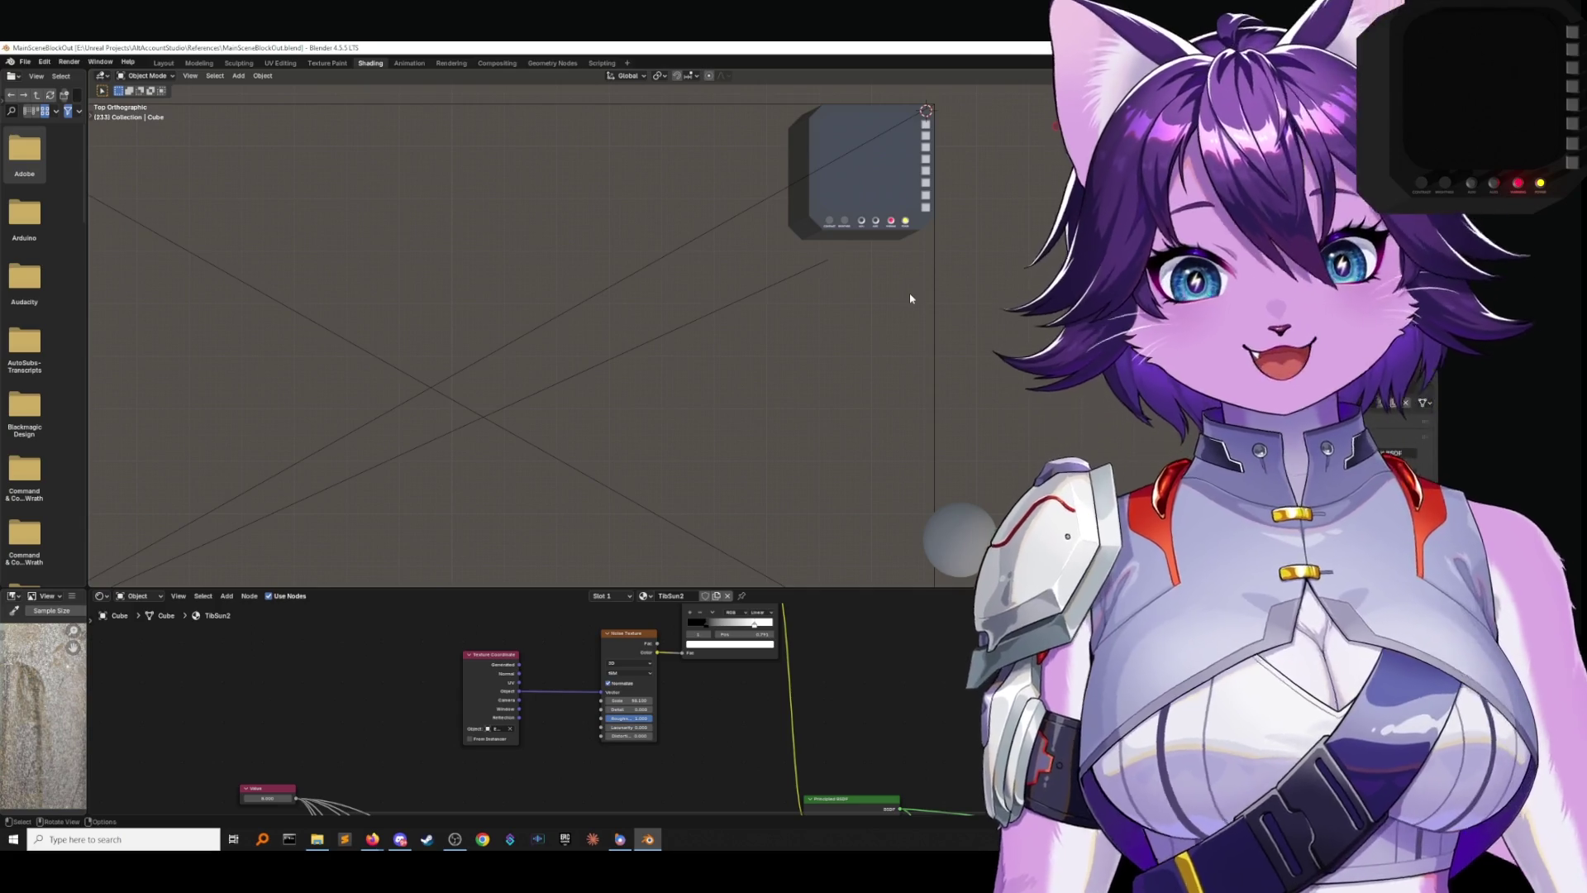
pyautogui.click(25, 62)
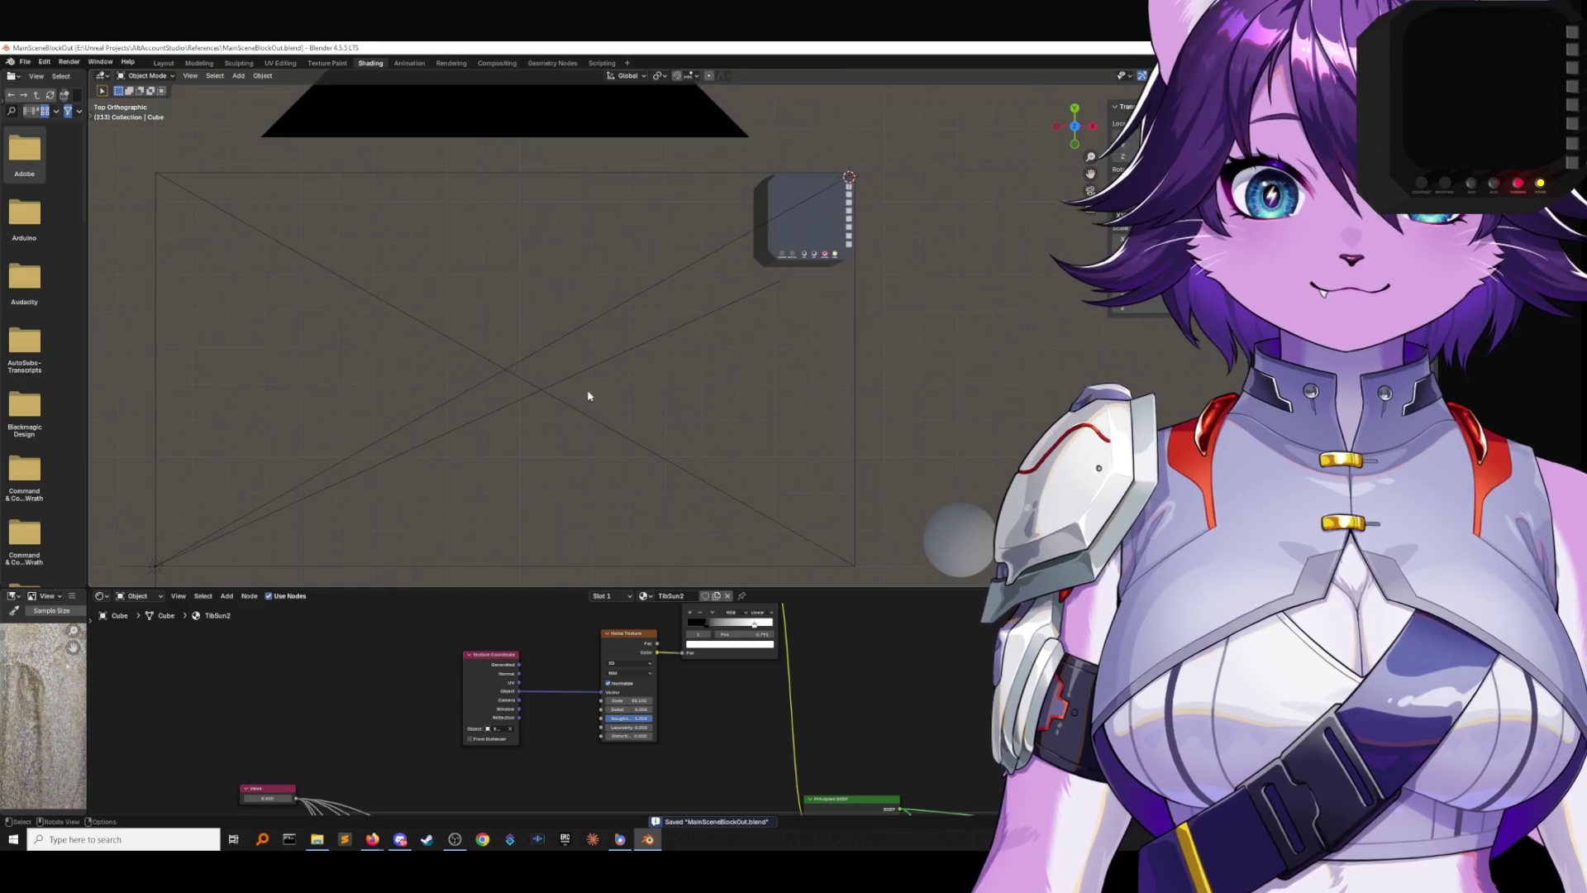
pyautogui.moveTo(997, 279)
pyautogui.keyDown('shift'); pyautogui.mouseDown(button='middle')
pyautogui.moveTo(931, 322)
pyautogui.moveTo(1133, 300)
pyautogui.moveTo(1025, 205)
pyautogui.moveTo(794, 447)
pyautogui.moveTo(670, 509)
pyautogui.moveTo(632, 506)
pyautogui.mouseUp(button='middle'); pyautogui.keyUp('shift')
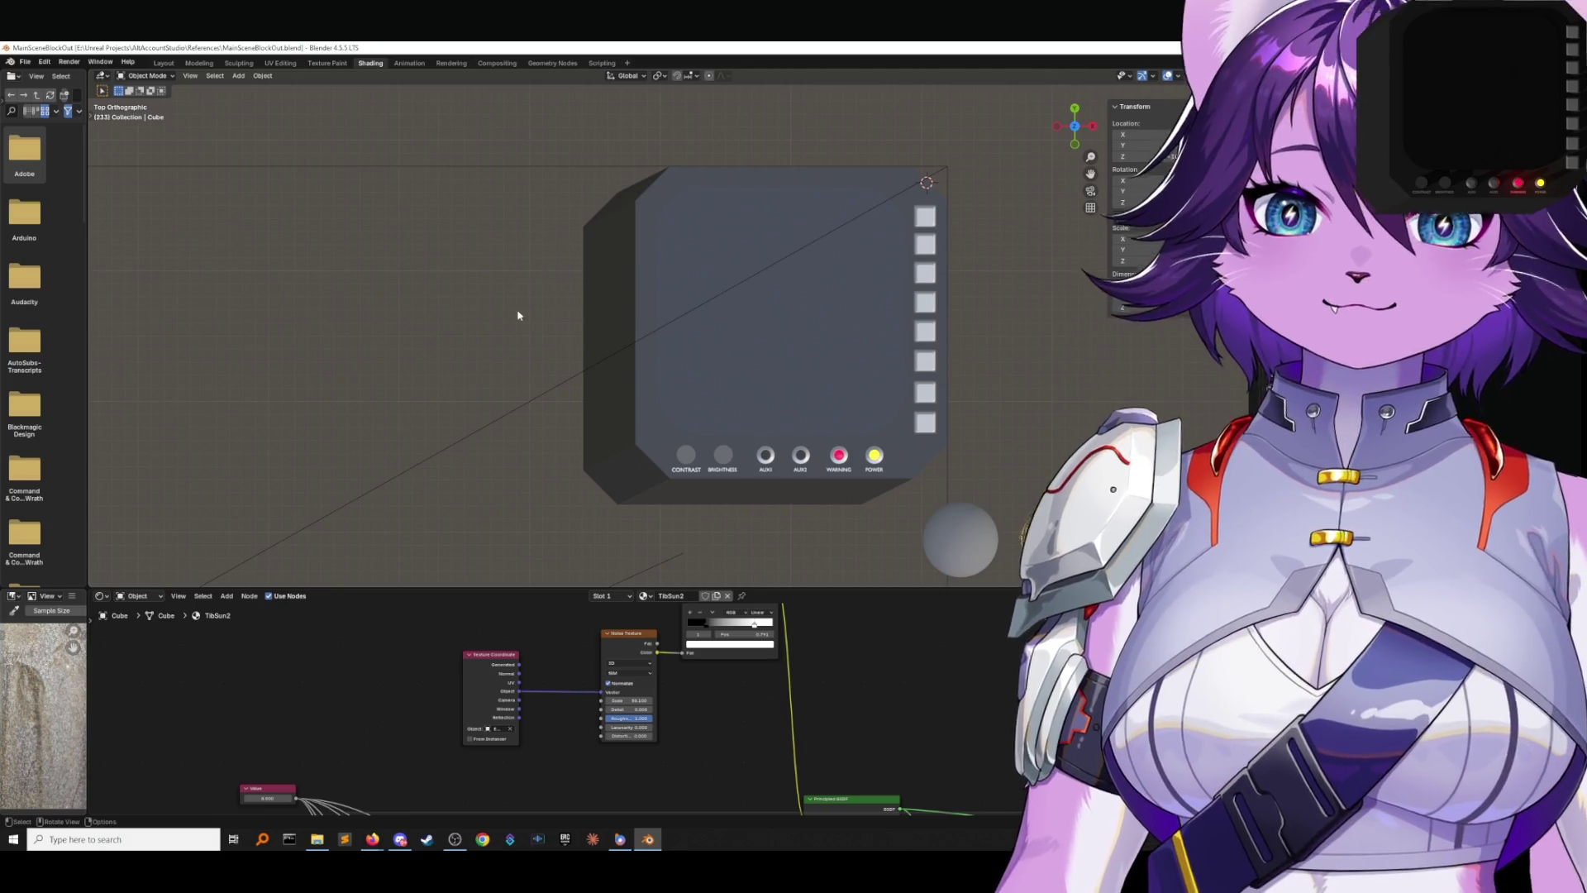
pyautogui.moveTo(600, 329)
pyautogui.mouseDown(button='middle')
pyautogui.moveTo(581, 265)
pyautogui.moveTo(682, 387)
pyautogui.mouseUp(button='middle')
# Select the console body and try a rotation in front view, then undo it.
pyautogui.click(791, 427)
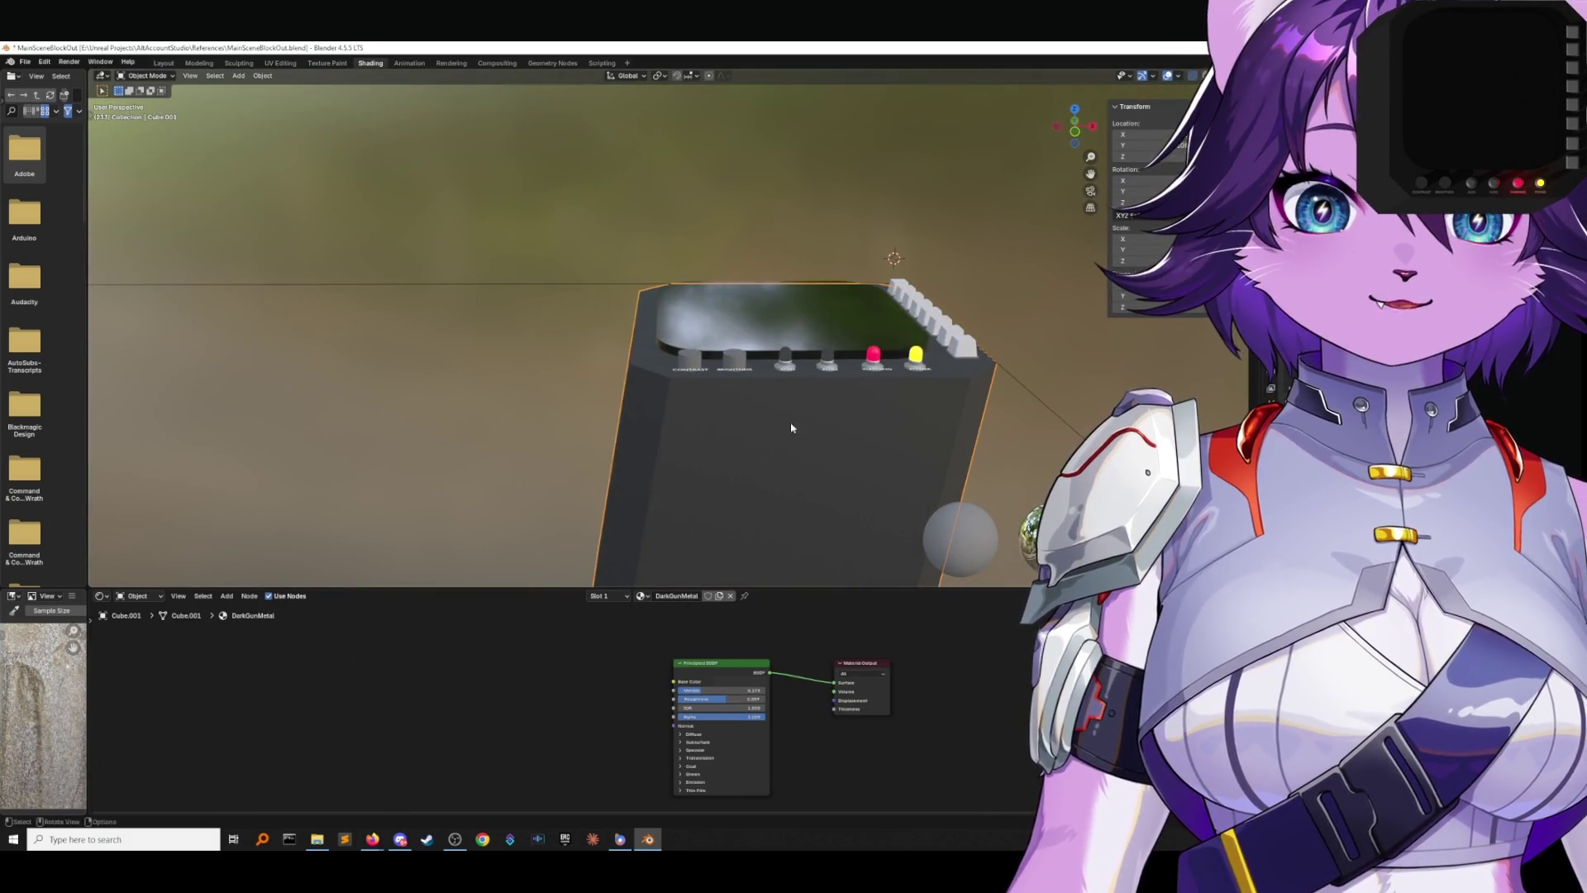
pyautogui.click(1093, 127)
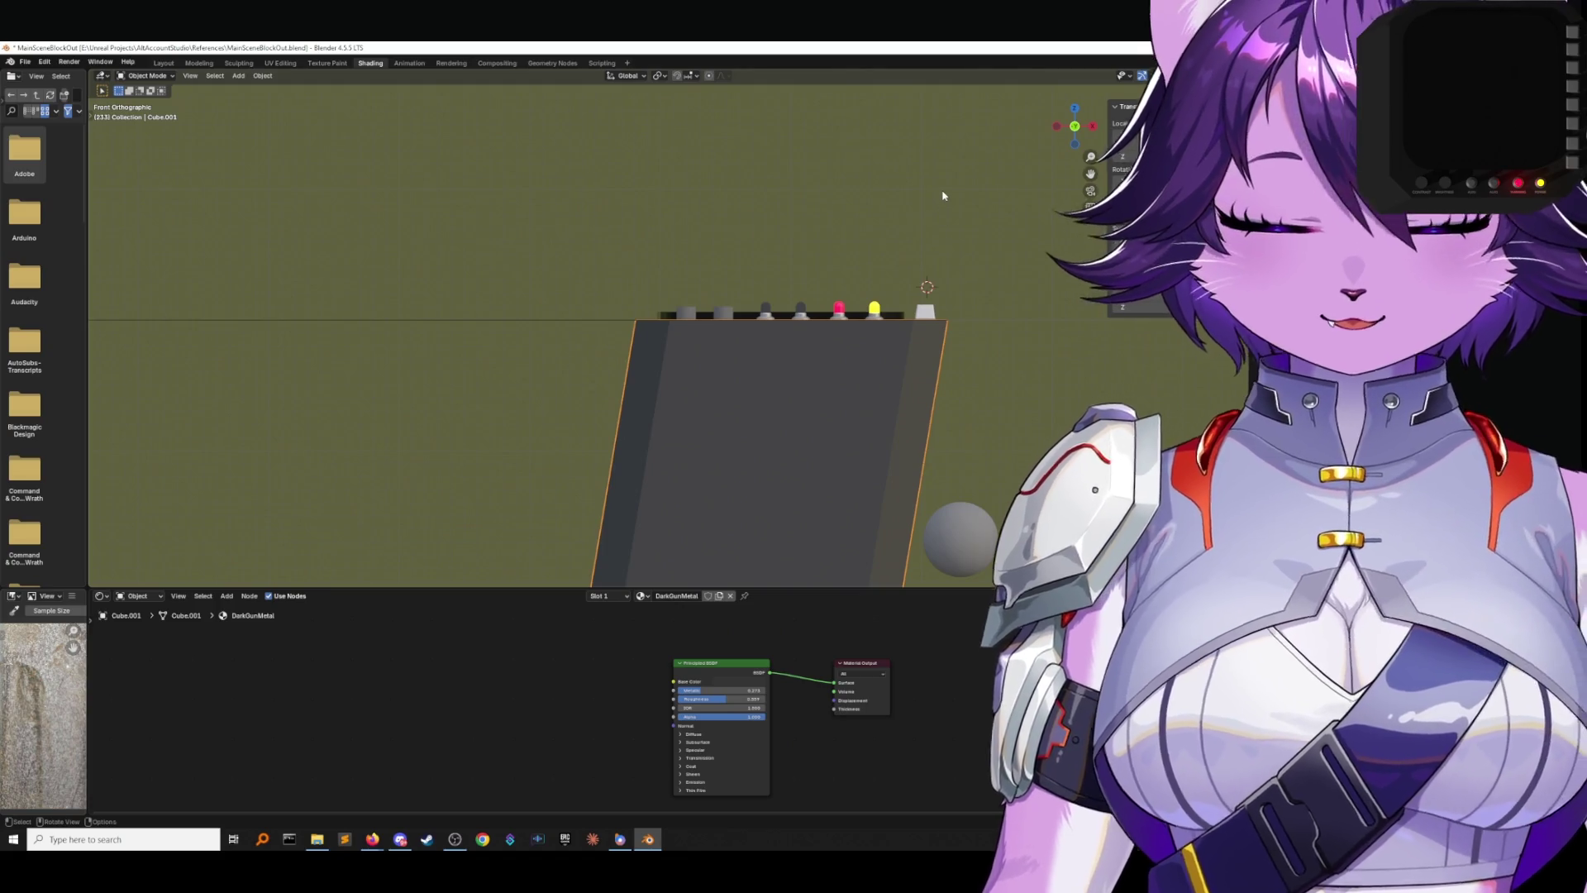
pyautogui.press('r')
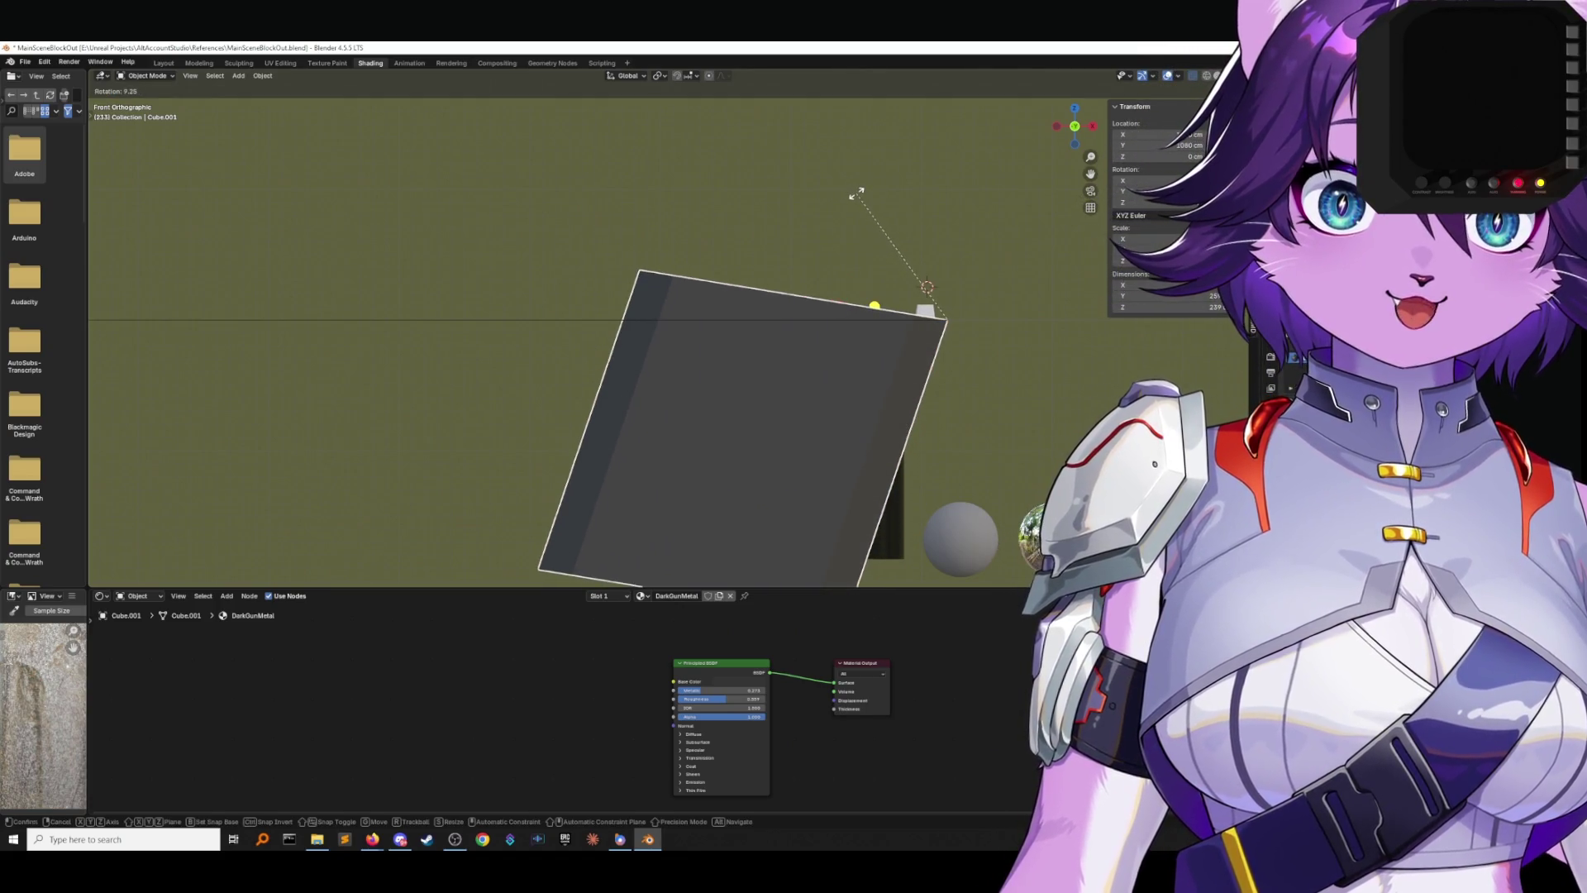
pyautogui.click(857, 199)
pyautogui.hotkey('ctrl', 'z')
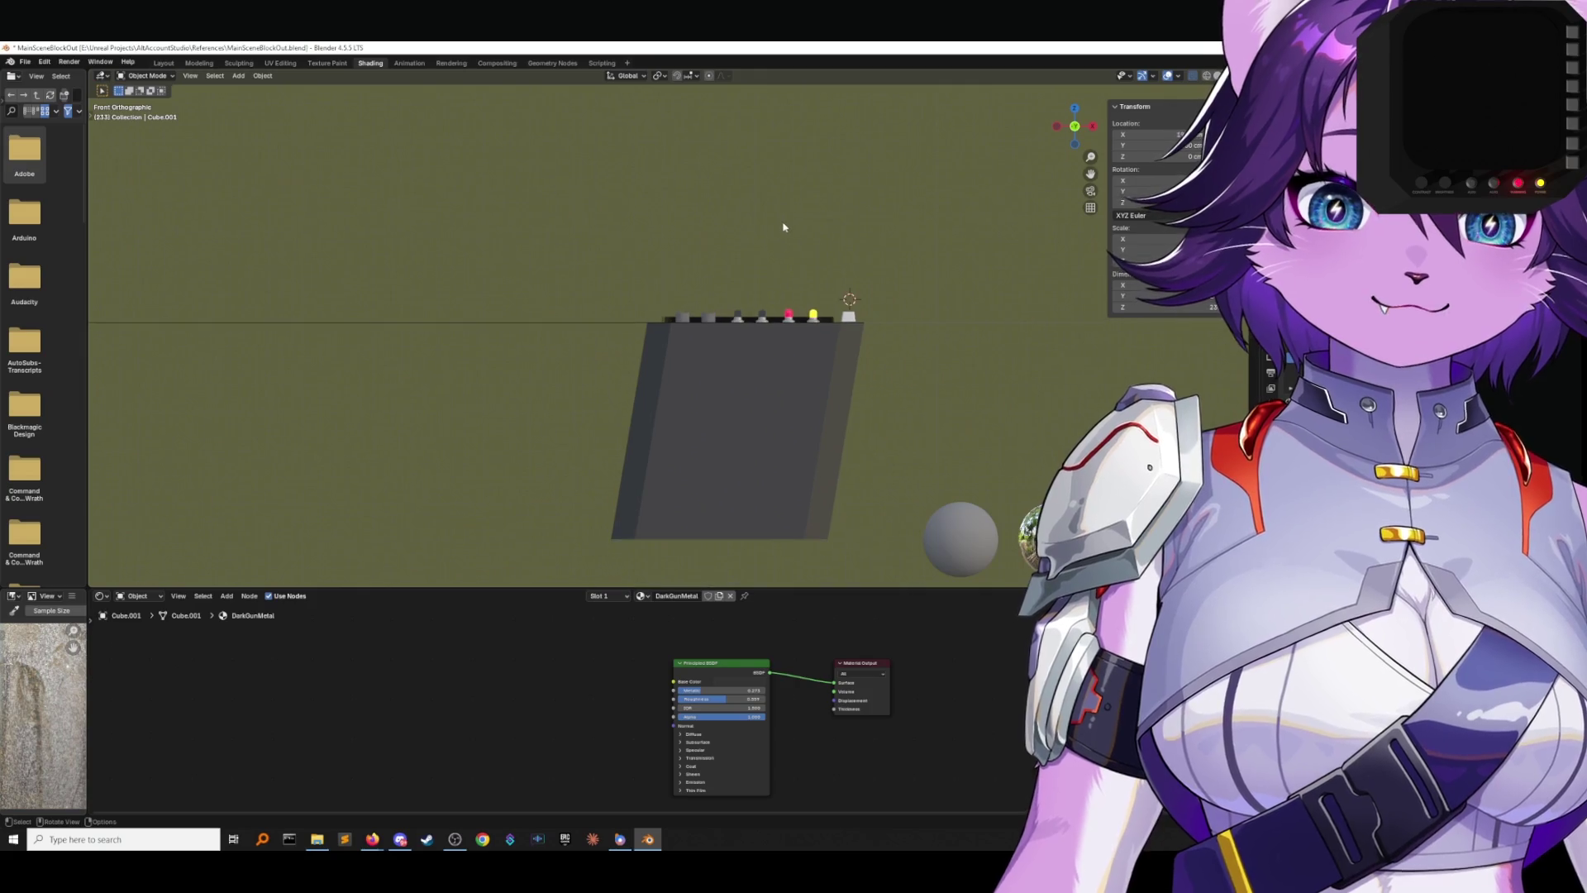
# Select the console body and tilt it about 12.3° in front view.
pyautogui.moveTo(575, 231); pyautogui.dragTo(994, 455)
pyautogui.moveTo(995, 454); pyautogui.dragTo(572, 163, button='middle')
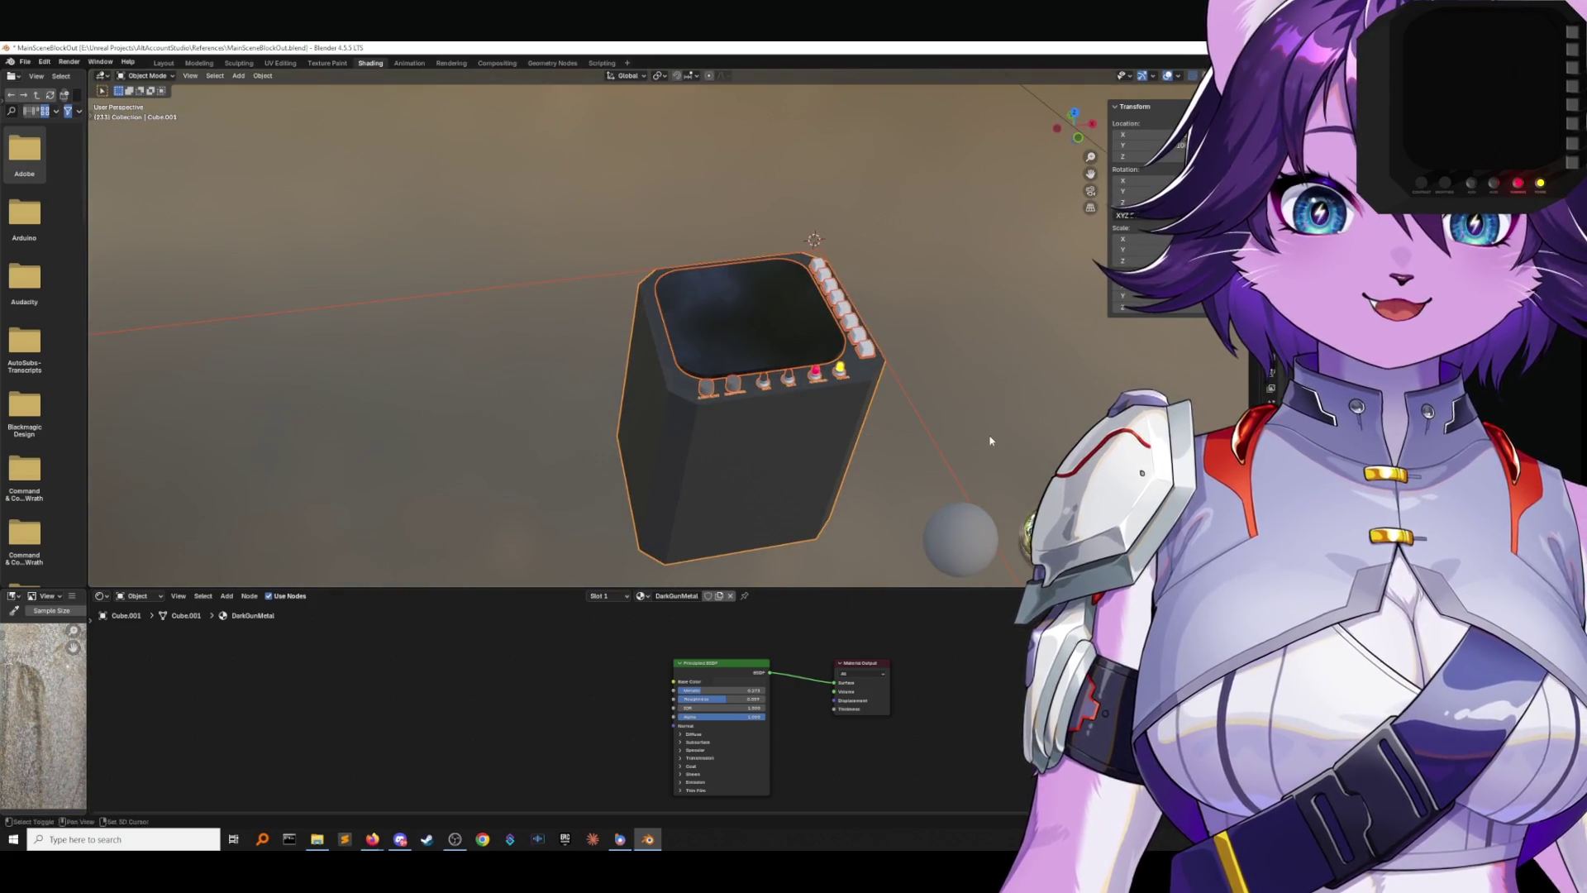
pyautogui.keyDown('shift'); pyautogui.click(912, 406); pyautogui.keyUp('shift')
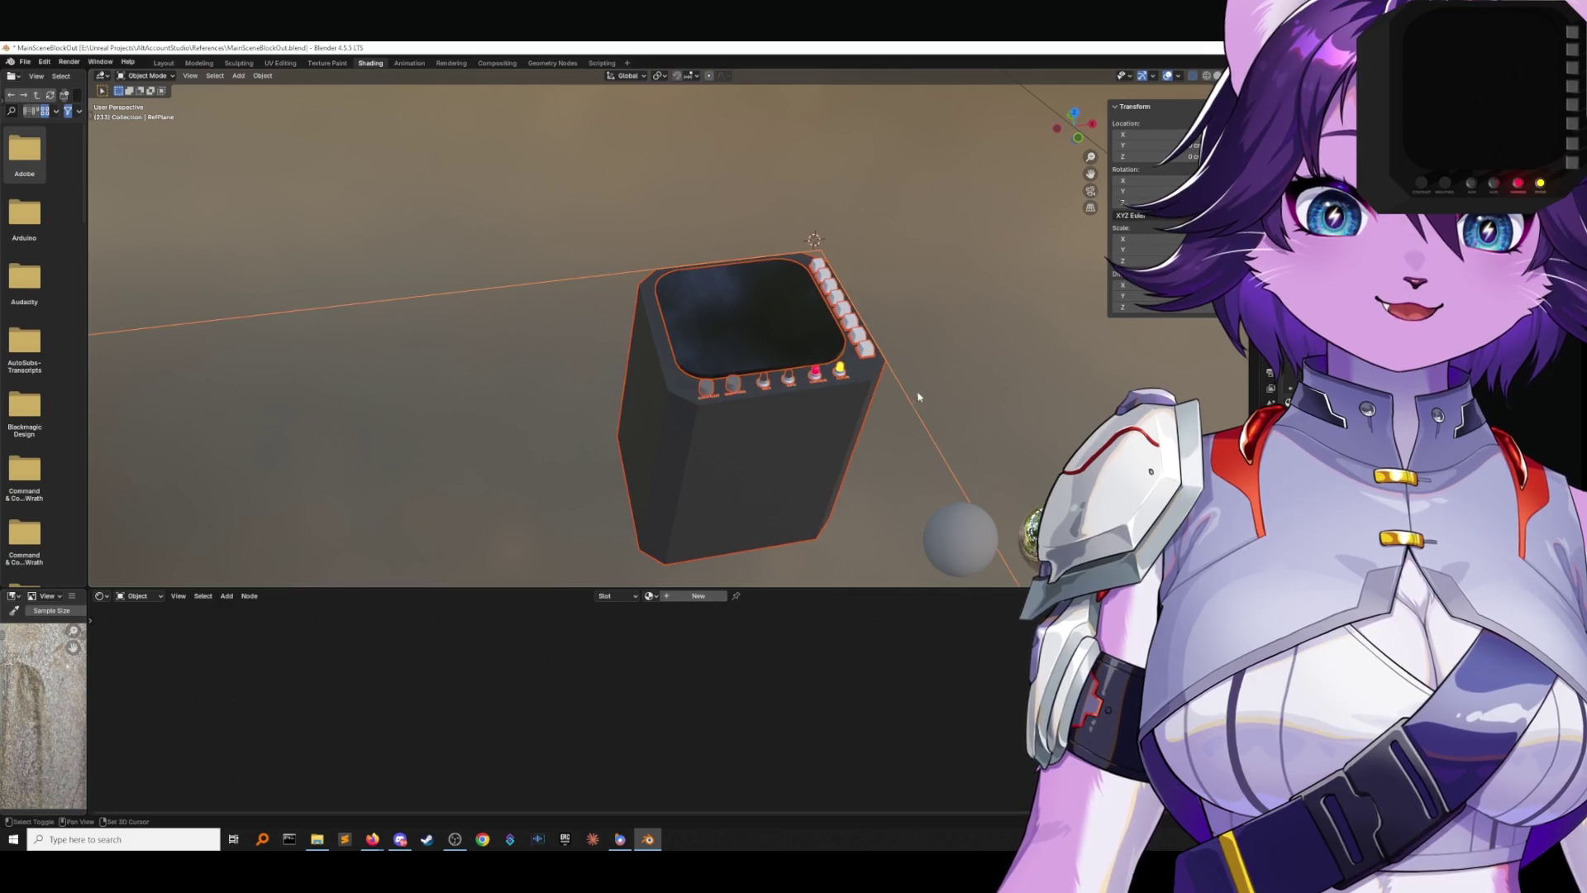
pyautogui.click(1066, 139)
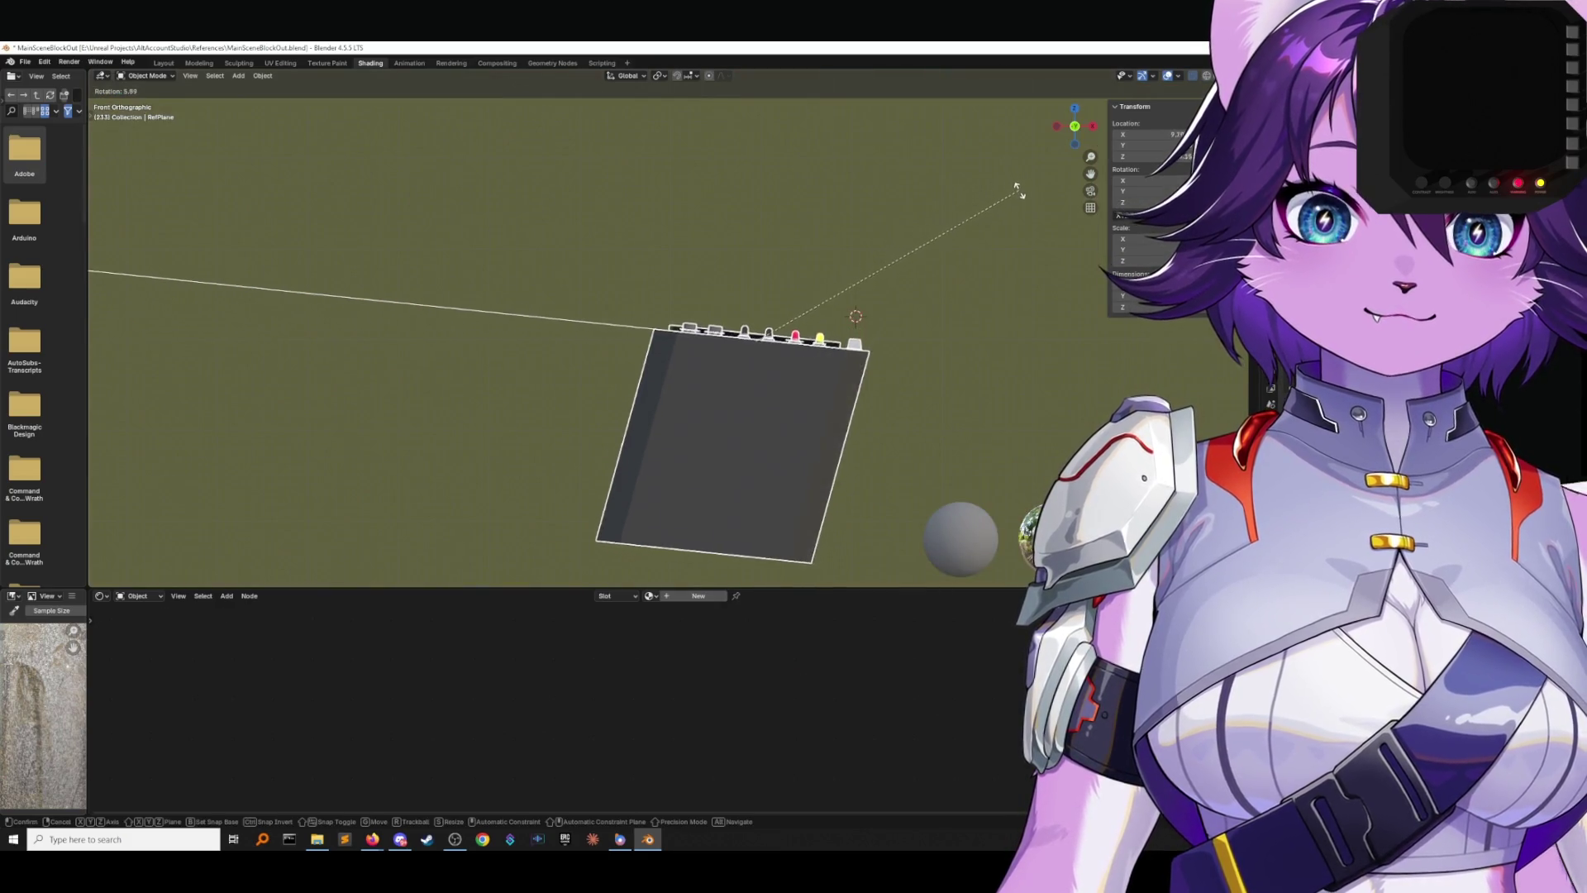
pyautogui.click(637, 337)
pyautogui.press('r')
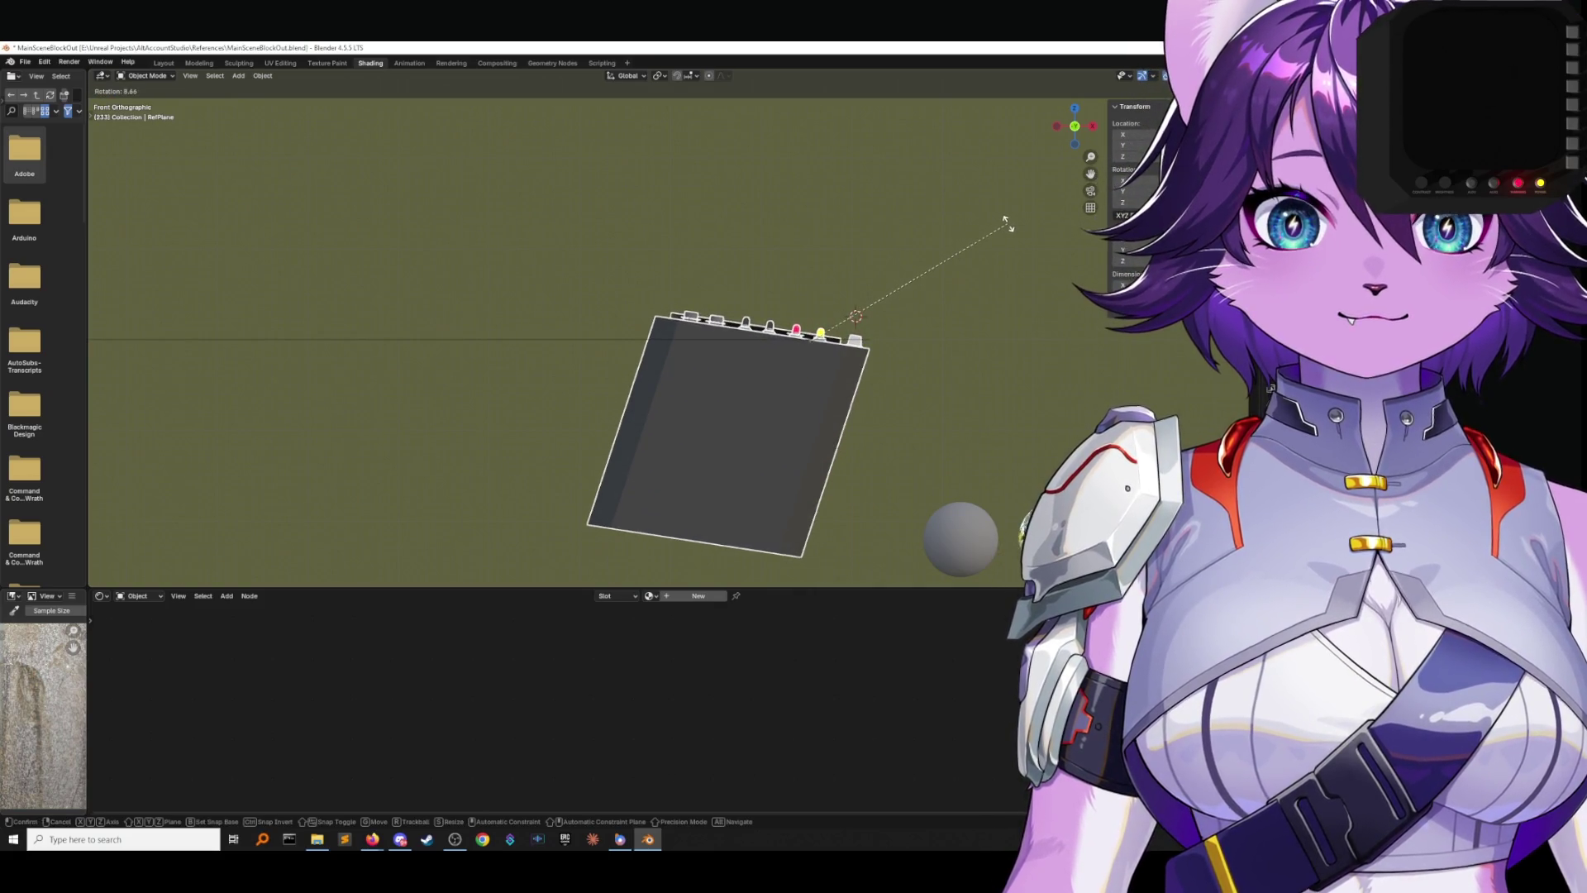
pyautogui.click(1023, 234)
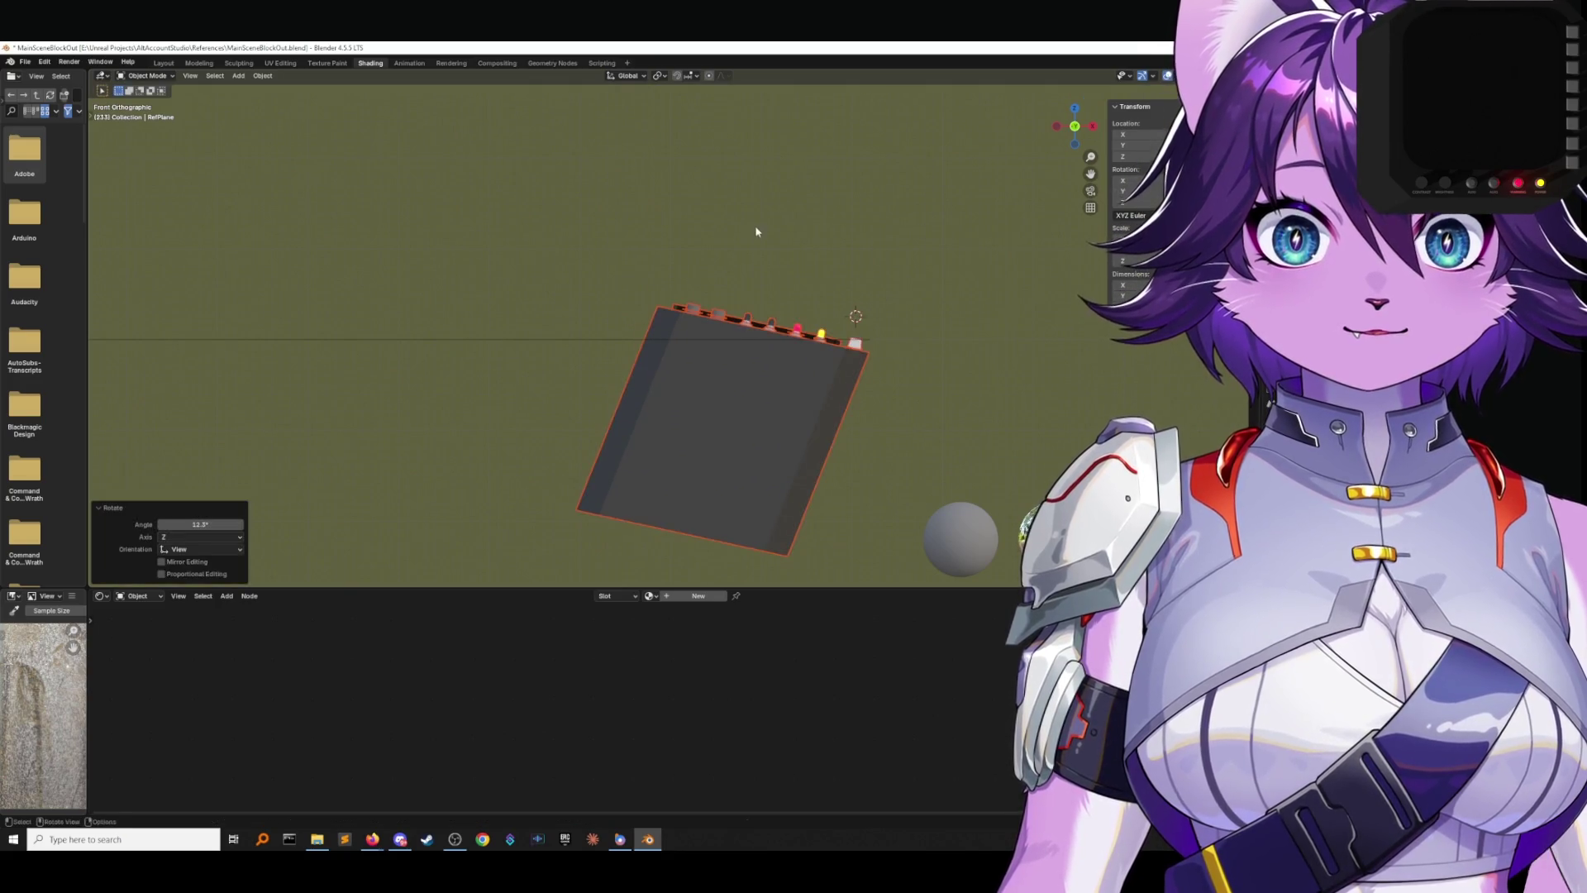
pyautogui.moveTo(755, 234)
pyautogui.mouseDown(button='middle')
pyautogui.moveTo(792, 303)
pyautogui.moveTo(879, 283)
pyautogui.mouseUp(button='middle')
# Tilt the console about -7.39° in left side view, then look through the camera.
pyautogui.click(1058, 132)
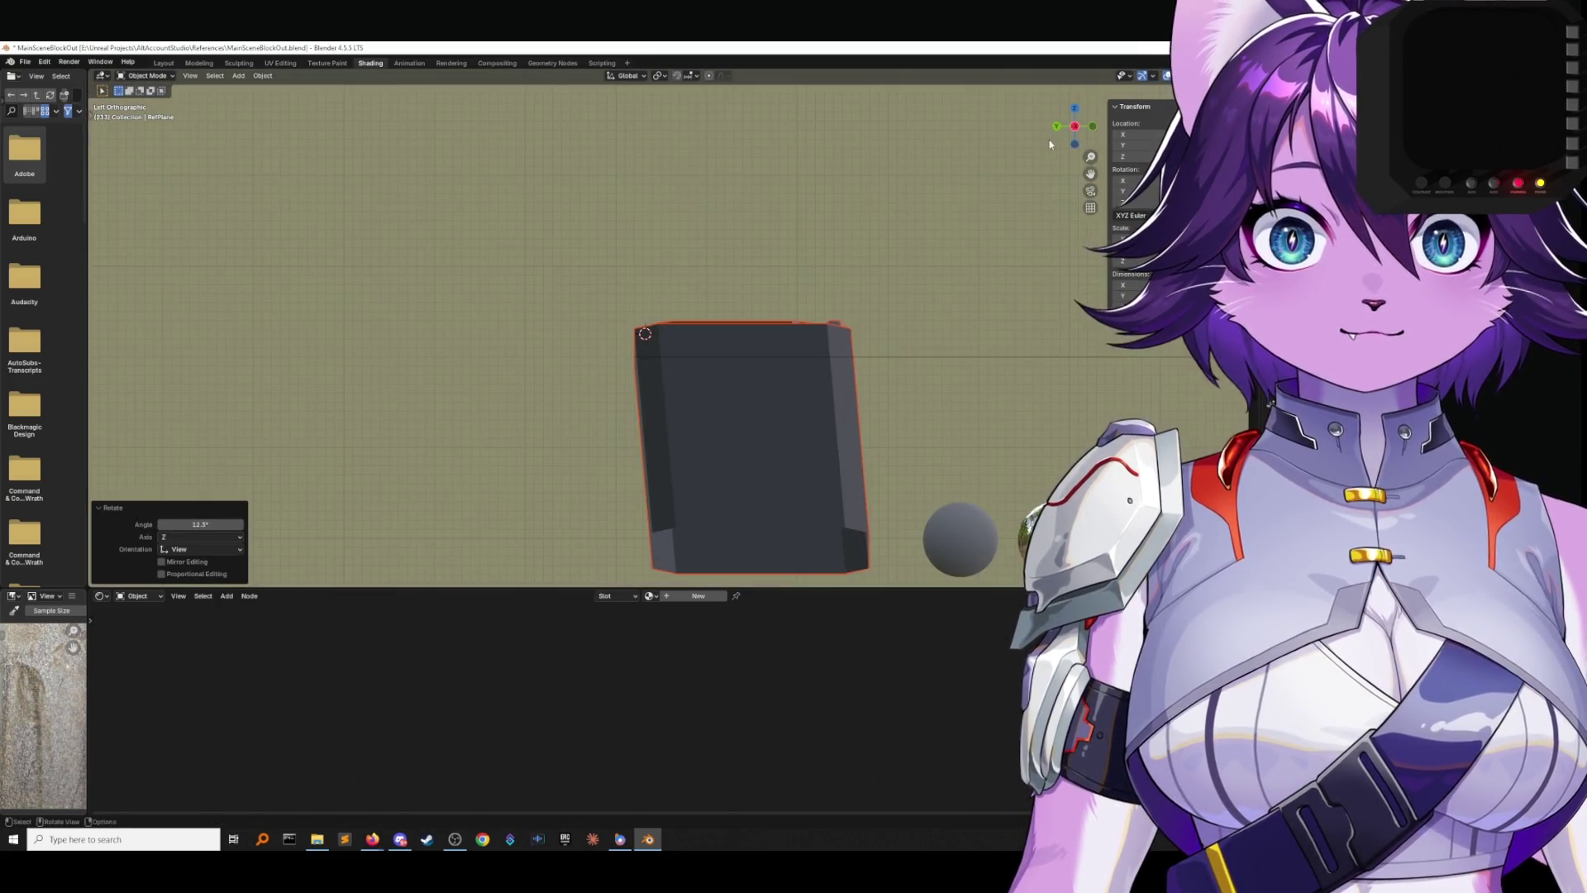
pyautogui.press('r')
pyautogui.click(1029, 132)
pyautogui.moveTo(1029, 132)
pyautogui.mouseDown(button='middle')
pyautogui.moveTo(858, 317)
pyautogui.moveTo(968, 269)
pyautogui.mouseUp(button='middle')
pyautogui.click(972, 258)
pyautogui.press('KP_0')
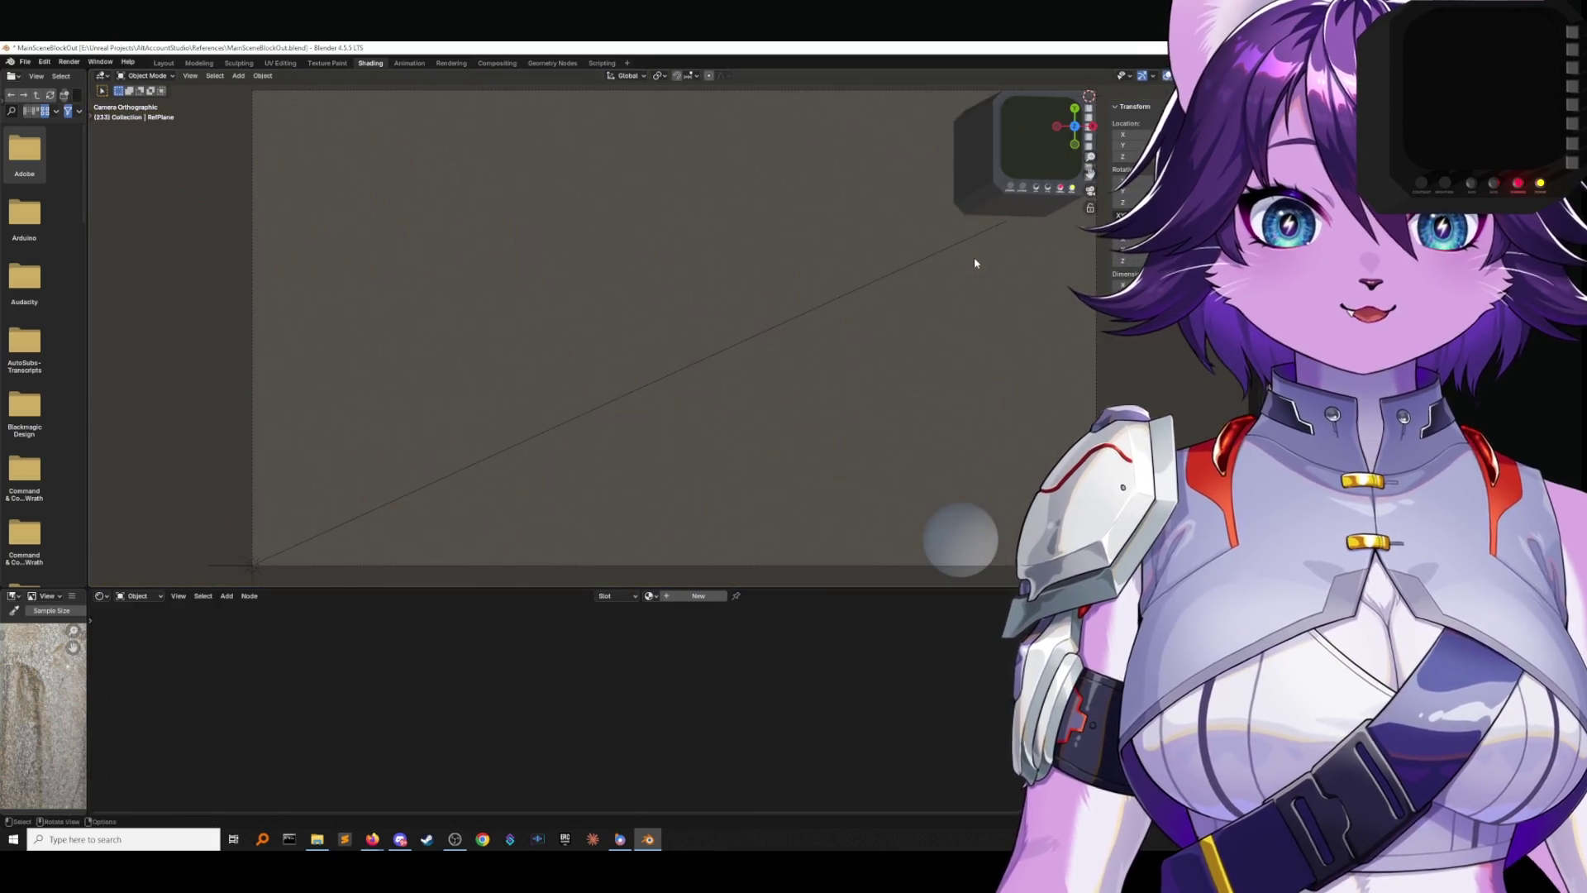
# Render the camera view of the console with Render Image and maximize the render window.
pyautogui.scroll(5, 755, 369)
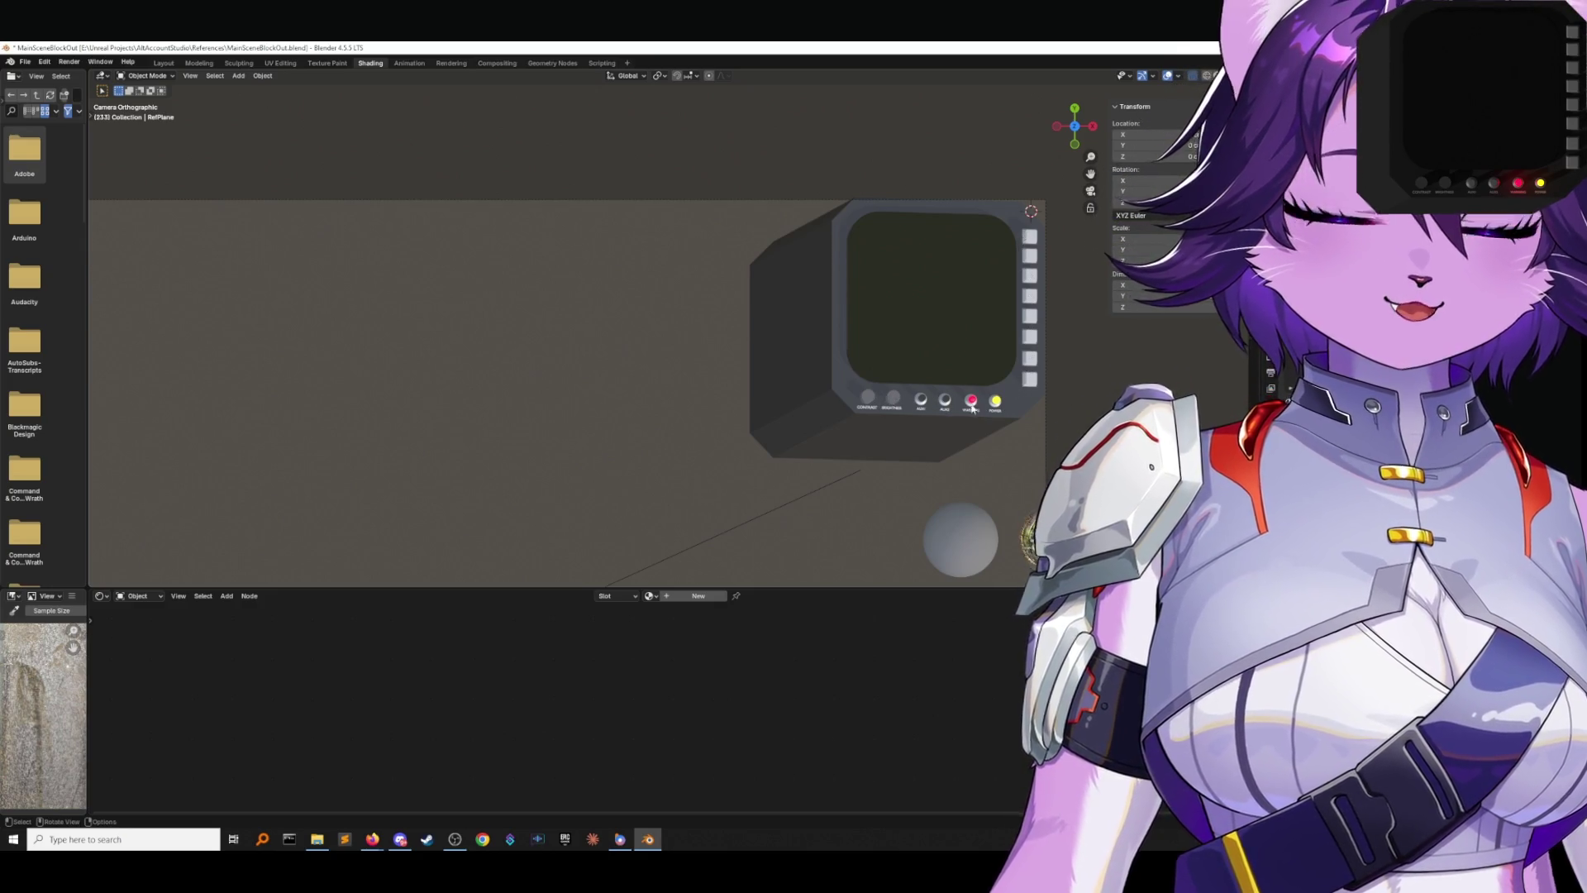
pyautogui.click(69, 61)
pyautogui.click(95, 77)
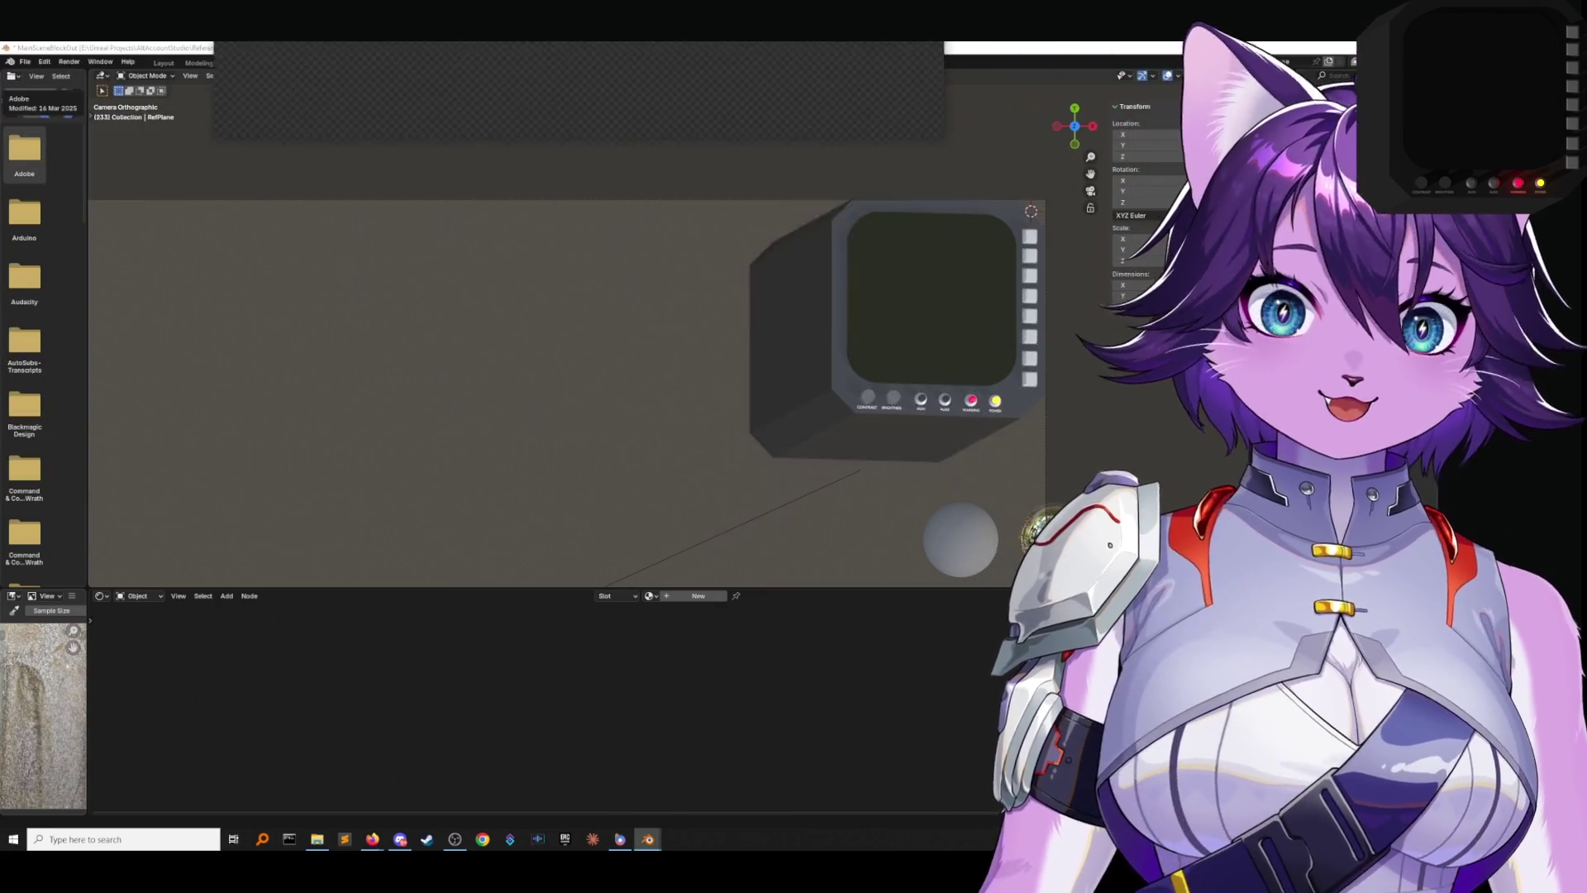
pyautogui.click(928, 171)
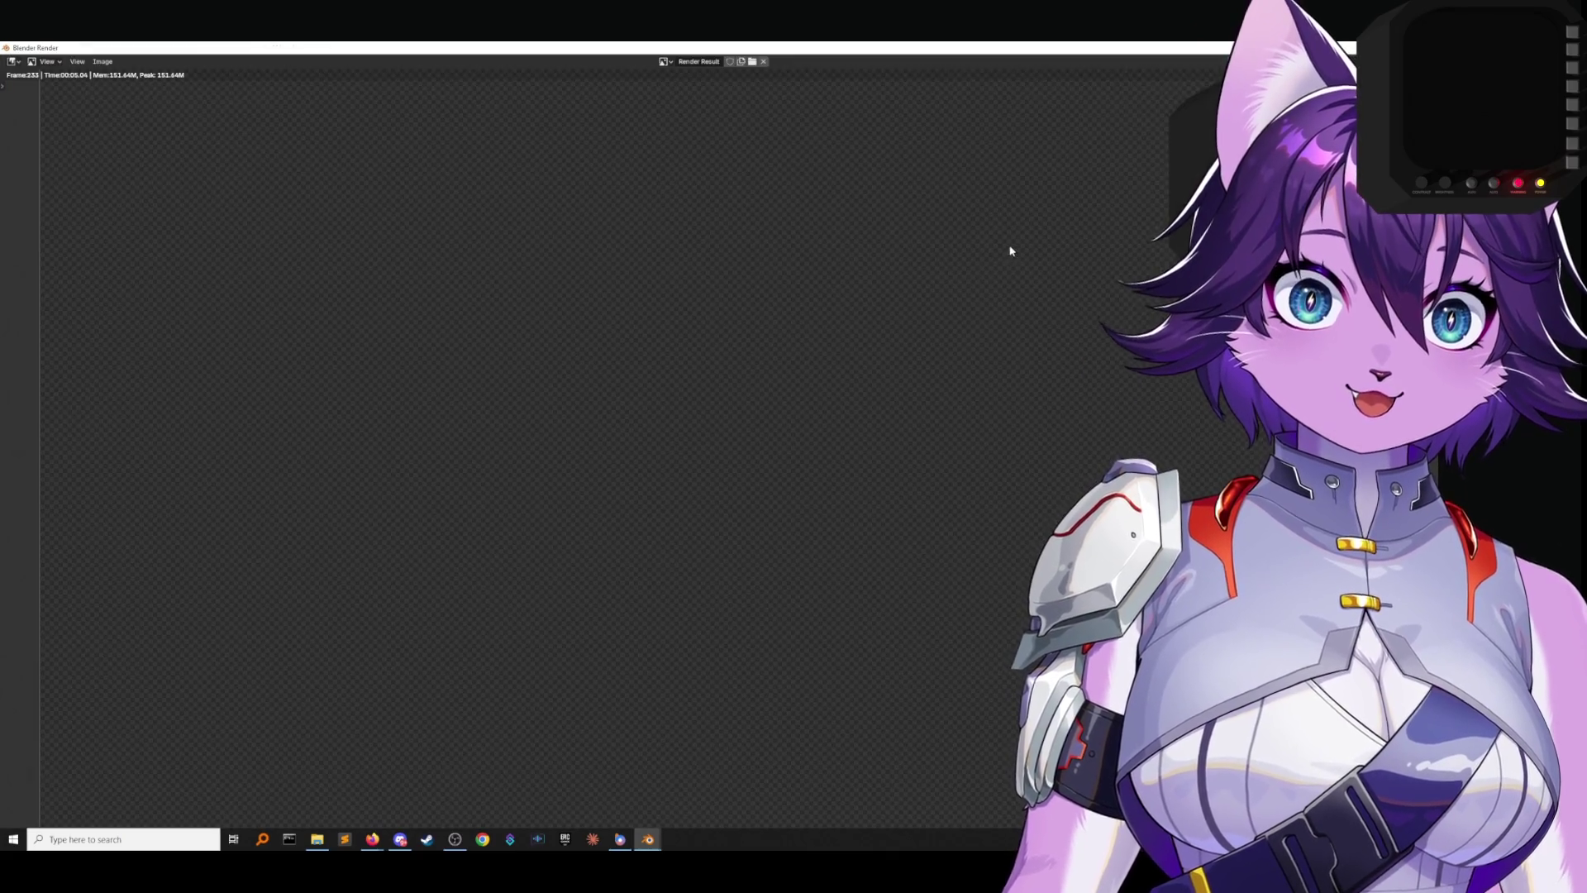
# Zoom in and out on the Render Result image to inspect it, then close the render window.
pyautogui.scroll(5, 744, 426)
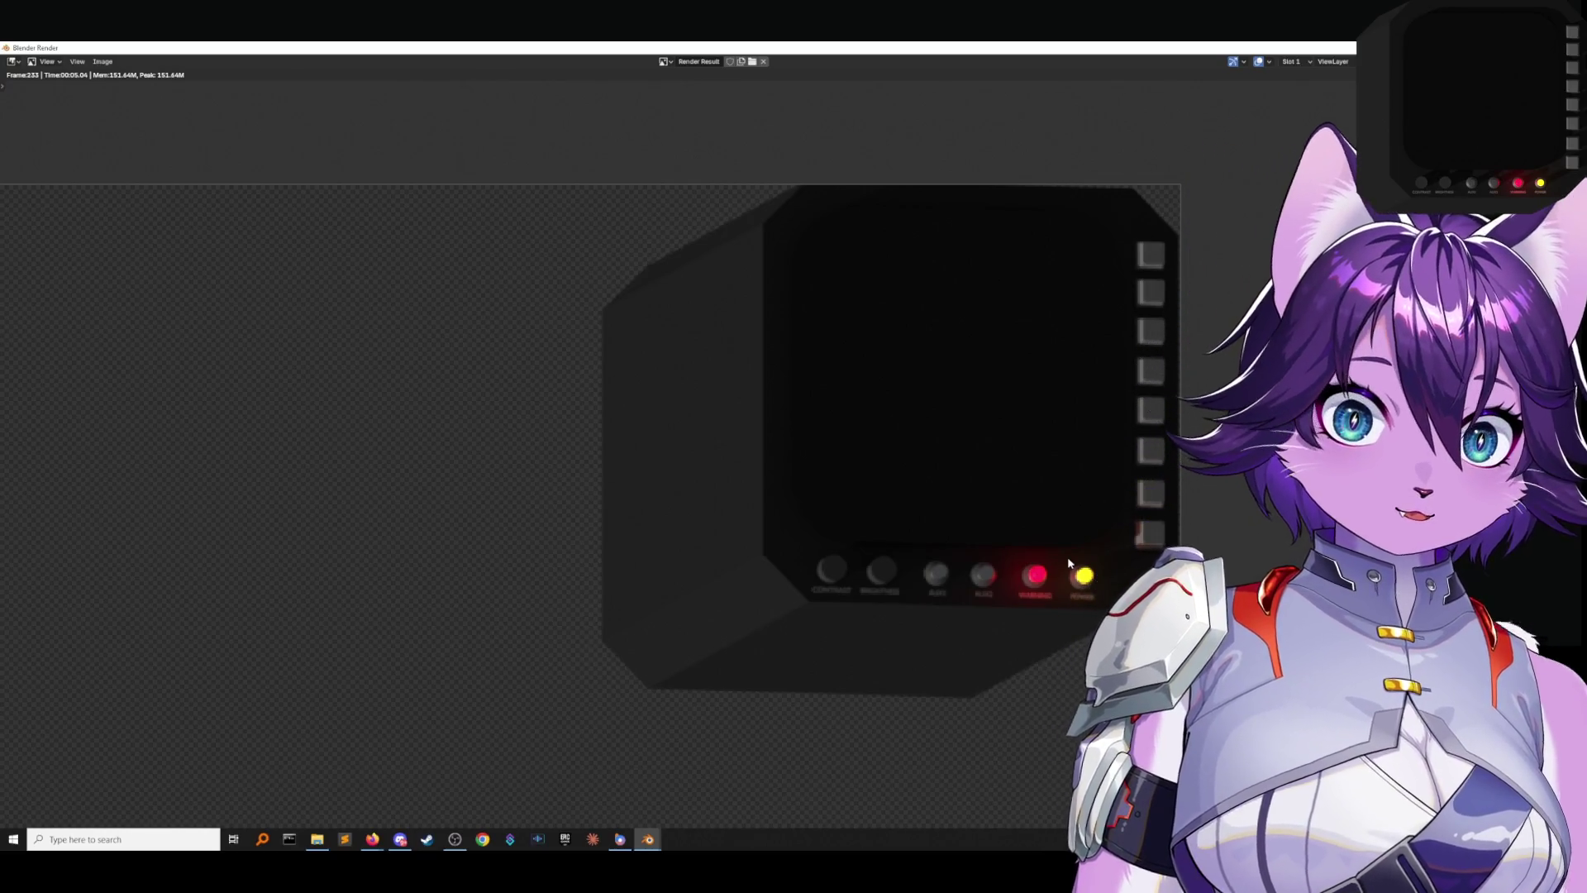
pyautogui.scroll(-6, 846, 504)
pyautogui.scroll(2, 877, 467)
pyautogui.scroll(-1, 921, 432)
pyautogui.scroll(1, 921, 432)
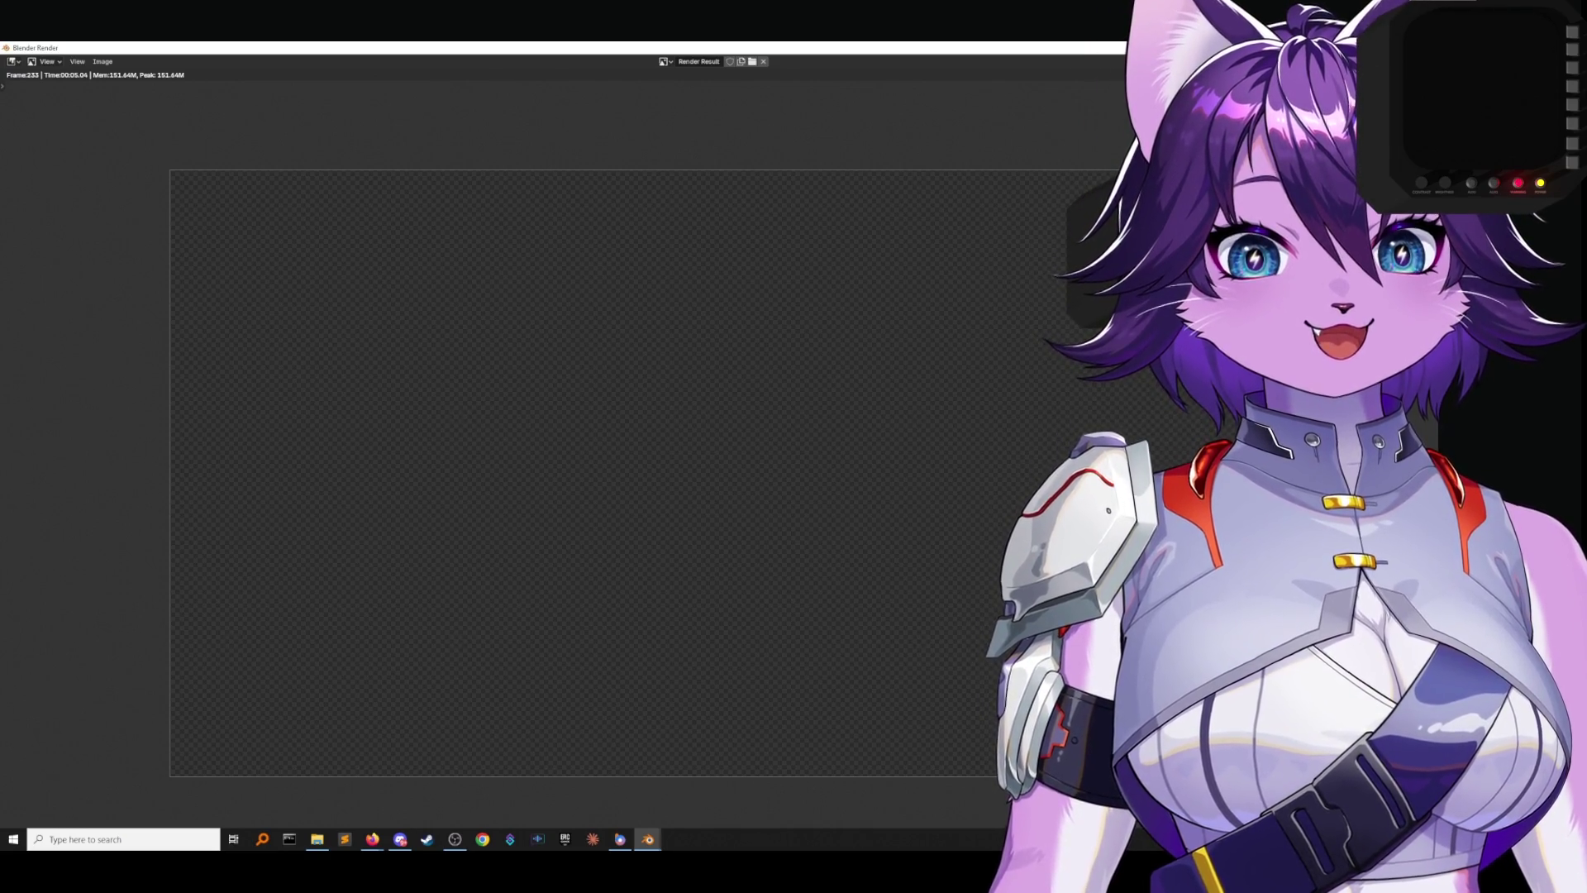
pyautogui.press('Escape')
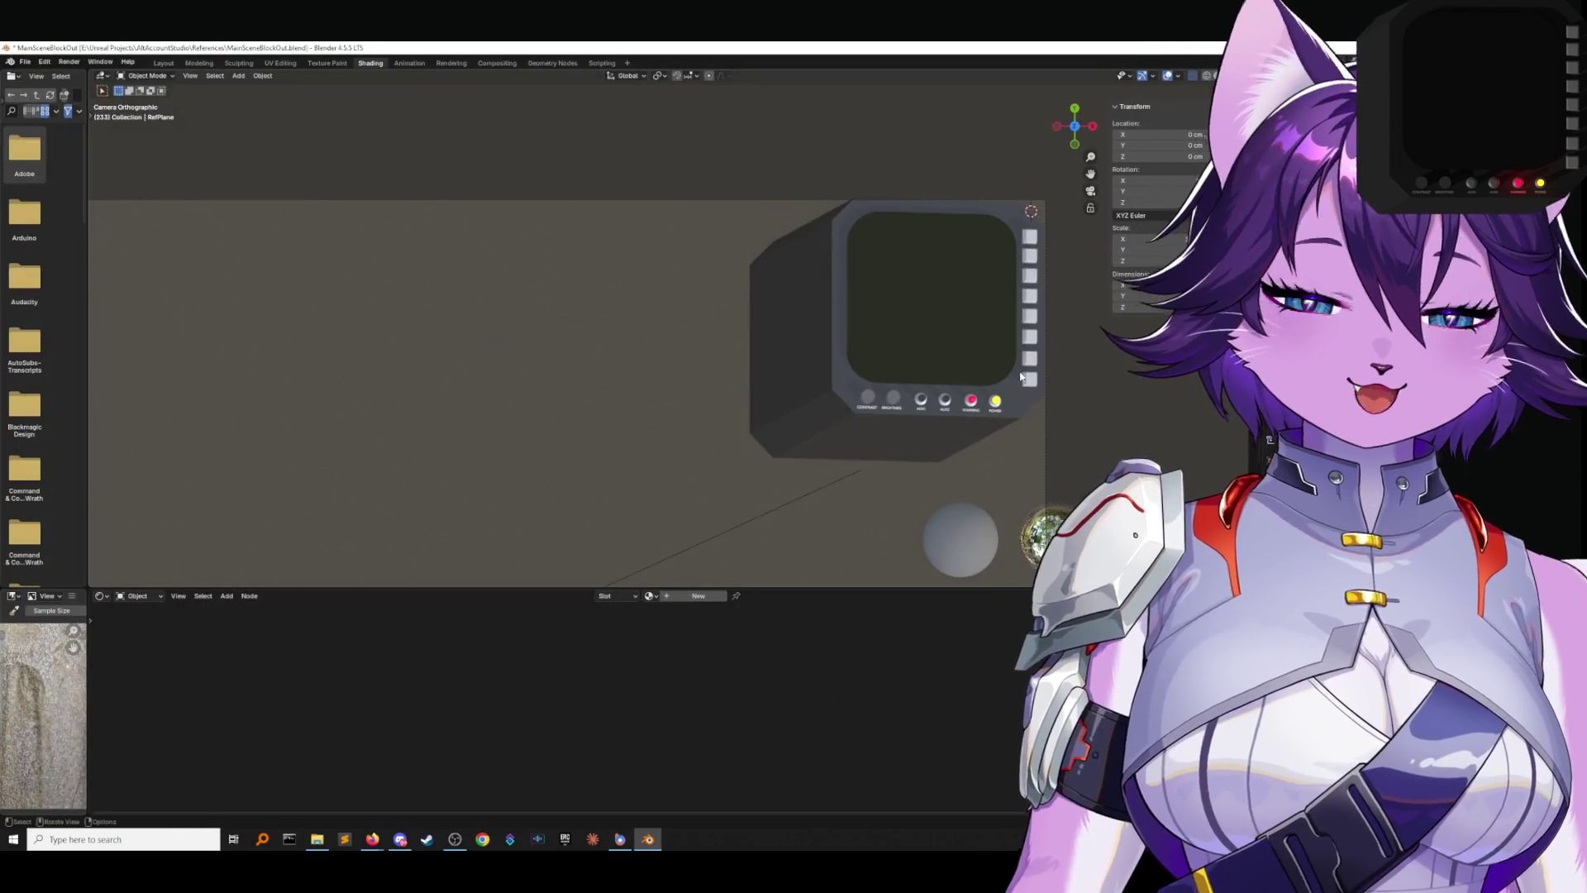
# Select the console body and clear its rotation so it stands upright.
pyautogui.click(1081, 130)
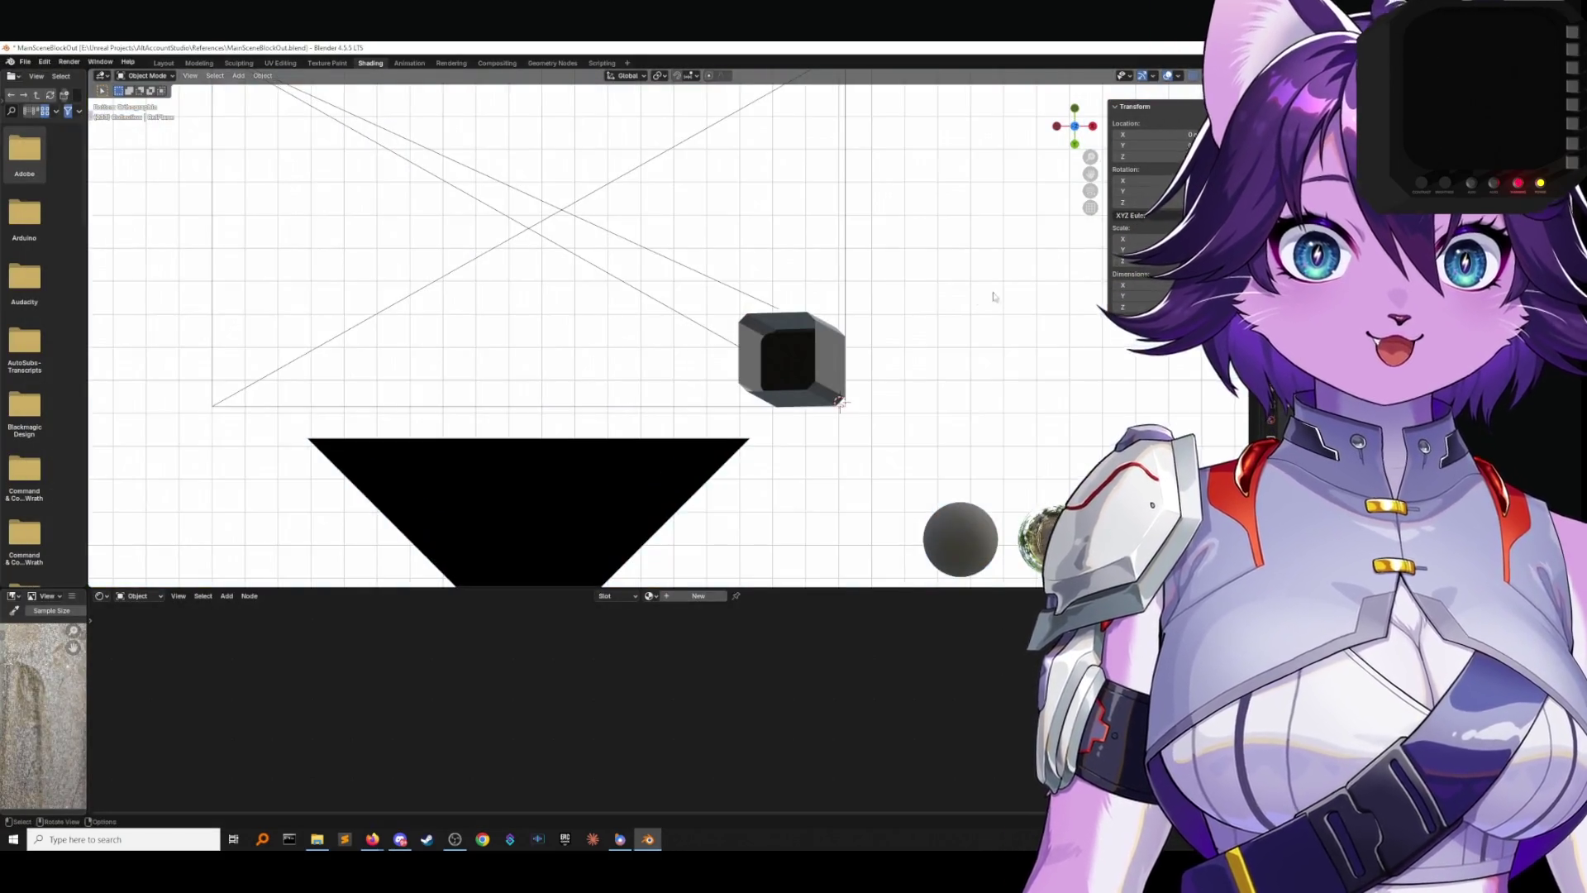
pyautogui.moveTo(1055, 158)
pyautogui.mouseDown(button='middle')
pyautogui.moveTo(932, 256)
pyautogui.moveTo(939, 165)
pyautogui.moveTo(941, 220)
pyautogui.moveTo(858, 302)
pyautogui.mouseUp(button='middle')
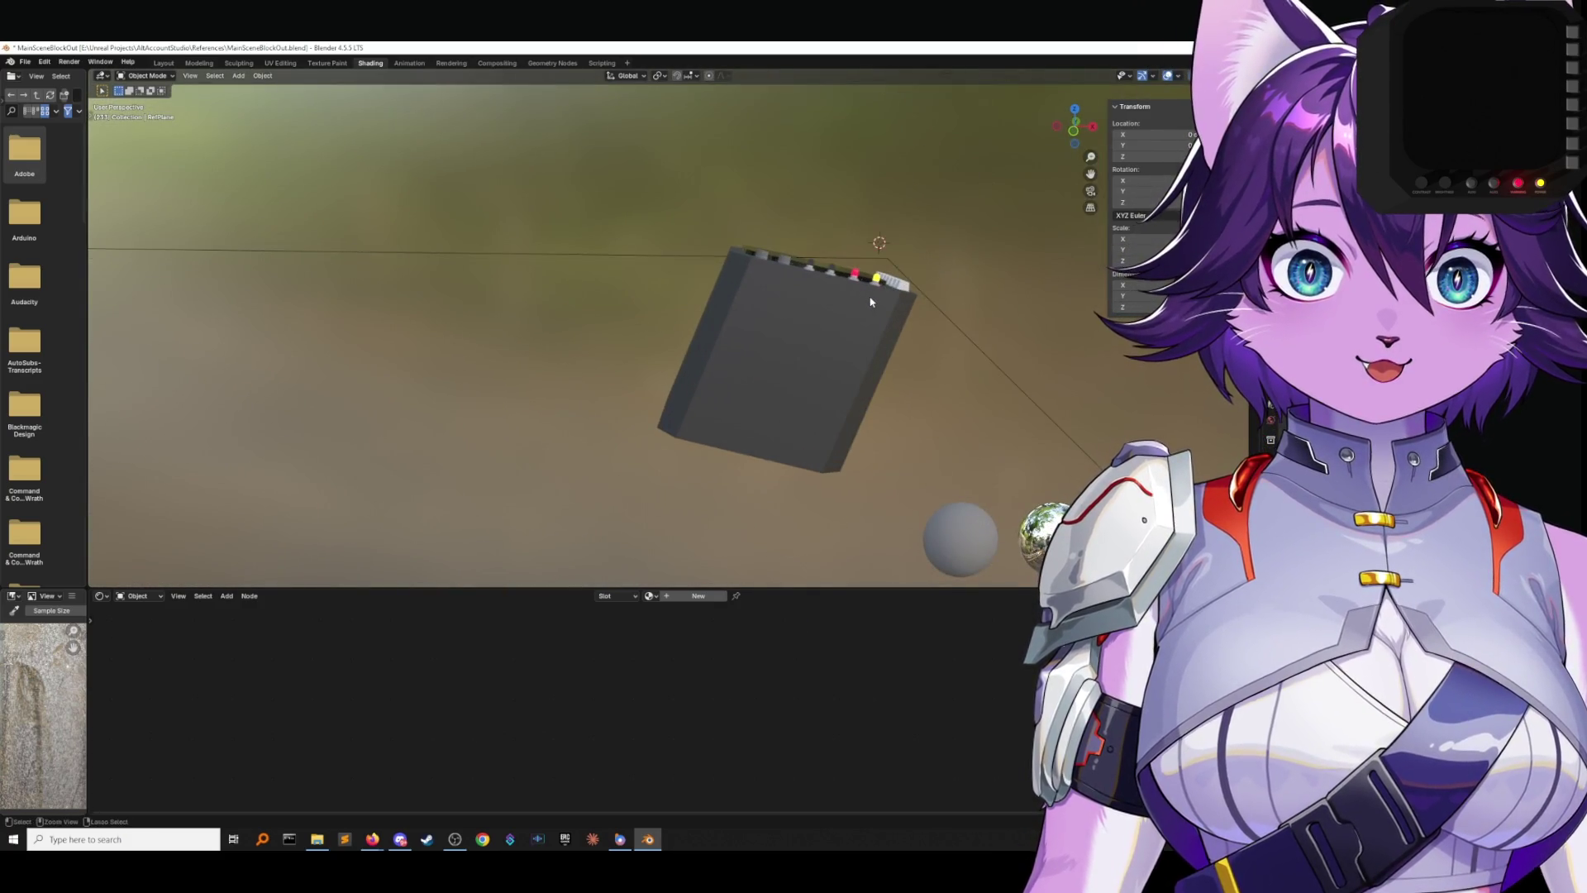
pyautogui.click(871, 302)
pyautogui.hotkey('alt', 'r')
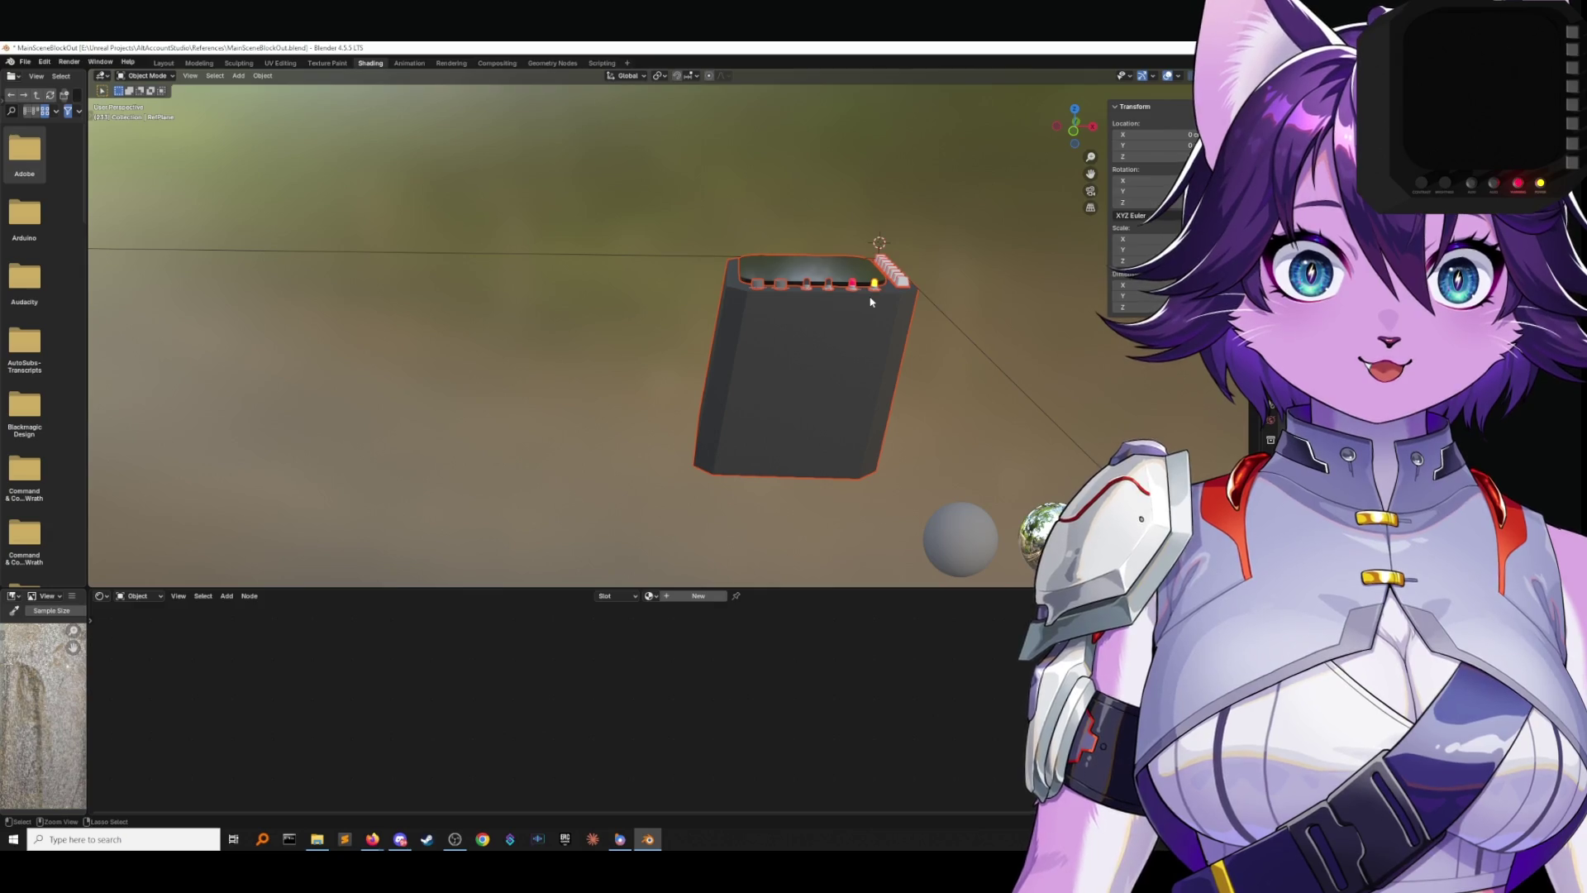
pyautogui.moveTo(871, 302); pyautogui.dragTo(859, 314, button='middle')
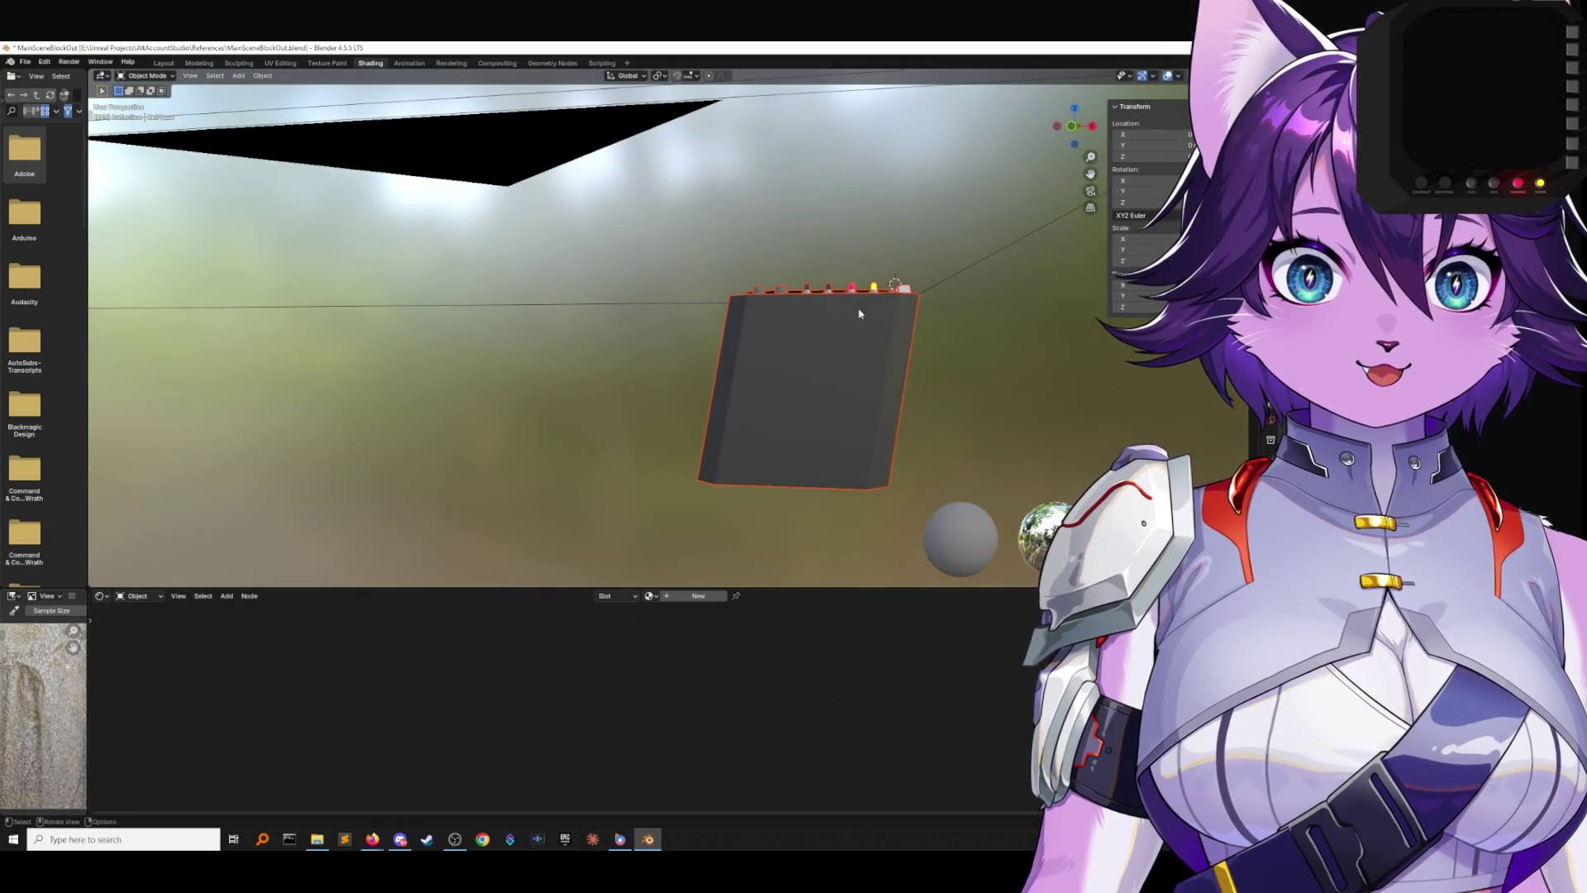
pyautogui.click(913, 349)
# In Edit Mode, shift the console's bottom edge 40 cm along X in front view.
pyautogui.press('Tab')
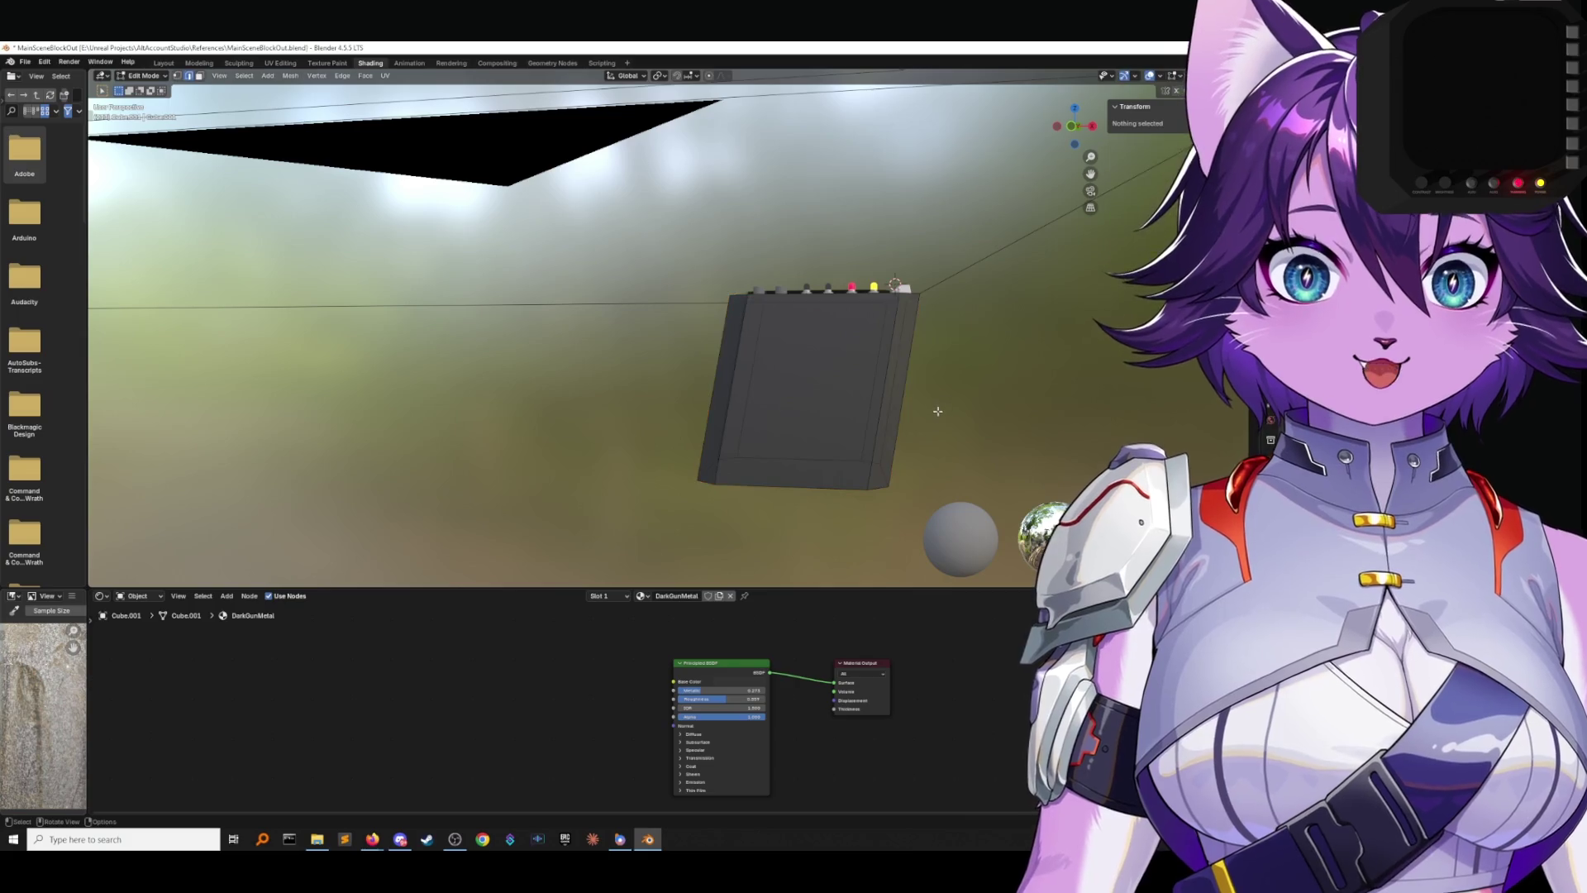
pyautogui.moveTo(939, 405); pyautogui.dragTo(939, 393, button='middle')
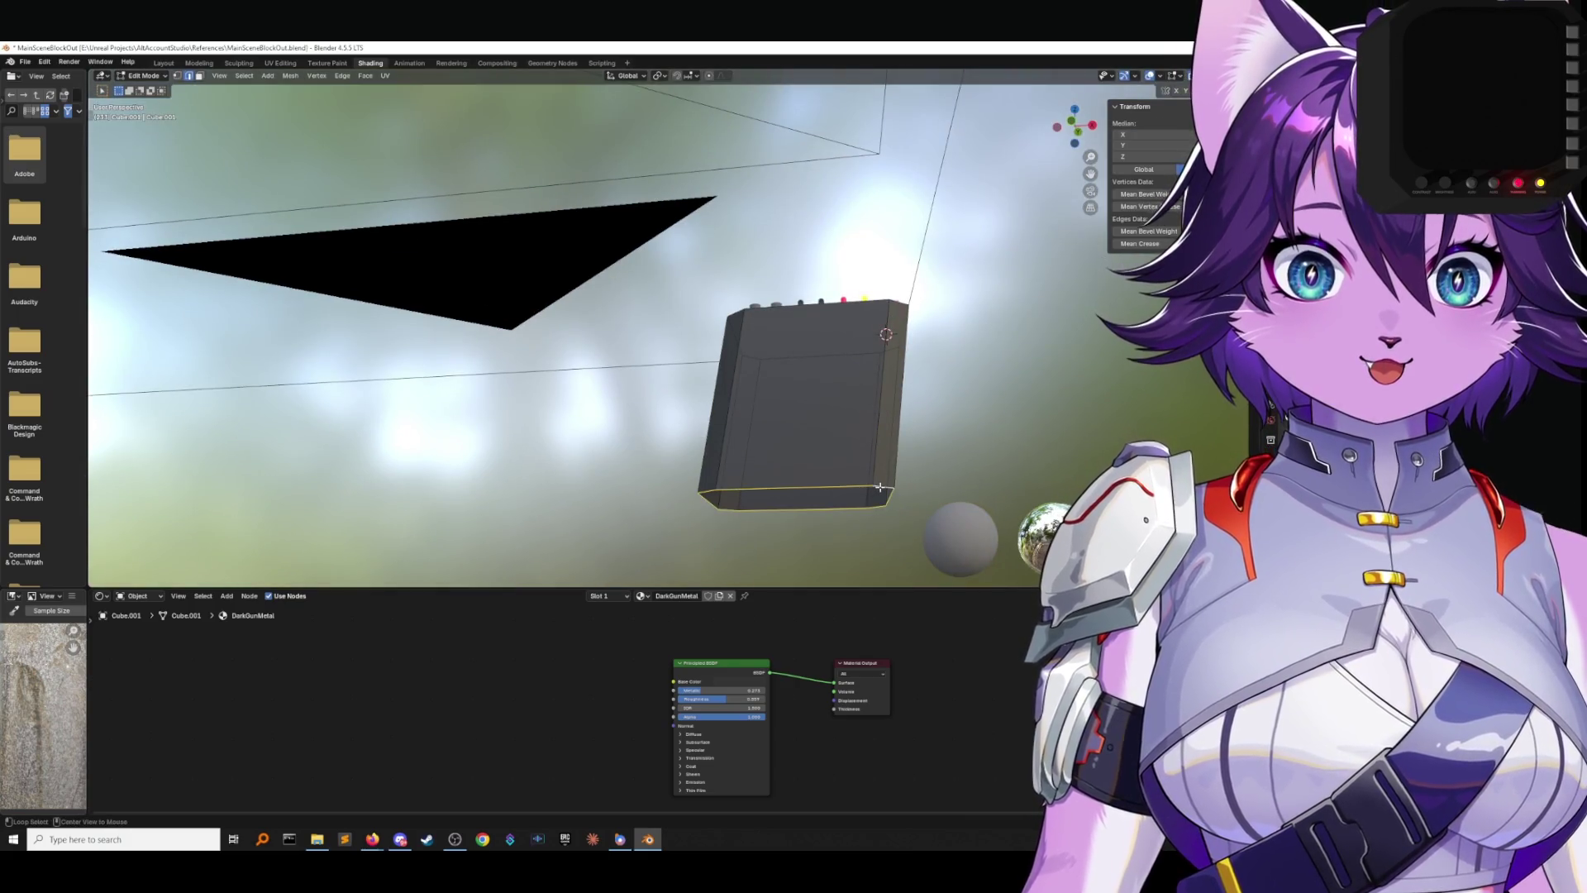
pyautogui.click(1073, 125)
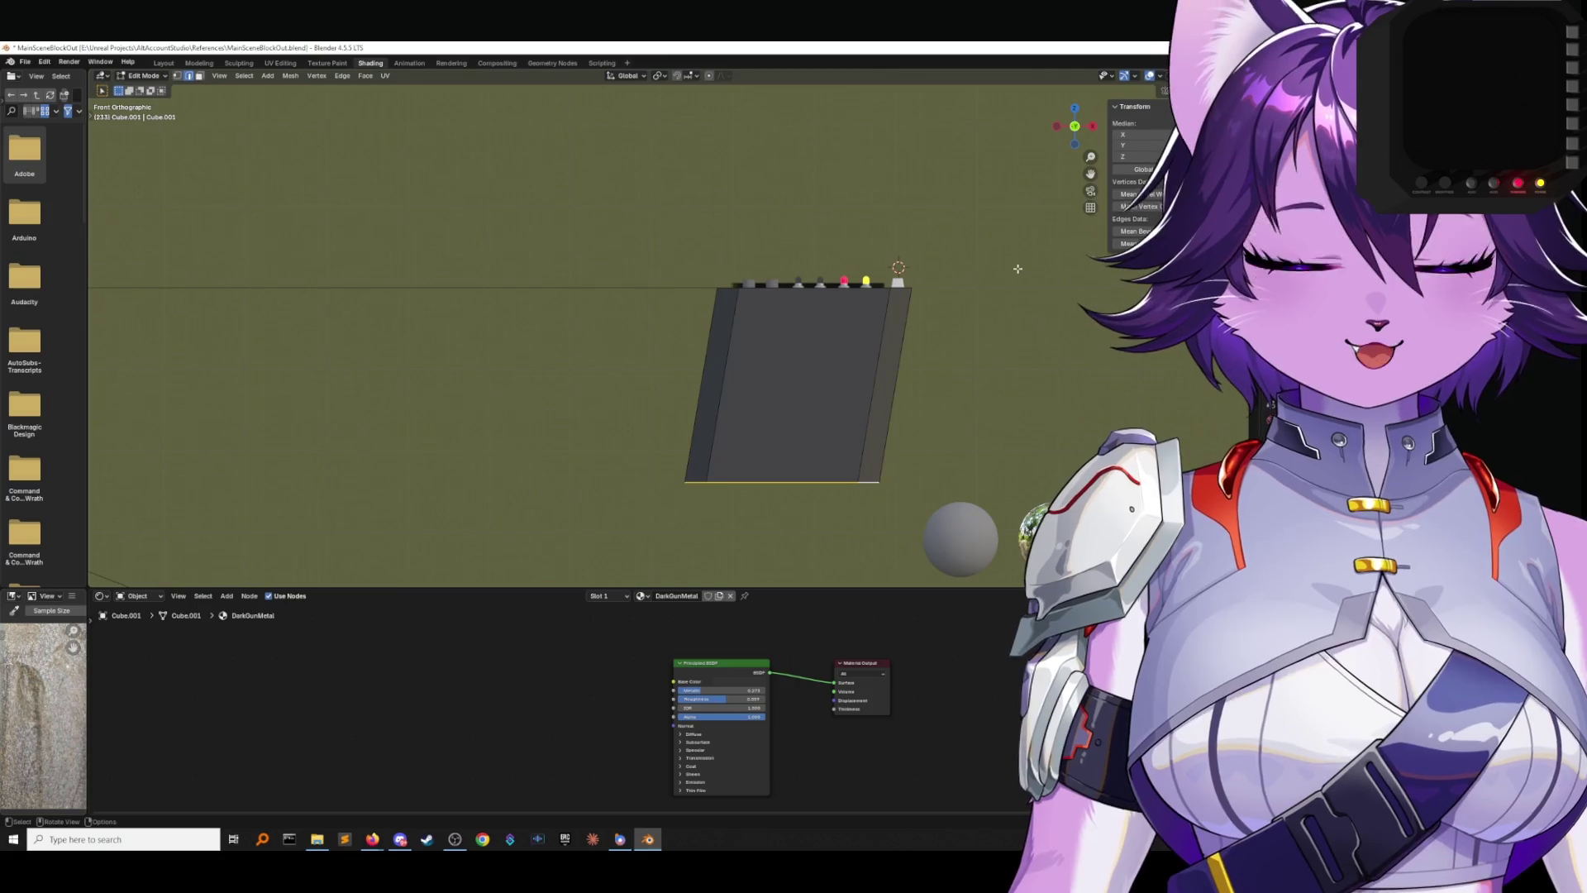
pyautogui.press('g')
pyautogui.press('x')
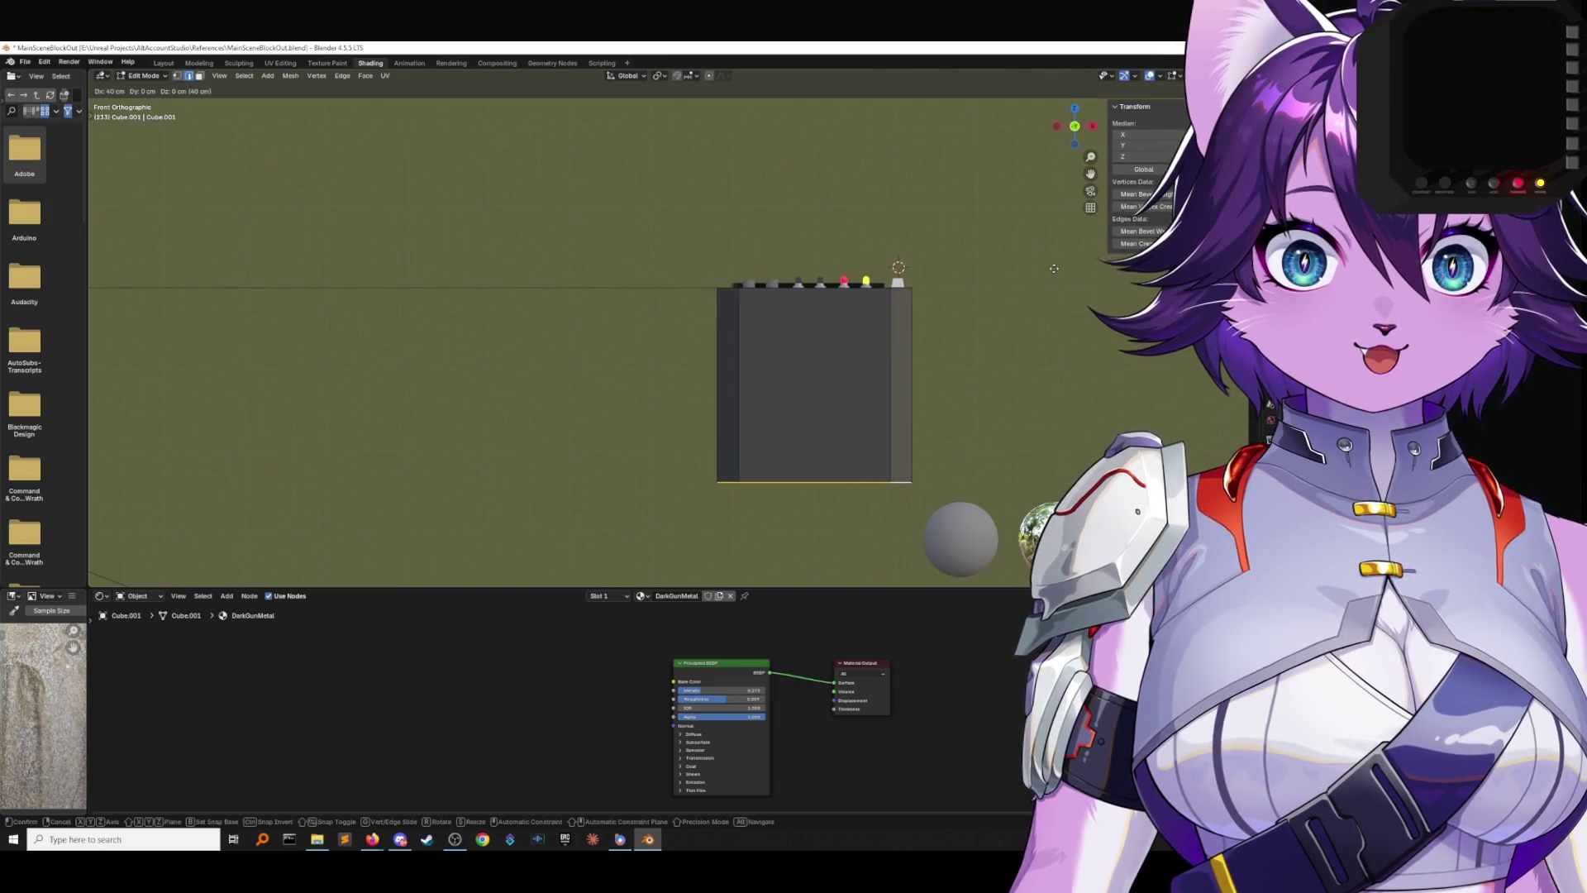
pyautogui.click(1036, 269)
# Shift the bottom edge 20 cm along Y in left side view, then return to front view.
pyautogui.moveTo(1036, 269); pyautogui.dragTo(974, 263, button='middle')
pyautogui.press('ctrl+KP_3')
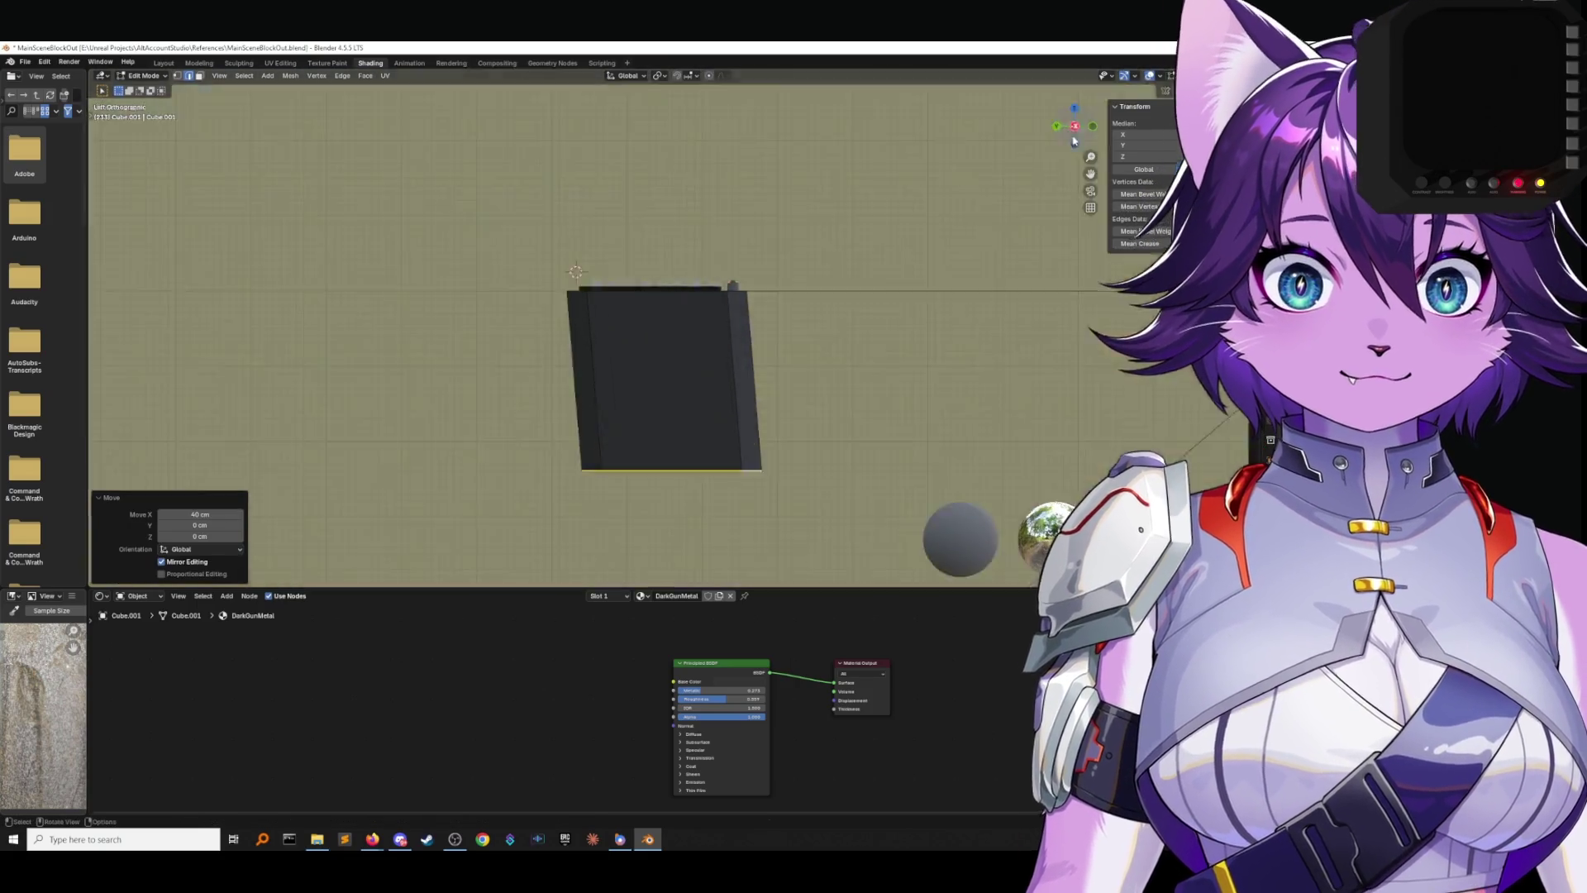
pyautogui.press('g')
pyautogui.press('y')
pyautogui.click(974, 263)
pyautogui.moveTo(974, 262)
pyautogui.mouseDown(button='middle')
pyautogui.moveTo(804, 323)
pyautogui.moveTo(832, 289)
pyautogui.mouseUp(button='middle')
pyautogui.click(1070, 130)
pyautogui.moveTo(1041, 371); pyautogui.dragTo(1011, 345, button='middle')
pyautogui.click(144, 75)
pyautogui.click(141, 86)
pyautogui.click(25, 61)
pyautogui.click(44, 137)
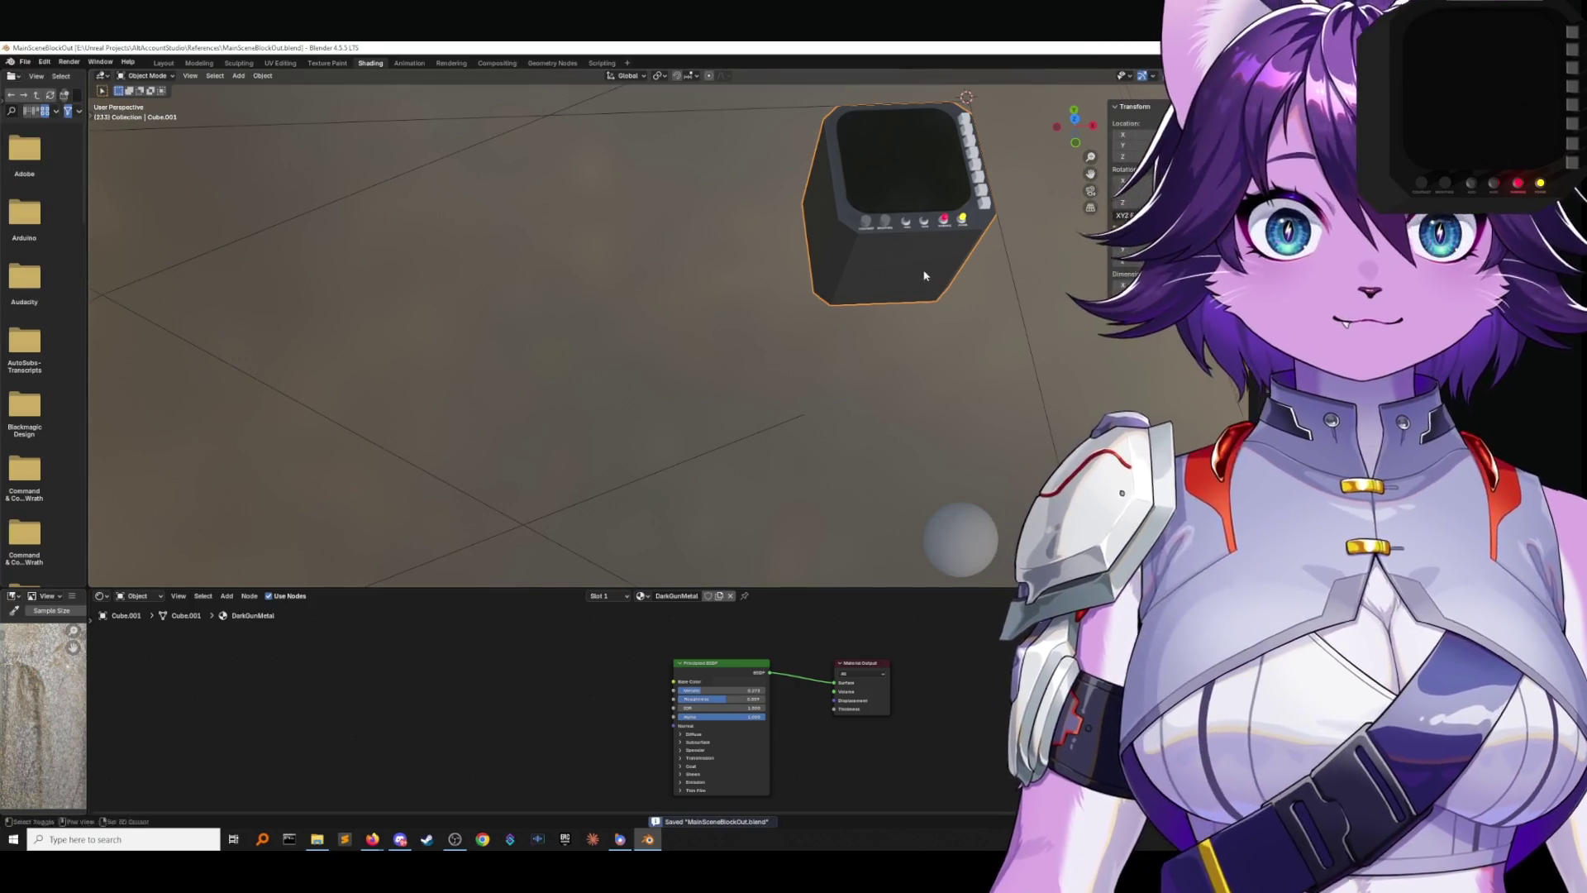
pyautogui.moveTo(925, 270); pyautogui.dragTo(837, 312, button='middle')
pyautogui.click(1075, 142)
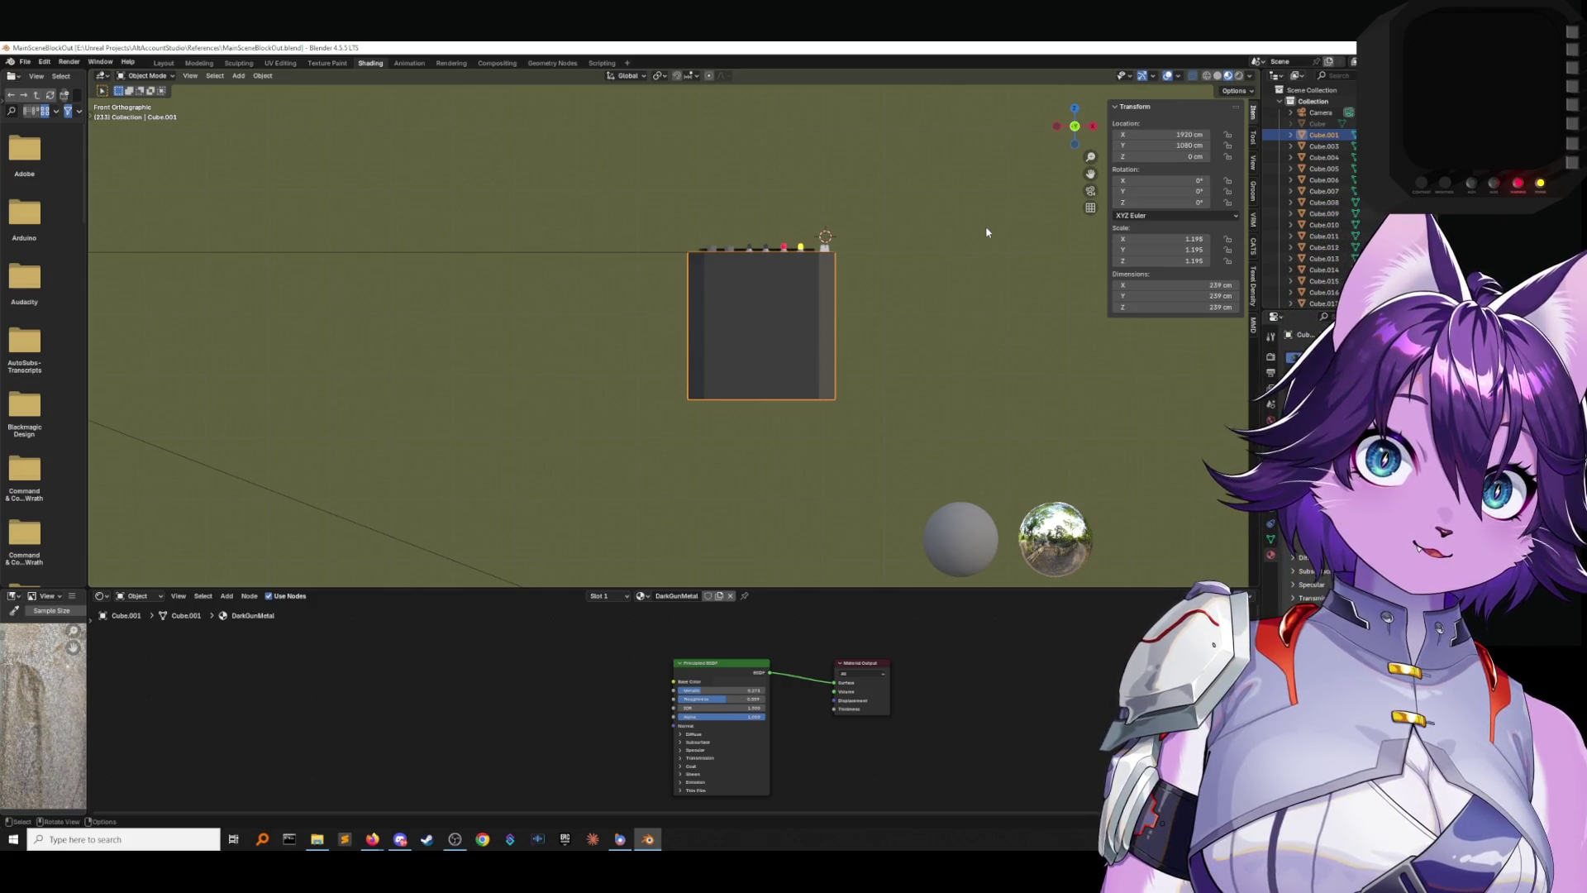
pyautogui.moveTo(986, 232)
pyautogui.mouseDown(button='middle')
pyautogui.moveTo(864, 259)
pyautogui.moveTo(851, 362)
pyautogui.moveTo(794, 429)
pyautogui.moveTo(734, 233)
pyautogui.mouseUp(button='middle')
pyautogui.click(726, 274)
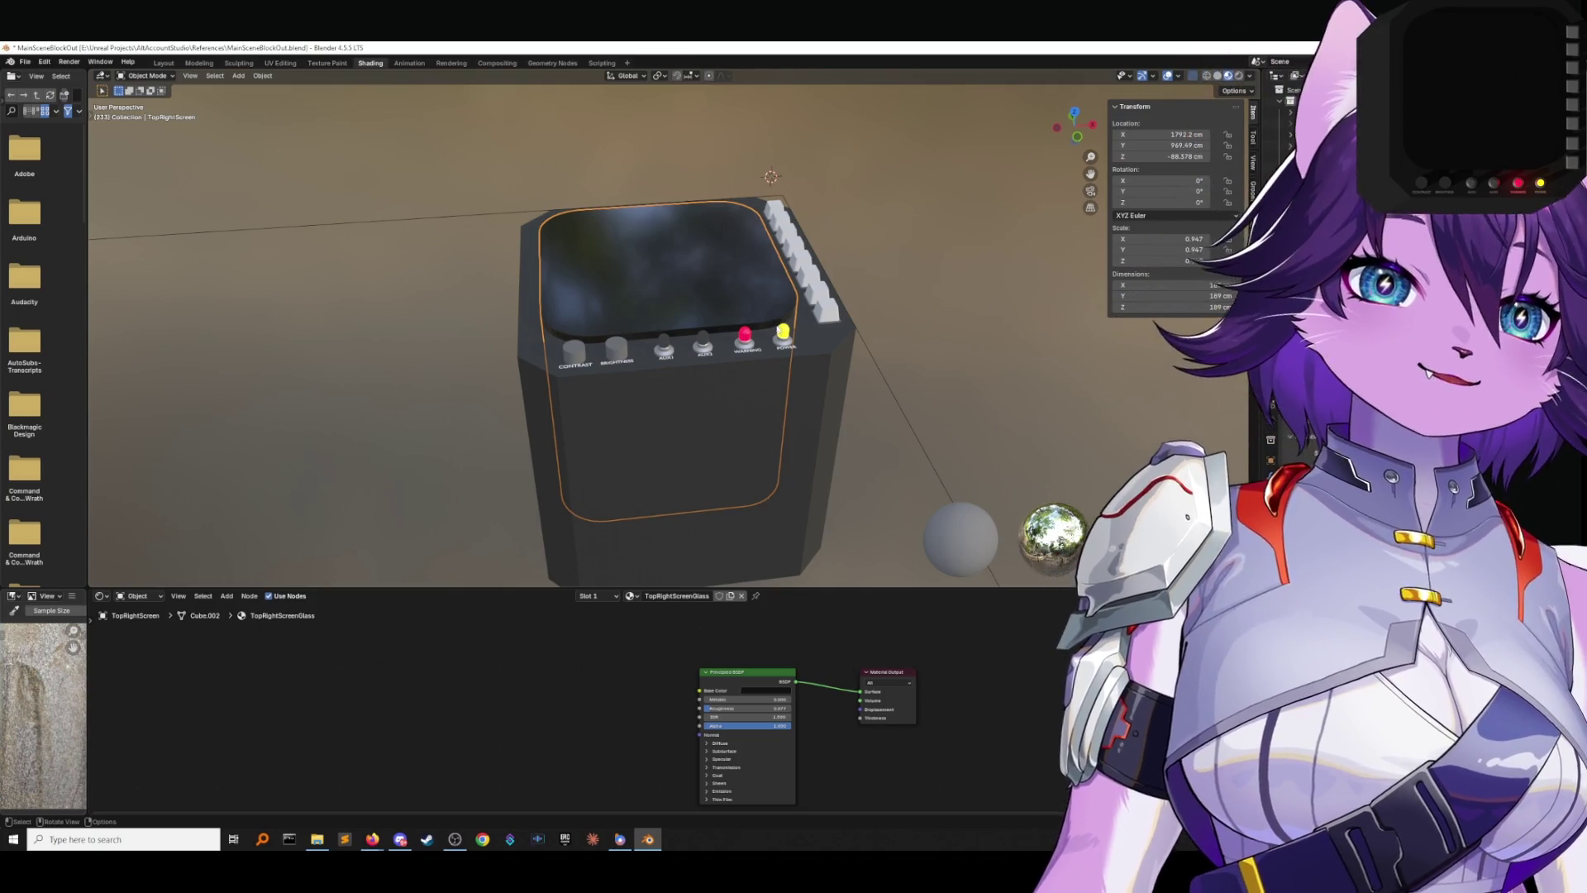
pyautogui.scroll(1, 683, 400)
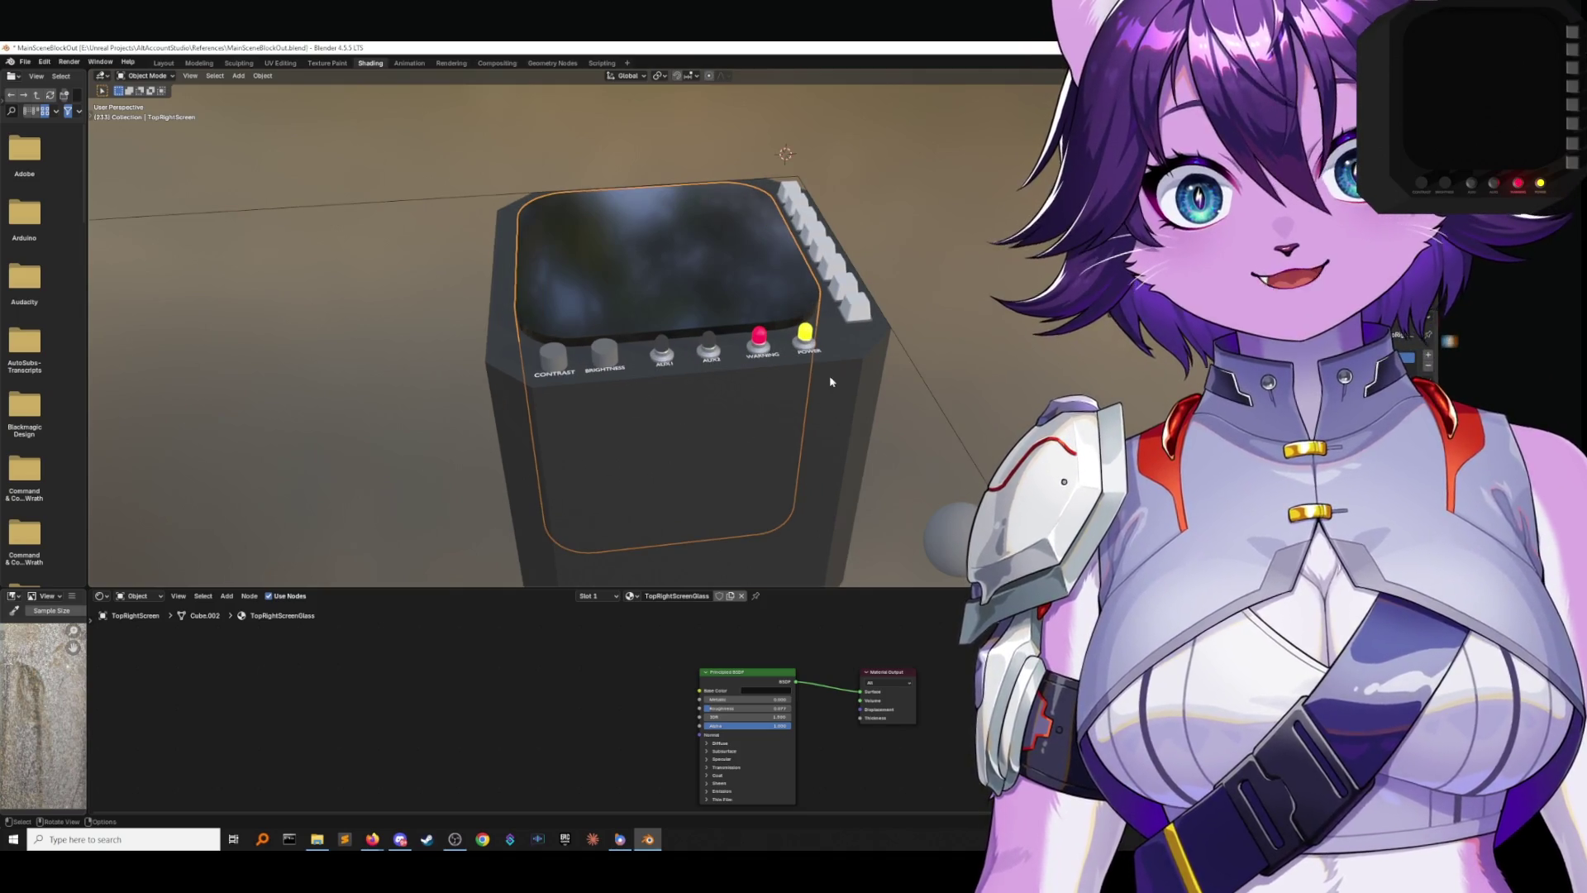
pyautogui.click(937, 352)
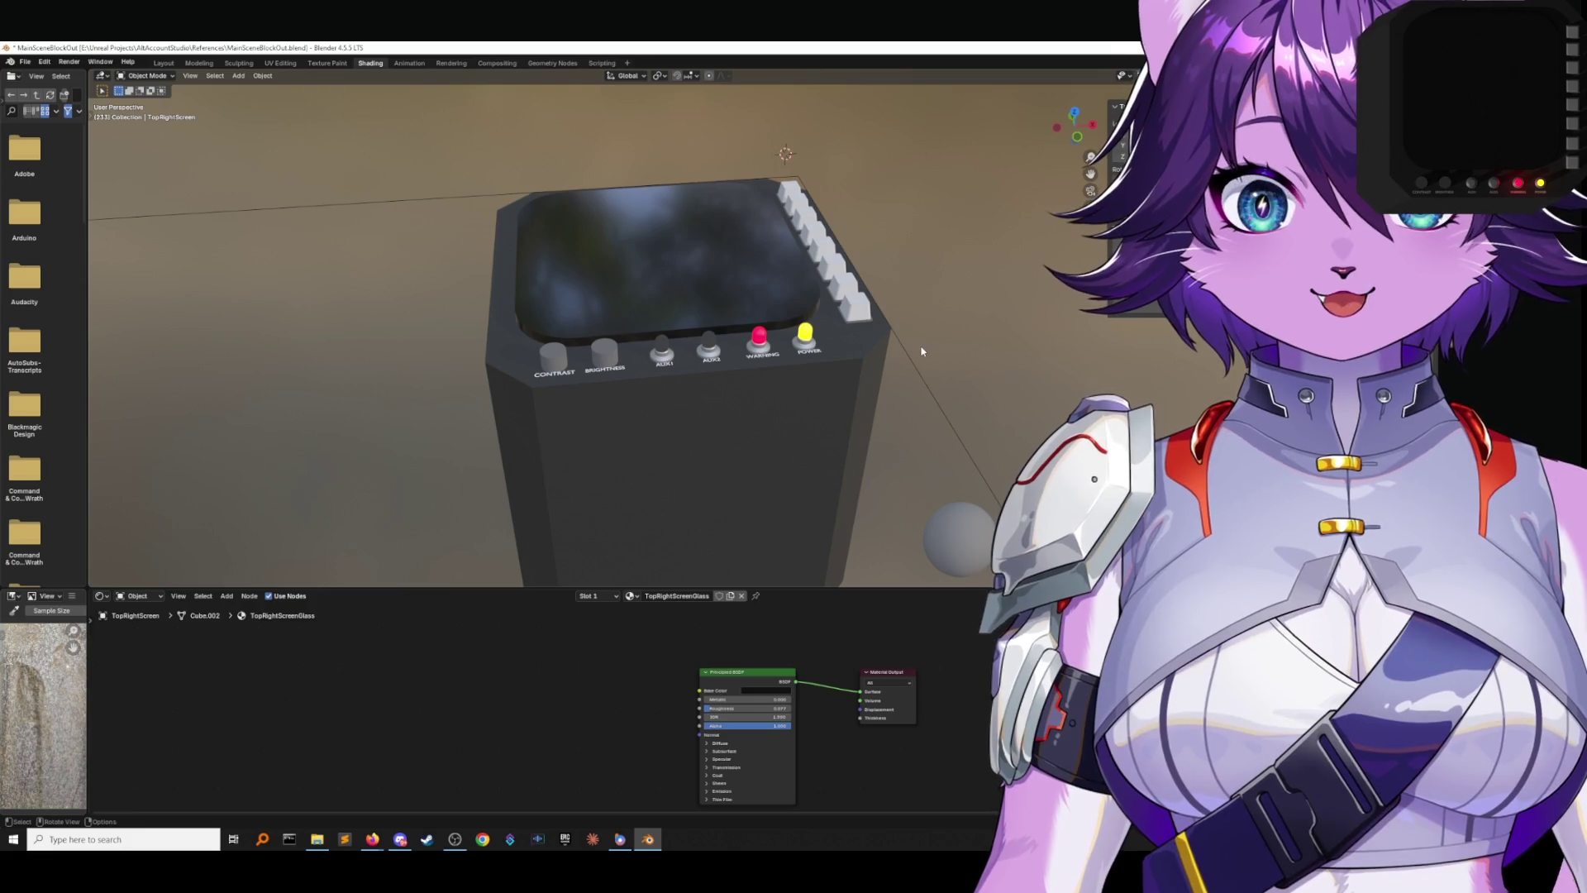
pyautogui.click(791, 325)
pyautogui.moveTo(791, 325)
pyautogui.mouseDown(button='middle')
pyautogui.moveTo(774, 355)
pyautogui.moveTo(788, 215)
pyautogui.moveTo(801, 379)
pyautogui.mouseUp(button='middle')
pyautogui.click(801, 378)
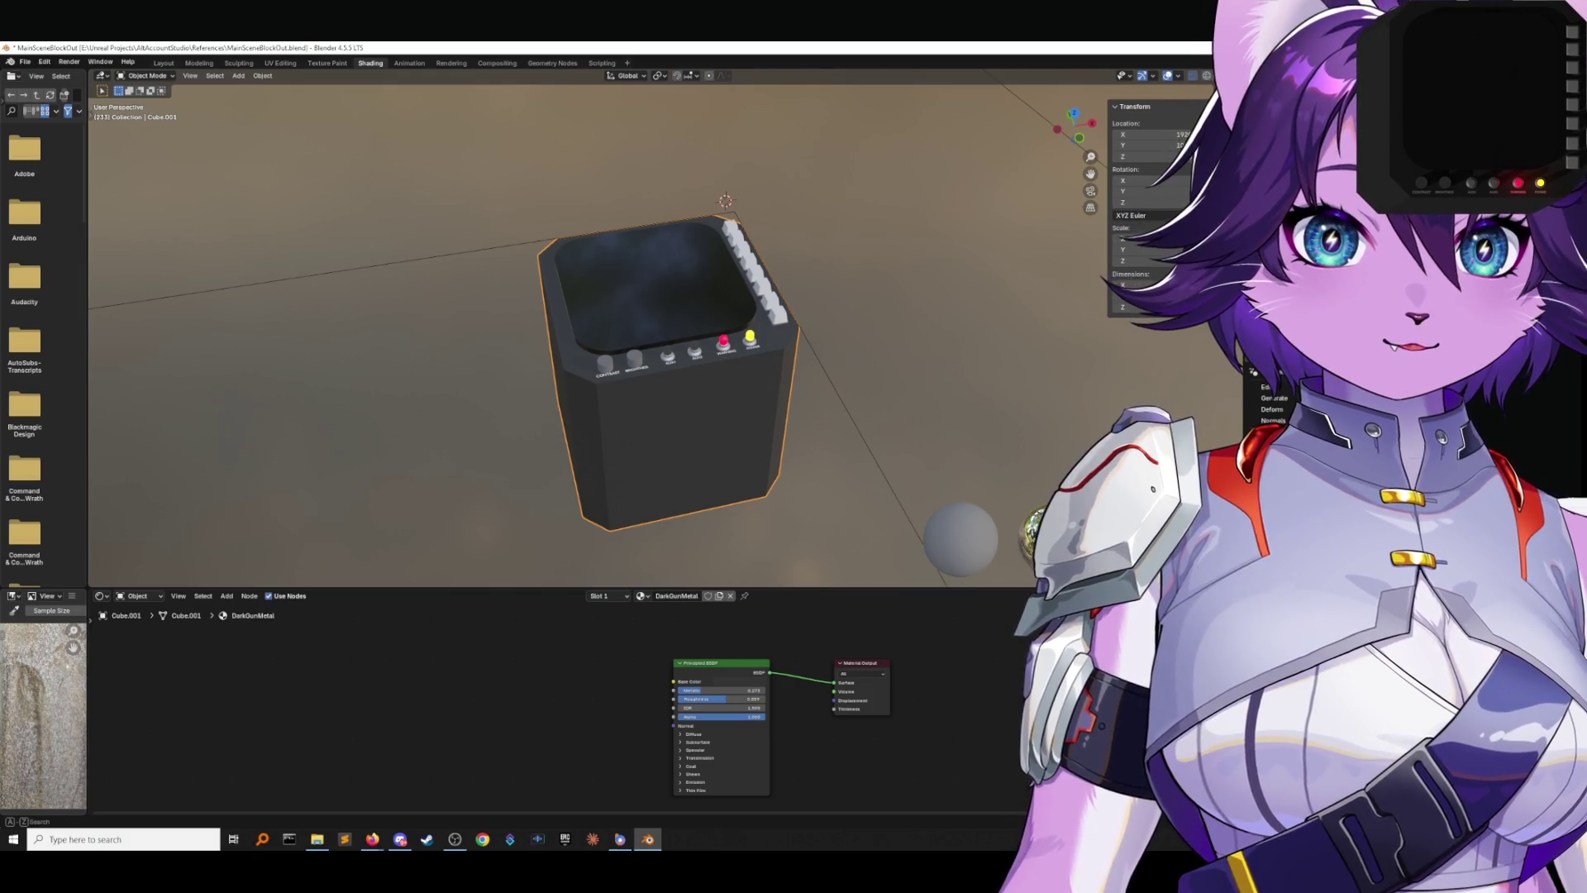
pyautogui.press('space')
pyautogui.write('bool')
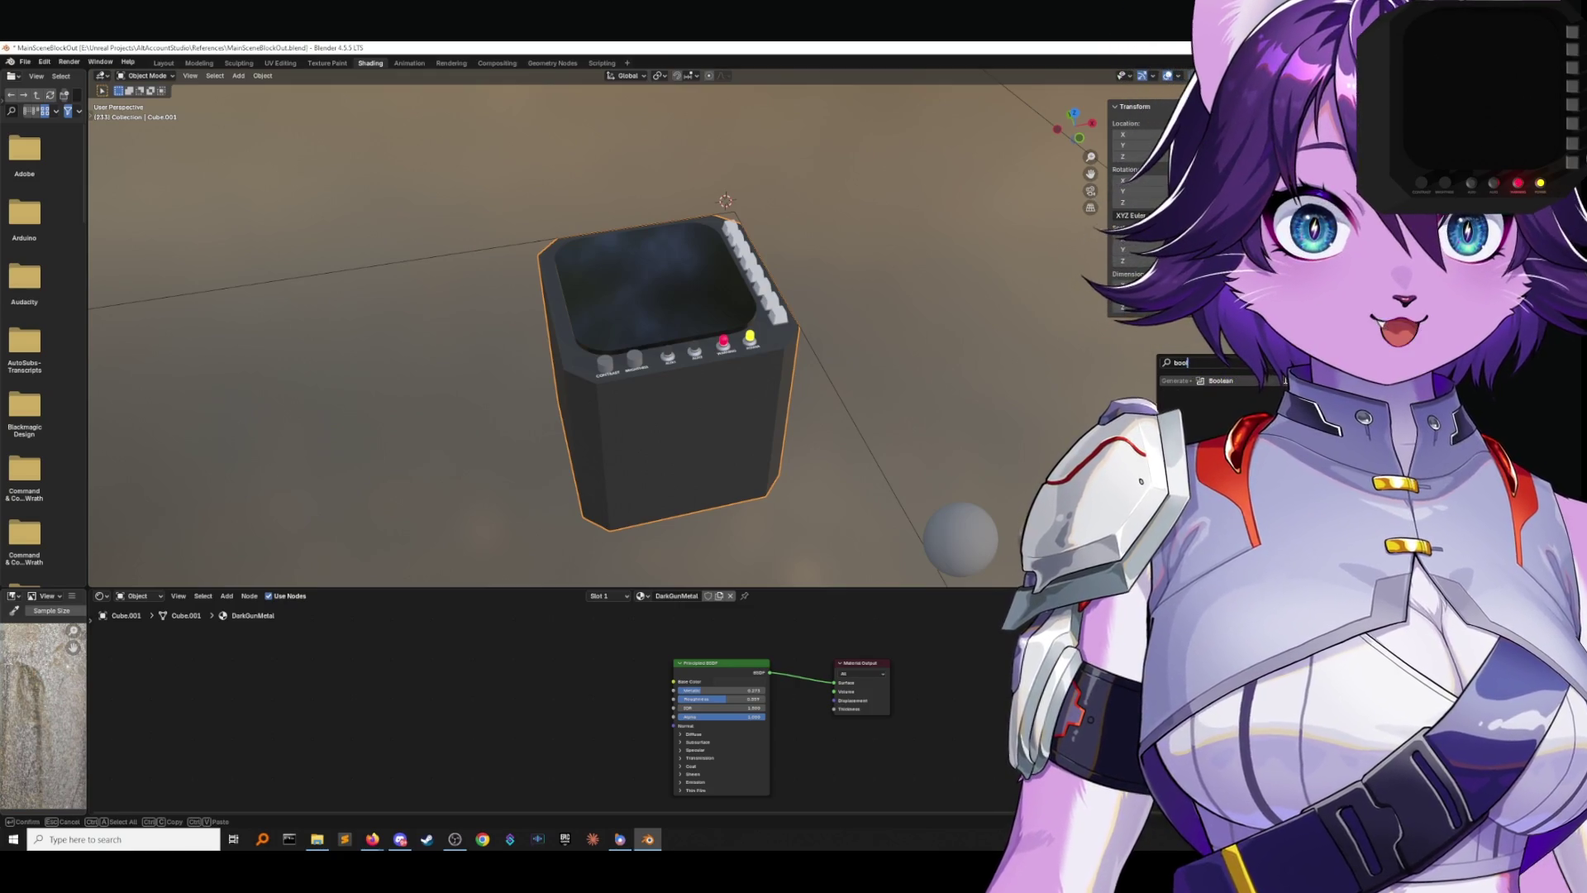
pyautogui.press('Return')
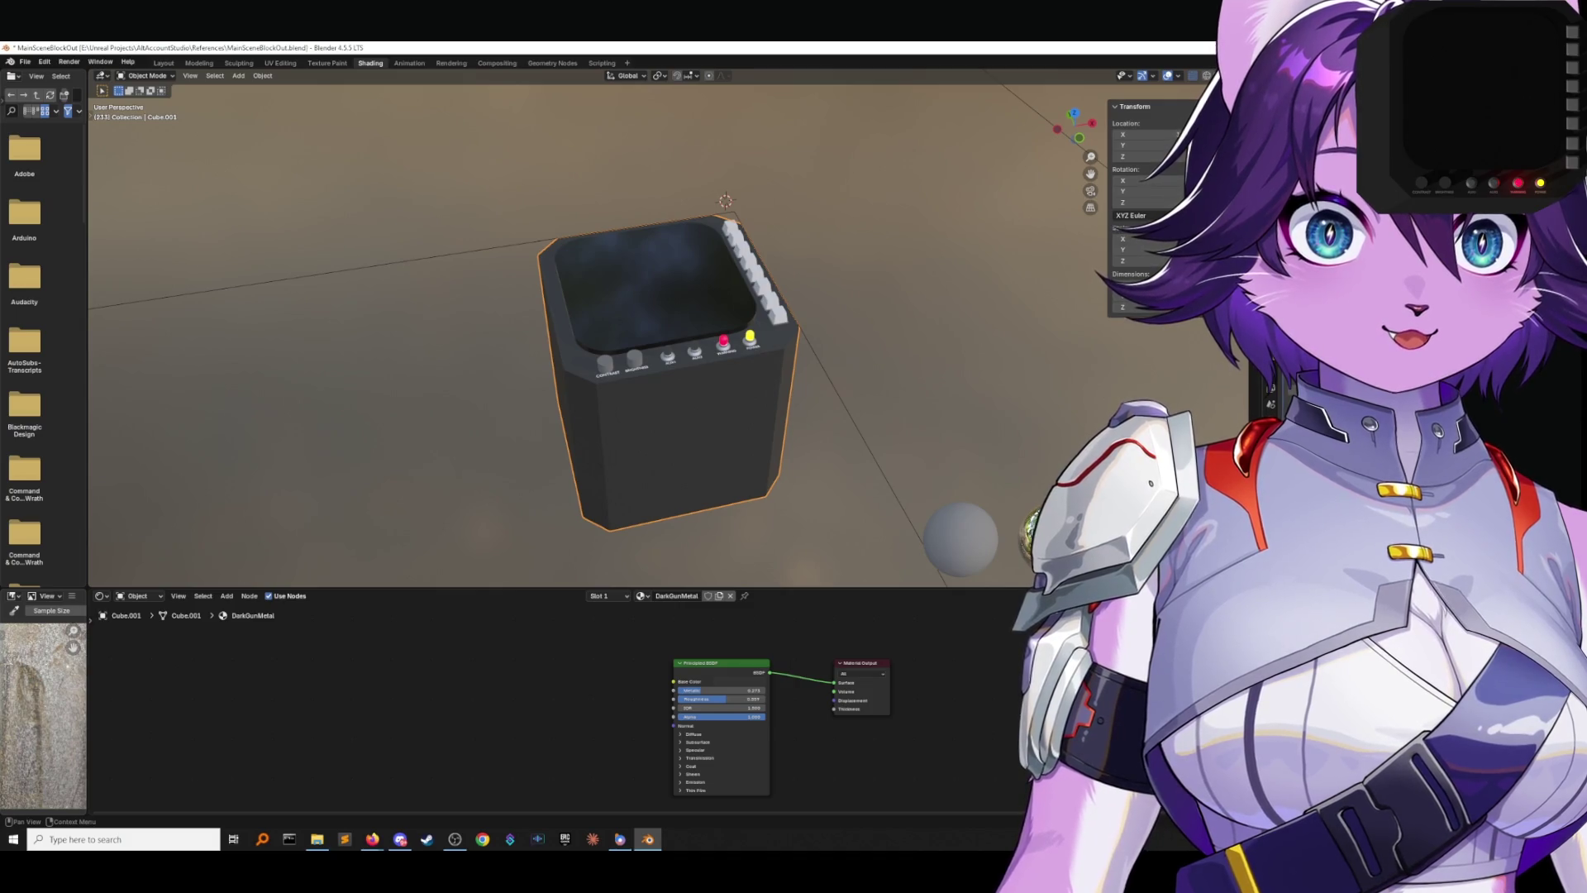
pyautogui.hotkey('ctrl', 'z')
pyautogui.hotkey('ctrl', 'shift', 'z')
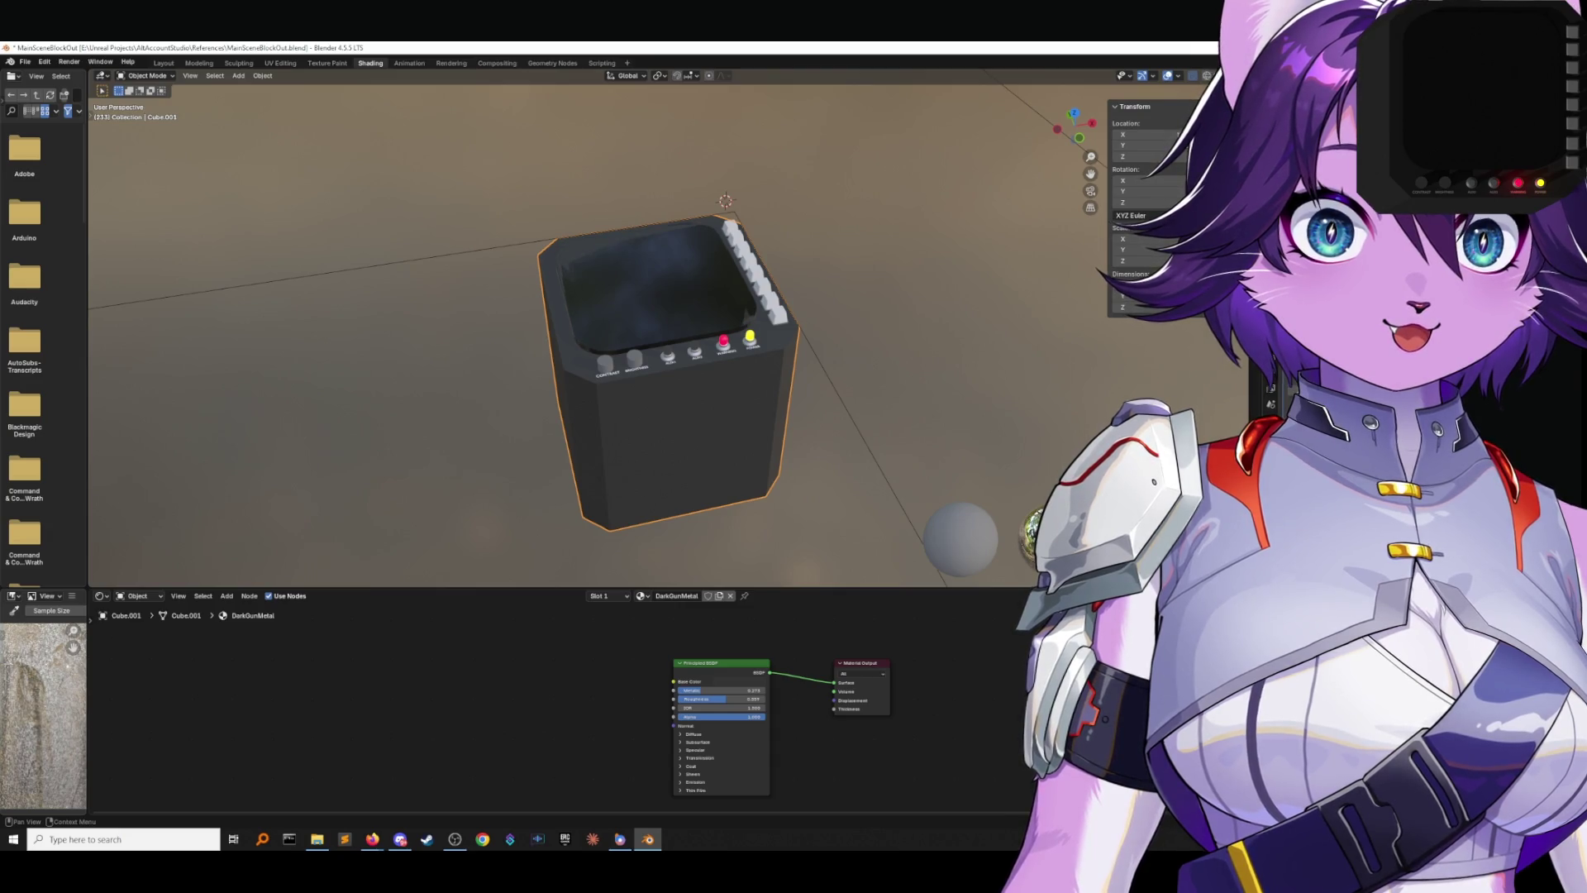
pyautogui.moveTo(890, 378); pyautogui.dragTo(898, 366, button='middle')
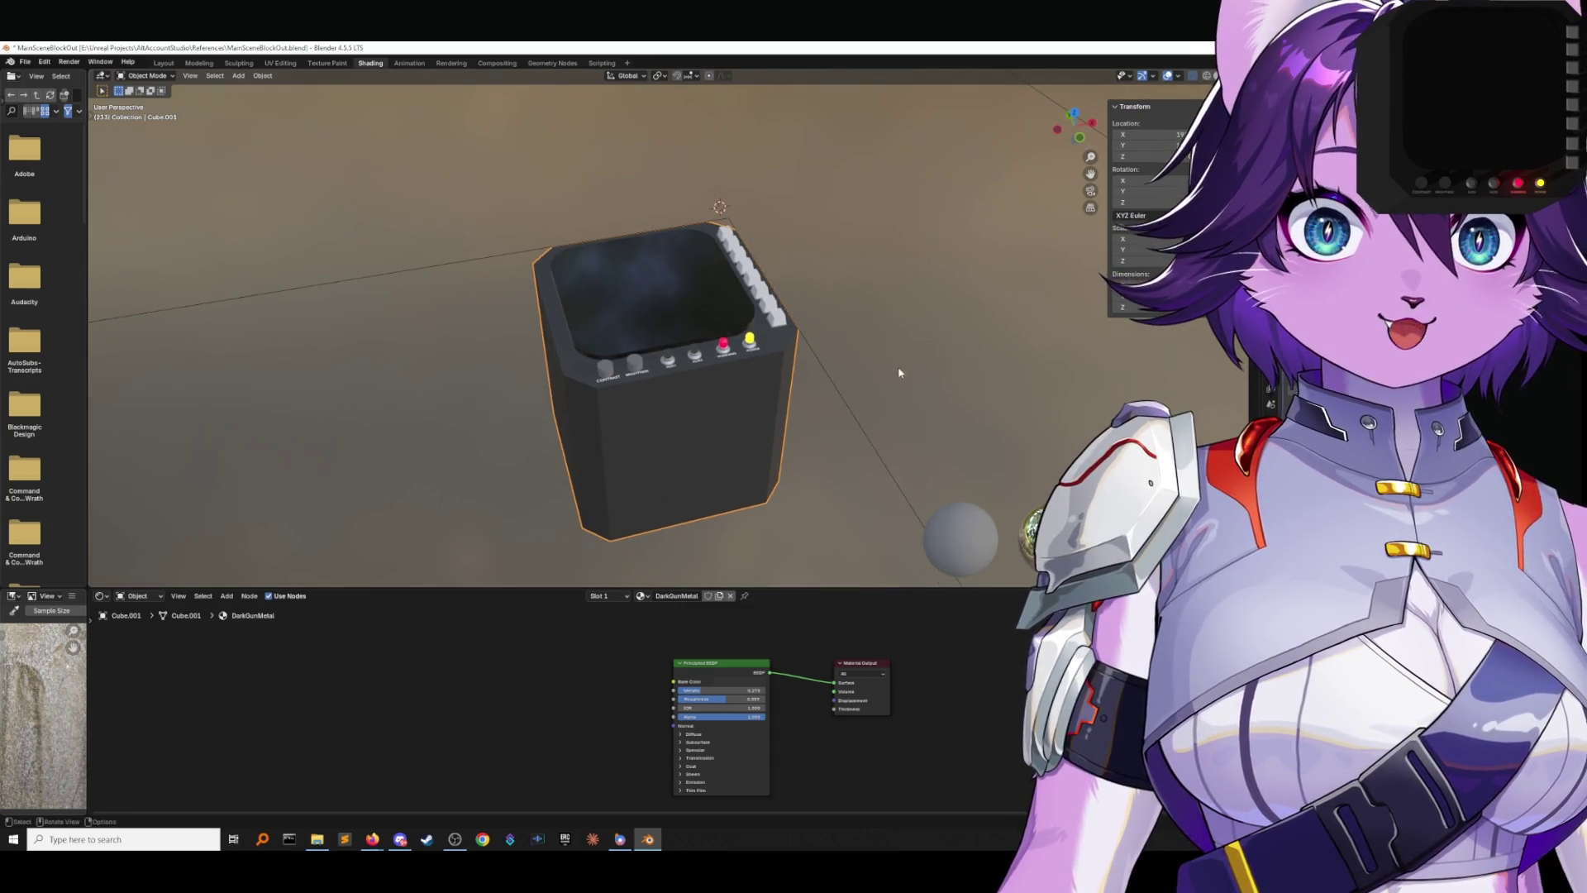
pyautogui.click(638, 301)
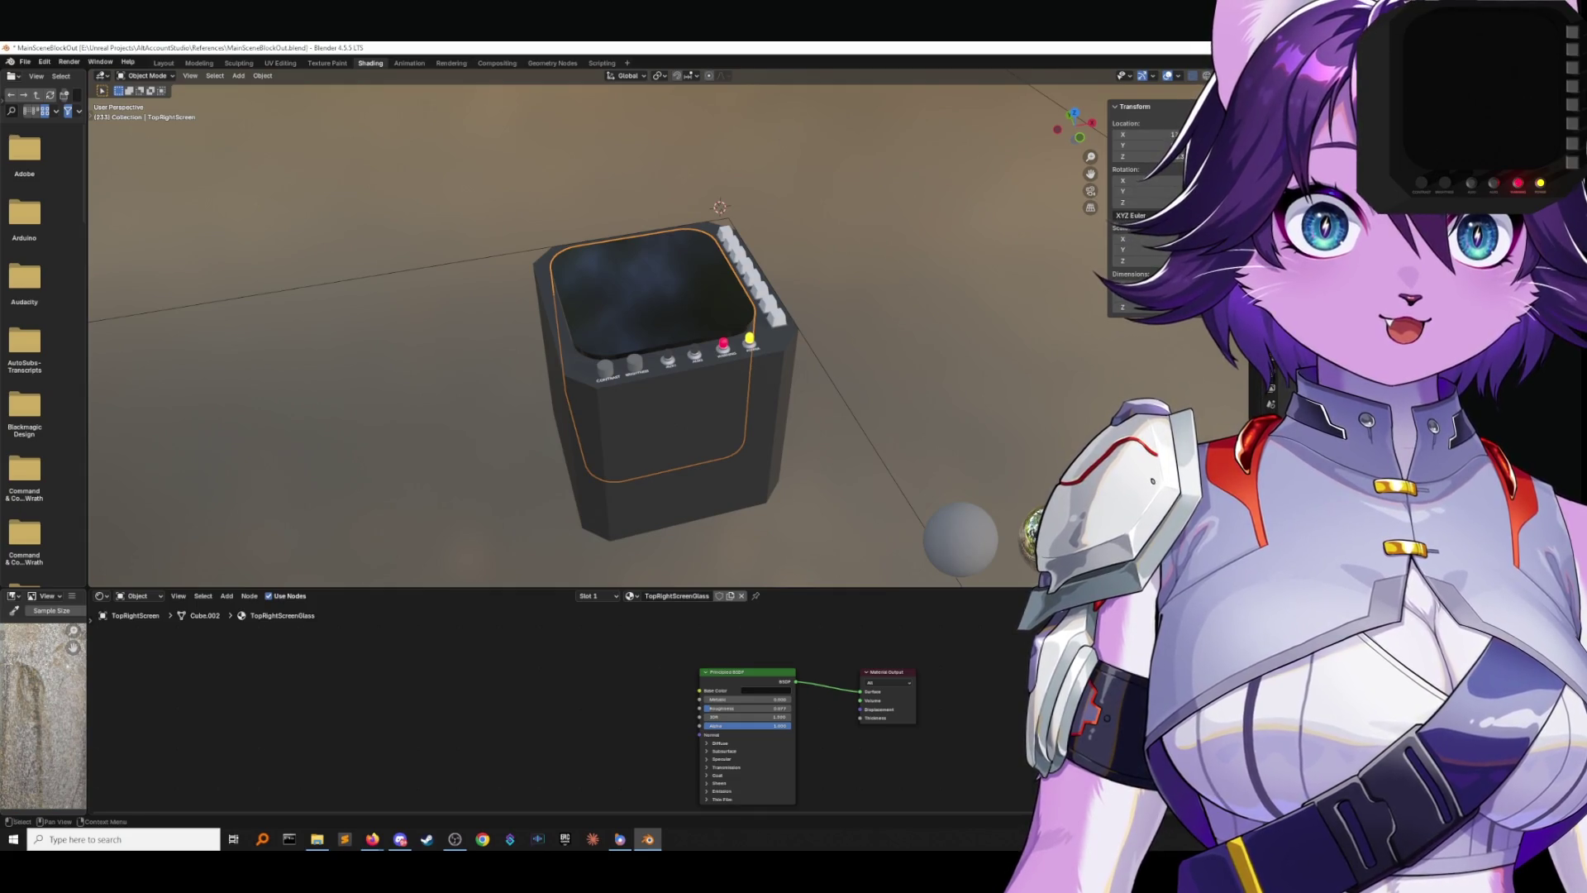
# Hide the screen glass to inspect the box, then lower the glass along Z inside the console.
pyautogui.press('h')
pyautogui.moveTo(910, 289)
pyautogui.mouseDown(button='middle')
pyautogui.moveTo(943, 237)
pyautogui.moveTo(866, 288)
pyautogui.moveTo(875, 305)
pyautogui.moveTo(868, 245)
pyautogui.moveTo(909, 281)
pyautogui.mouseUp(button='middle')
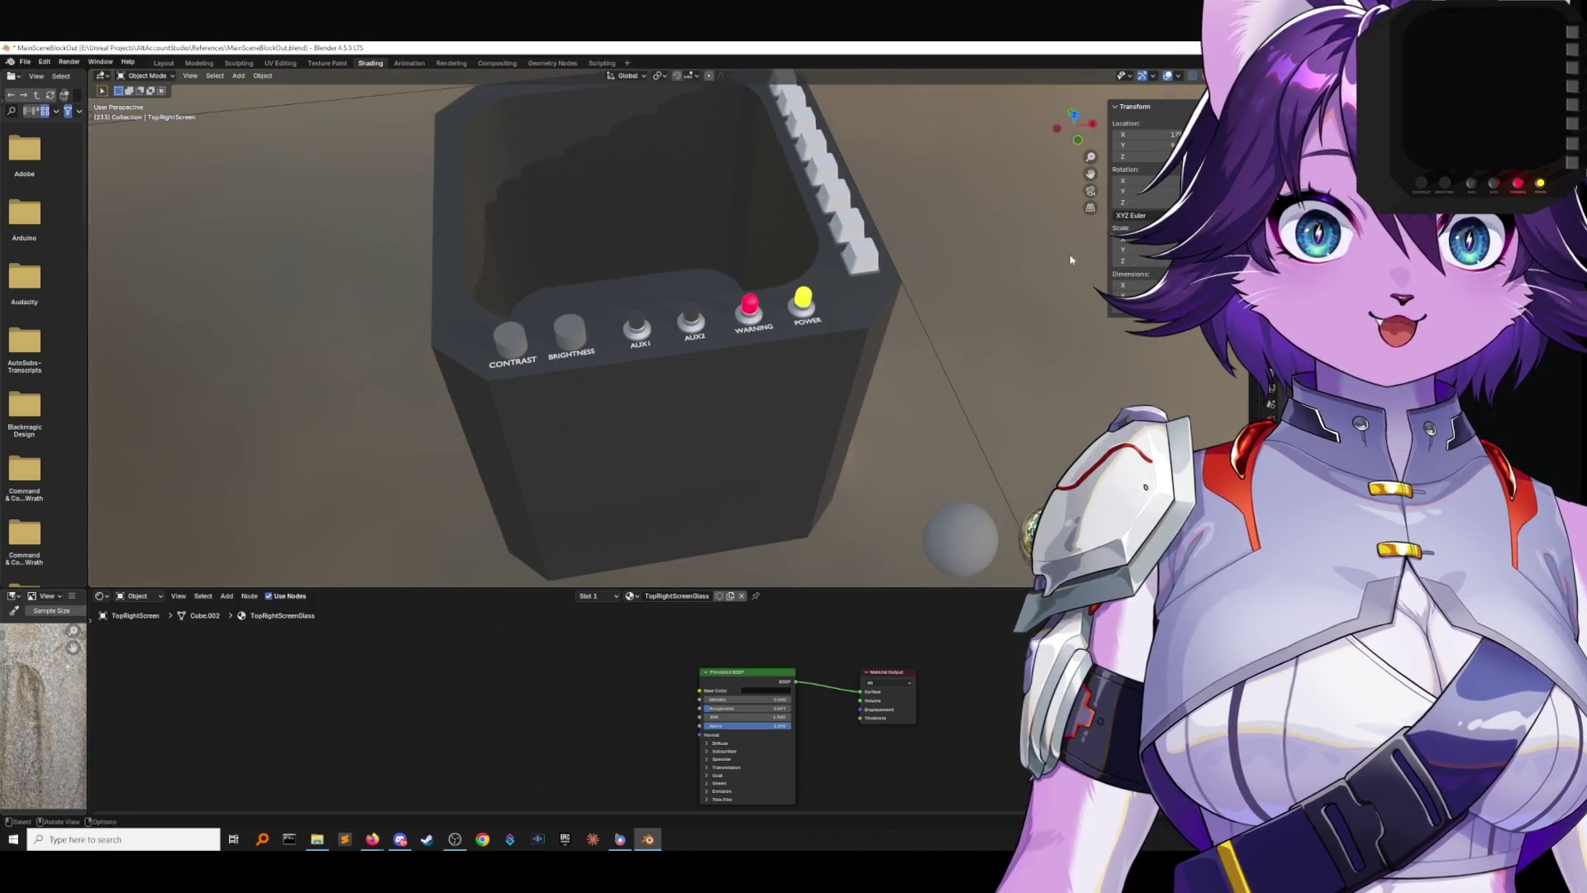
pyautogui.click(637, 198)
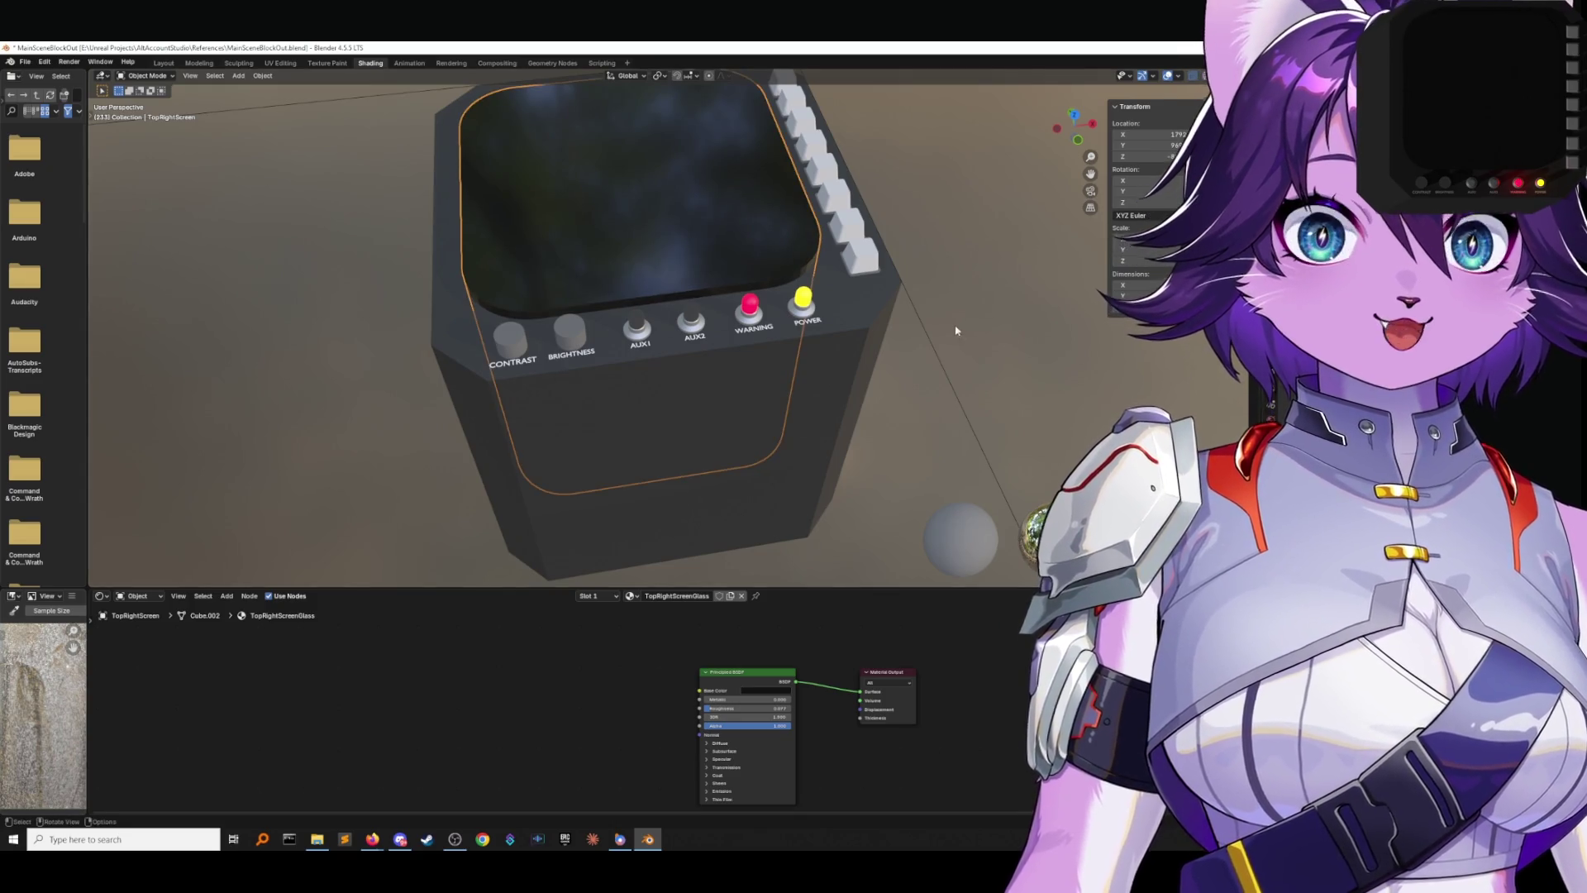
pyautogui.click(637, 199)
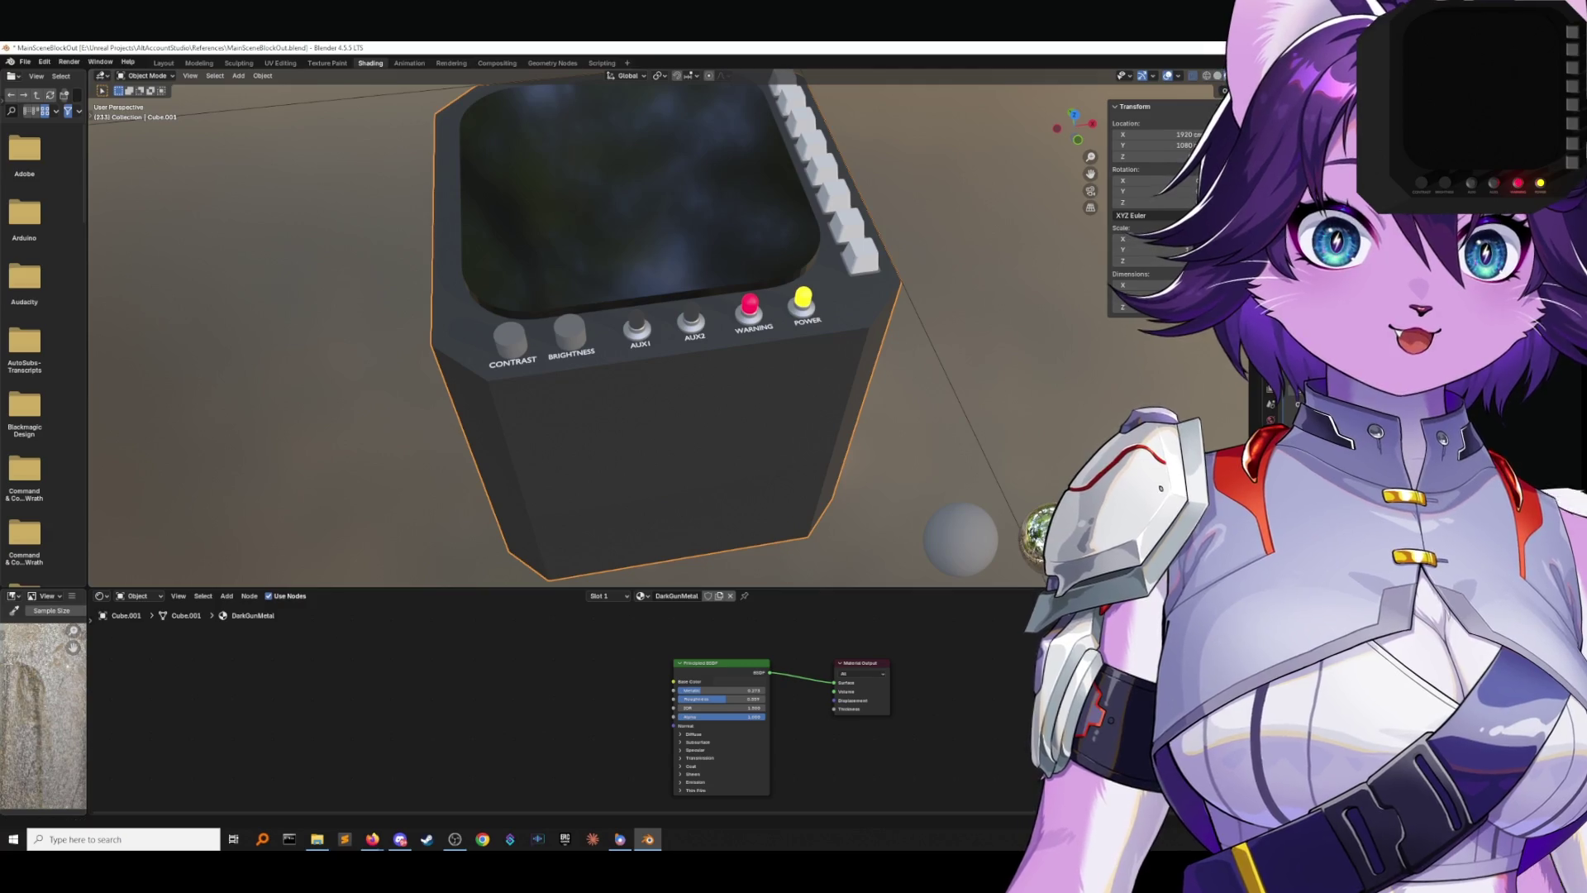
pyautogui.click(758, 215)
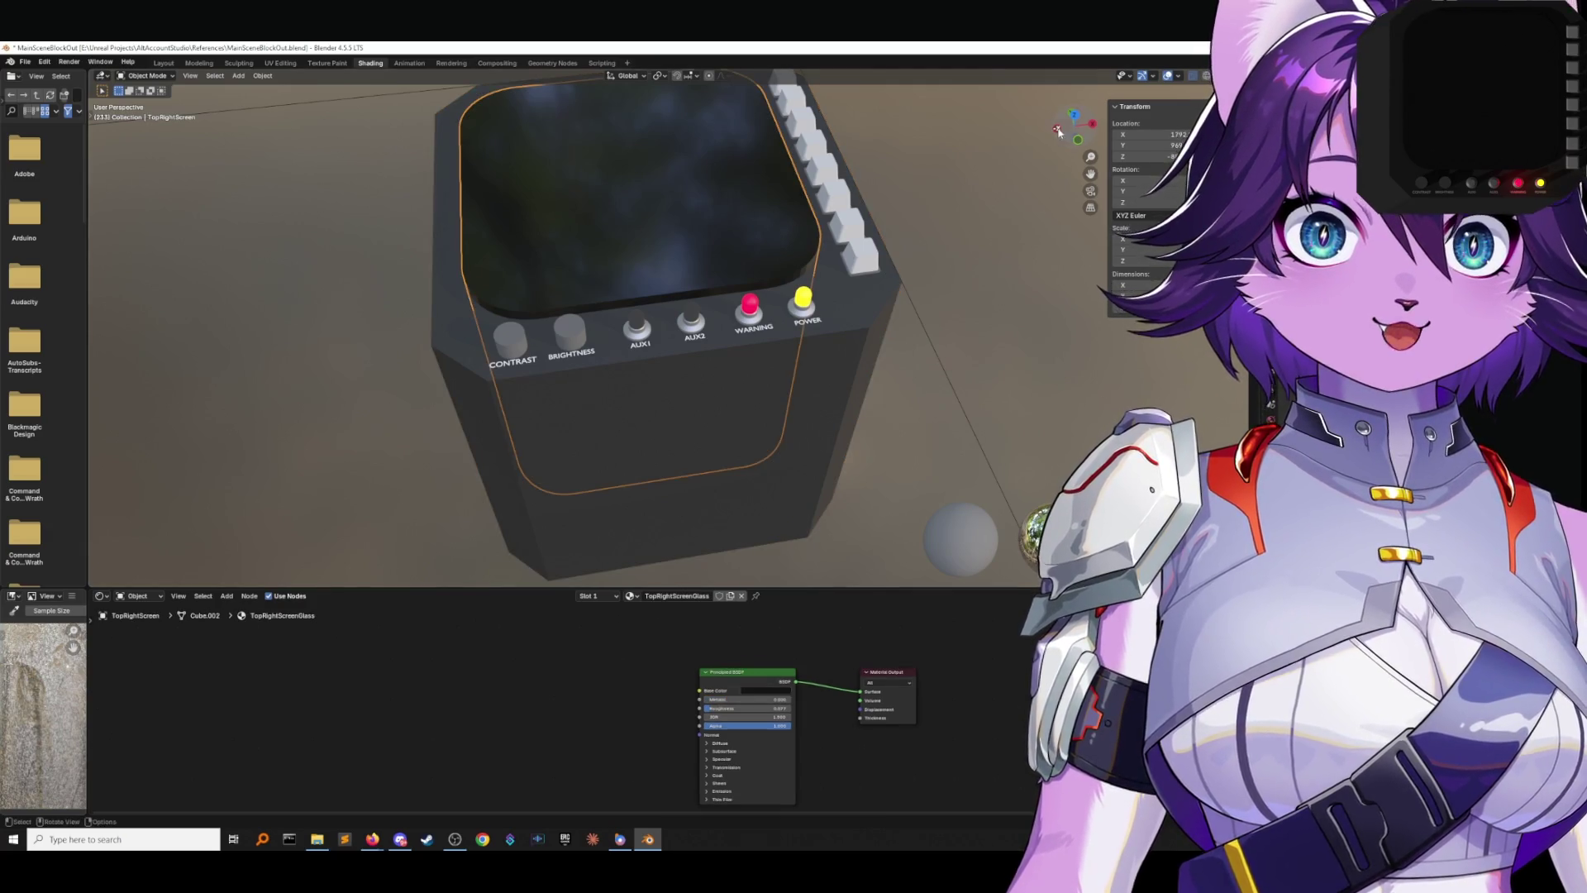
pyautogui.press('g')
pyautogui.press('z')
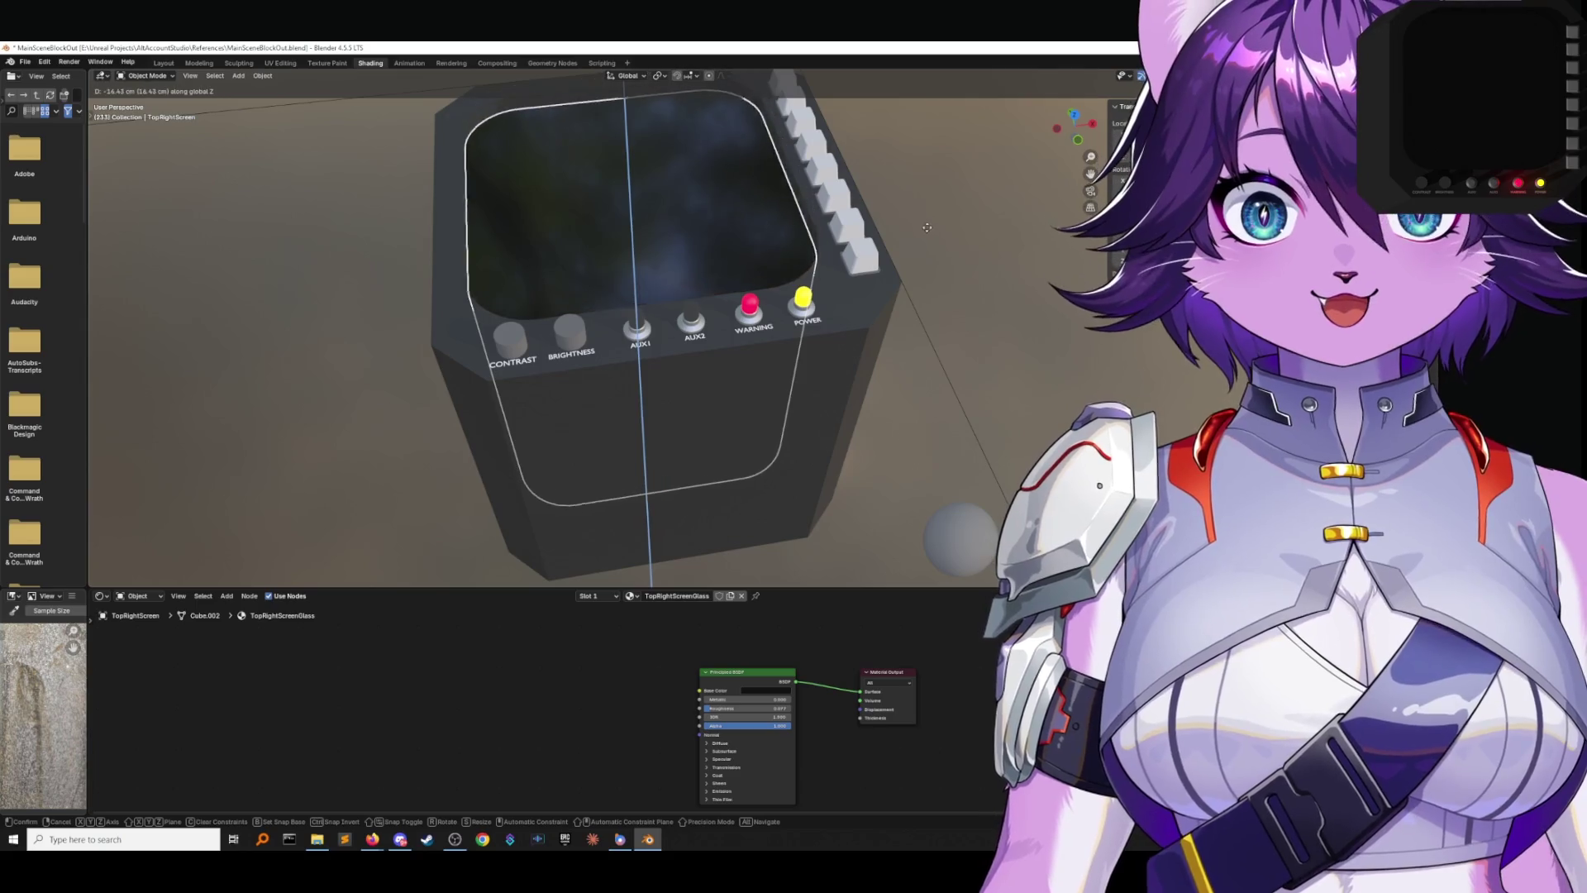
pyautogui.click(933, 252)
pyautogui.moveTo(933, 252)
pyautogui.mouseDown(button='middle')
pyautogui.moveTo(921, 291)
pyautogui.moveTo(893, 256)
pyautogui.moveTo(832, 325)
pyautogui.moveTo(843, 314)
pyautogui.mouseUp(button='middle')
pyautogui.click(874, 266)
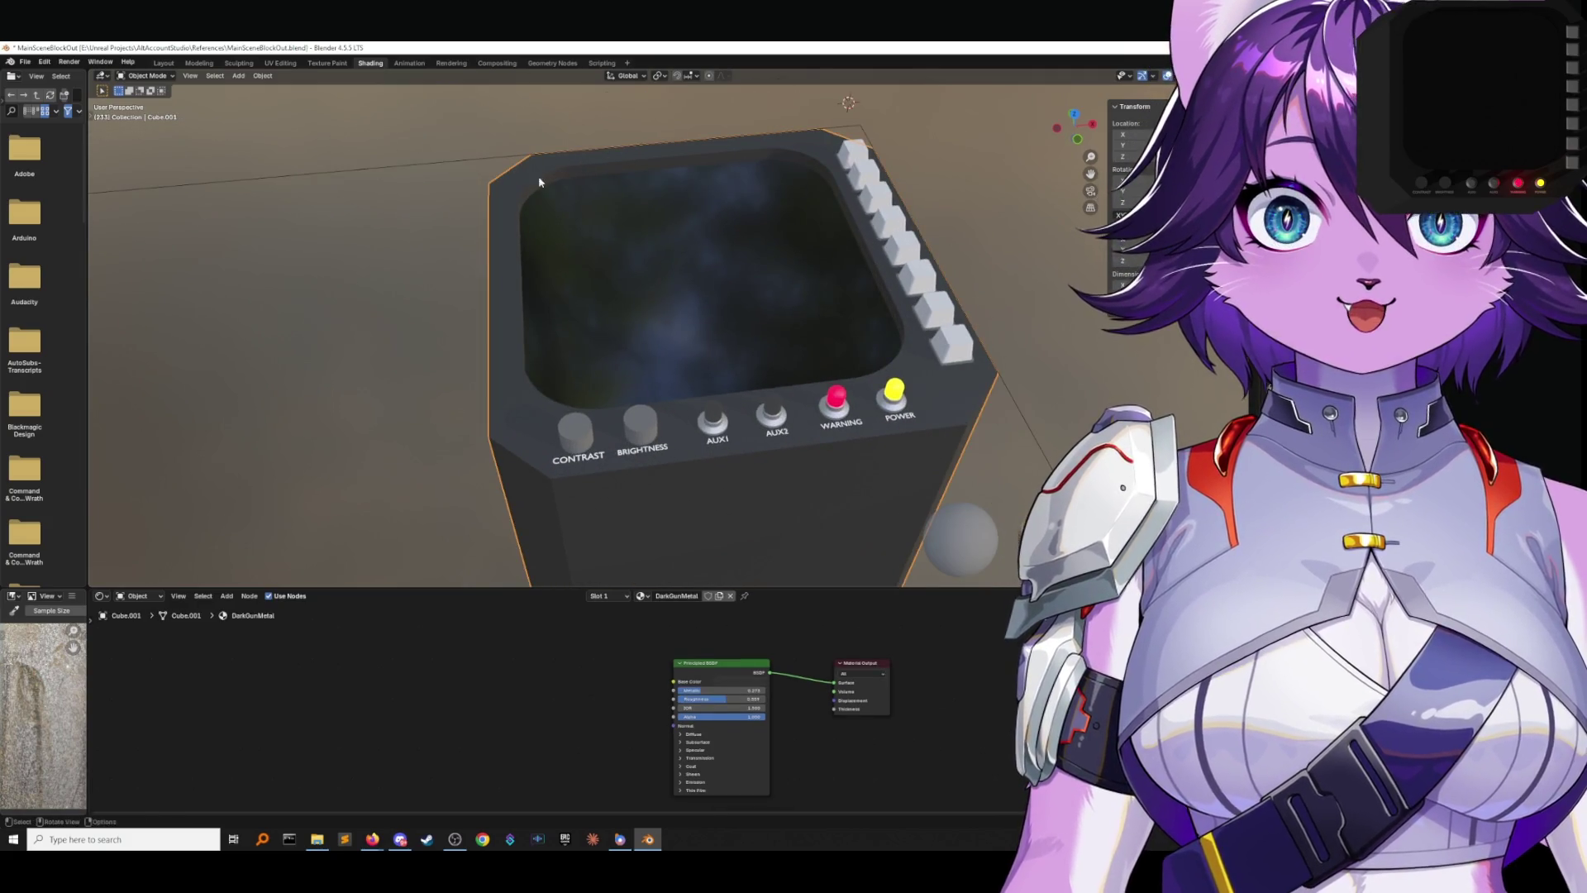
# In Edit Mode, select the edge loop around the console's screen opening.
pyautogui.press('Tab')
pyautogui.scroll(5, 755, 181)
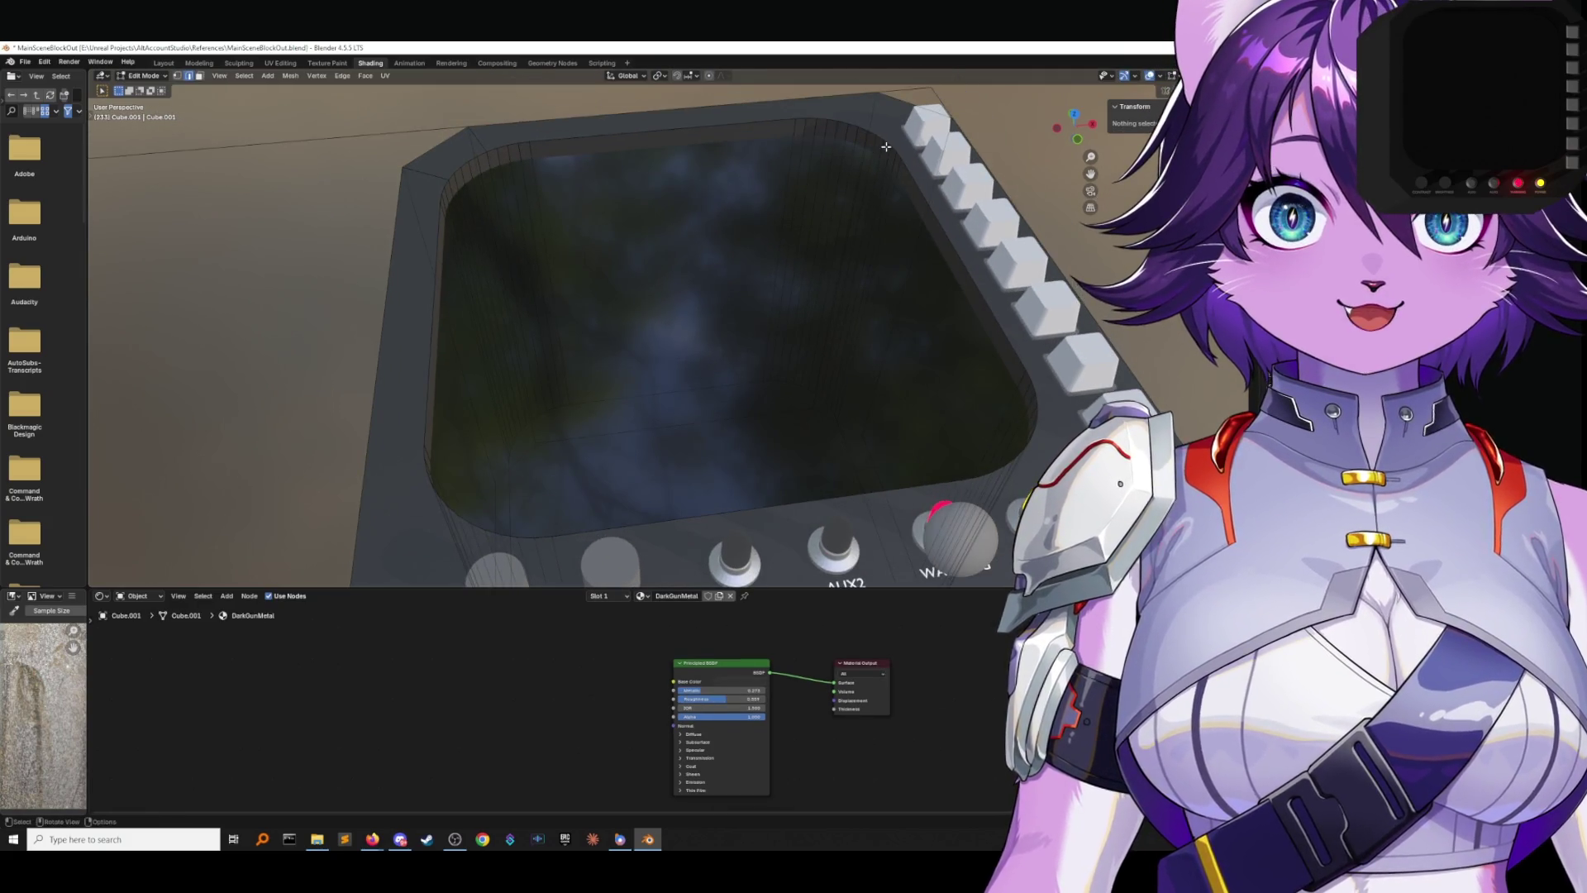
pyautogui.scroll(5, 883, 132)
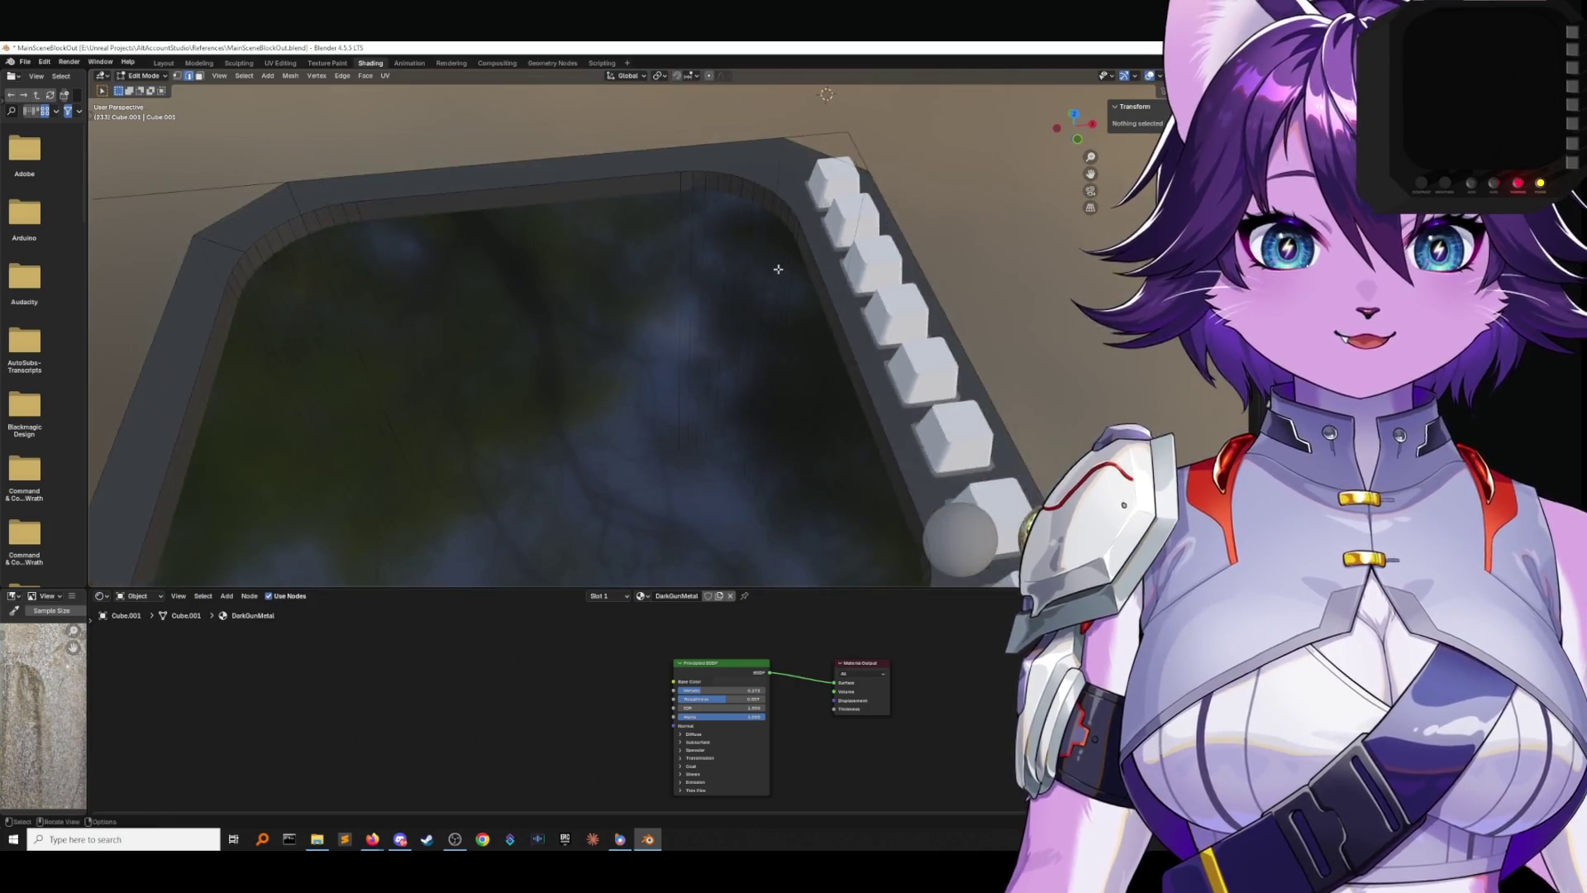
pyautogui.keyDown('alt'); pyautogui.click(794, 178); pyautogui.keyUp('alt')
pyautogui.scroll(-5, 794, 178)
pyautogui.moveTo(795, 179); pyautogui.dragTo(781, 209, button='middle')
pyautogui.scroll(2, 780, 209)
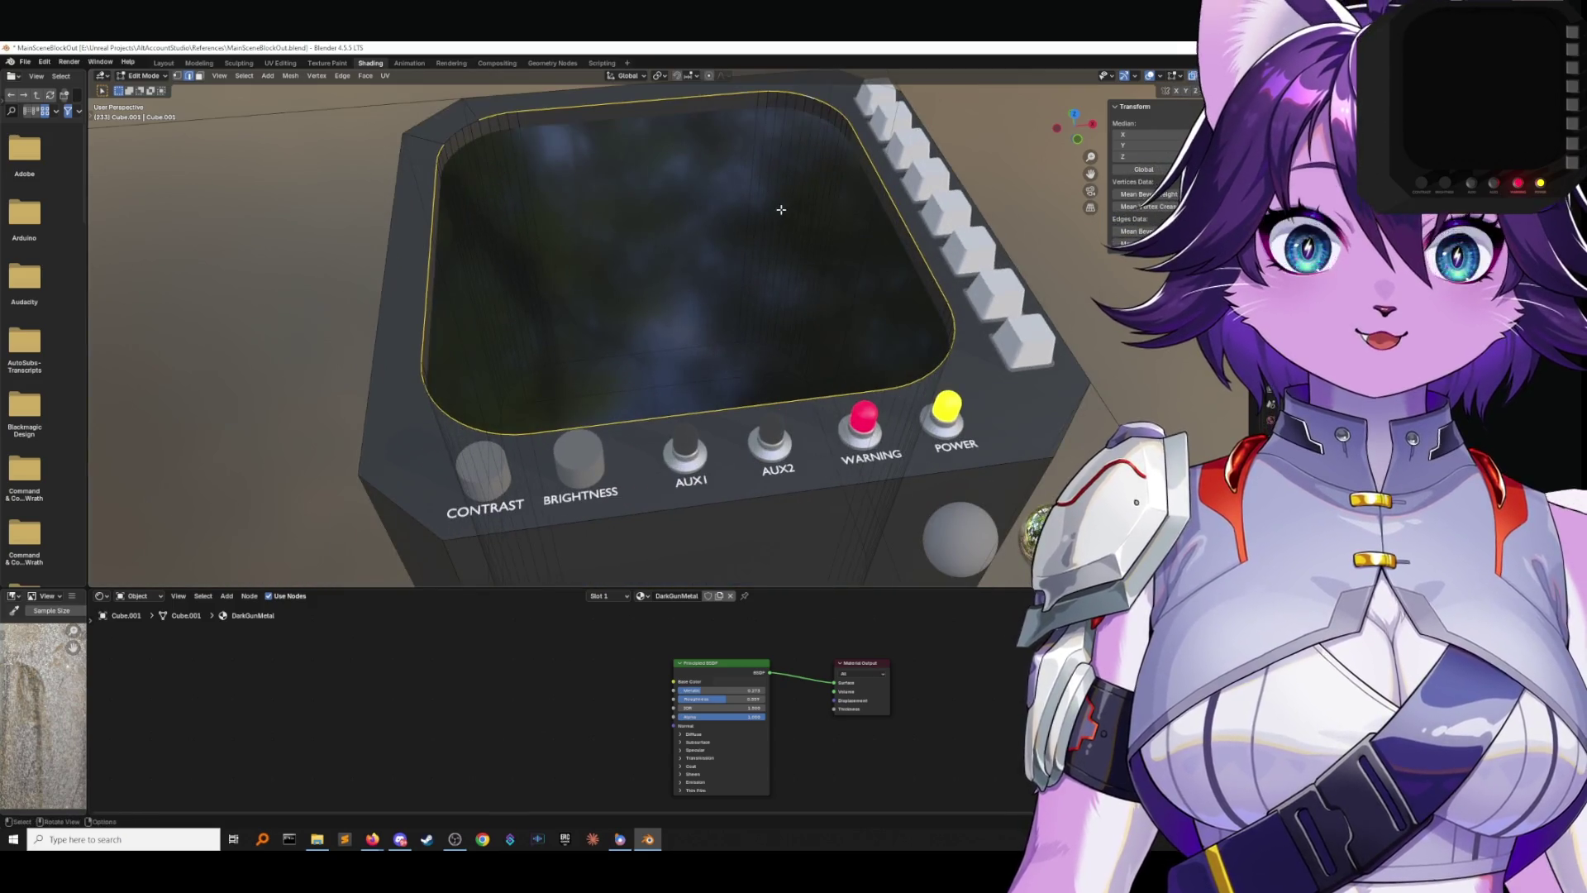
pyautogui.scroll(5, 509, 171)
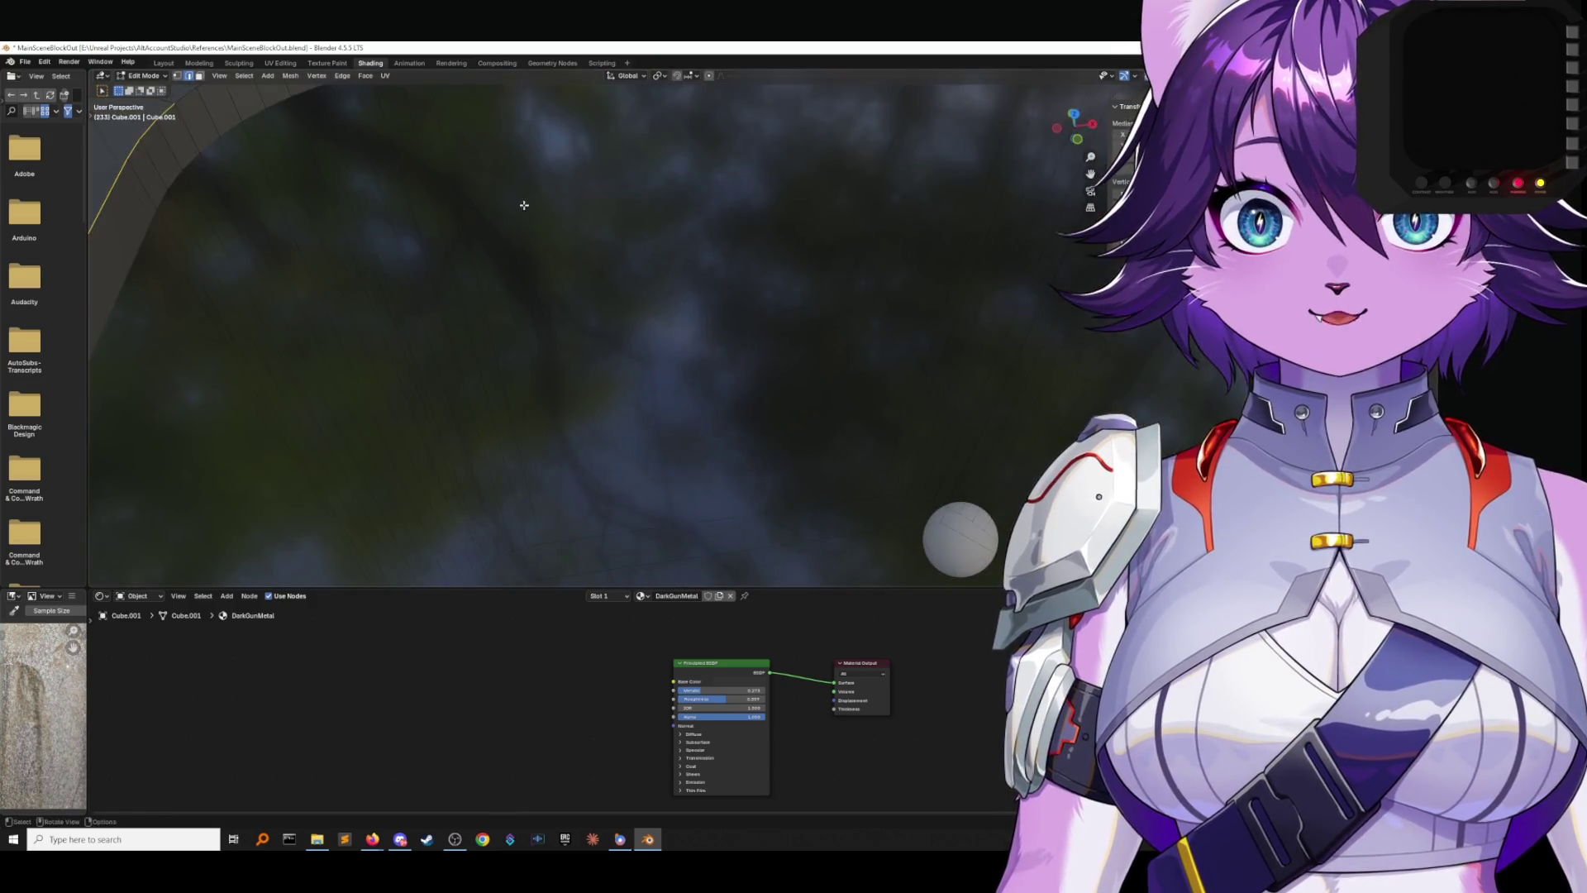
pyautogui.keyDown('shift'); pyautogui.moveTo(524, 212); pyautogui.dragTo(569, 283, button='middle'); pyautogui.keyUp('shift')
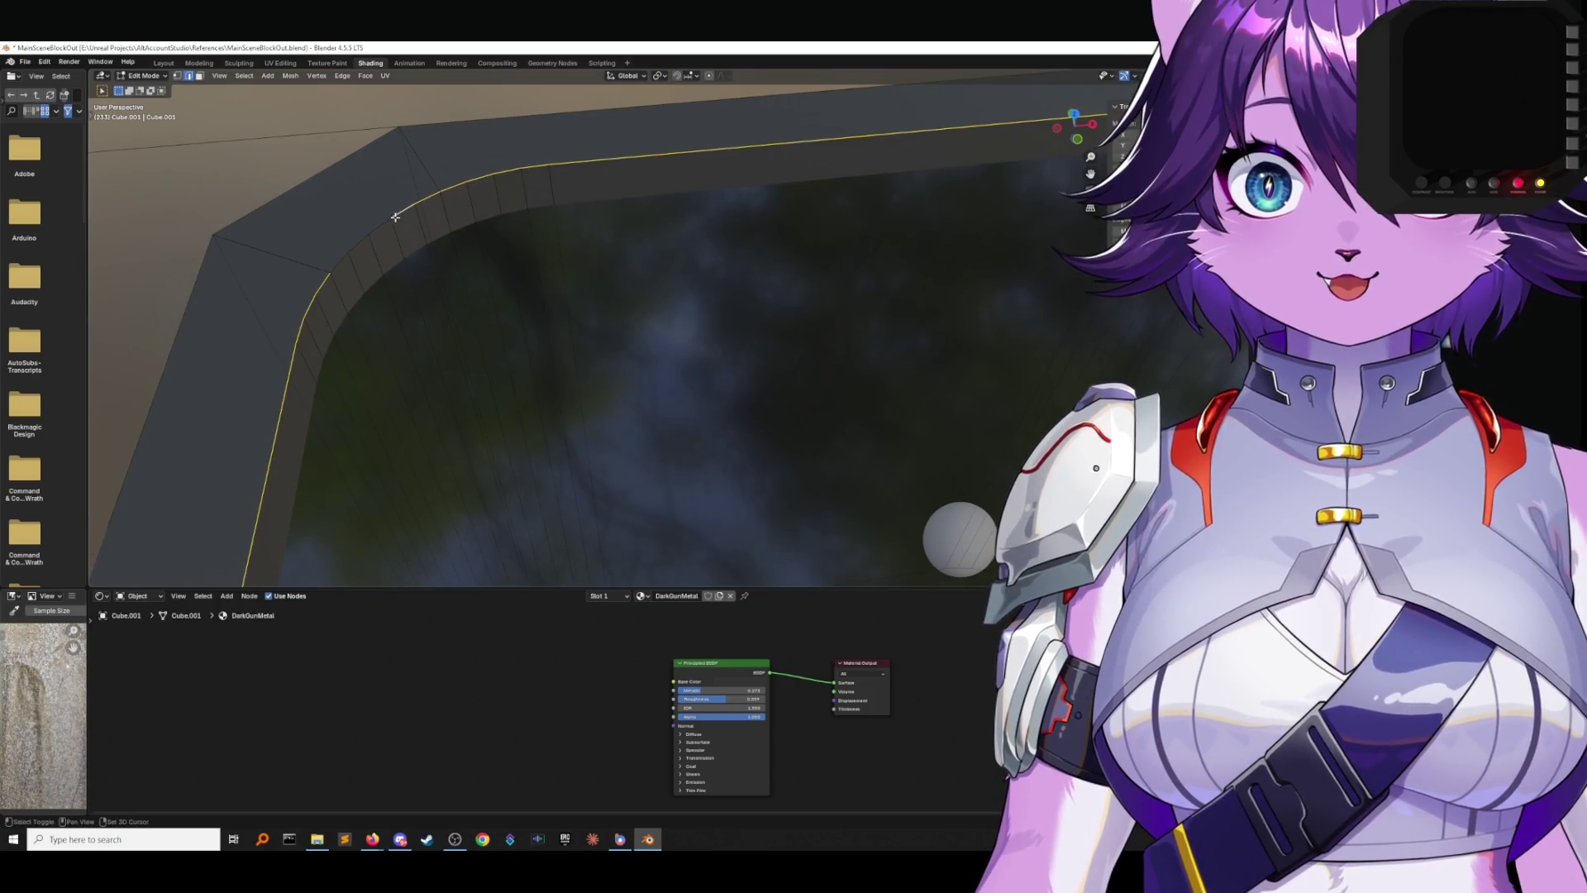
pyautogui.scroll(-3, 567, 329)
pyautogui.moveTo(567, 329)
pyautogui.mouseDown(button='middle')
pyautogui.moveTo(605, 276)
pyautogui.moveTo(637, 290)
pyautogui.moveTo(471, 361)
pyautogui.moveTo(570, 241)
pyautogui.moveTo(580, 276)
pyautogui.mouseUp(button='middle')
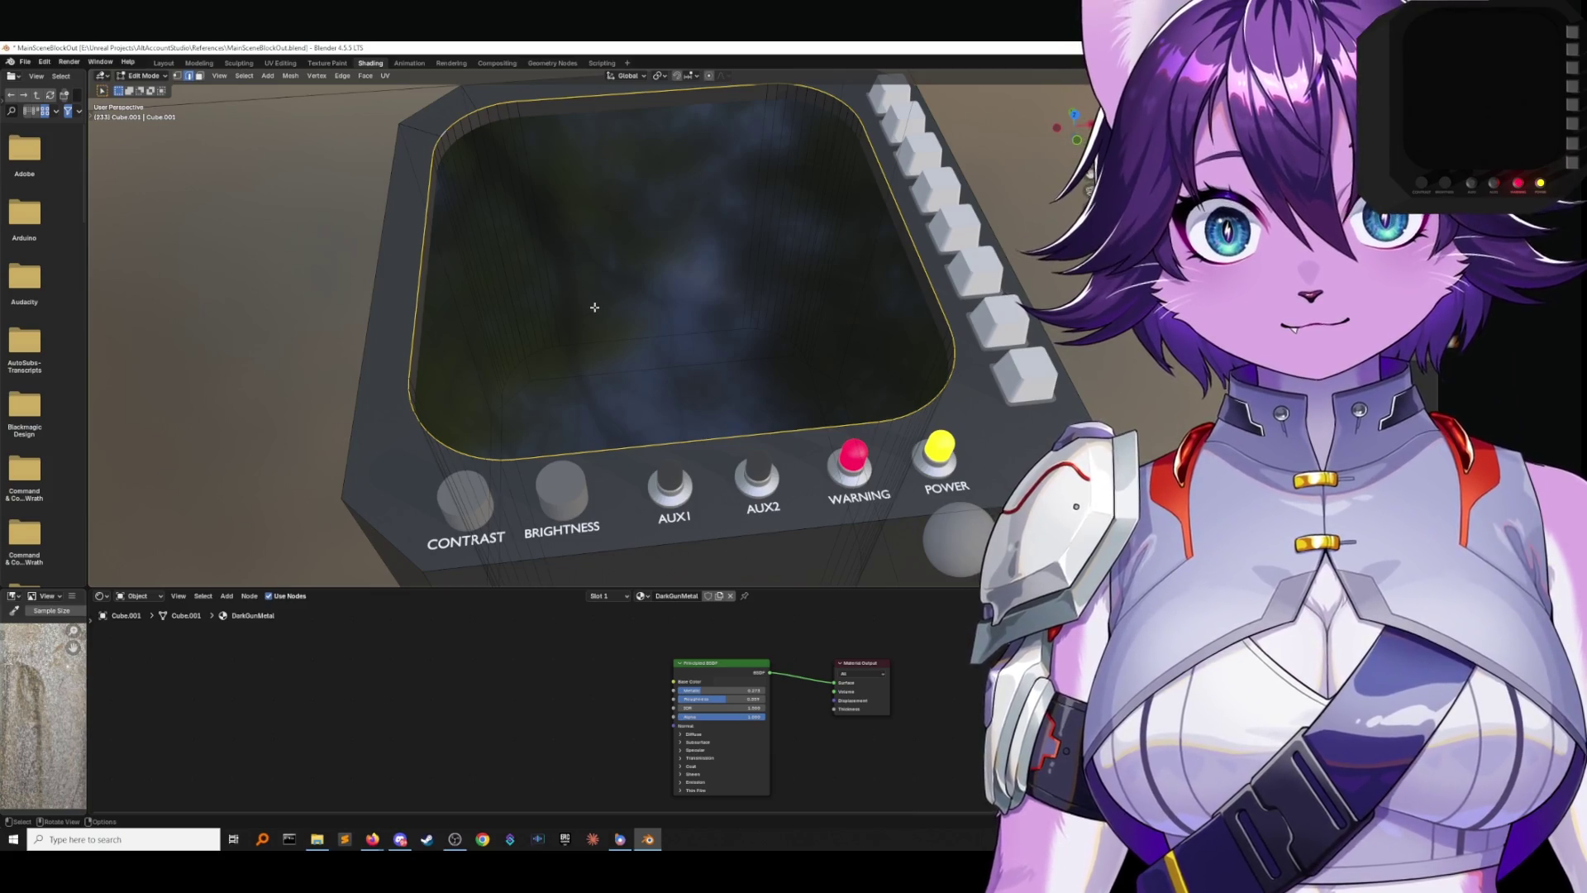
# Bevel the screen rim edges to about 1.43 cm width with one segment.
pyautogui.press('F3')
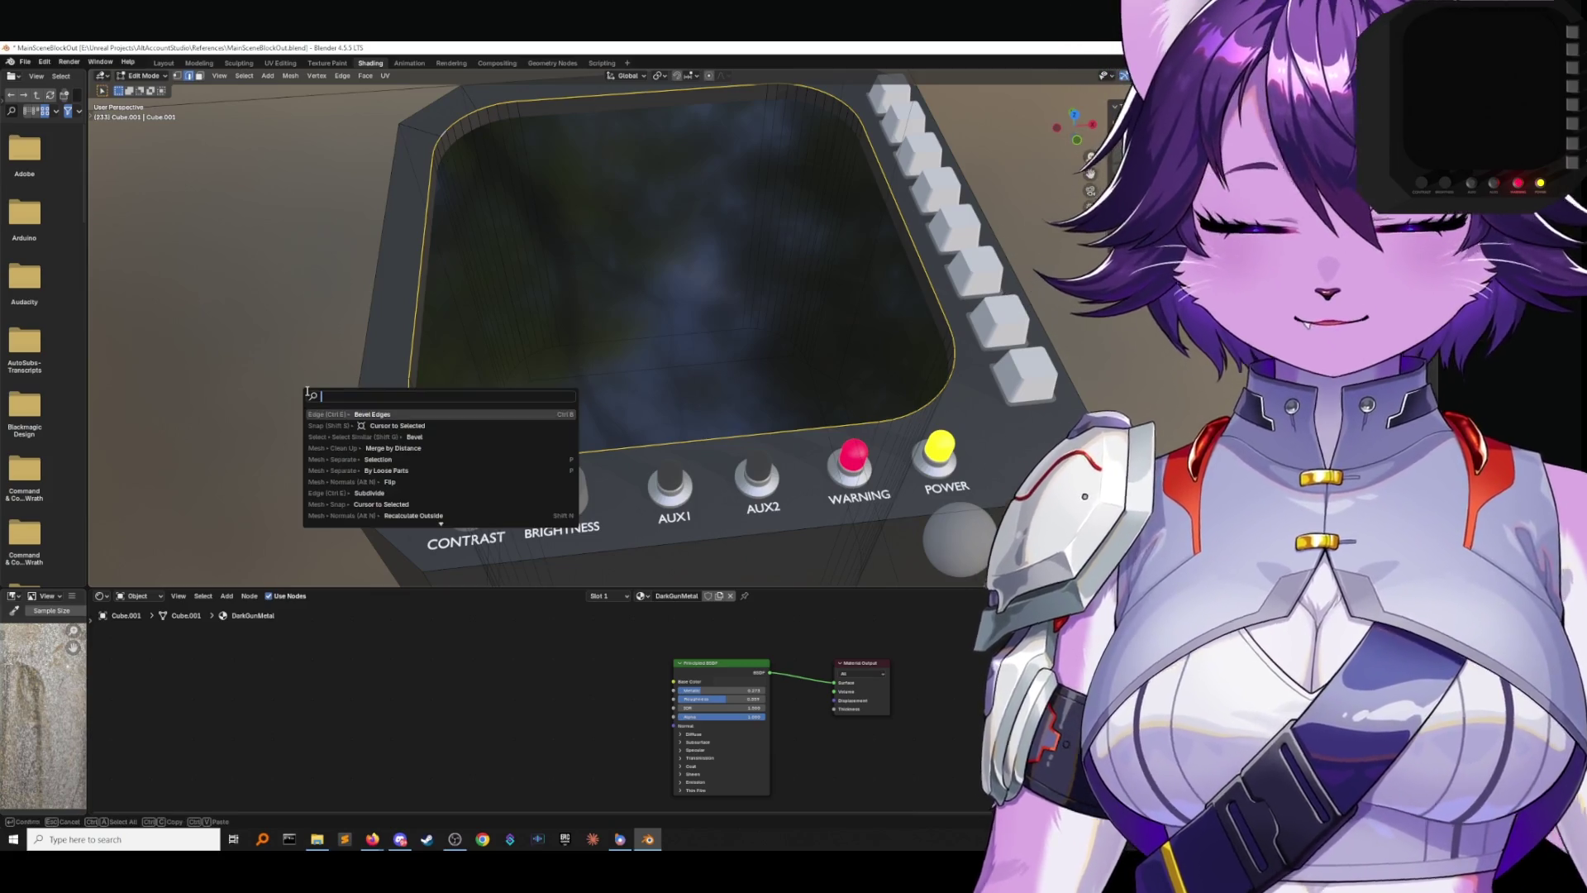
pyautogui.click(372, 413)
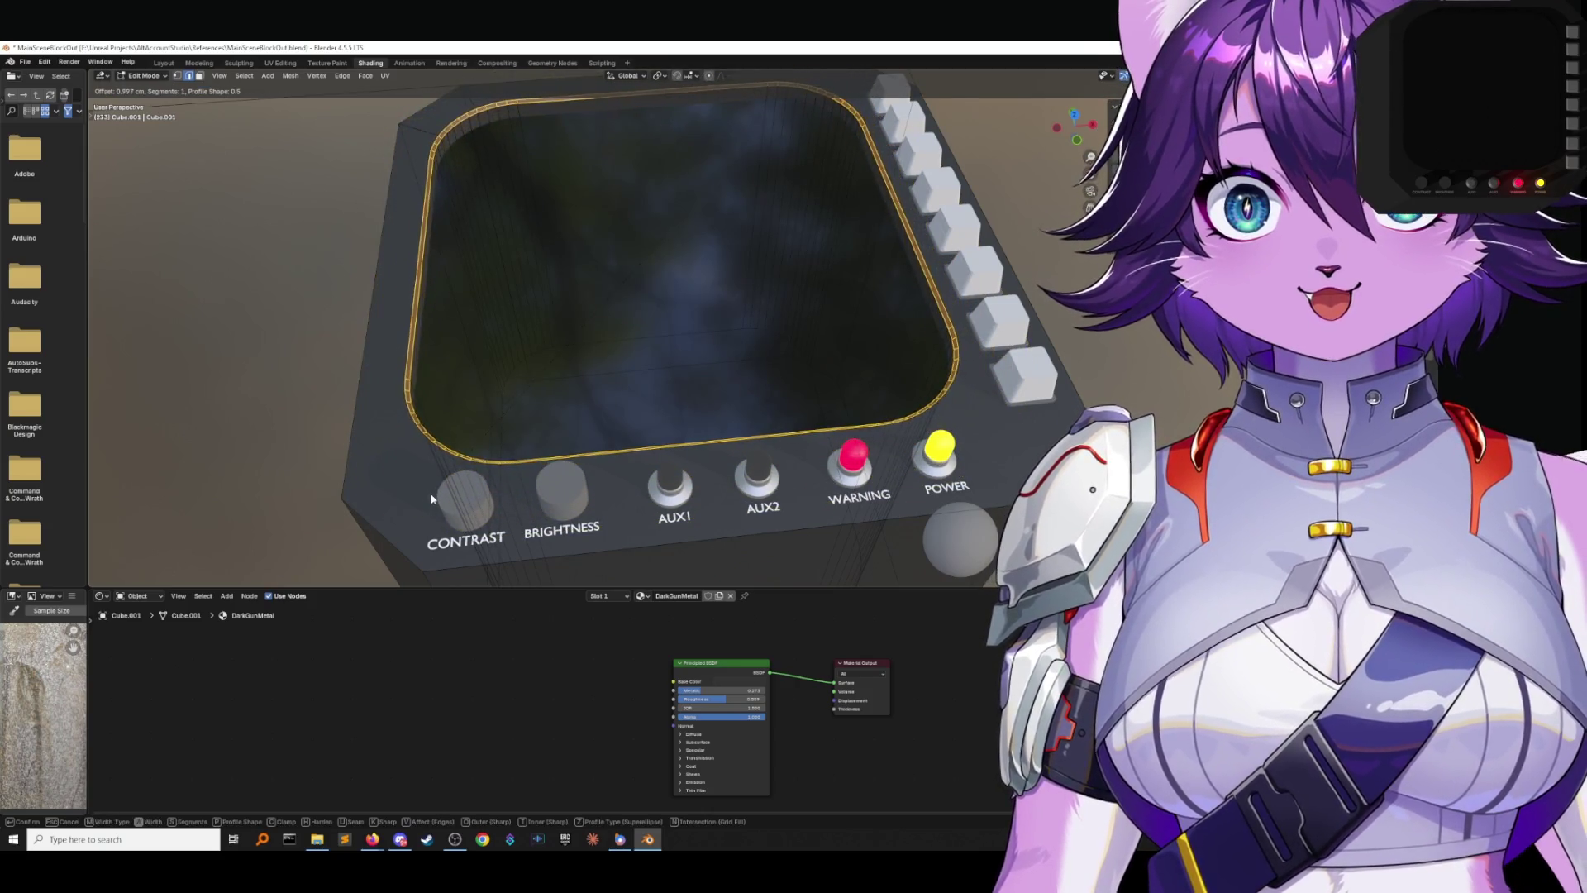
pyautogui.click(389, 446)
pyautogui.moveTo(343, 446)
pyautogui.mouseDown(button='middle')
pyautogui.moveTo(344, 411)
pyautogui.moveTo(343, 499)
pyautogui.moveTo(301, 482)
pyautogui.moveTo(359, 446)
pyautogui.mouseUp(button='middle')
pyautogui.click(306, 482)
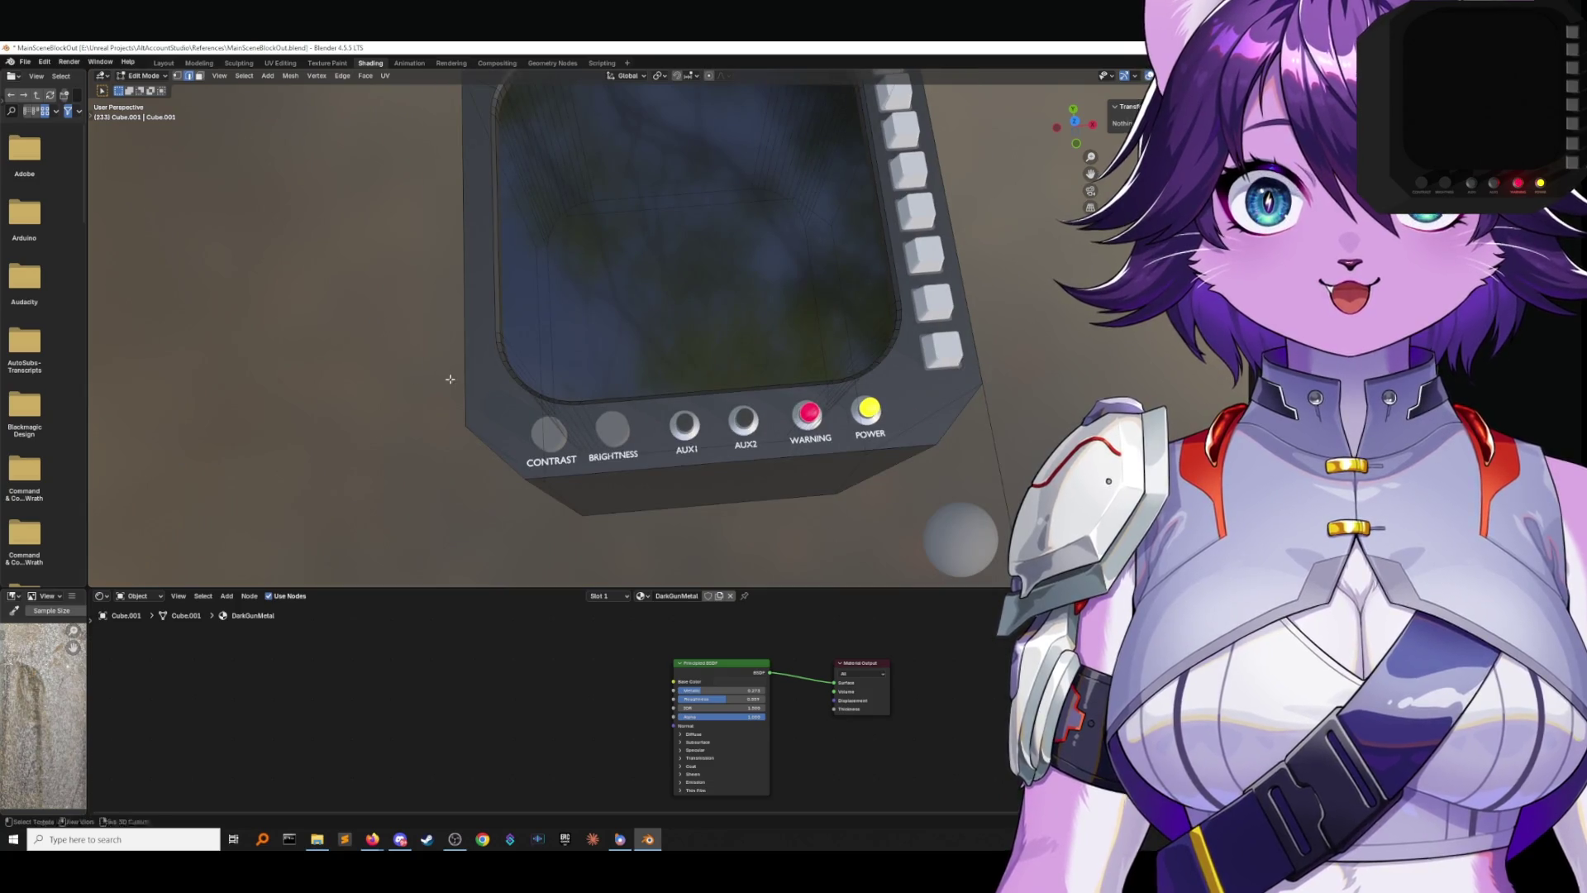
pyautogui.scroll(-5, 450, 377)
pyautogui.moveTo(609, 424); pyautogui.dragTo(621, 394, button='middle')
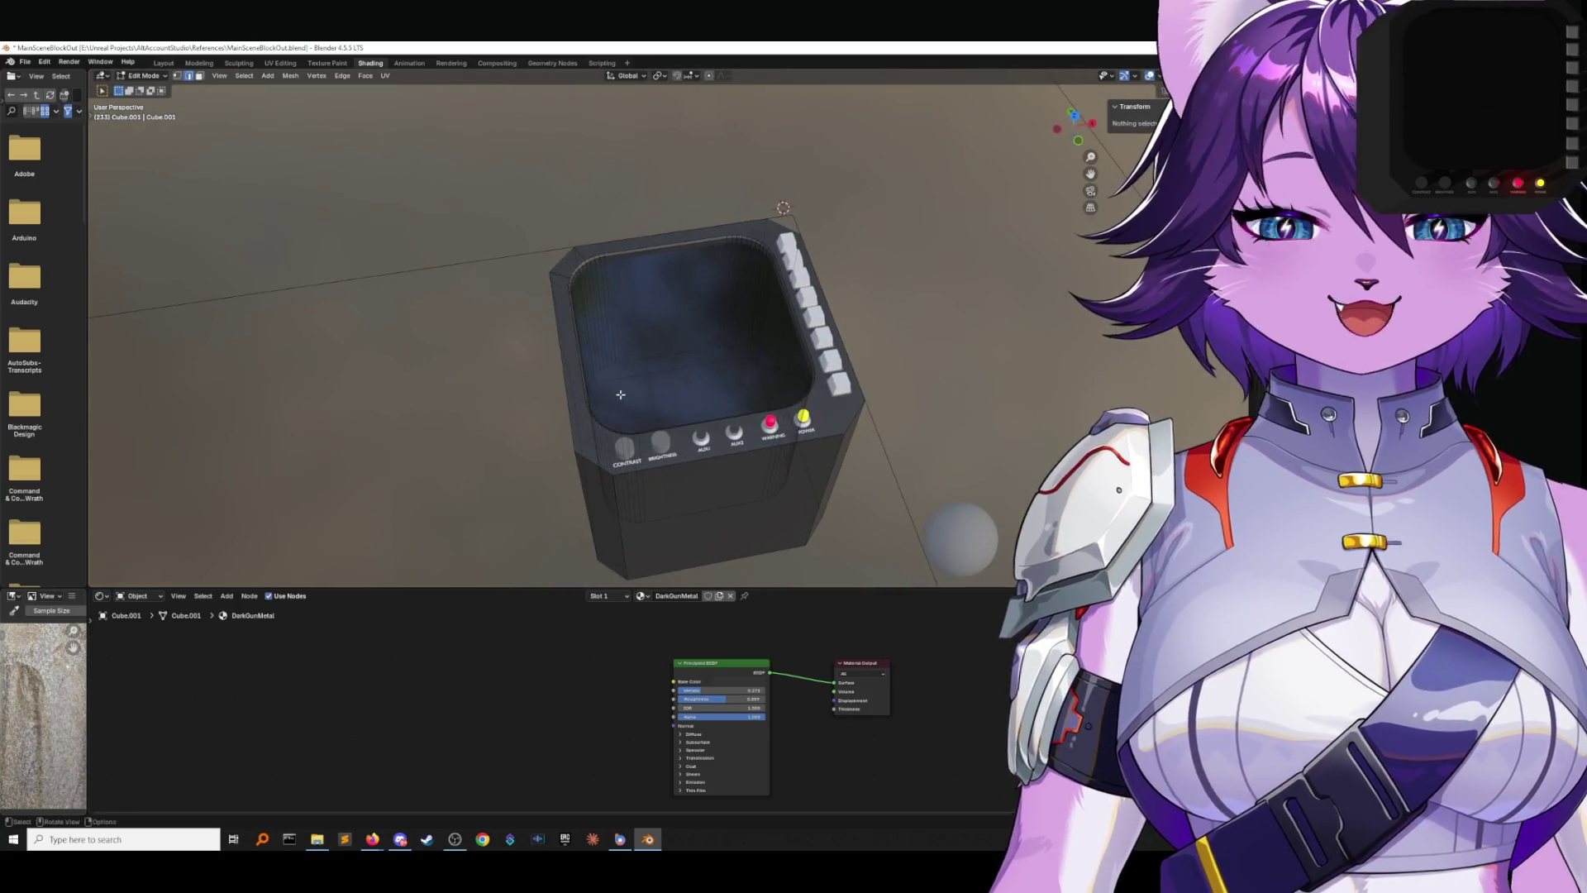
# Return to Object Mode and save MainSceneBlockOut.blend.
pyautogui.click(133, 78)
pyautogui.click(139, 88)
pyautogui.click(148, 76)
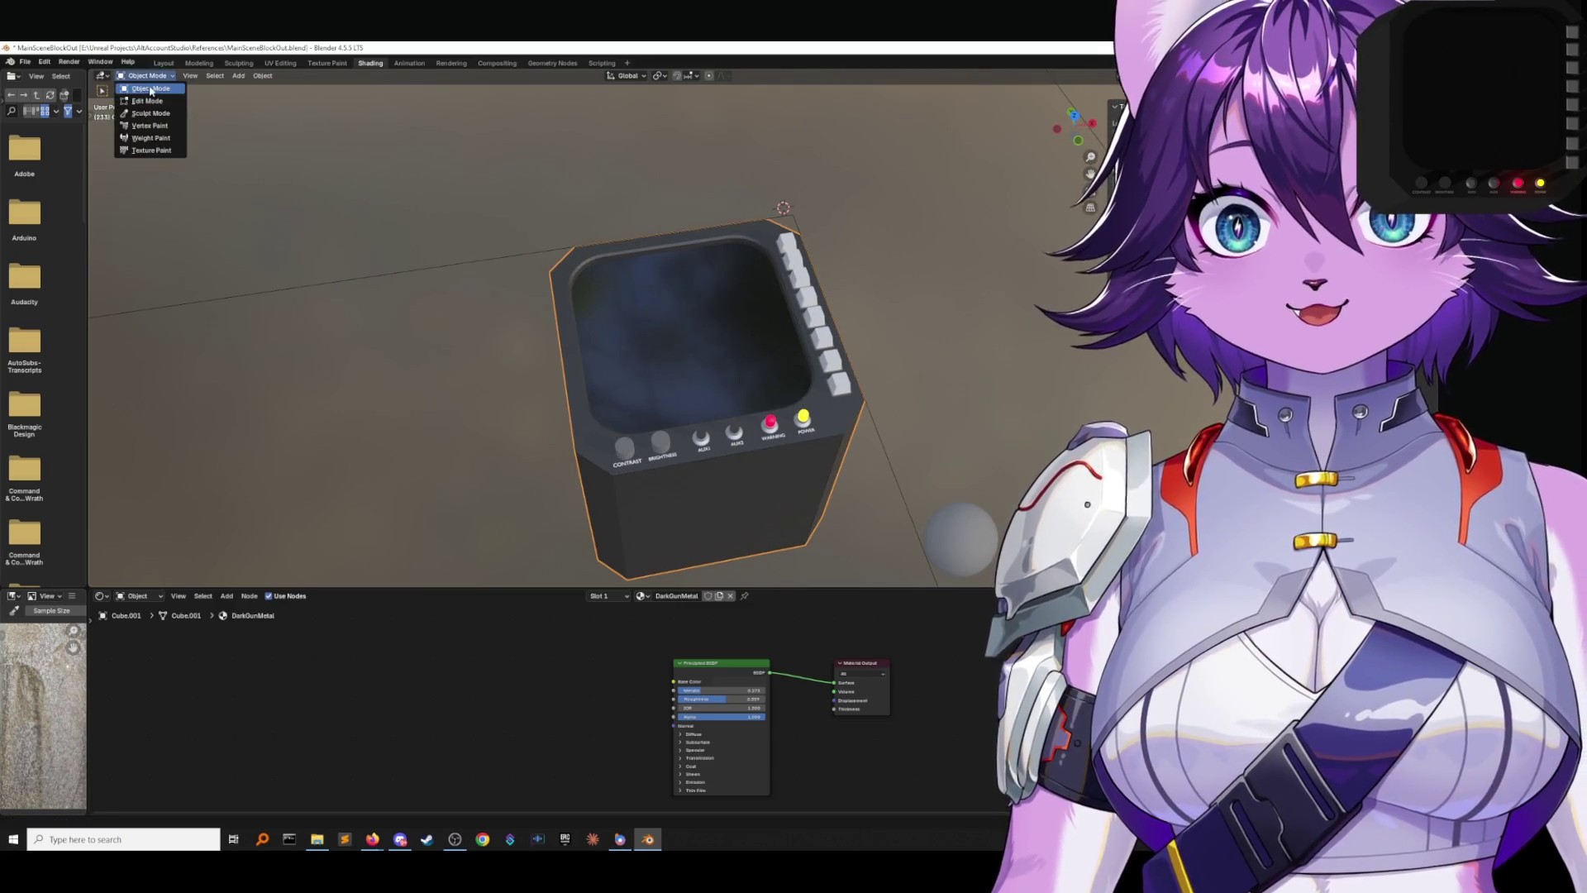
pyautogui.click(272, 148)
pyautogui.click(25, 61)
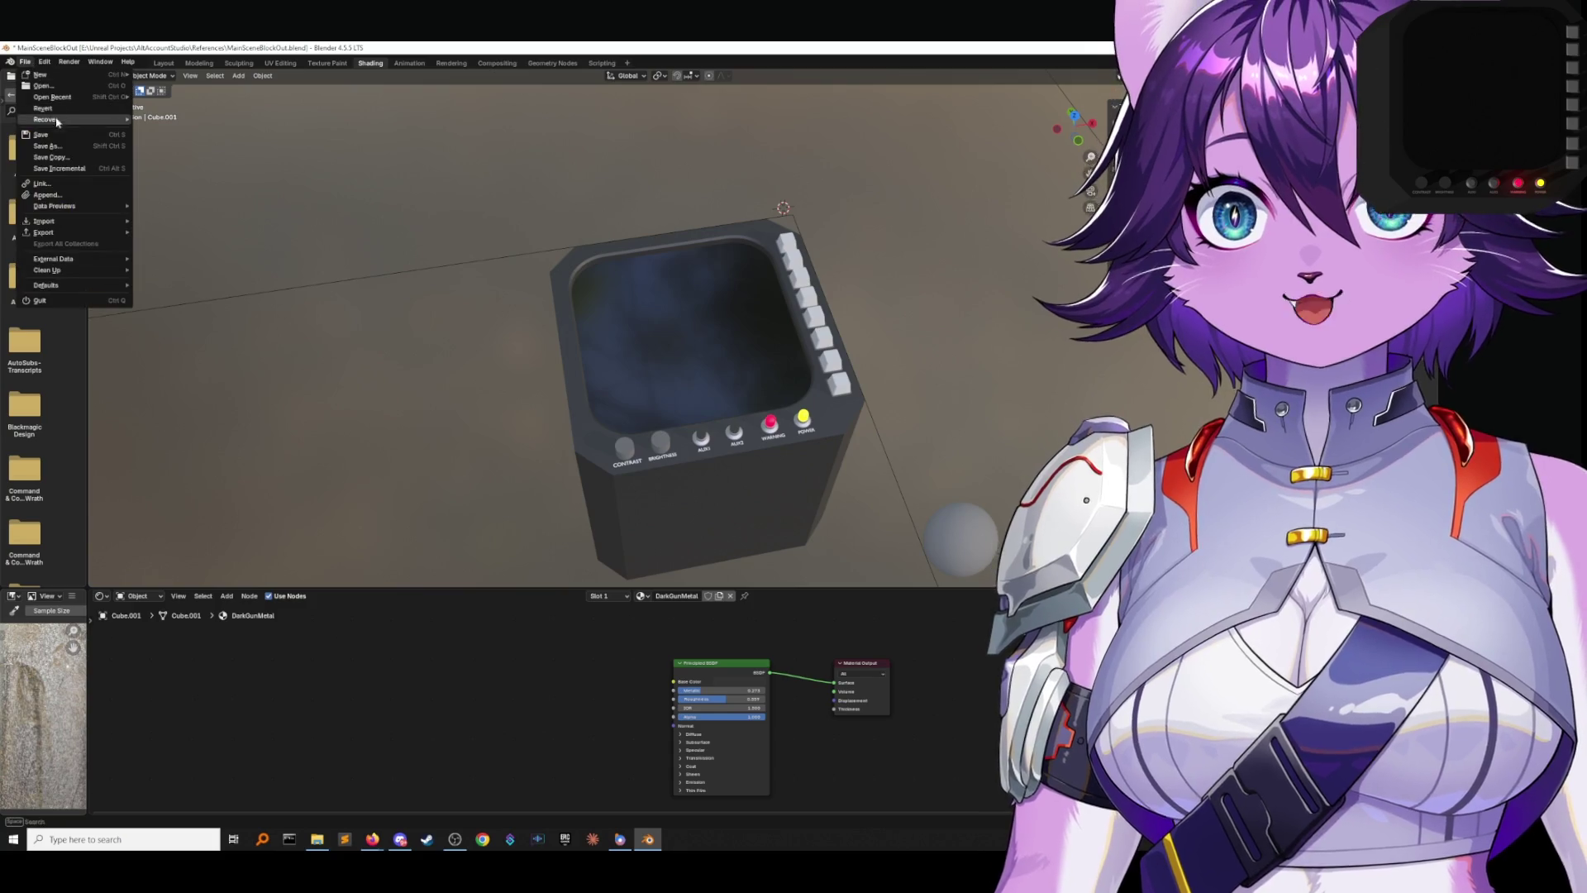
pyautogui.click(50, 137)
# Select the console box and check it through the camera, then orbit out to an angled view.
pyautogui.click(682, 244)
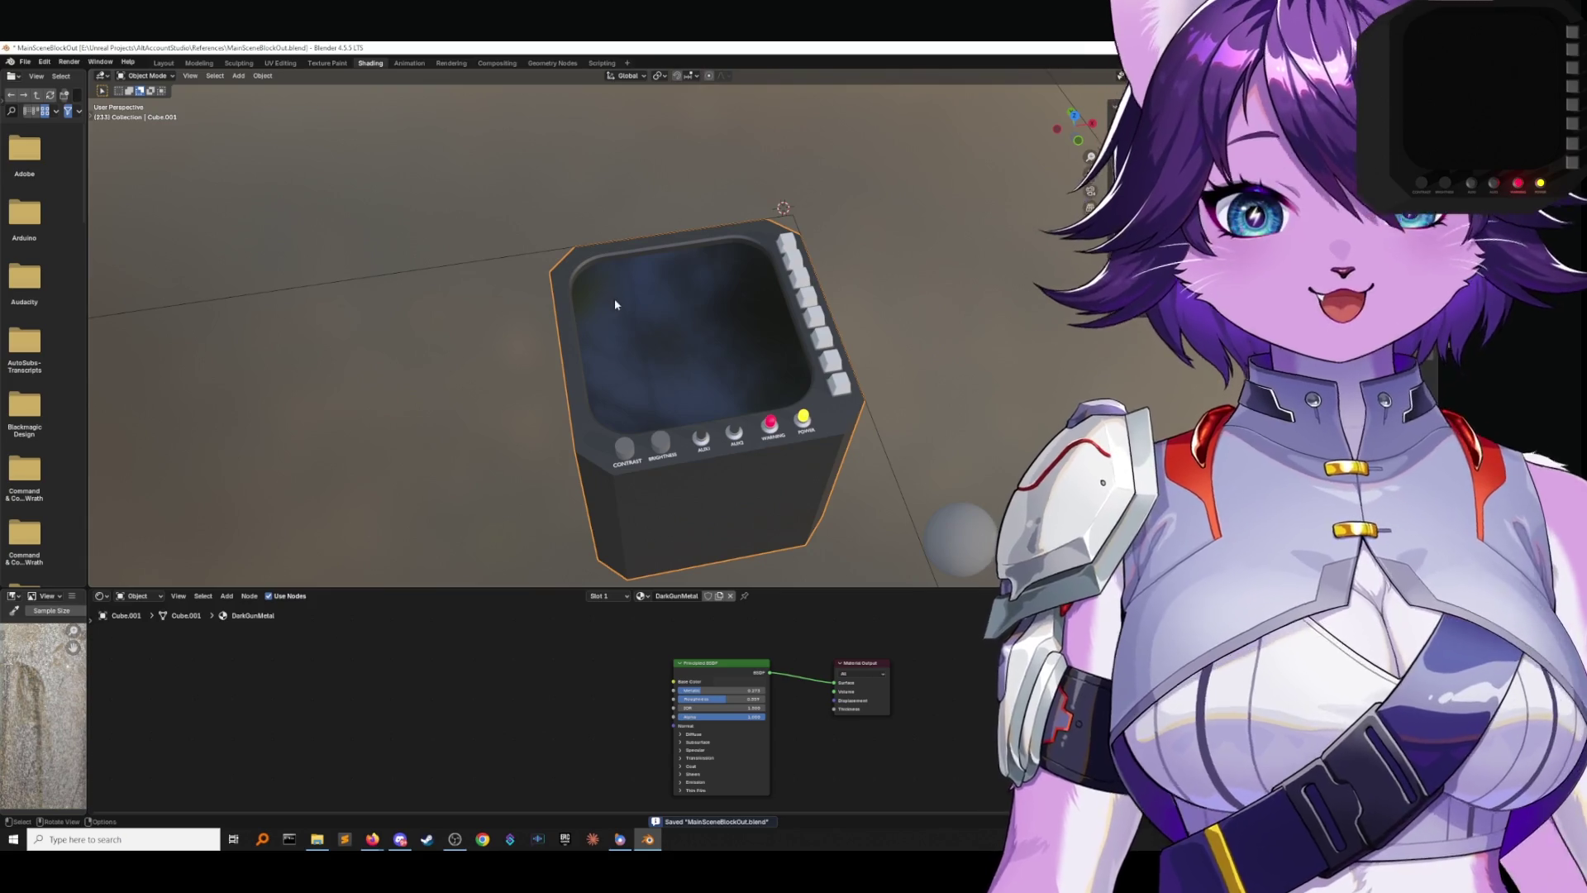
pyautogui.press('KP_0')
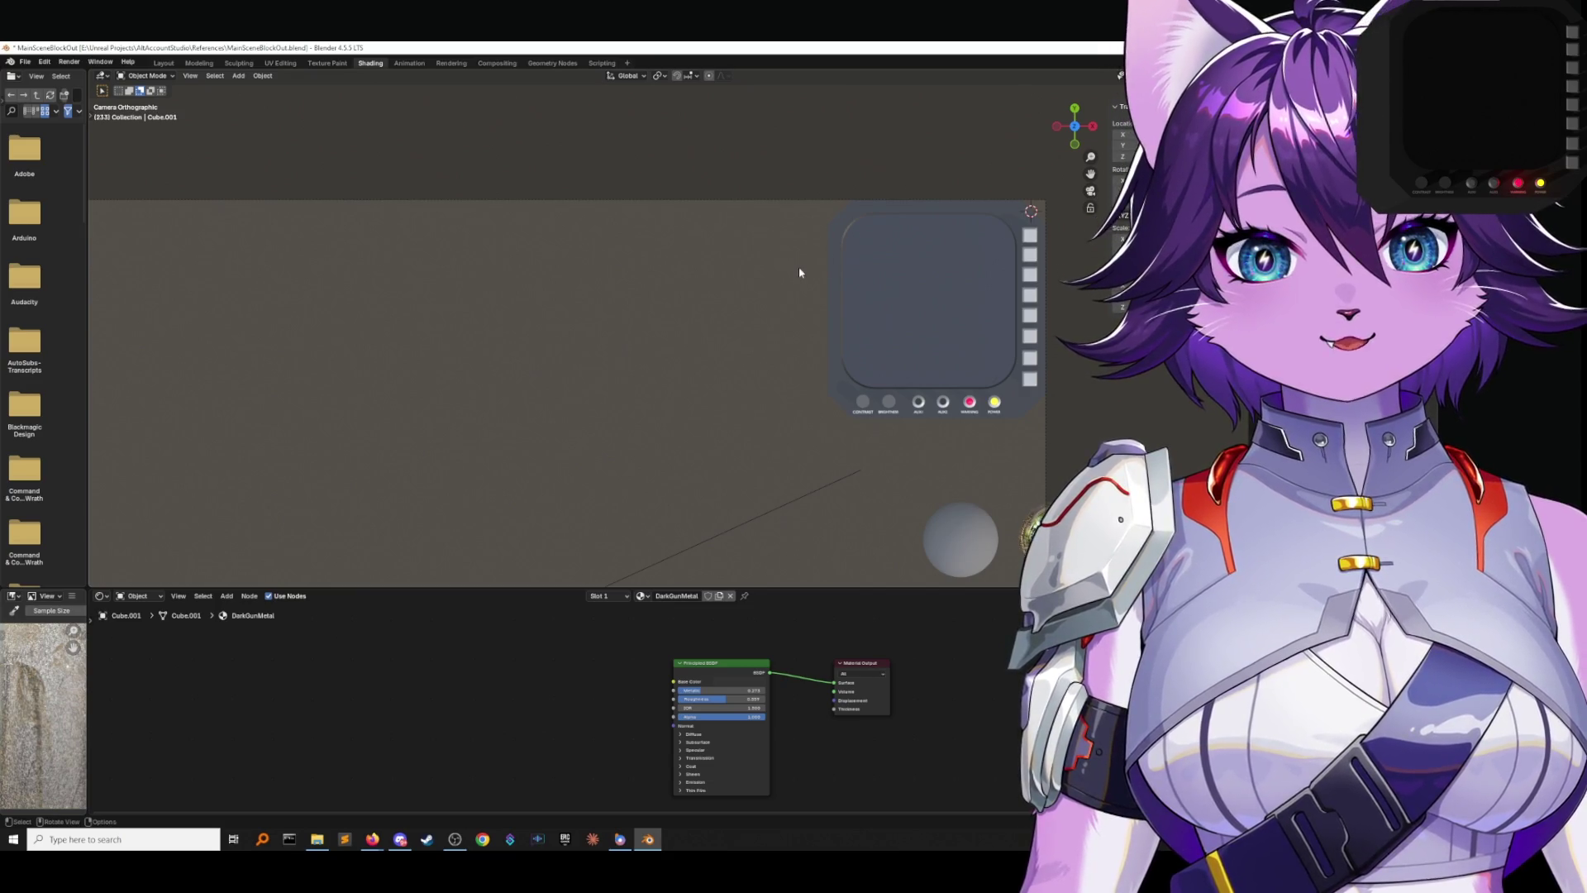
pyautogui.moveTo(799, 266)
pyautogui.mouseDown(button='middle')
pyautogui.moveTo(821, 239)
pyautogui.moveTo(774, 254)
pyautogui.mouseUp(button='middle')
pyautogui.scroll(5, 754, 240)
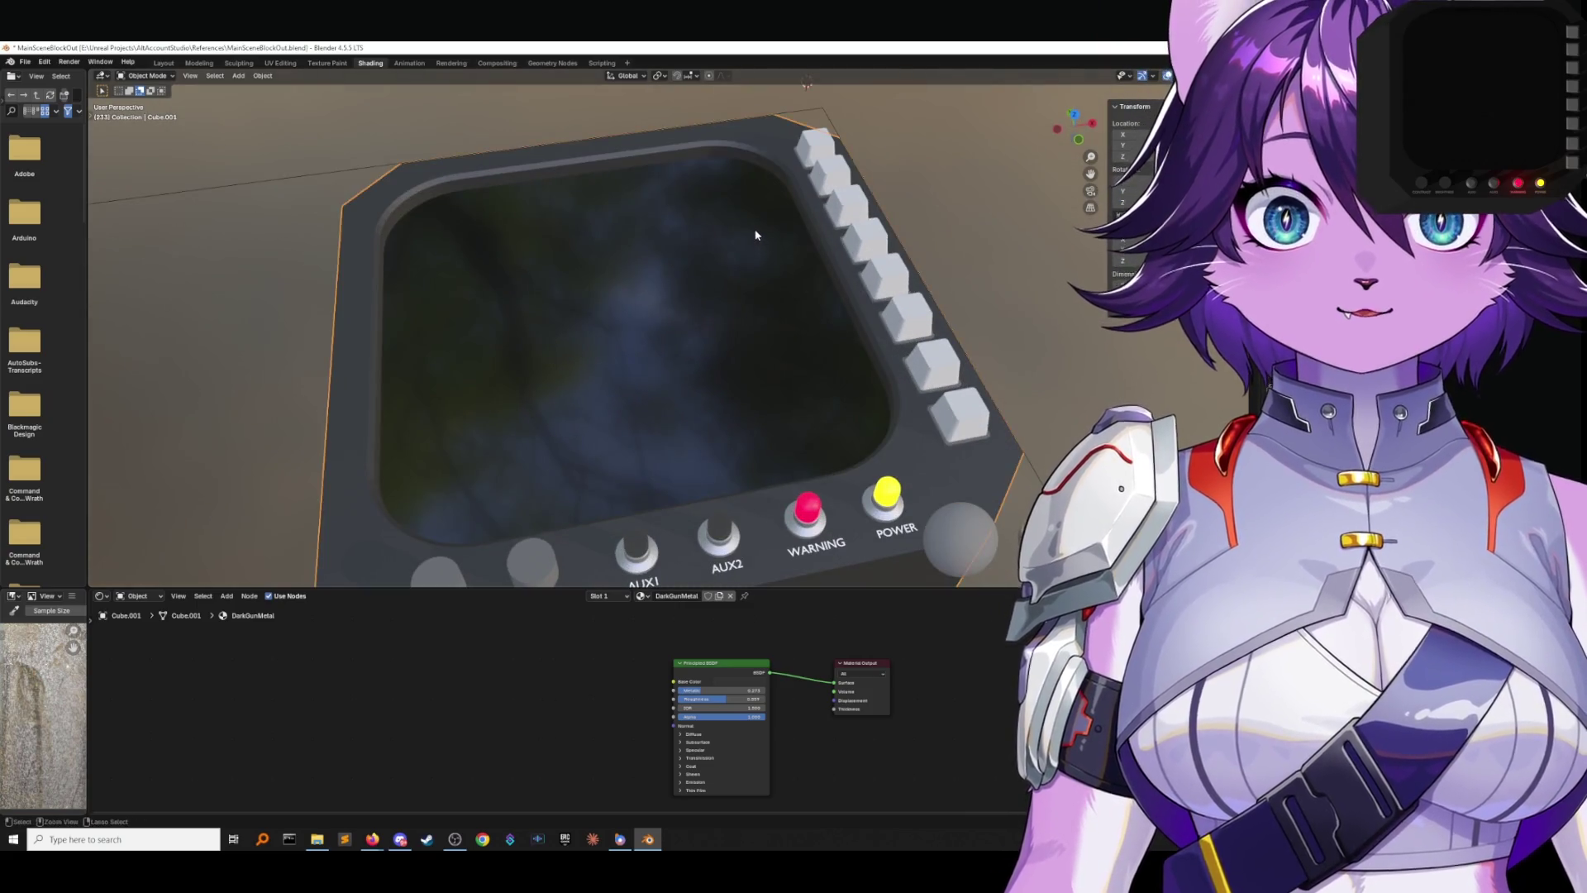
# Bevel the screen rim edge by about 0.484 cm with one segment and view it through the camera.
pyautogui.press('Tab')
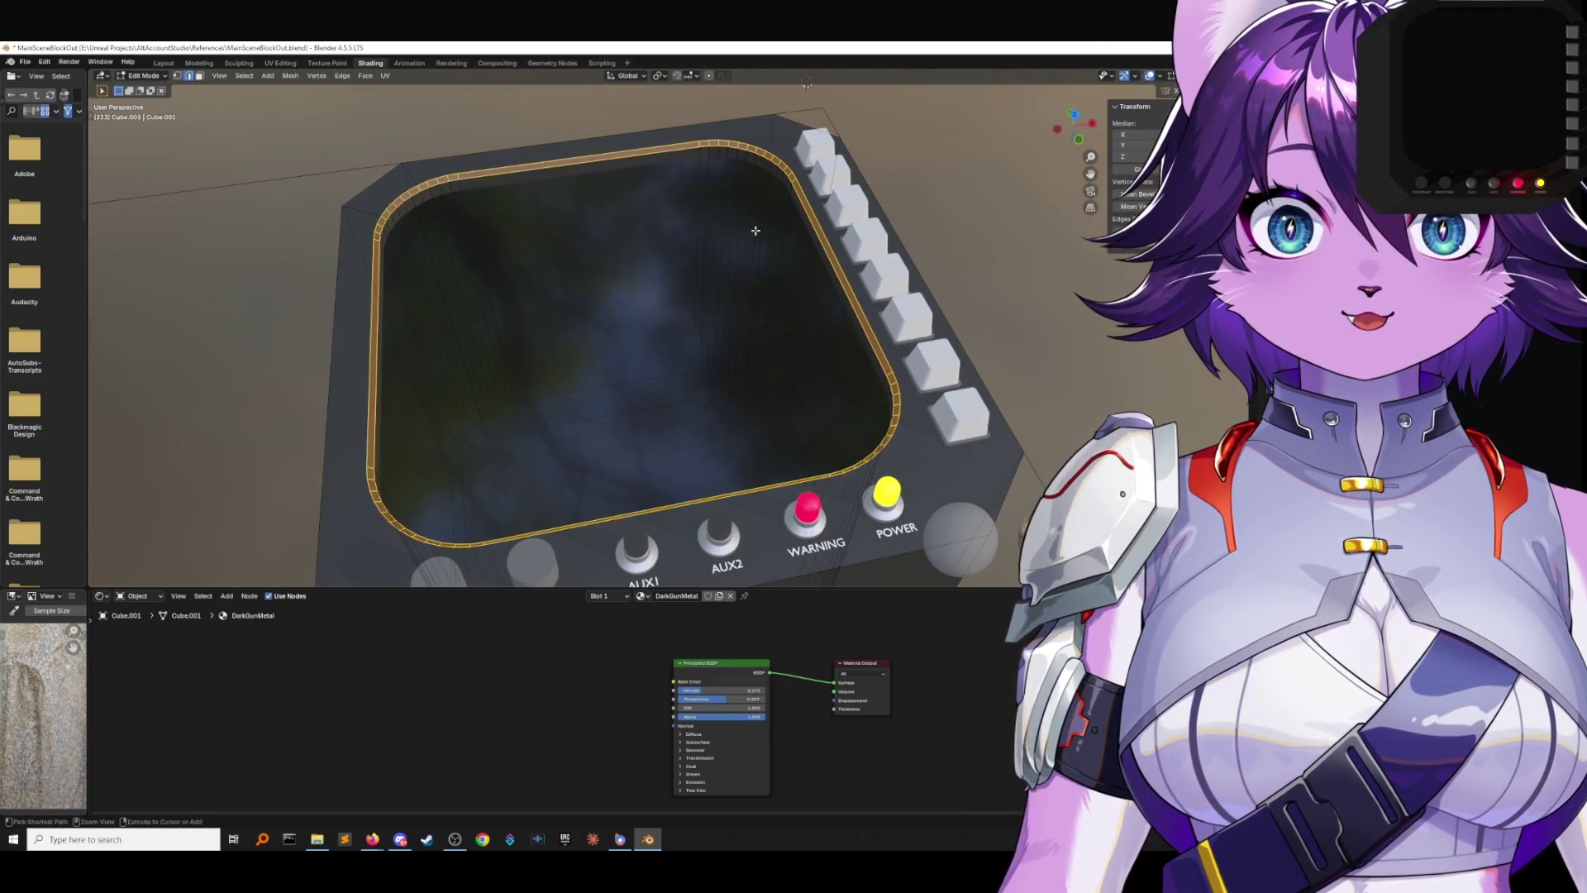
pyautogui.press('ctrl+KP_Subtract')
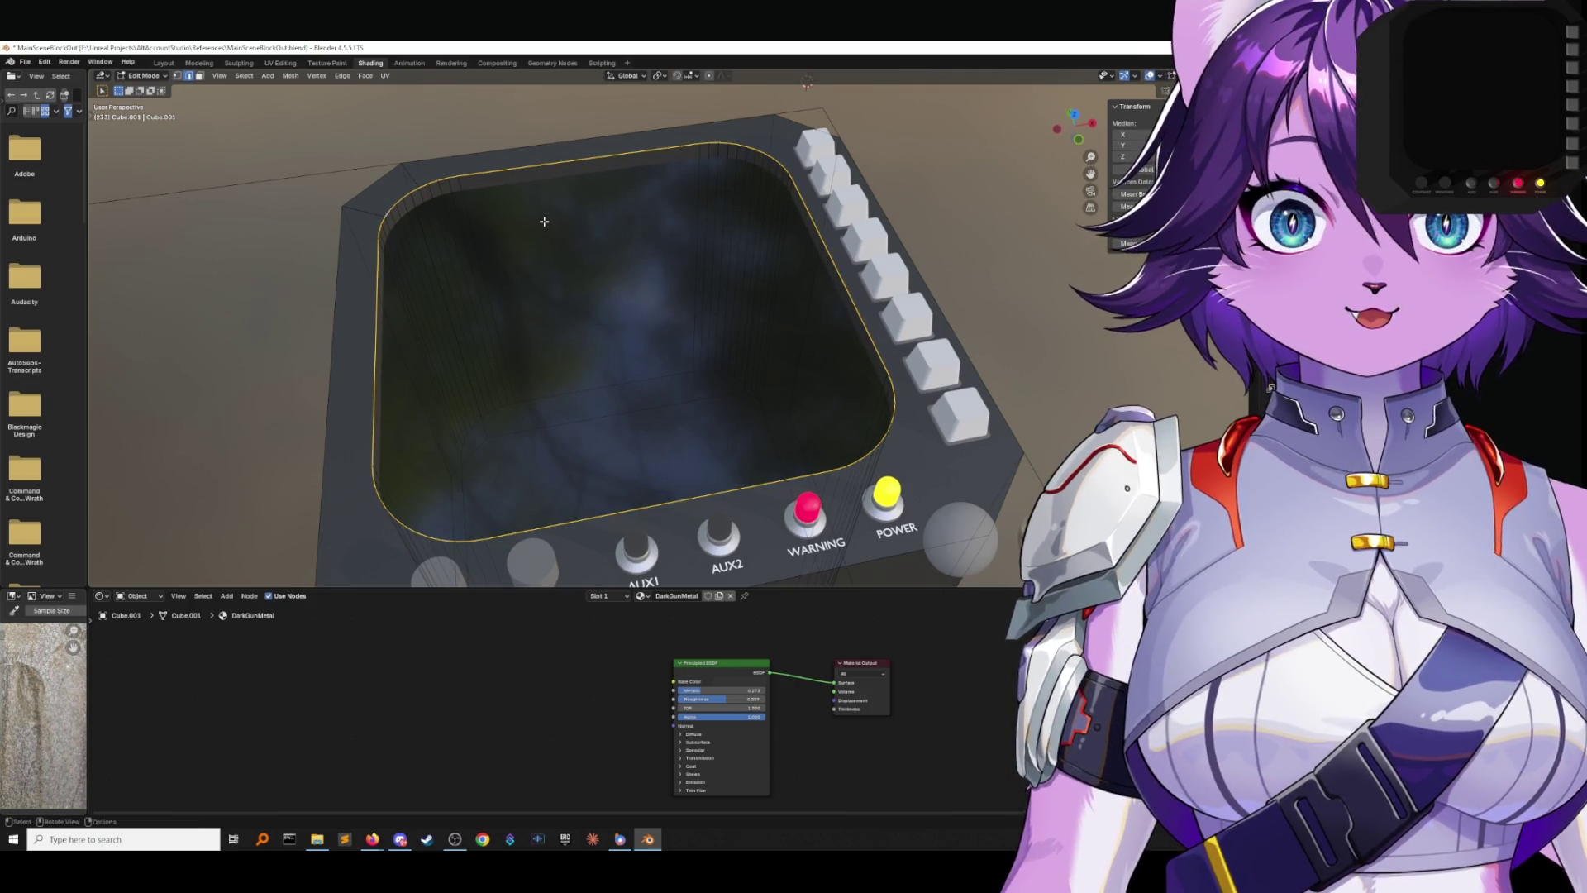
pyautogui.press('F3')
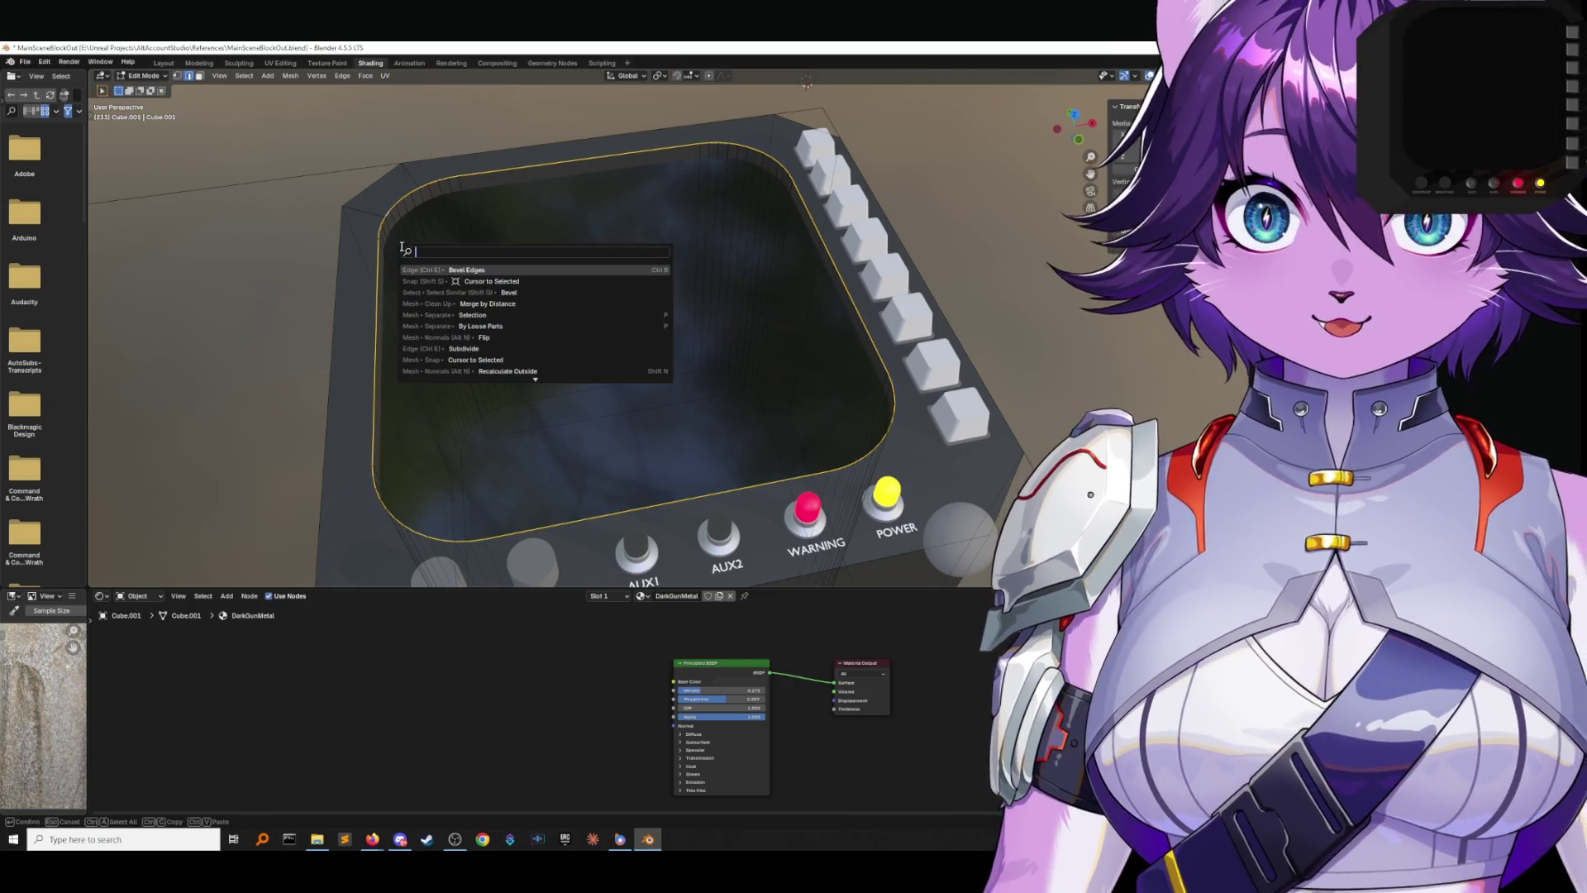
pyautogui.click(464, 270)
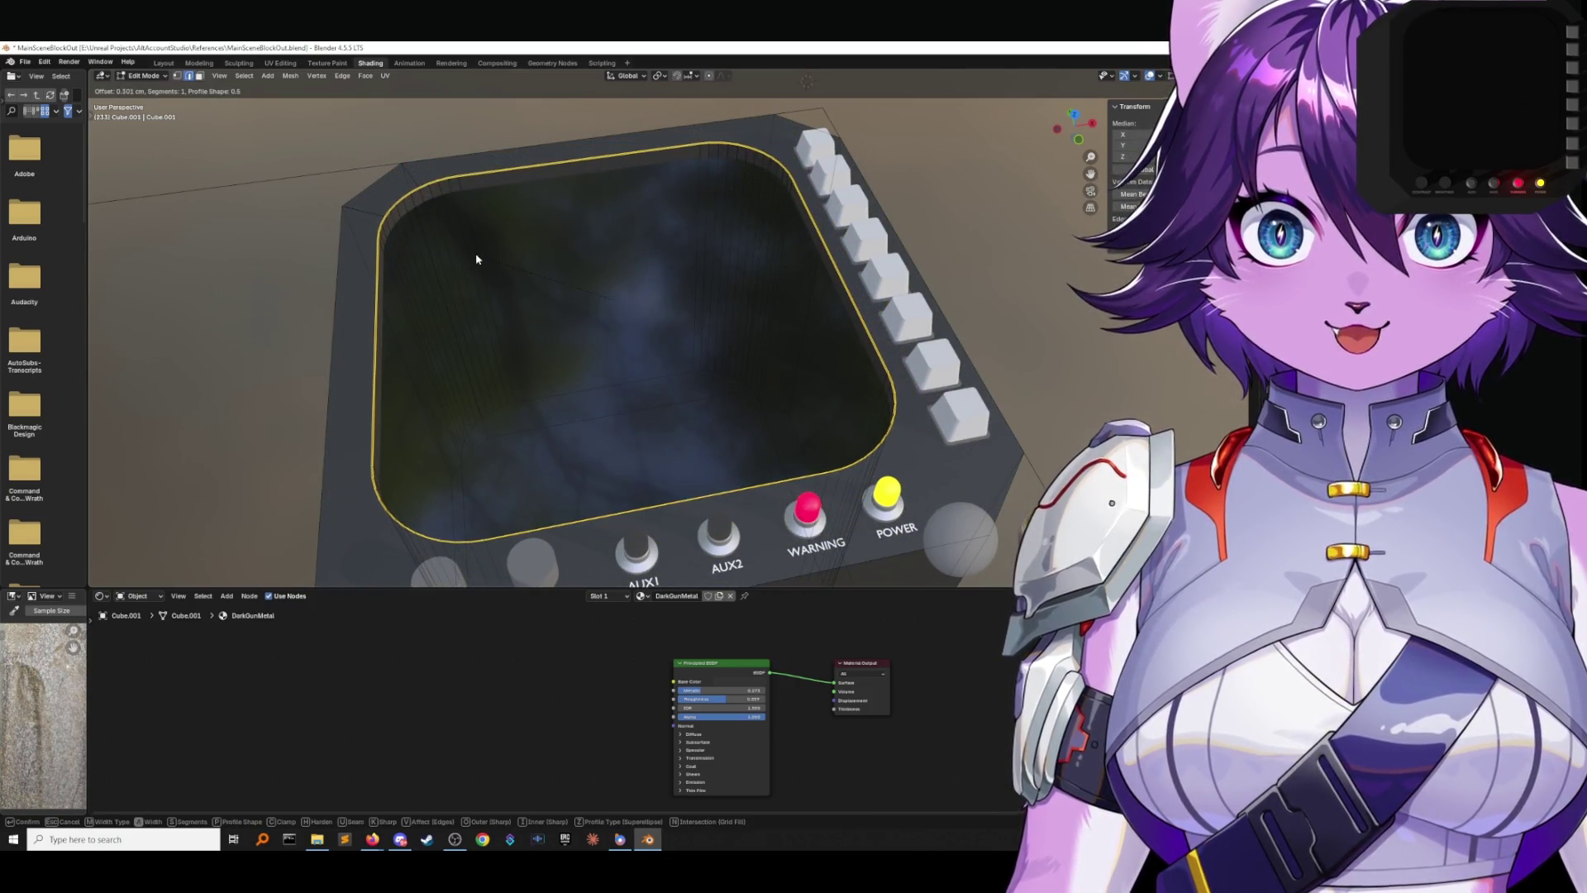
pyautogui.click(475, 257)
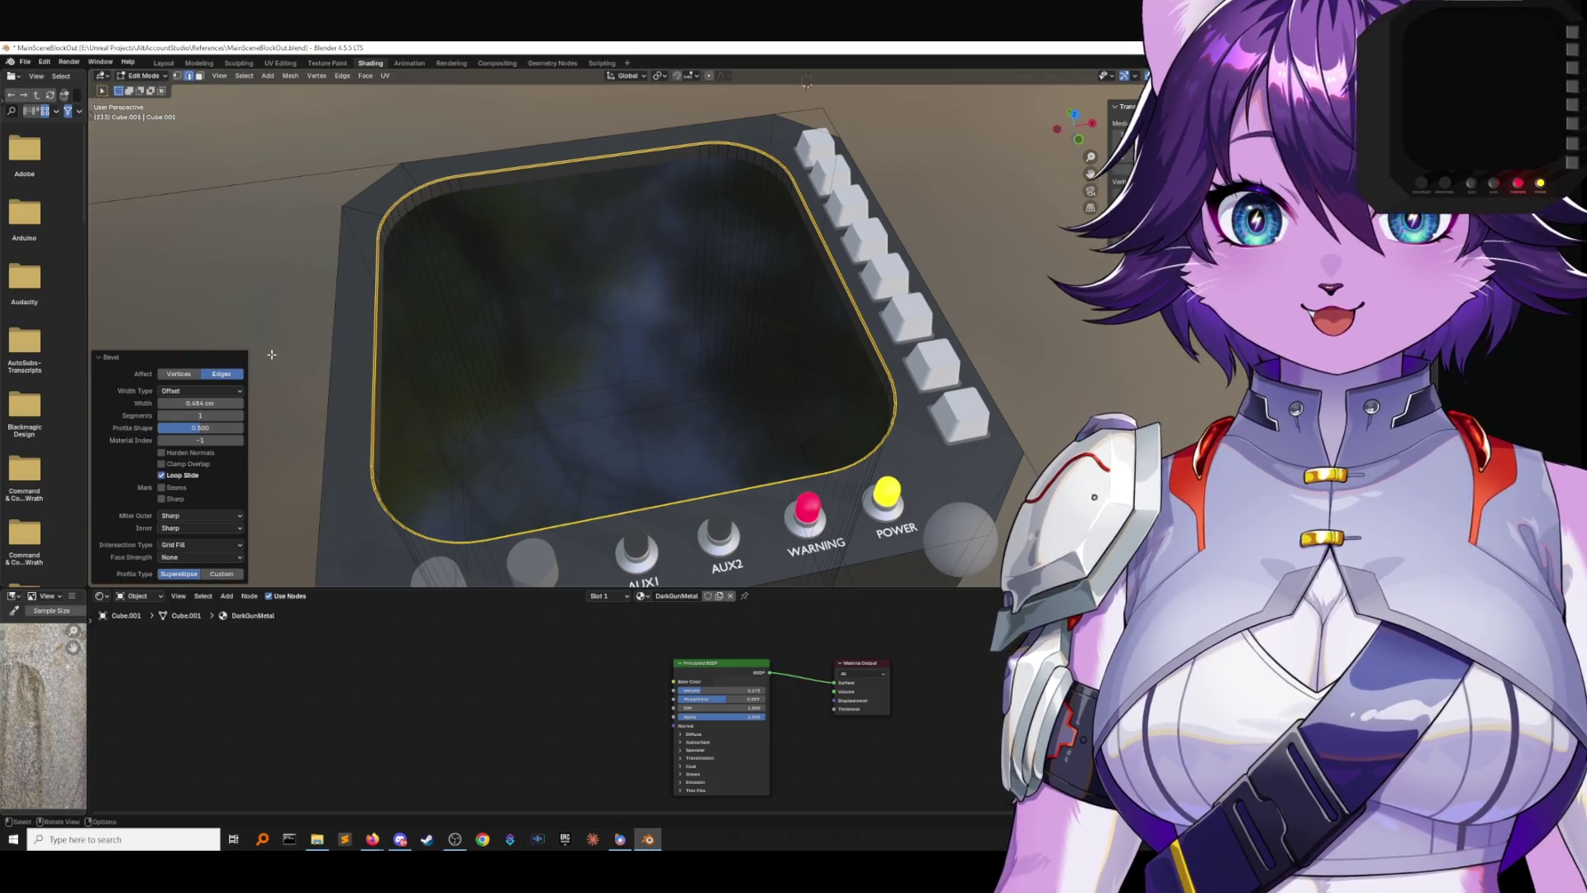
pyautogui.click(271, 510)
pyautogui.scroll(-4, 283, 358)
pyautogui.moveTo(283, 358); pyautogui.dragTo(315, 335, button='middle')
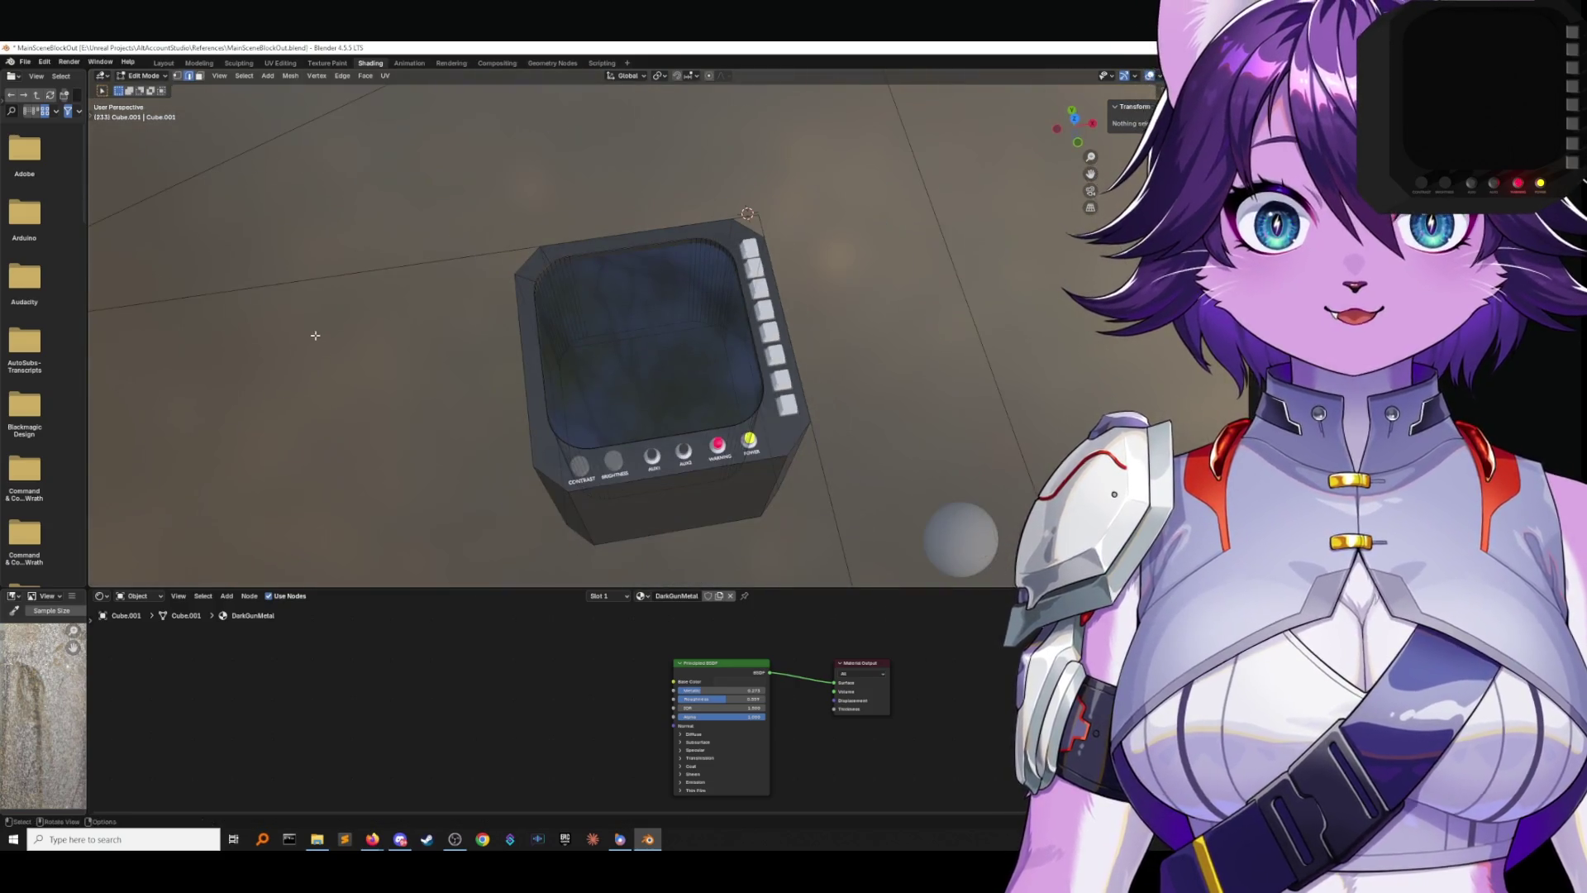
pyautogui.press('KP_0')
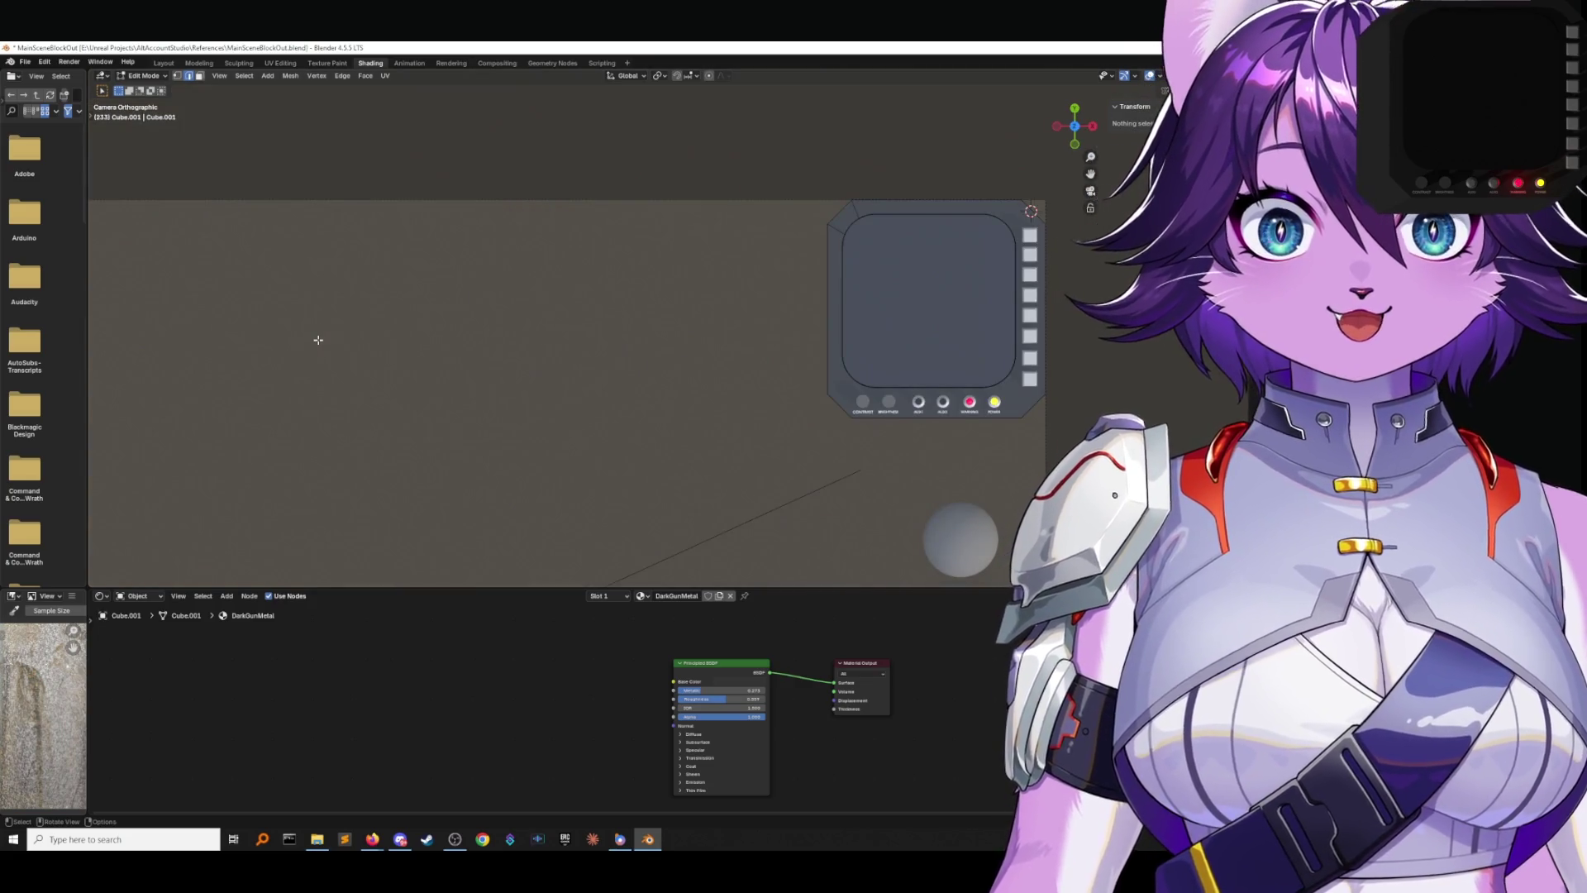
# Orbit close to the bevelled rim and inspect its face loops, then undo the selections.
pyautogui.moveTo(550, 322)
pyautogui.mouseDown(button='middle')
pyautogui.moveTo(709, 256)
pyautogui.moveTo(706, 276)
pyautogui.moveTo(637, 235)
pyautogui.mouseUp(button='middle')
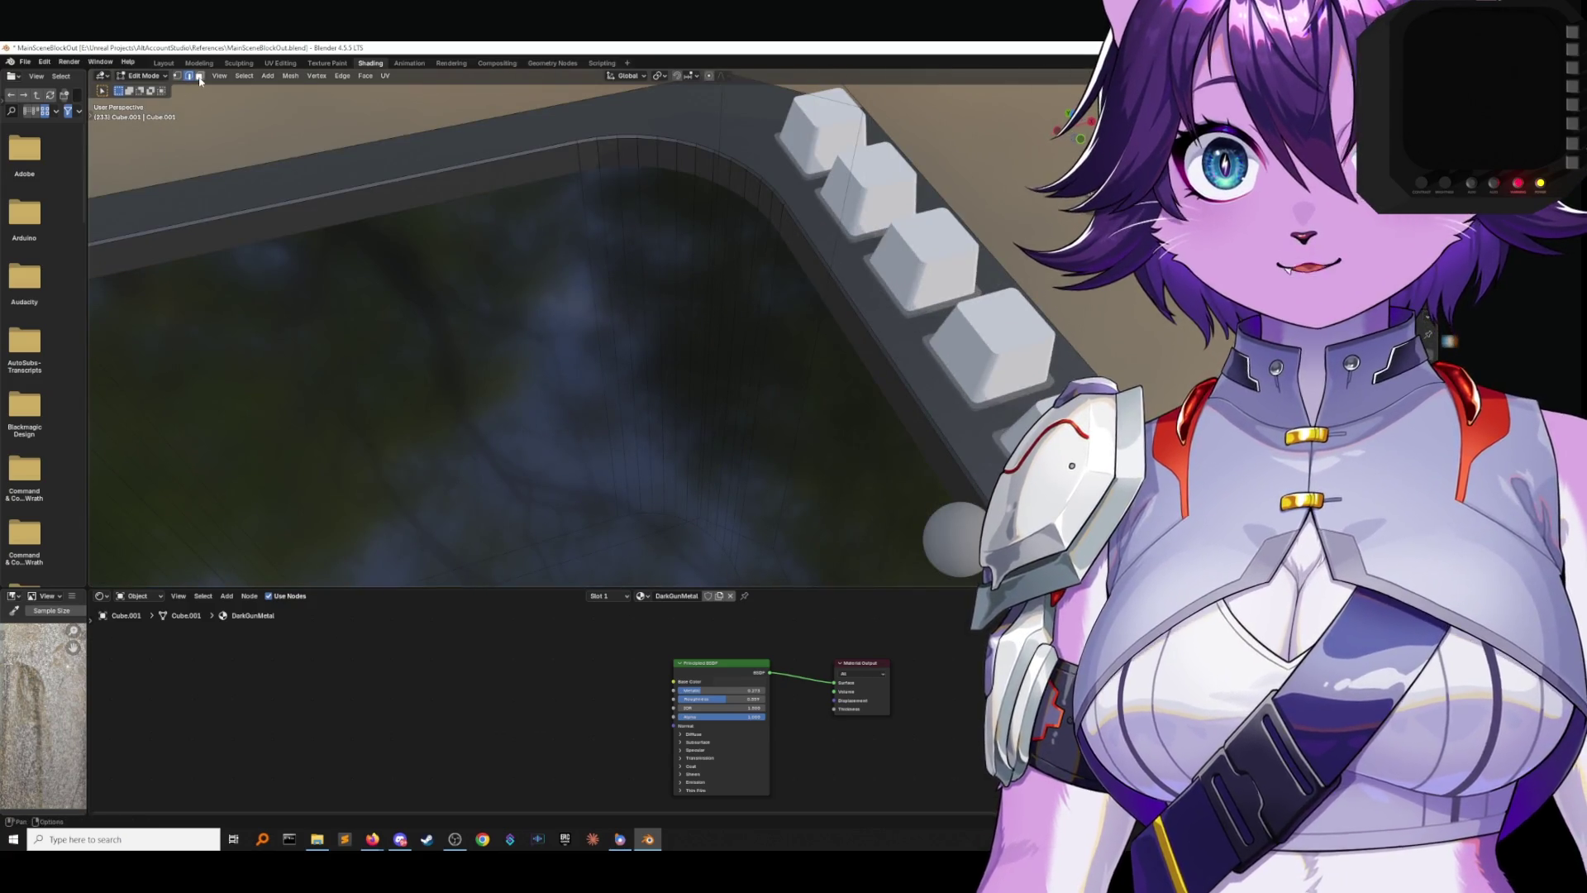
pyautogui.moveTo(591, 164); pyautogui.dragTo(610, 324, button='middle')
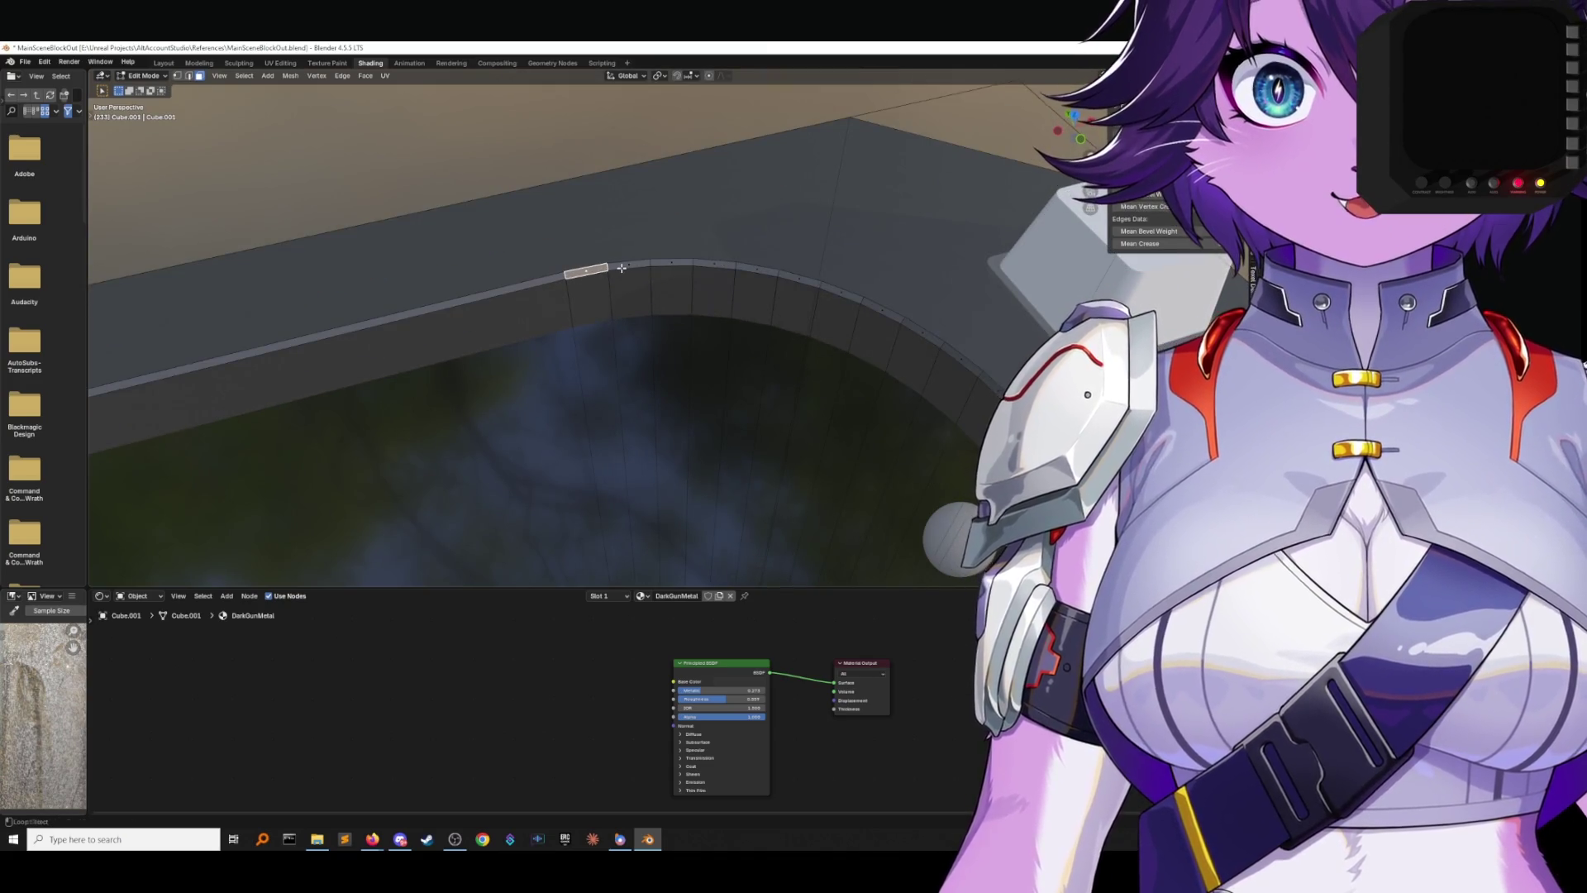
pyautogui.keyDown('alt'); pyautogui.keyDown('shift'); pyautogui.click(621, 267); pyautogui.keyUp('shift'); pyautogui.keyUp('alt')
pyautogui.keyDown('alt'); pyautogui.keyDown('shift'); pyautogui.click(620, 268); pyautogui.keyUp('shift'); pyautogui.keyUp('alt')
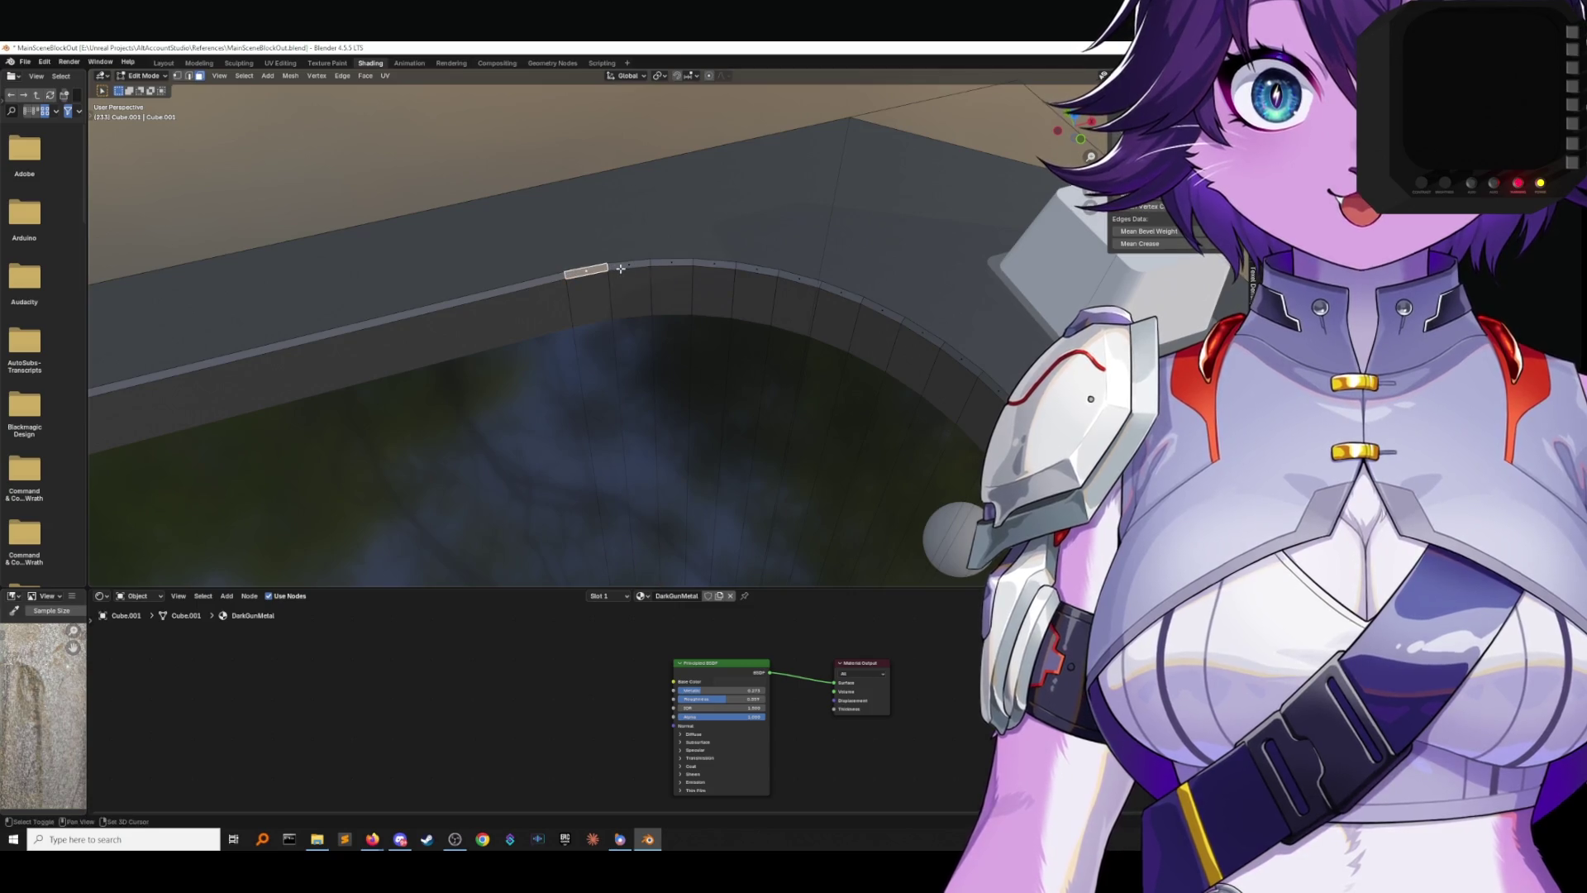
pyautogui.keyDown('shift'); pyautogui.click(627, 268); pyautogui.keyUp('shift')
pyautogui.keyDown('alt'); pyautogui.keyDown('shift'); pyautogui.click(639, 269); pyautogui.keyUp('shift'); pyautogui.keyUp('alt')
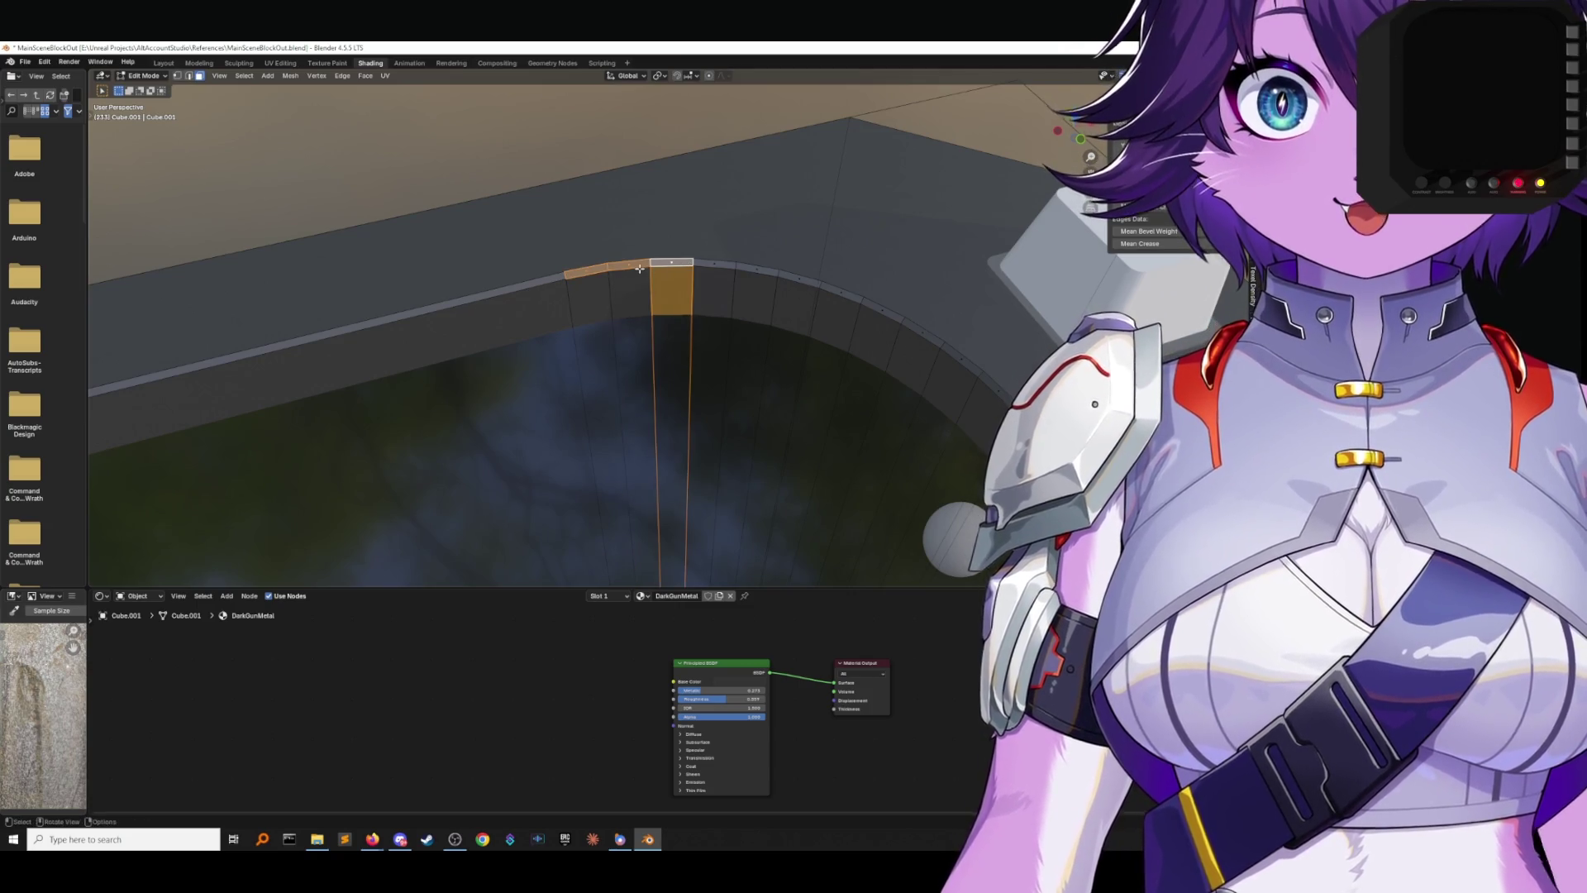
pyautogui.hotkey('ctrl', 'z')
pyautogui.hotkey('ctrl', 'z')
pyautogui.moveTo(639, 269)
pyautogui.mouseDown(button='middle')
pyautogui.moveTo(569, 254)
pyautogui.moveTo(665, 235)
pyautogui.mouseUp(button='middle')
pyautogui.scroll(-5, 578, 259)
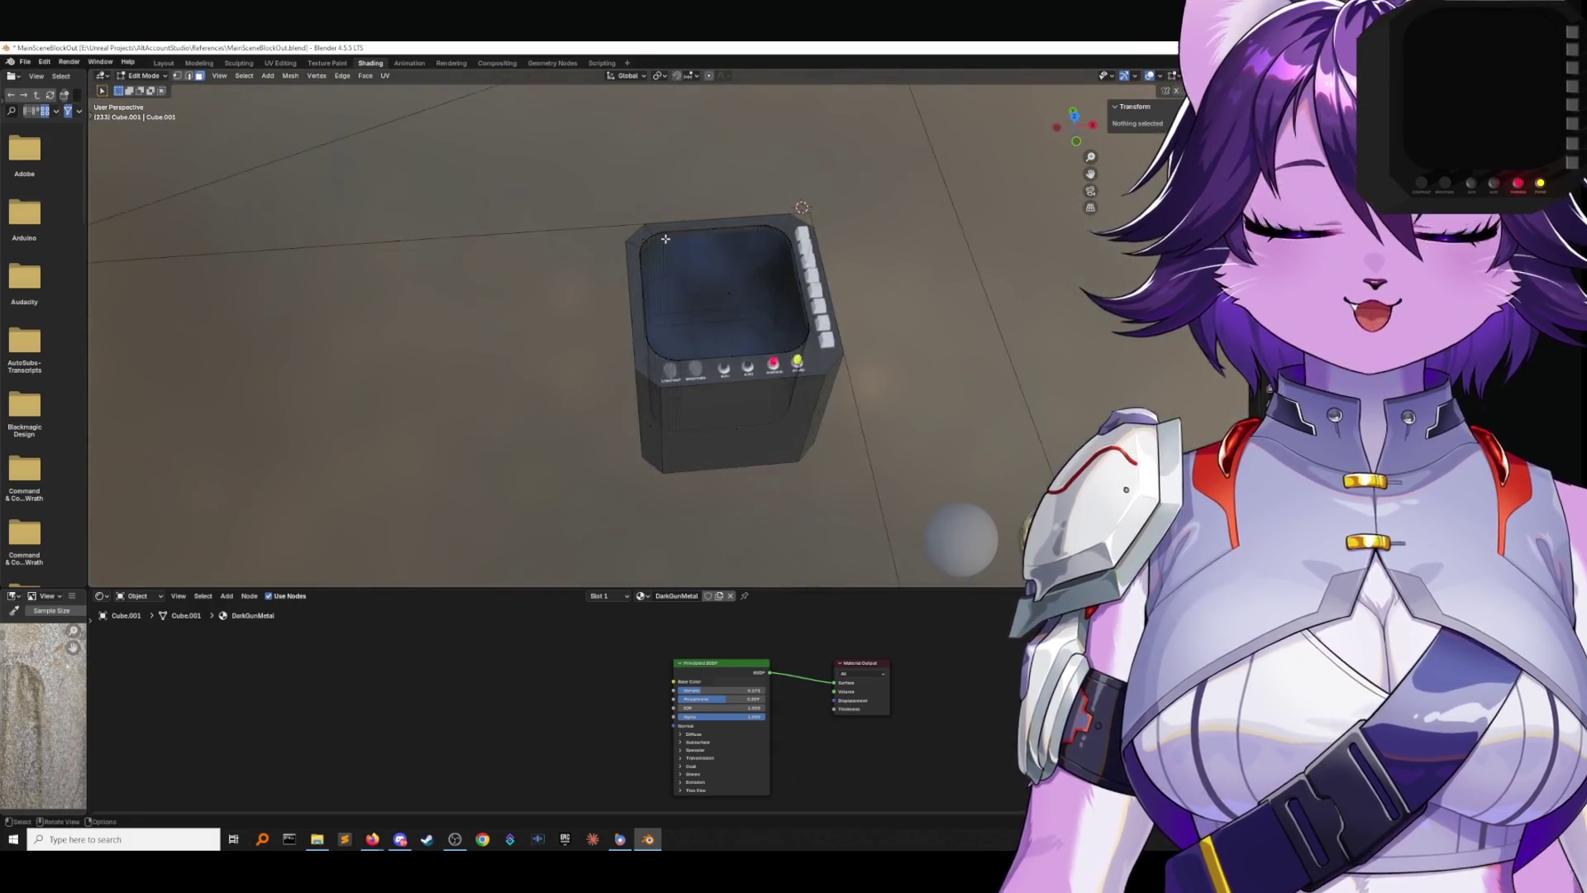
pyautogui.scroll(4, 665, 235)
# Switch back to Object Mode, save MainSceneBlockOut.blend, and reselect the console box.
pyautogui.click(144, 75)
pyautogui.click(145, 84)
pyautogui.click(25, 62)
pyautogui.click(37, 169)
pyautogui.click(496, 255)
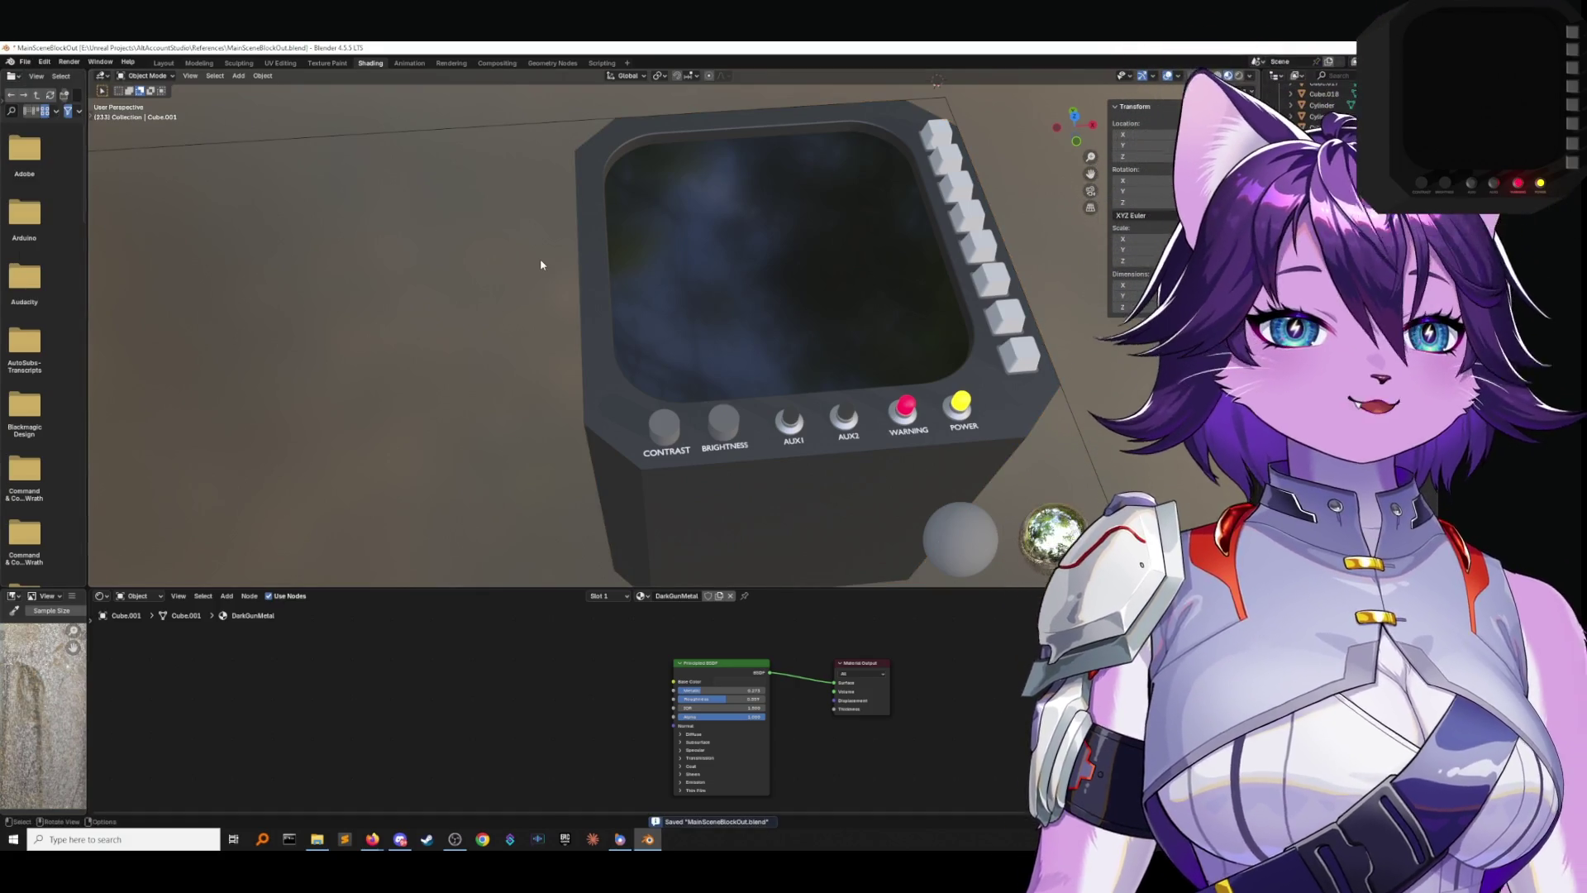
pyautogui.click(773, 307)
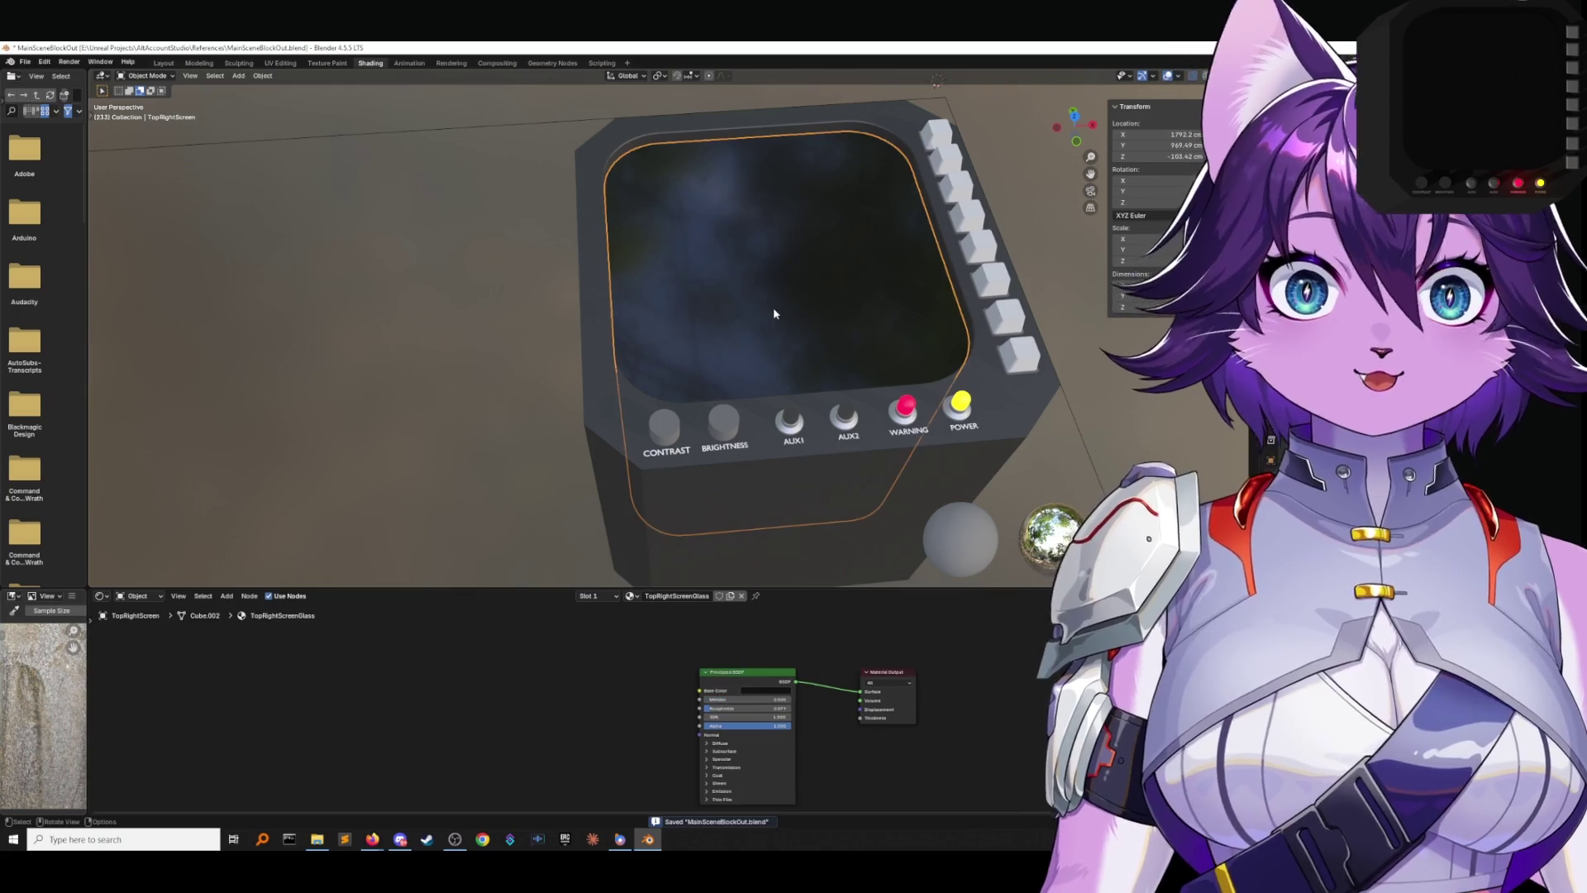
pyautogui.moveTo(762, 300); pyautogui.dragTo(763, 300, button='middle')
pyautogui.click(1014, 379)
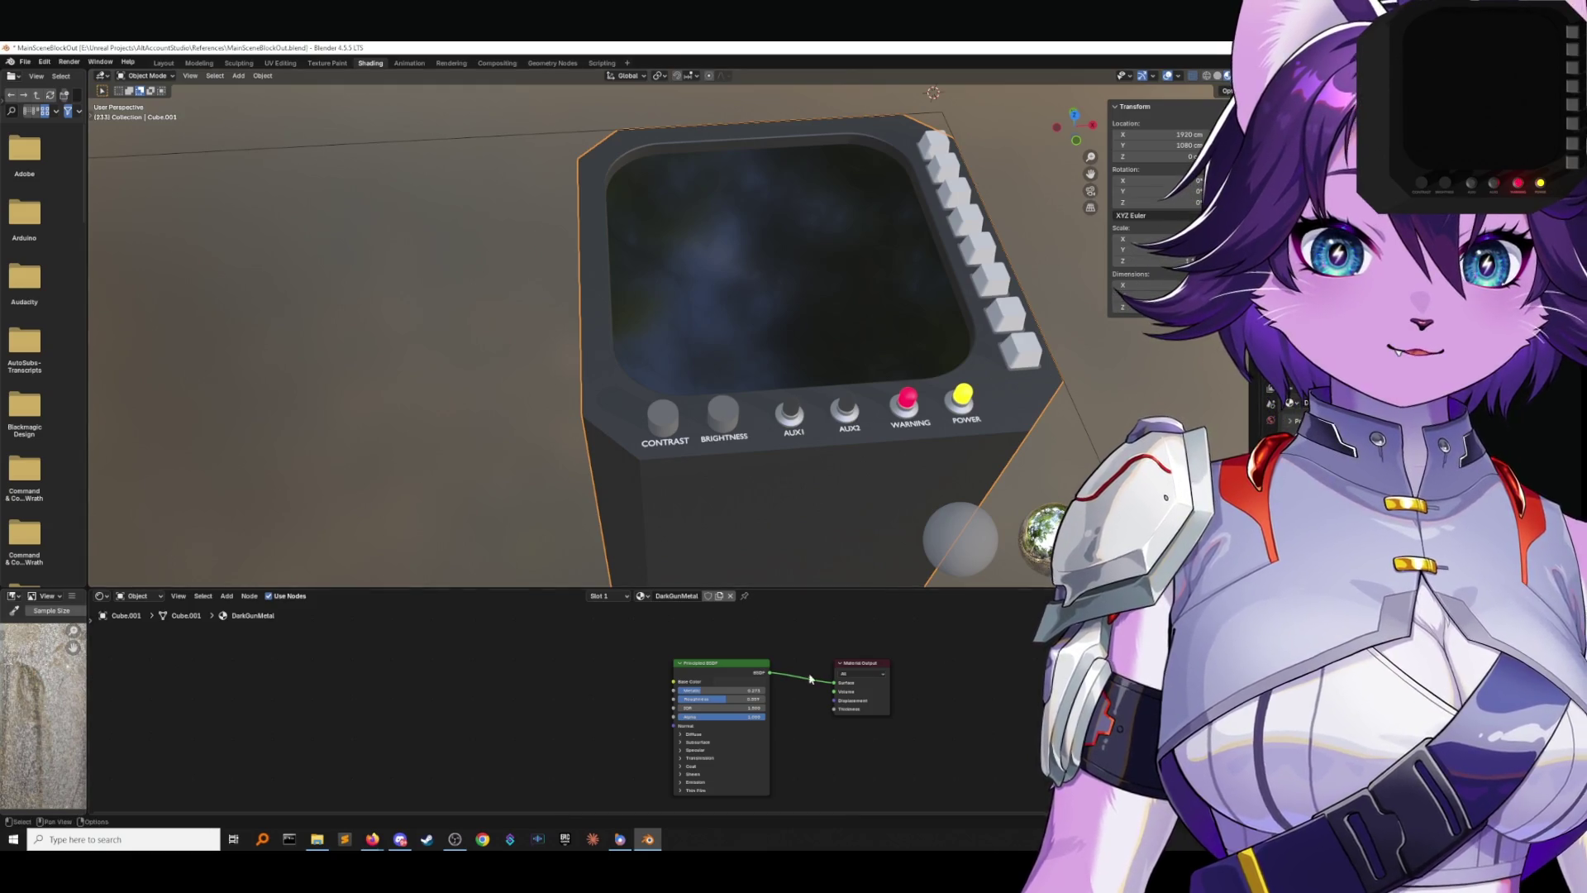
# Darken the DarkGunMetal base colour to about 0.15 value and set roughness to 0.028.
pyautogui.click(731, 682)
pyautogui.moveTo(788, 597); pyautogui.dragTo(788, 581)
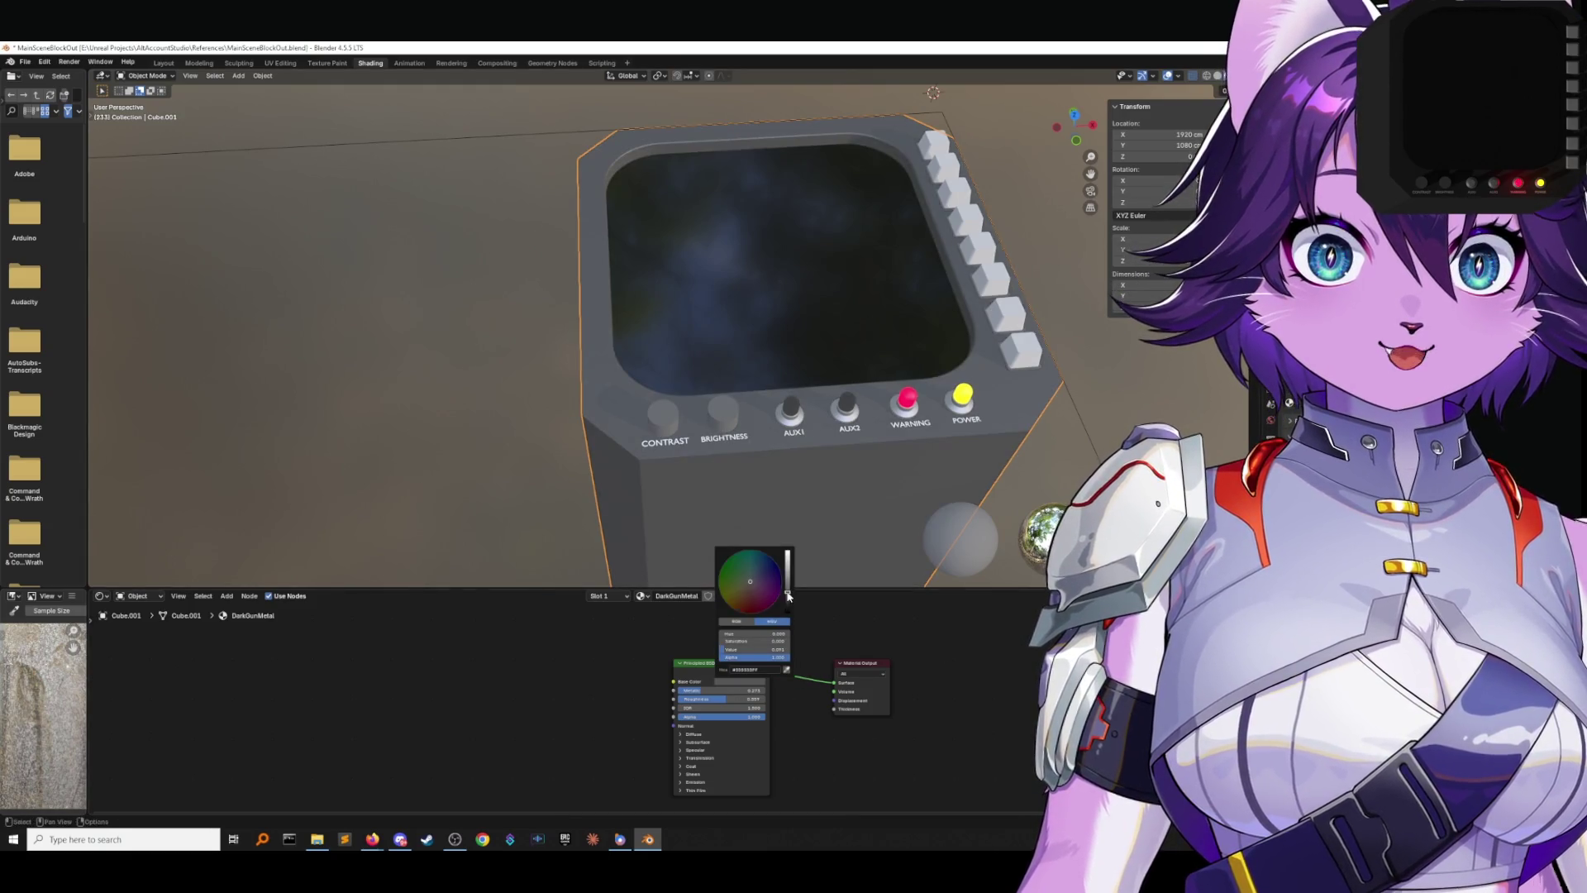
pyautogui.click(745, 683)
pyautogui.moveTo(788, 610); pyautogui.dragTo(788, 606)
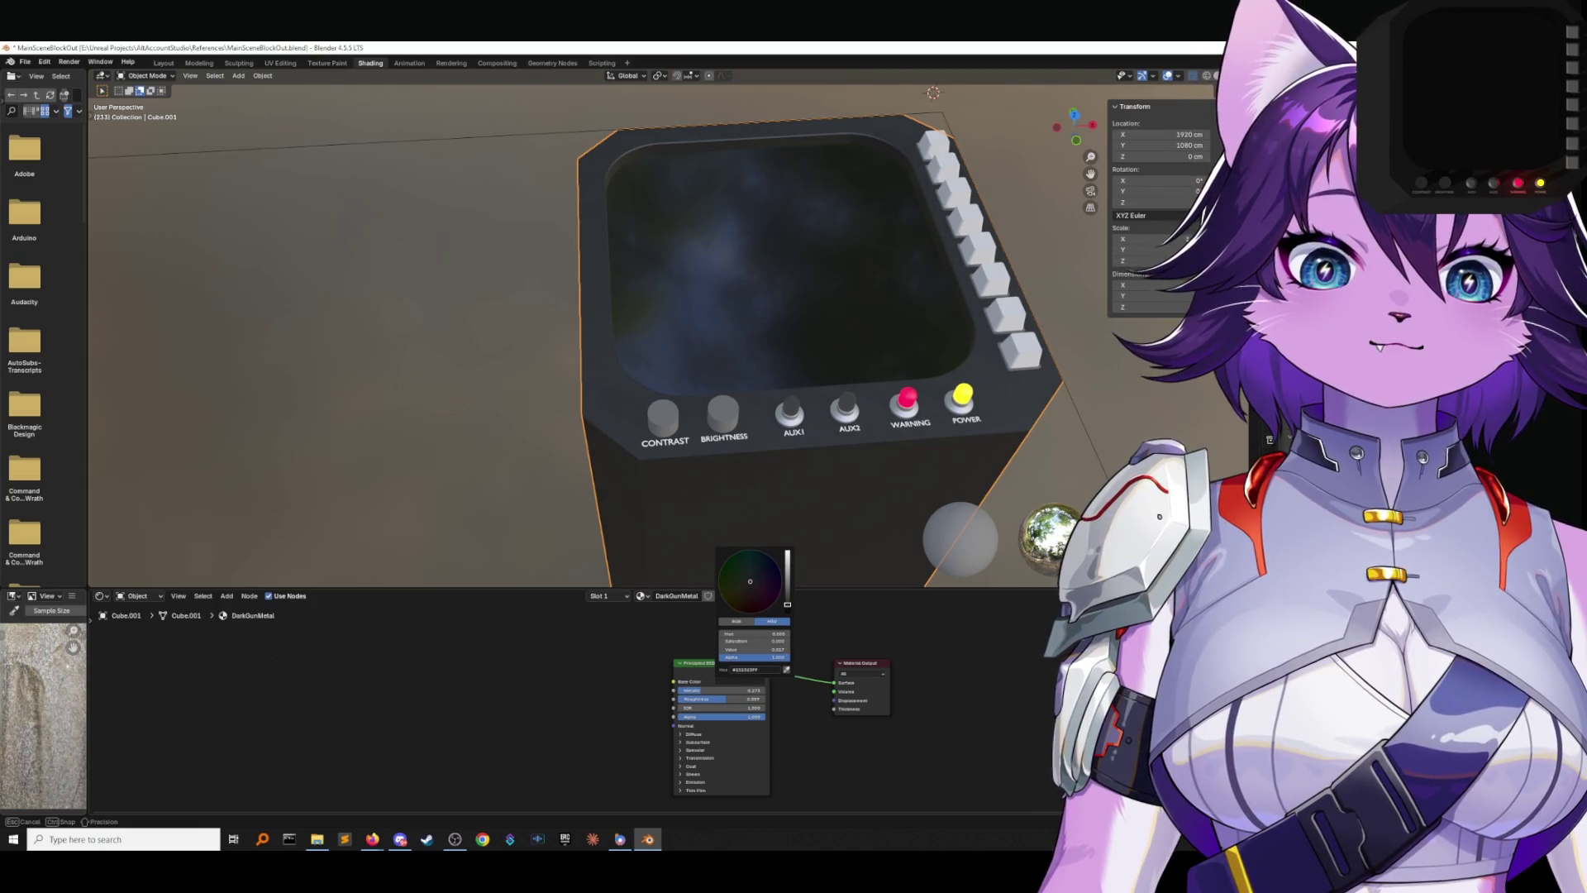
pyautogui.moveTo(787, 604); pyautogui.dragTo(788, 606)
pyautogui.moveTo(727, 702)
pyautogui.mouseDown()
pyautogui.moveTo(684, 703)
pyautogui.moveTo(762, 699)
pyautogui.mouseUp()
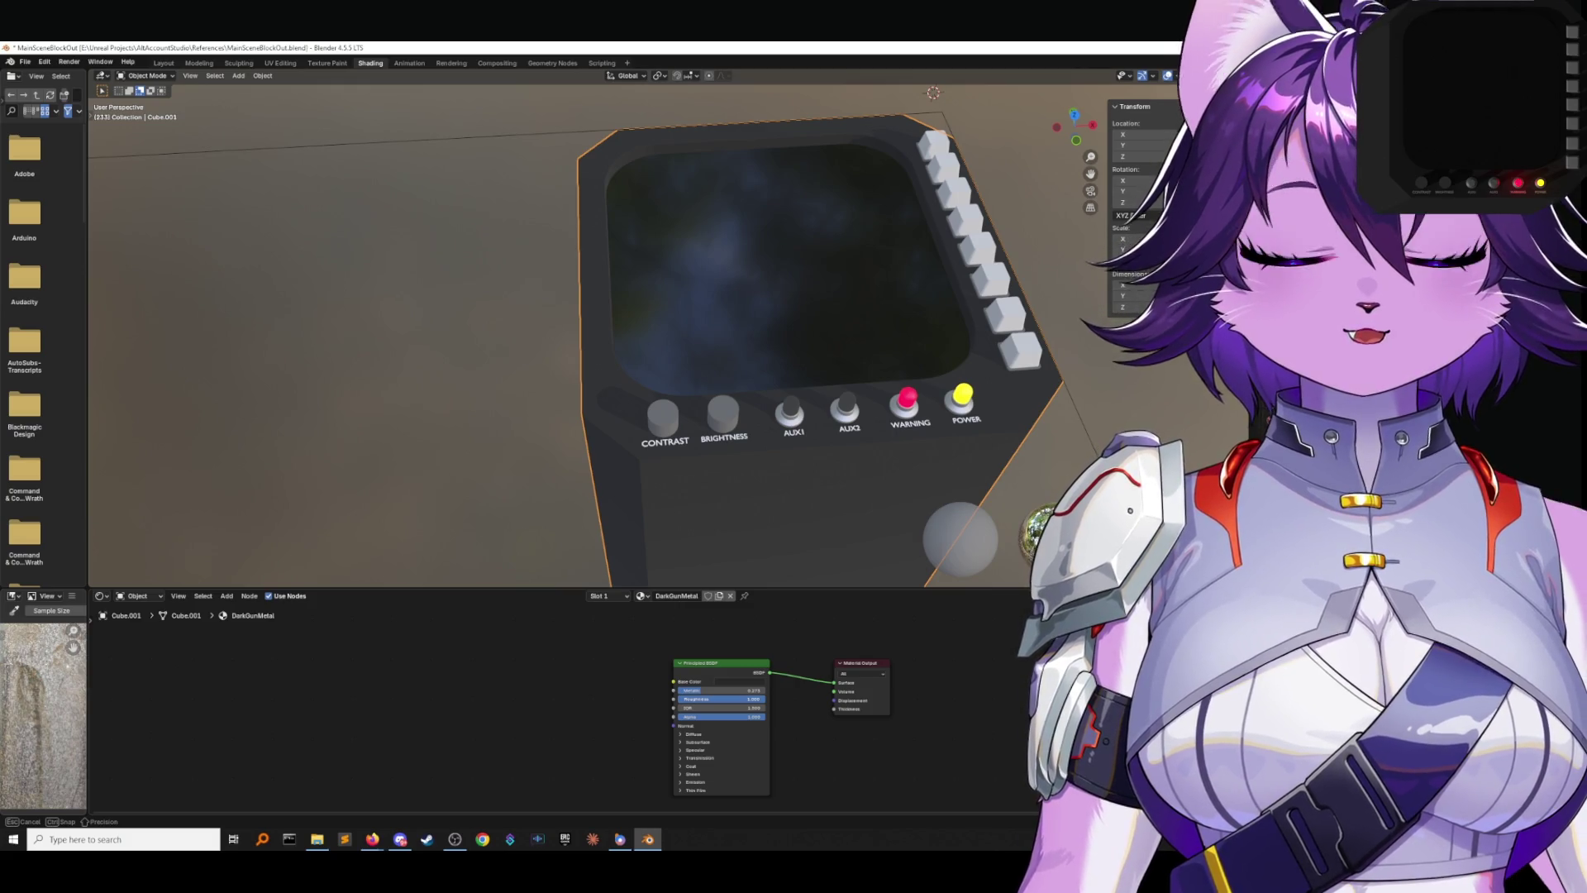
# Check the browser briefly, then save MainSceneBlockOut.blend and view the box from higher up.
pyautogui.hotkey('alt', 'Tab')
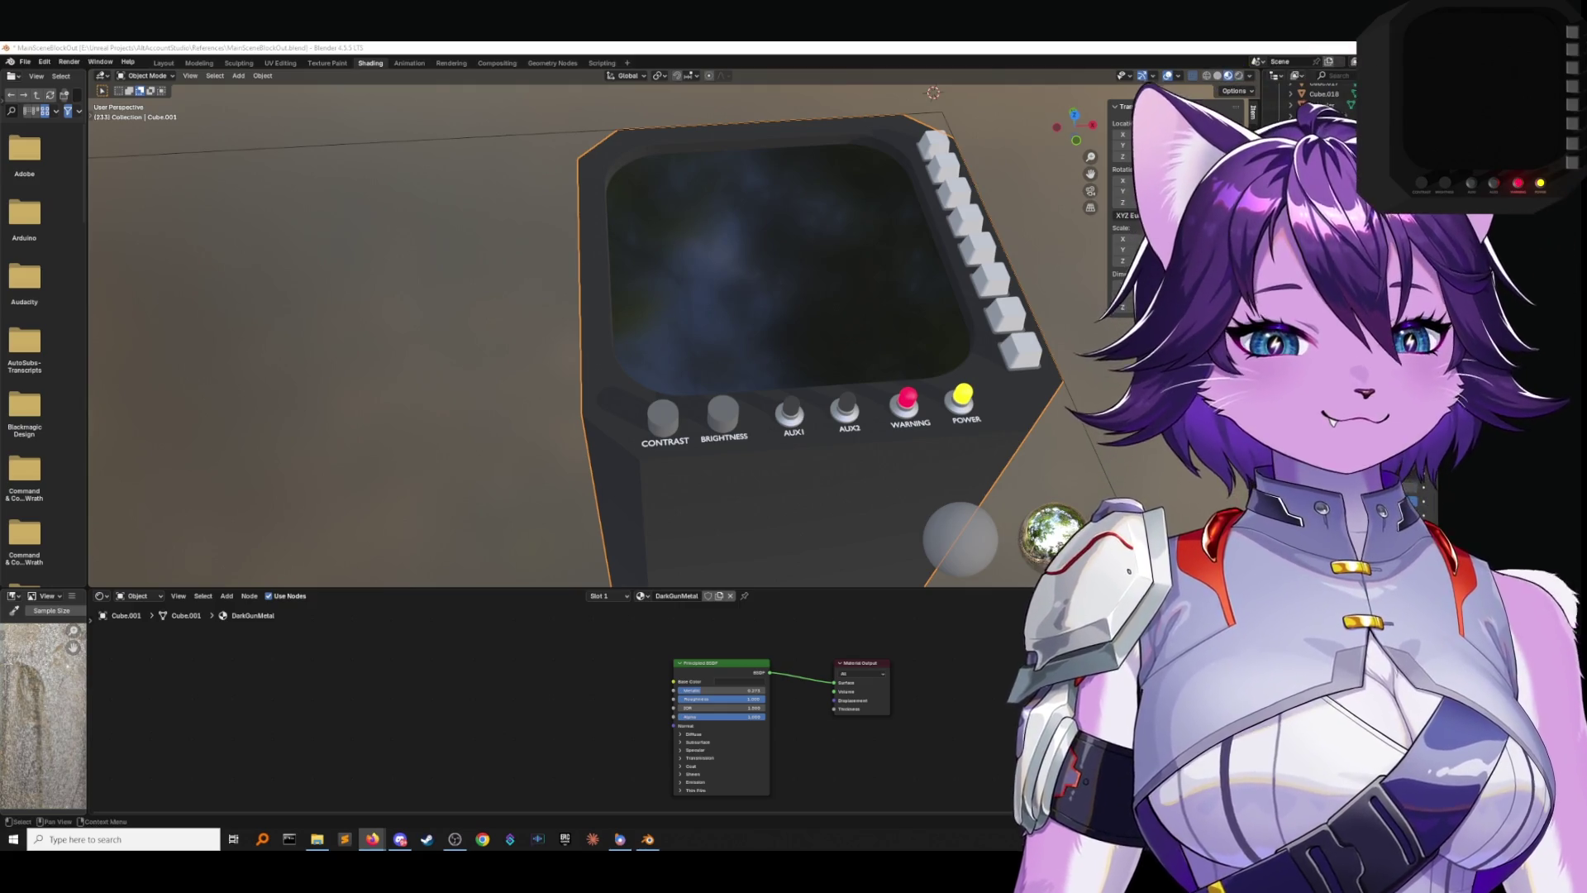
pyautogui.click(334, 263)
pyautogui.click(25, 62)
pyautogui.click(40, 134)
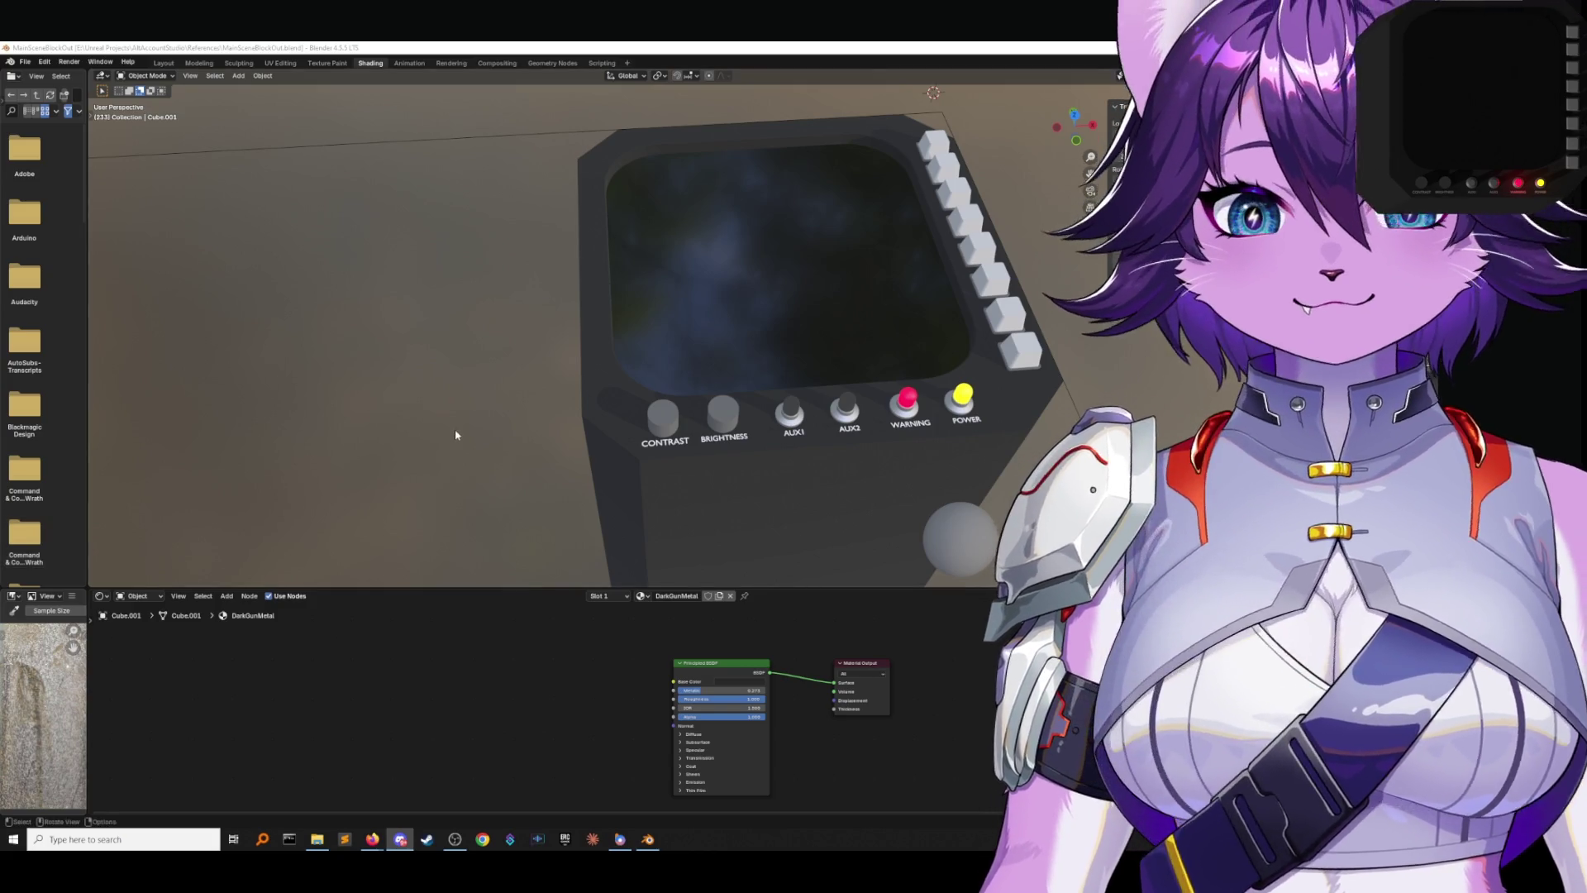
pyautogui.moveTo(486, 425)
pyautogui.mouseDown(button='middle')
pyautogui.moveTo(539, 396)
pyautogui.moveTo(549, 348)
pyautogui.moveTo(566, 399)
pyautogui.mouseUp(button='middle')
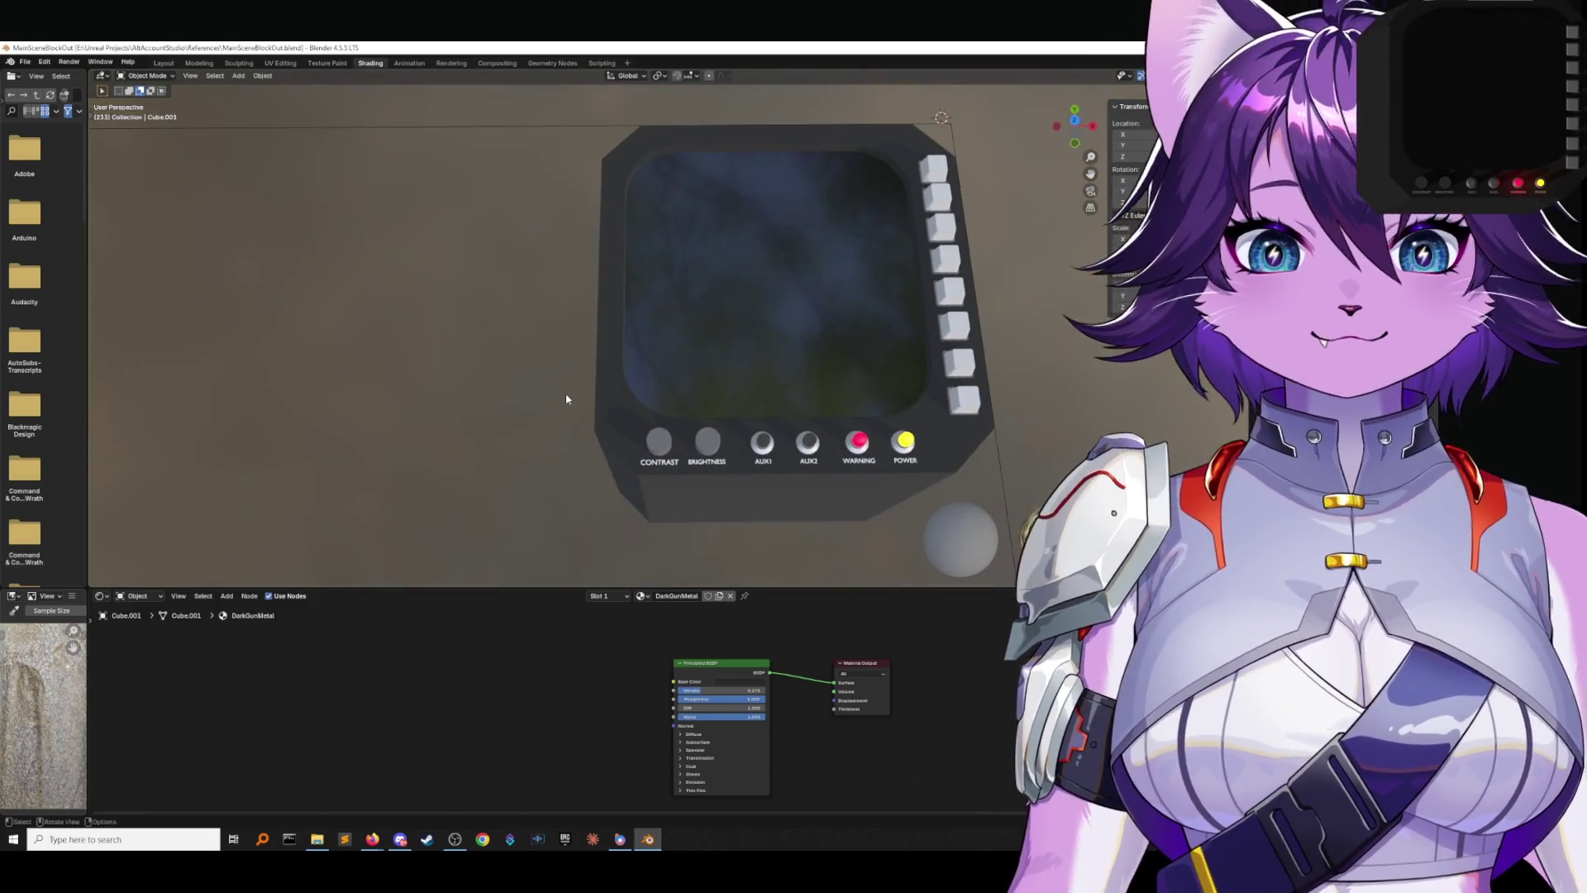
# Select all objects with RefPlane active and rotate them 15° in the front view.
pyautogui.press('KP_0')
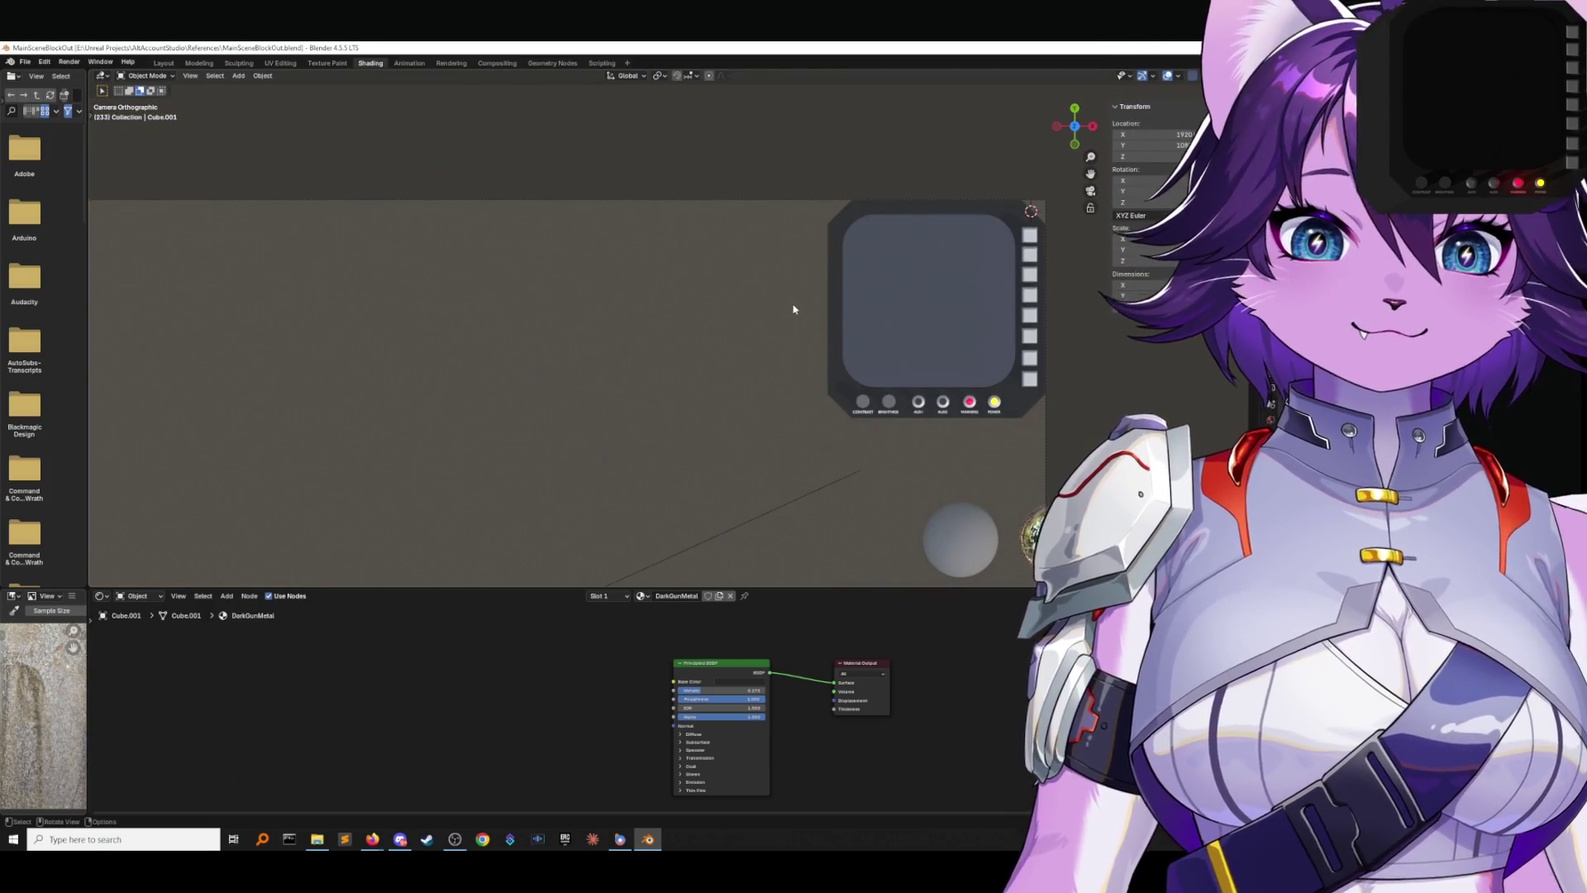
pyautogui.moveTo(743, 318)
pyautogui.mouseDown(button='middle')
pyautogui.moveTo(737, 287)
pyautogui.moveTo(749, 305)
pyautogui.mouseUp(button='middle')
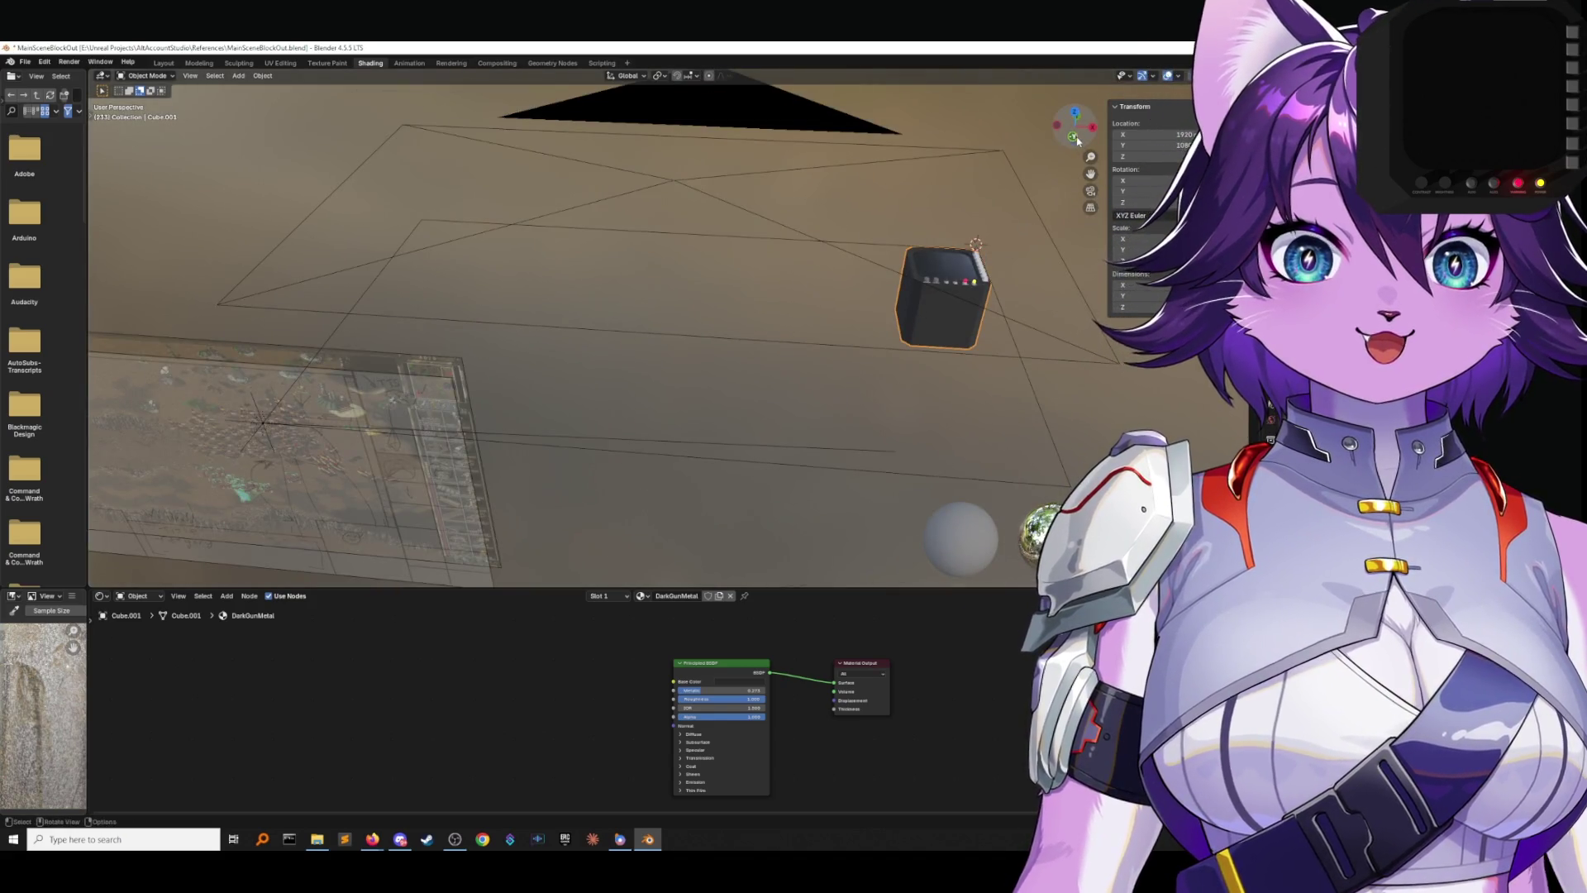
pyautogui.click(1073, 138)
pyautogui.scroll(4, 968, 224)
pyautogui.scroll(2, 800, 231)
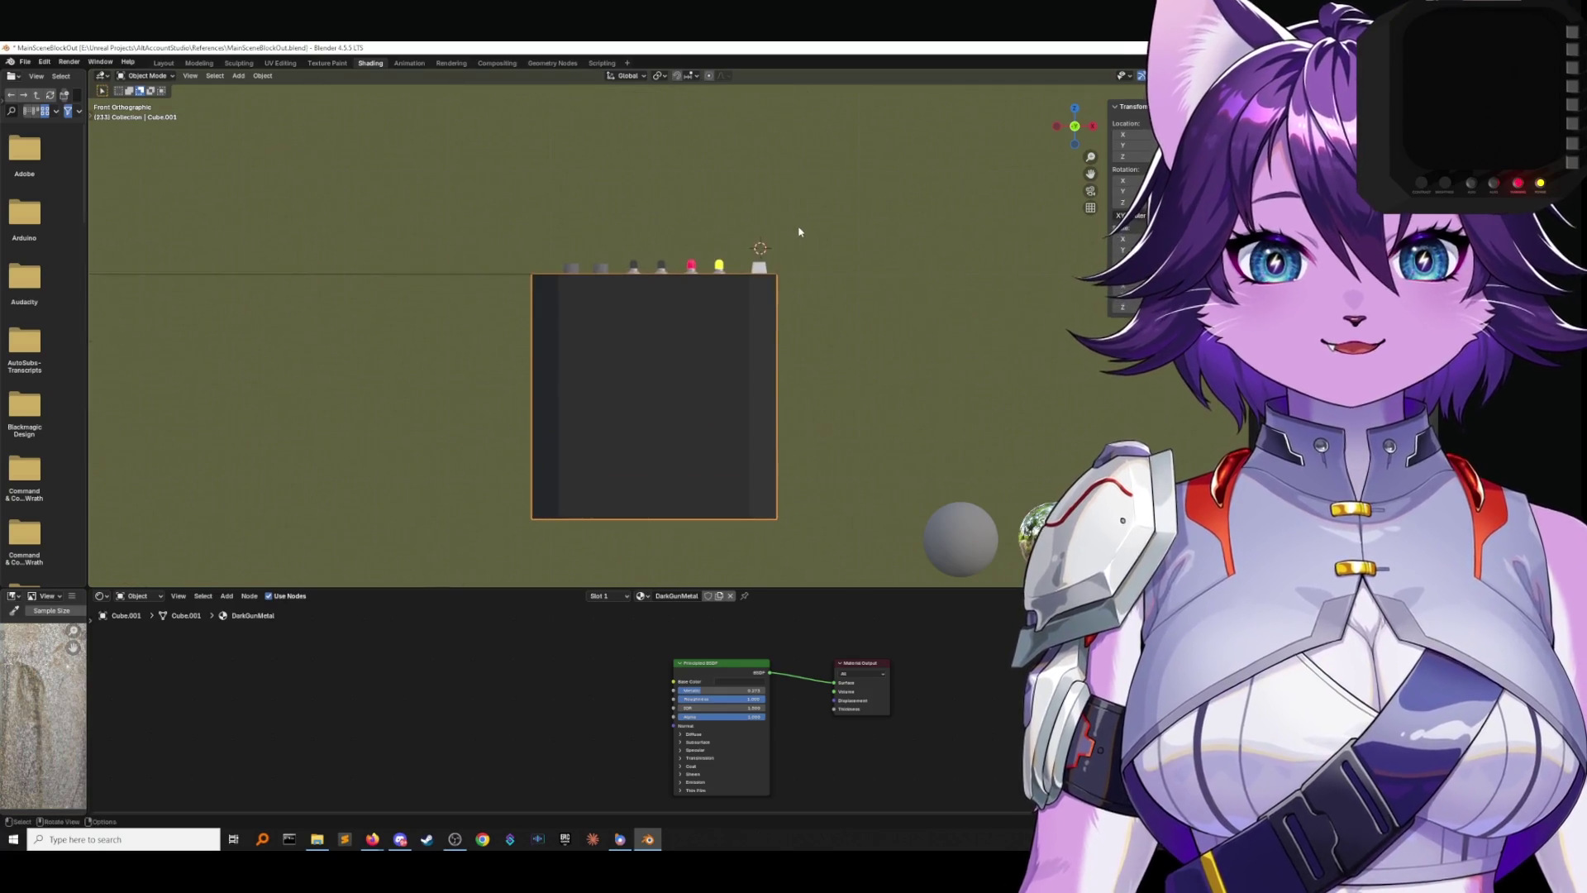
pyautogui.press('a')
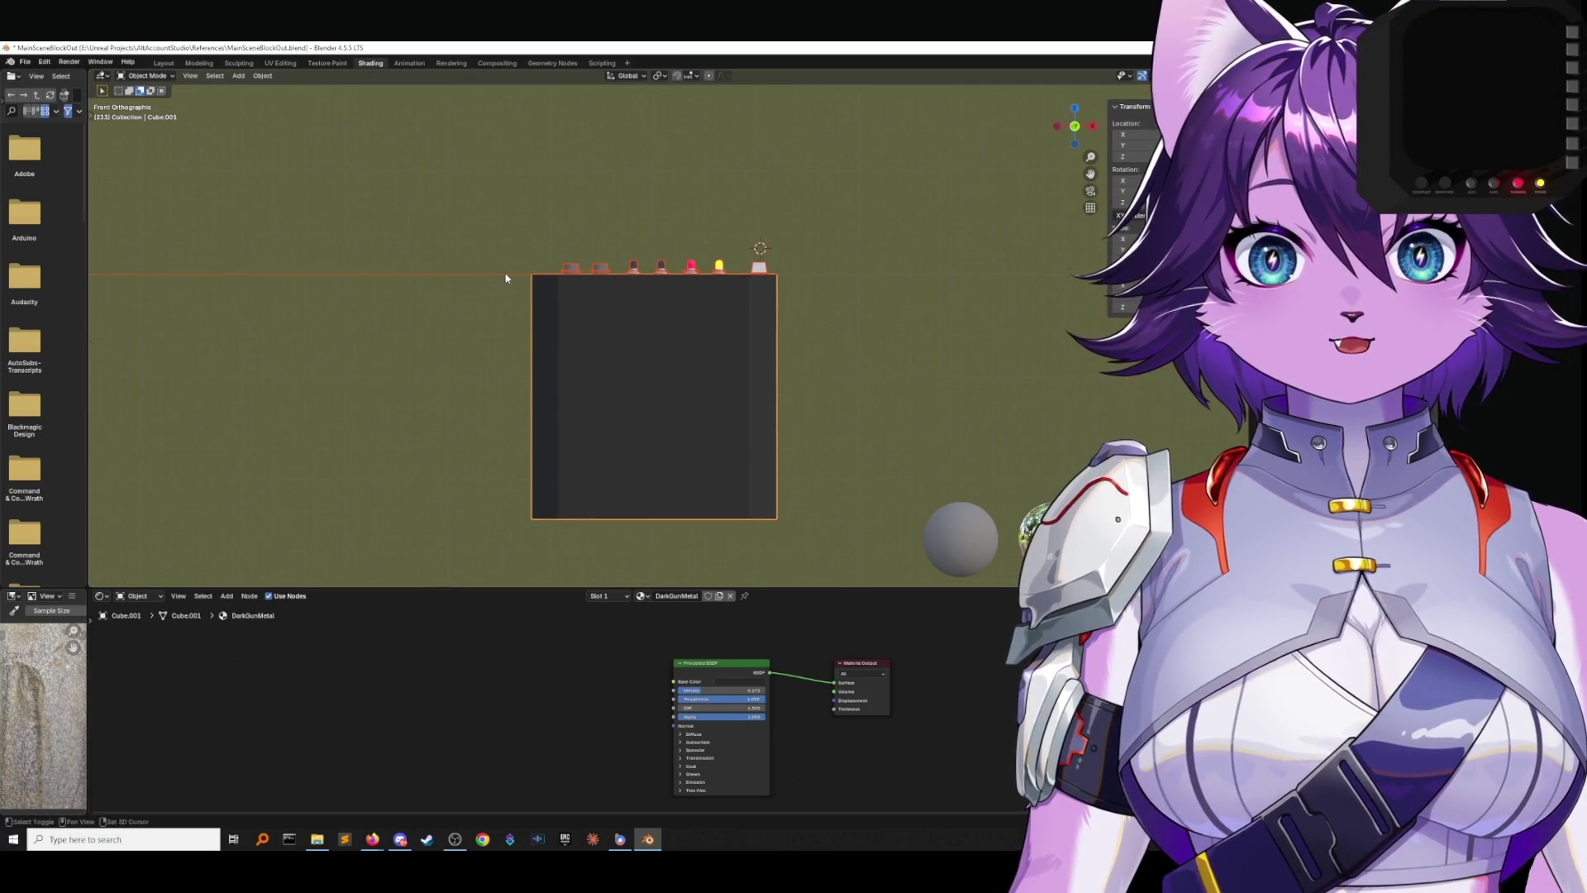
pyautogui.keyDown('shift'); pyautogui.click(505, 274); pyautogui.keyUp('shift')
pyautogui.press('r')
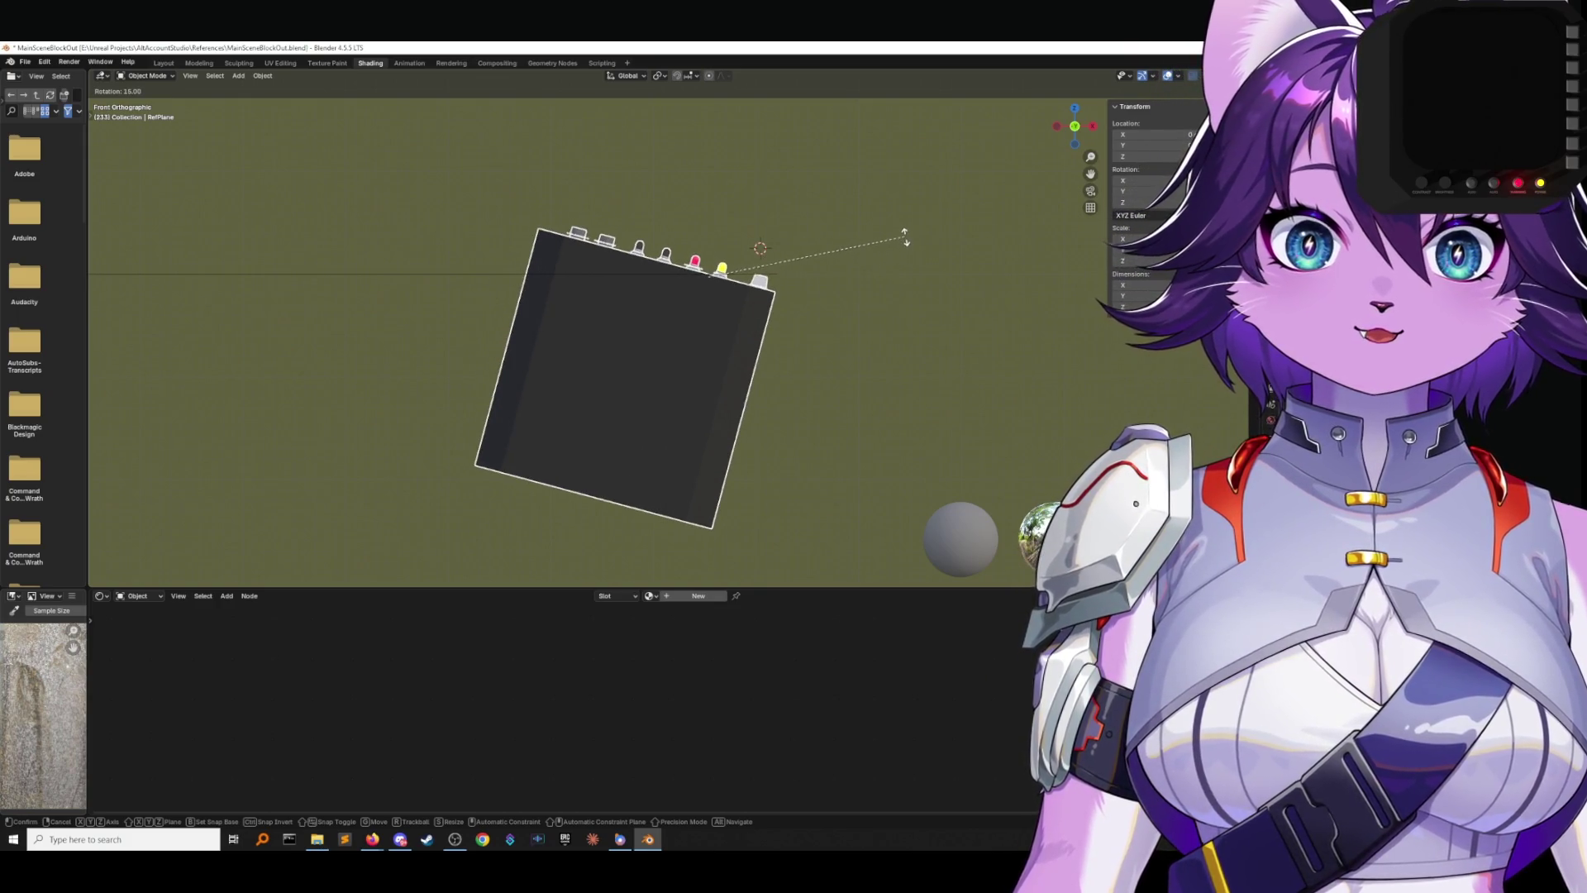
pyautogui.click(906, 235)
# Rotate the selection -15° in the left side view, then check it through the camera.
pyautogui.moveTo(825, 248)
pyautogui.mouseDown(button='middle')
pyautogui.moveTo(742, 239)
pyautogui.moveTo(1032, 170)
pyautogui.mouseUp(button='middle')
pyautogui.click(1077, 132)
pyautogui.keyDown('shift'); pyautogui.moveTo(614, 301); pyautogui.dragTo(841, 259, button='middle'); pyautogui.keyUp('shift')
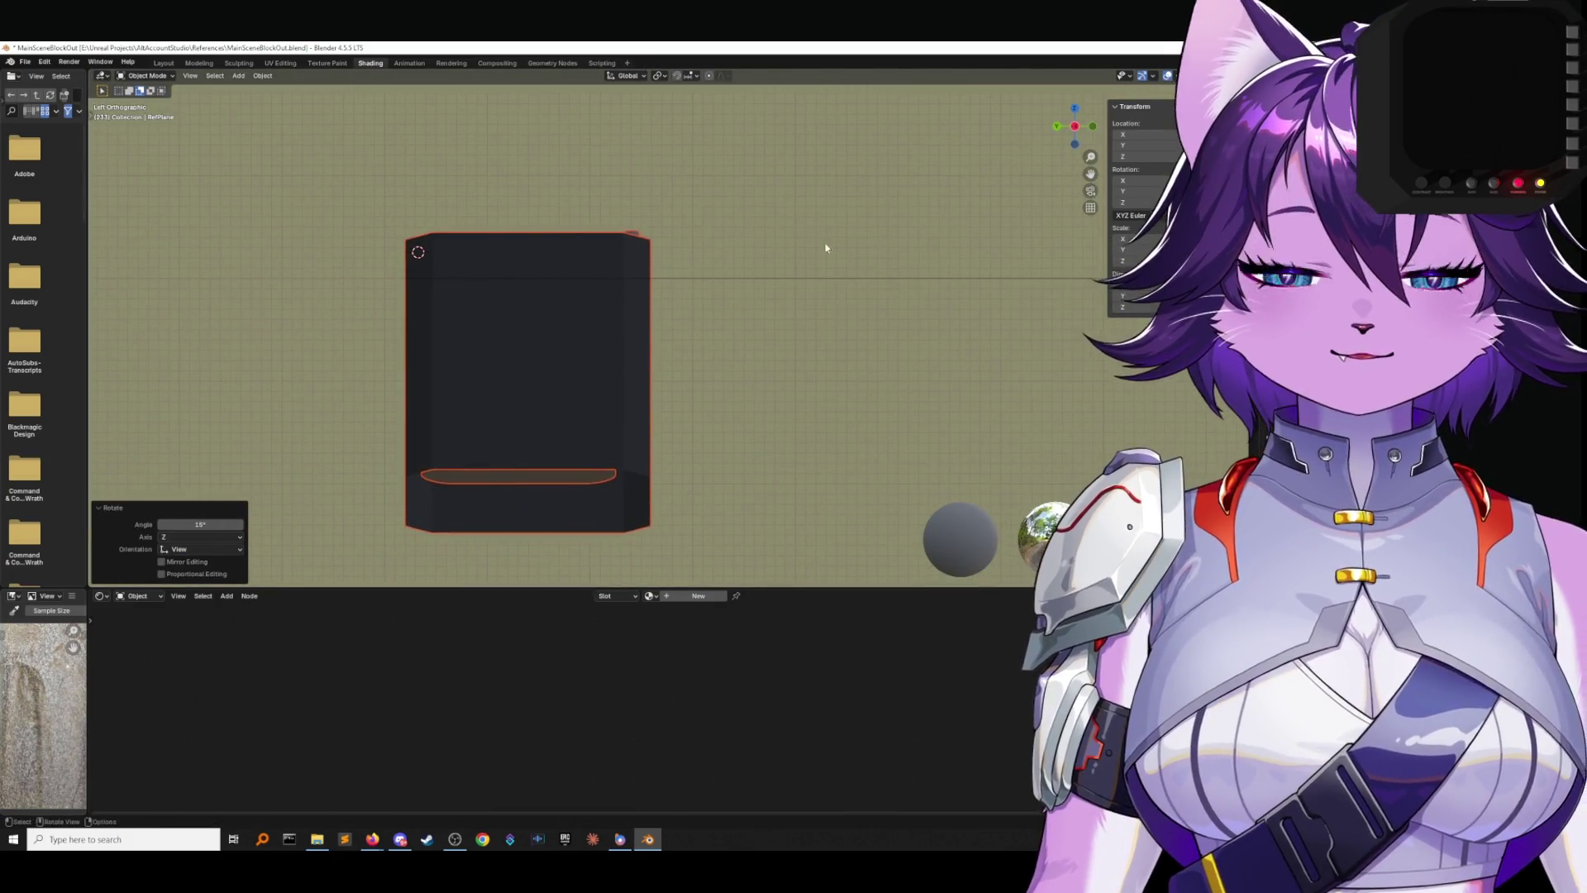
pyautogui.write('r-15')
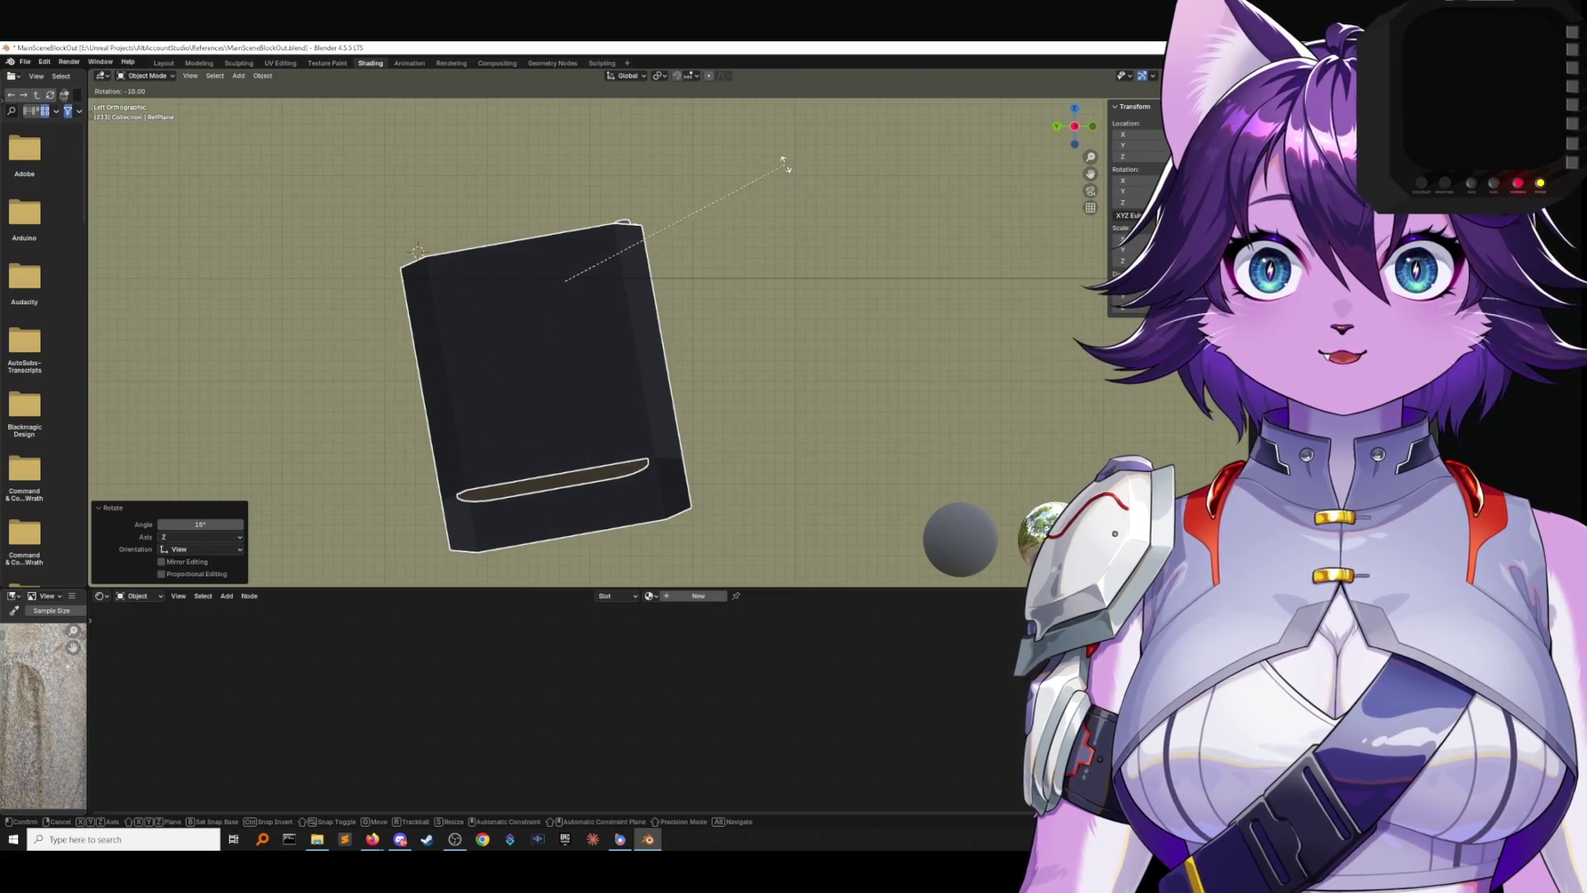
pyautogui.press('Return')
pyautogui.moveTo(781, 163)
pyautogui.mouseDown(button='middle')
pyautogui.moveTo(769, 259)
pyautogui.moveTo(939, 195)
pyautogui.mouseUp(button='middle')
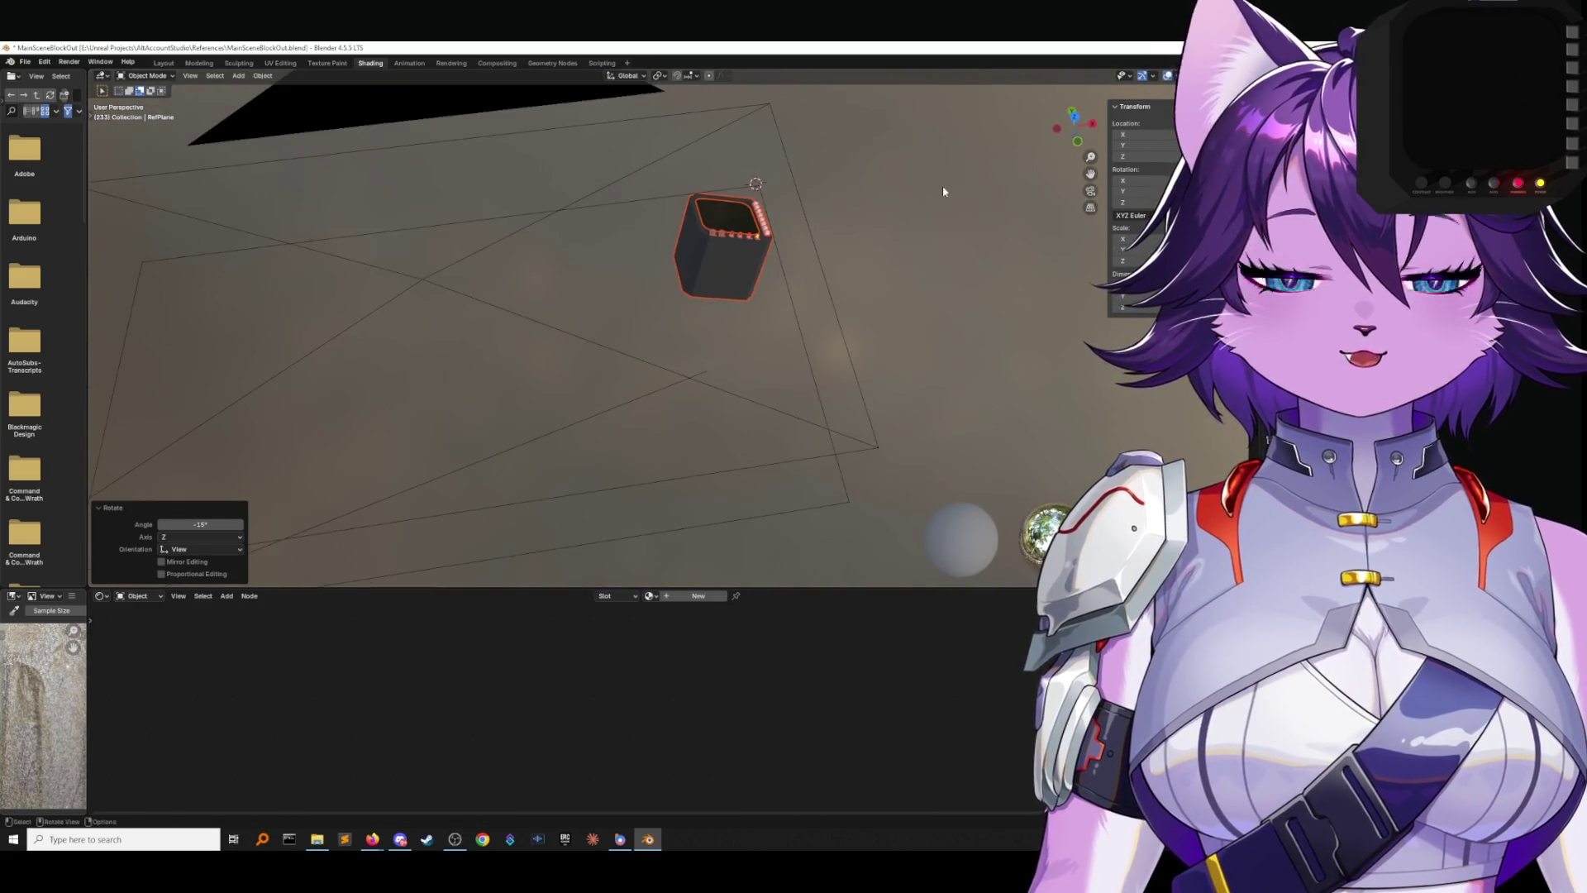
pyautogui.press('KP_0')
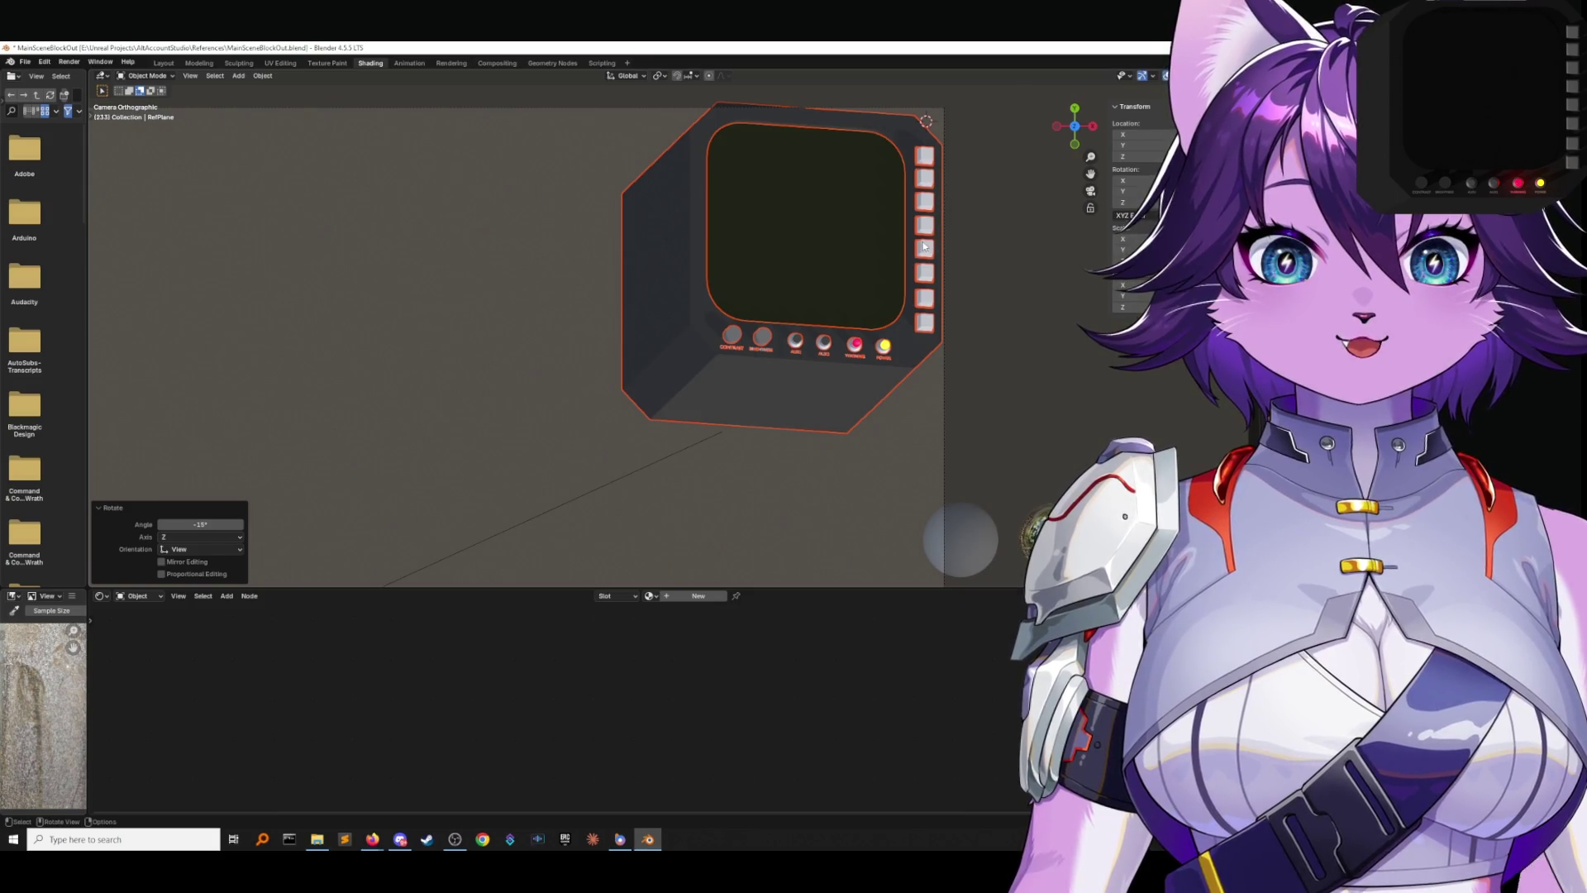
pyautogui.click(980, 255)
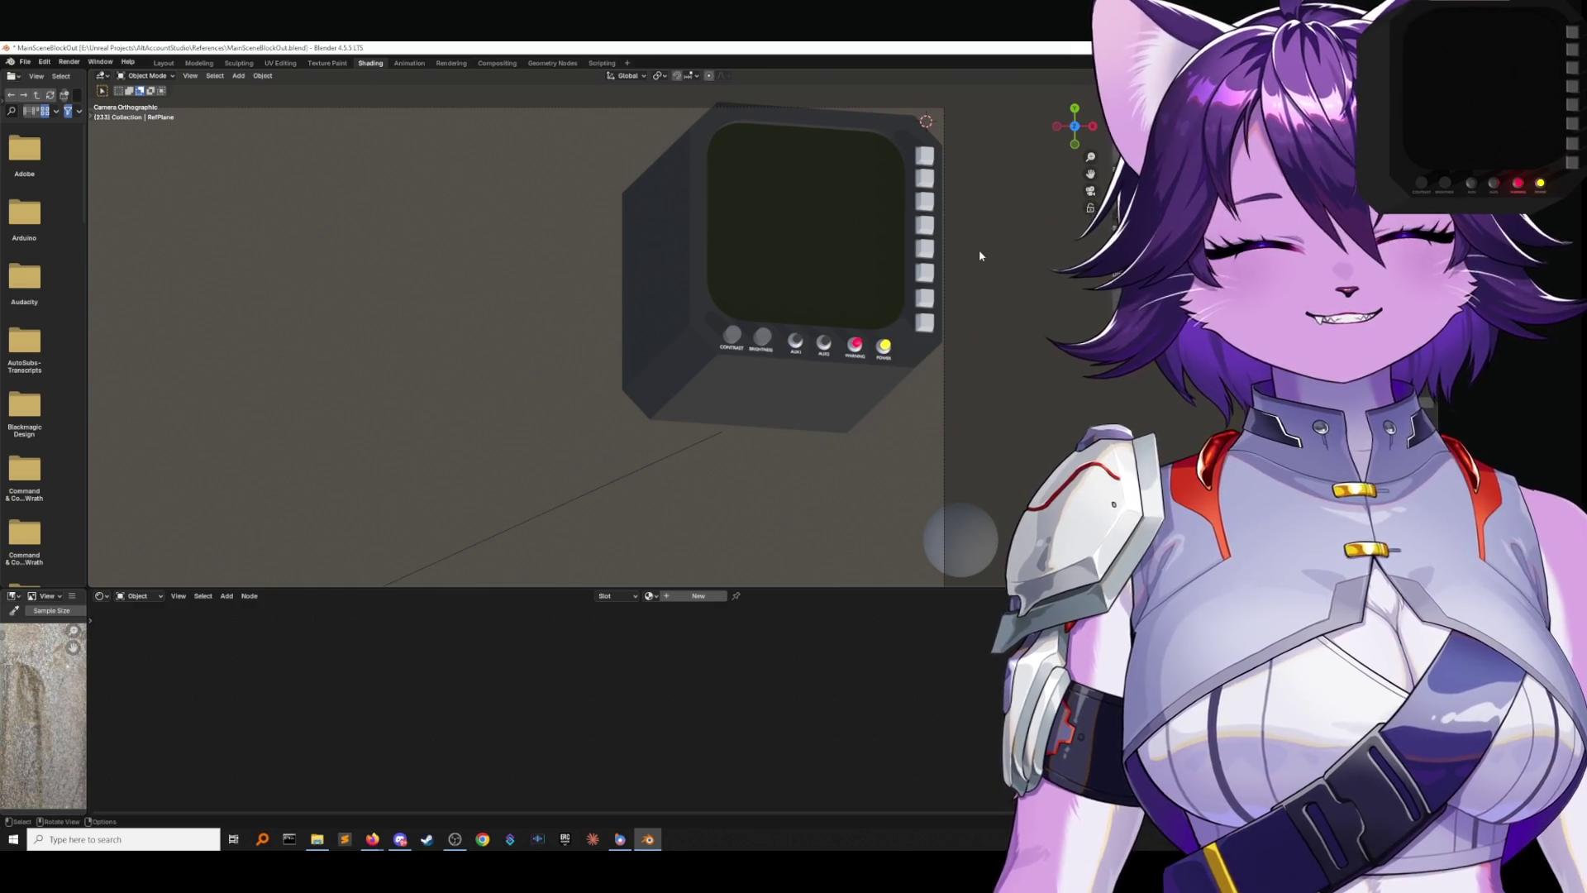
pyautogui.scroll(-2, 979, 250)
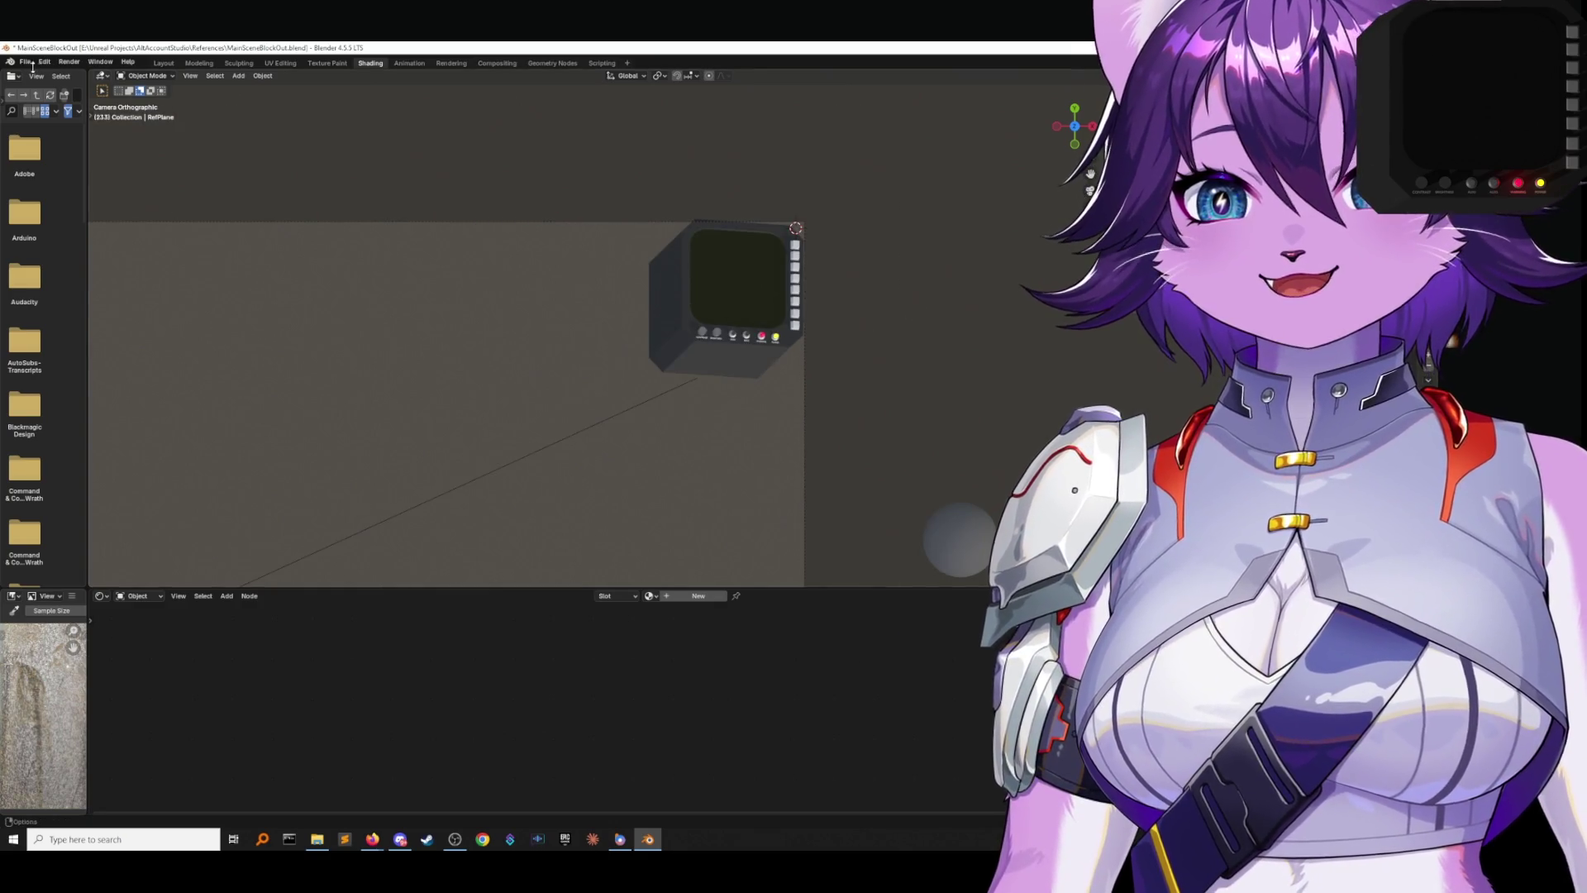
# Save the scene, render a still image, and maximize the render window.
pyautogui.click(29, 62)
pyautogui.click(37, 138)
pyautogui.click(69, 62)
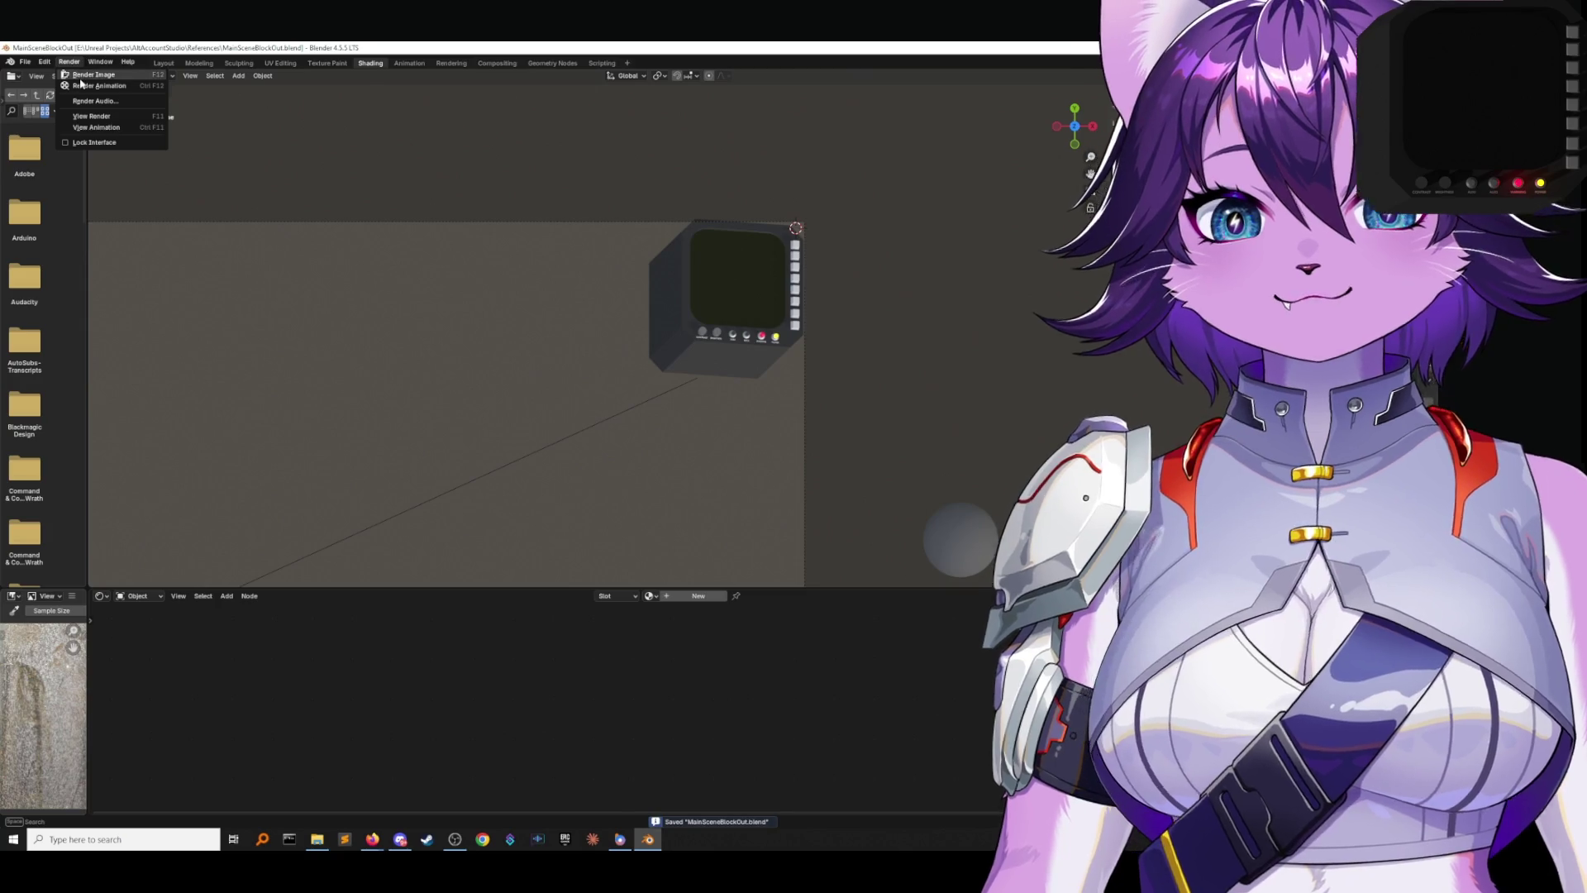
pyautogui.click(81, 76)
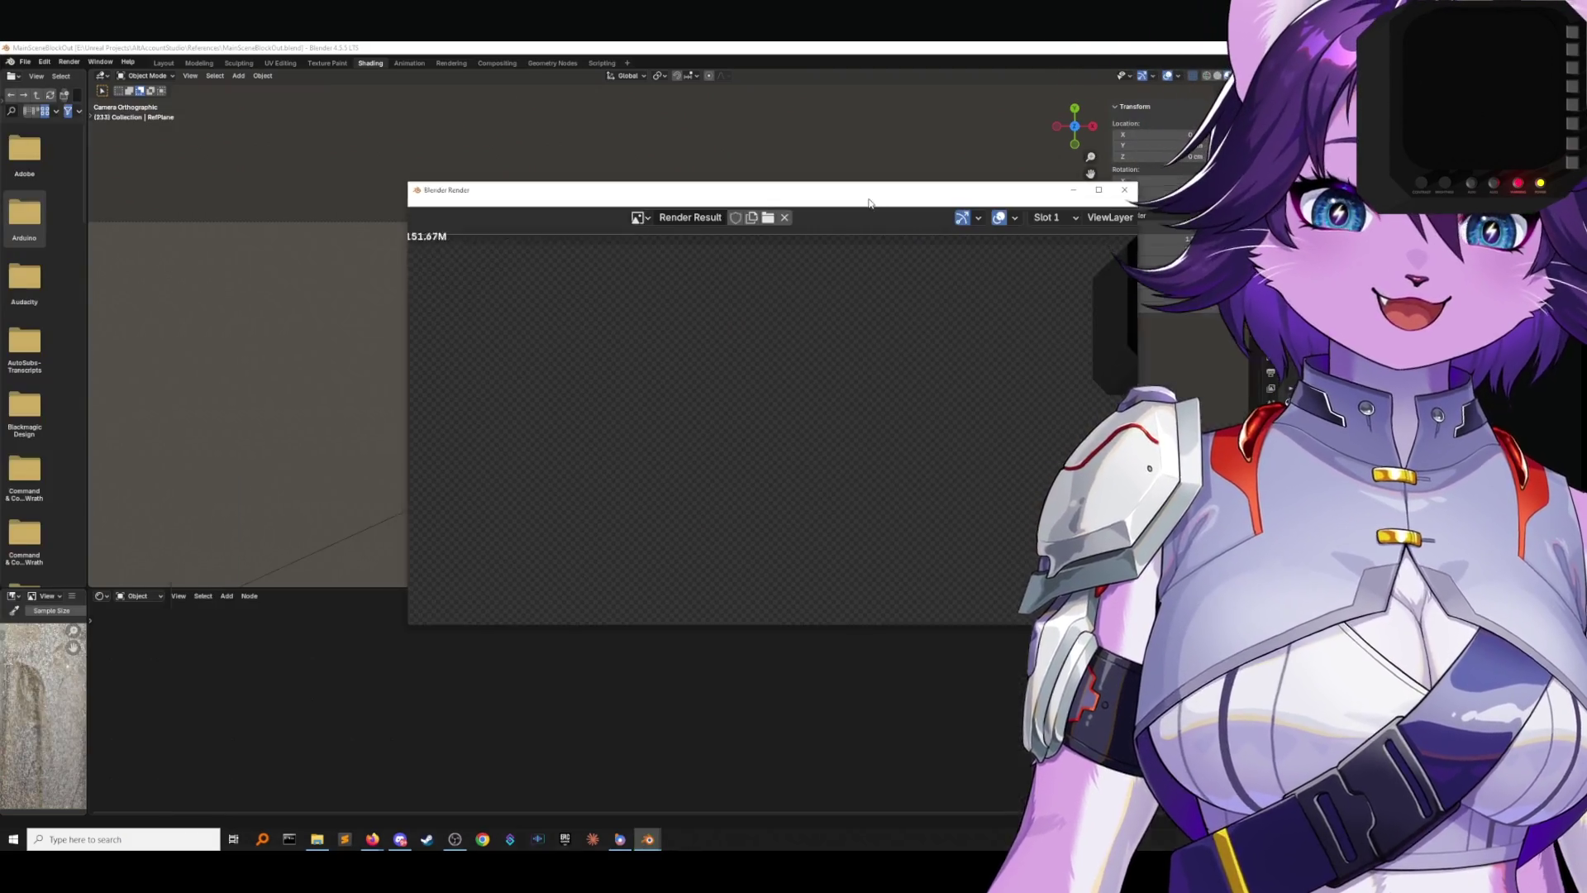
pyautogui.doubleClick(869, 203)
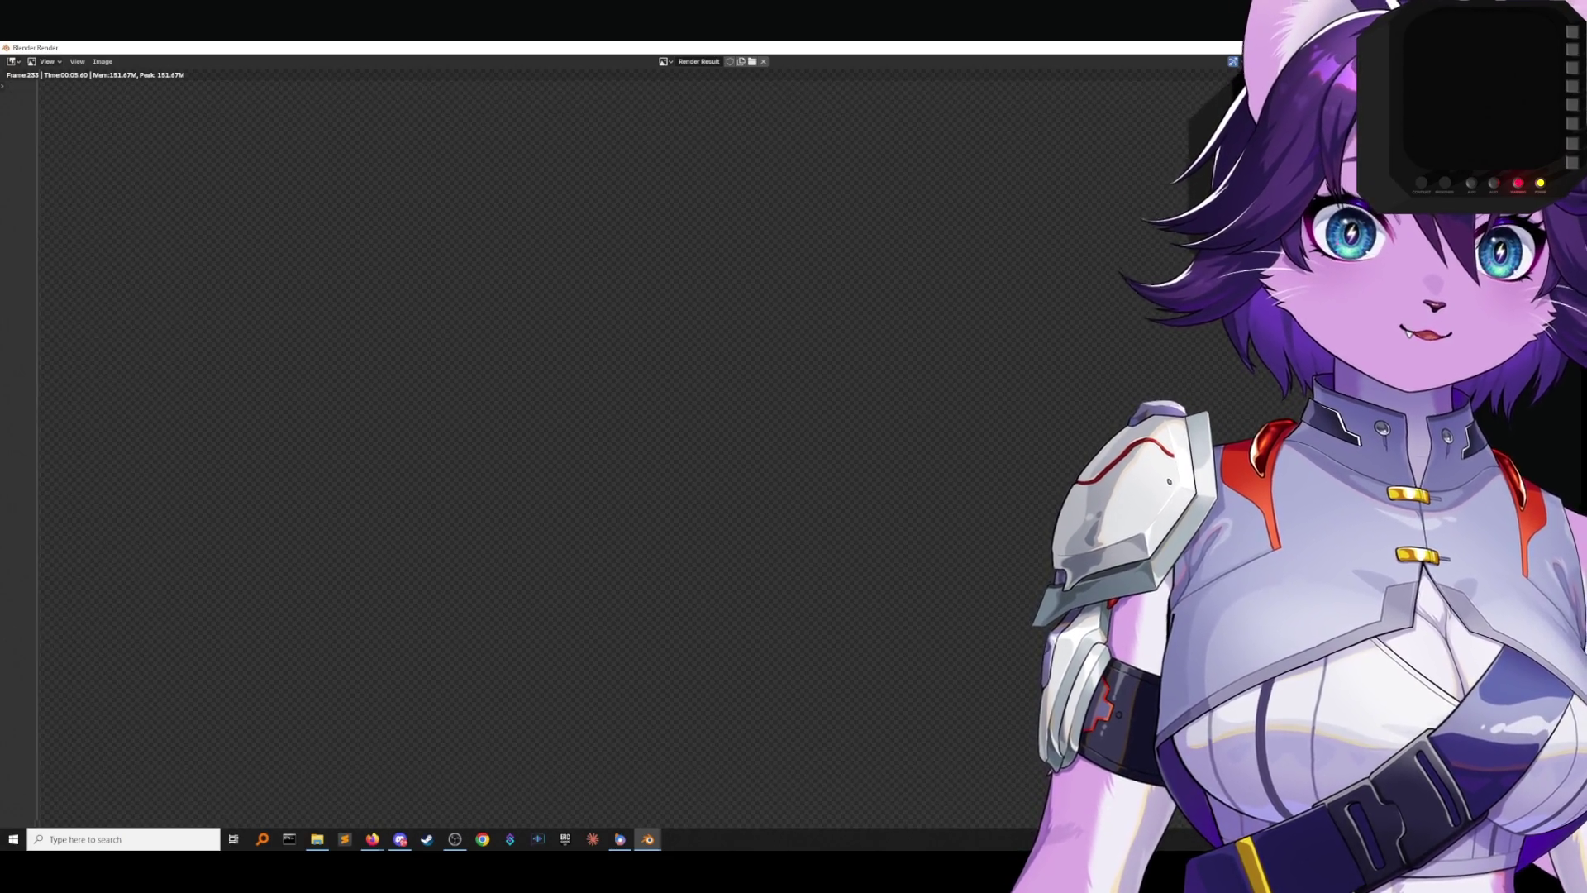
# Zoom and pan across the render to inspect the tilted console and its framing.
pyautogui.scroll(3, 1056, 308)
pyautogui.scroll(2, 1118, 285)
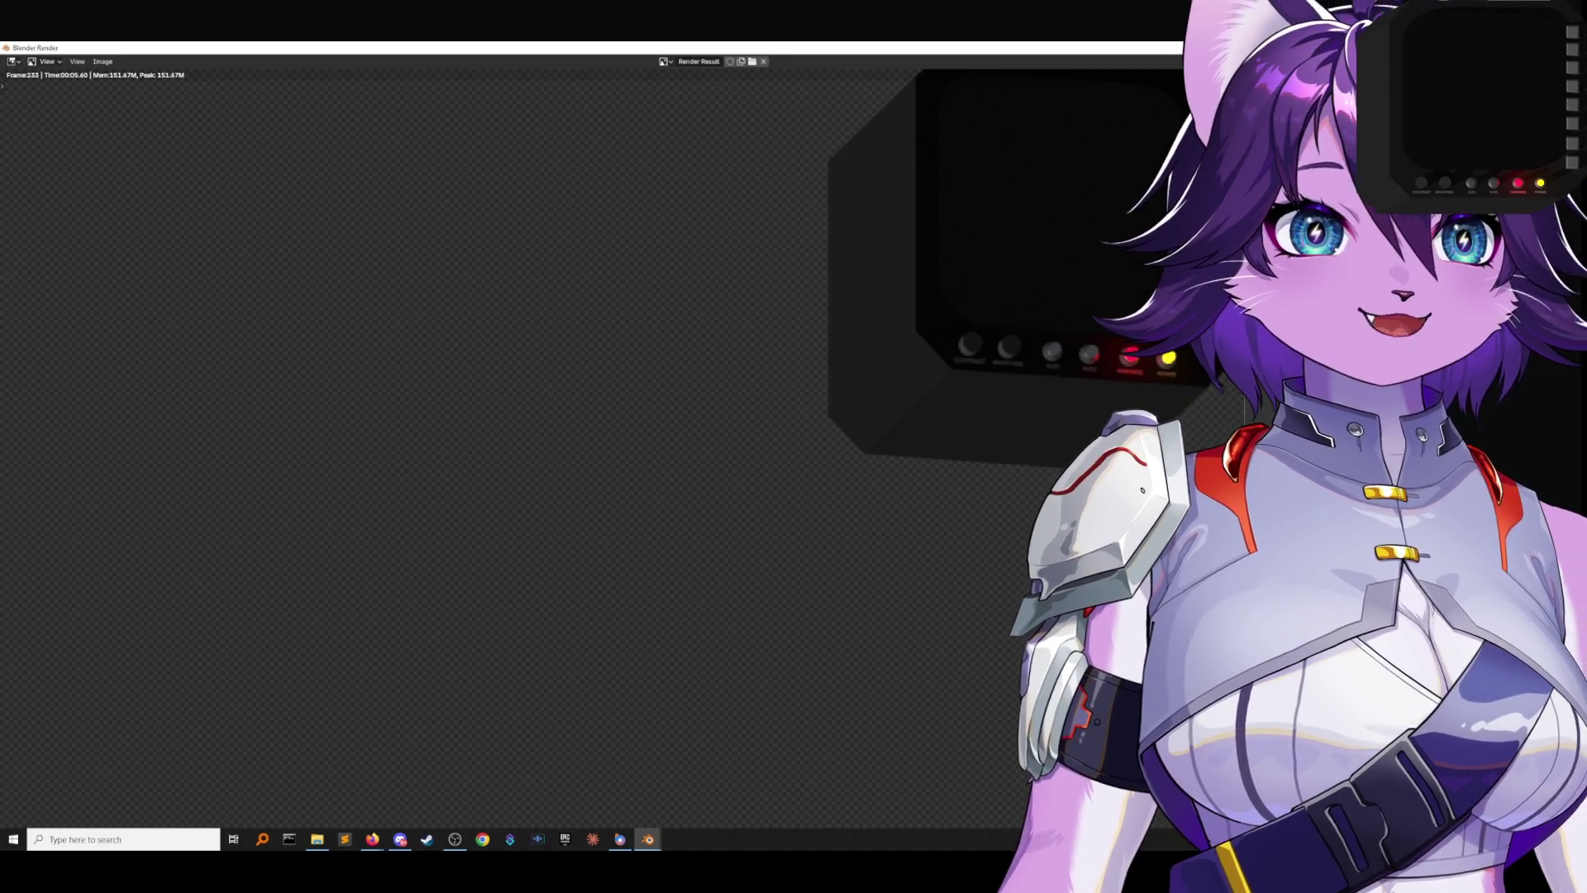
pyautogui.moveTo(1184, 338); pyautogui.dragTo(740, 361, button='middle')
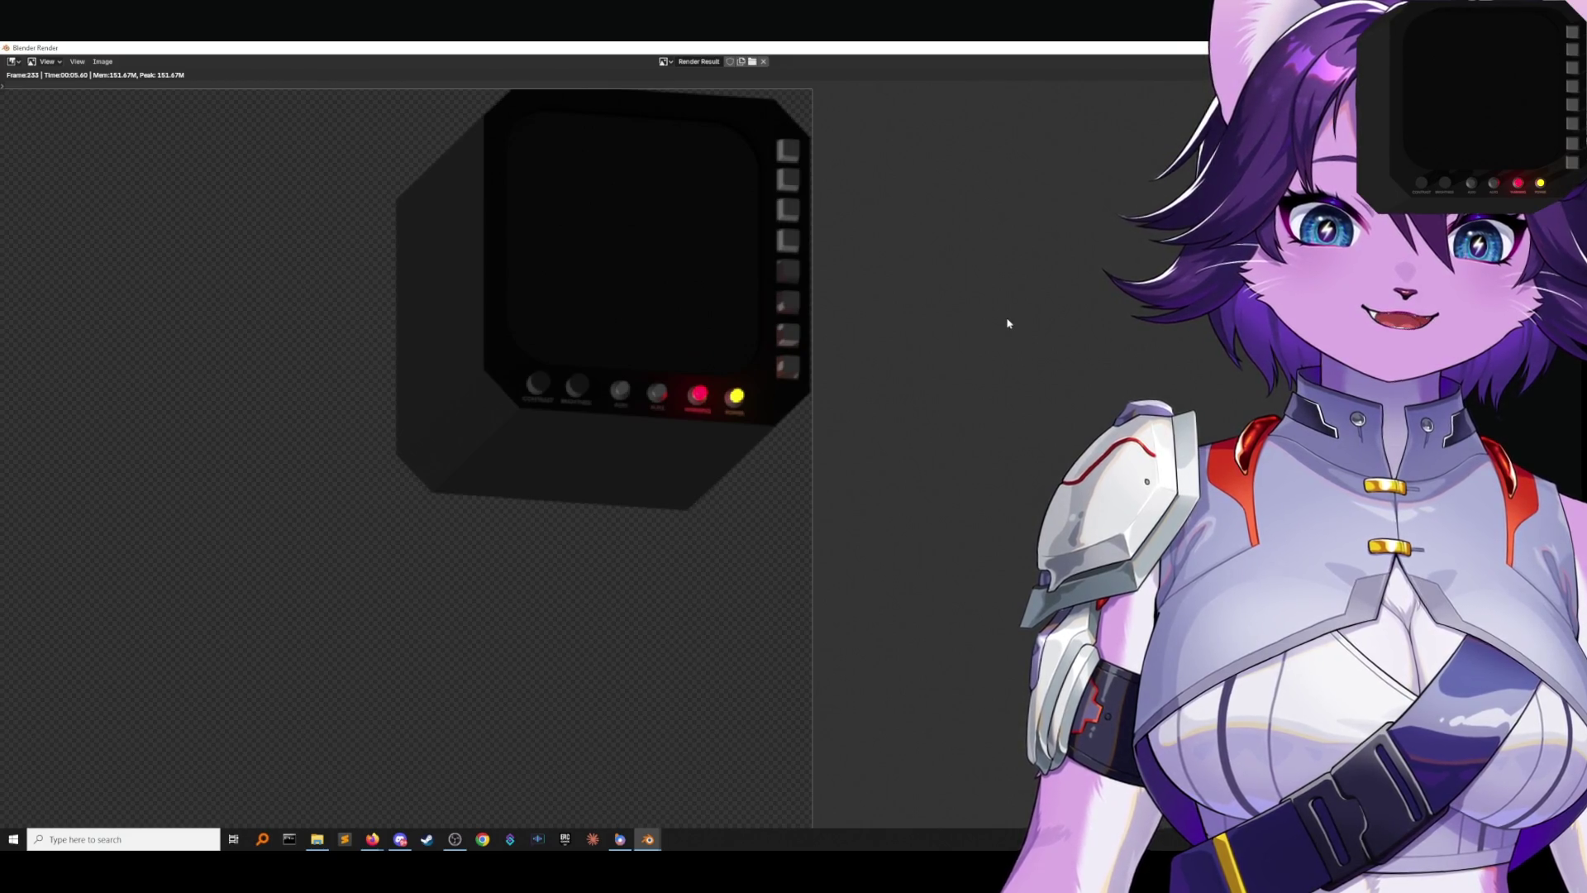
pyautogui.scroll(-4, 786, 383)
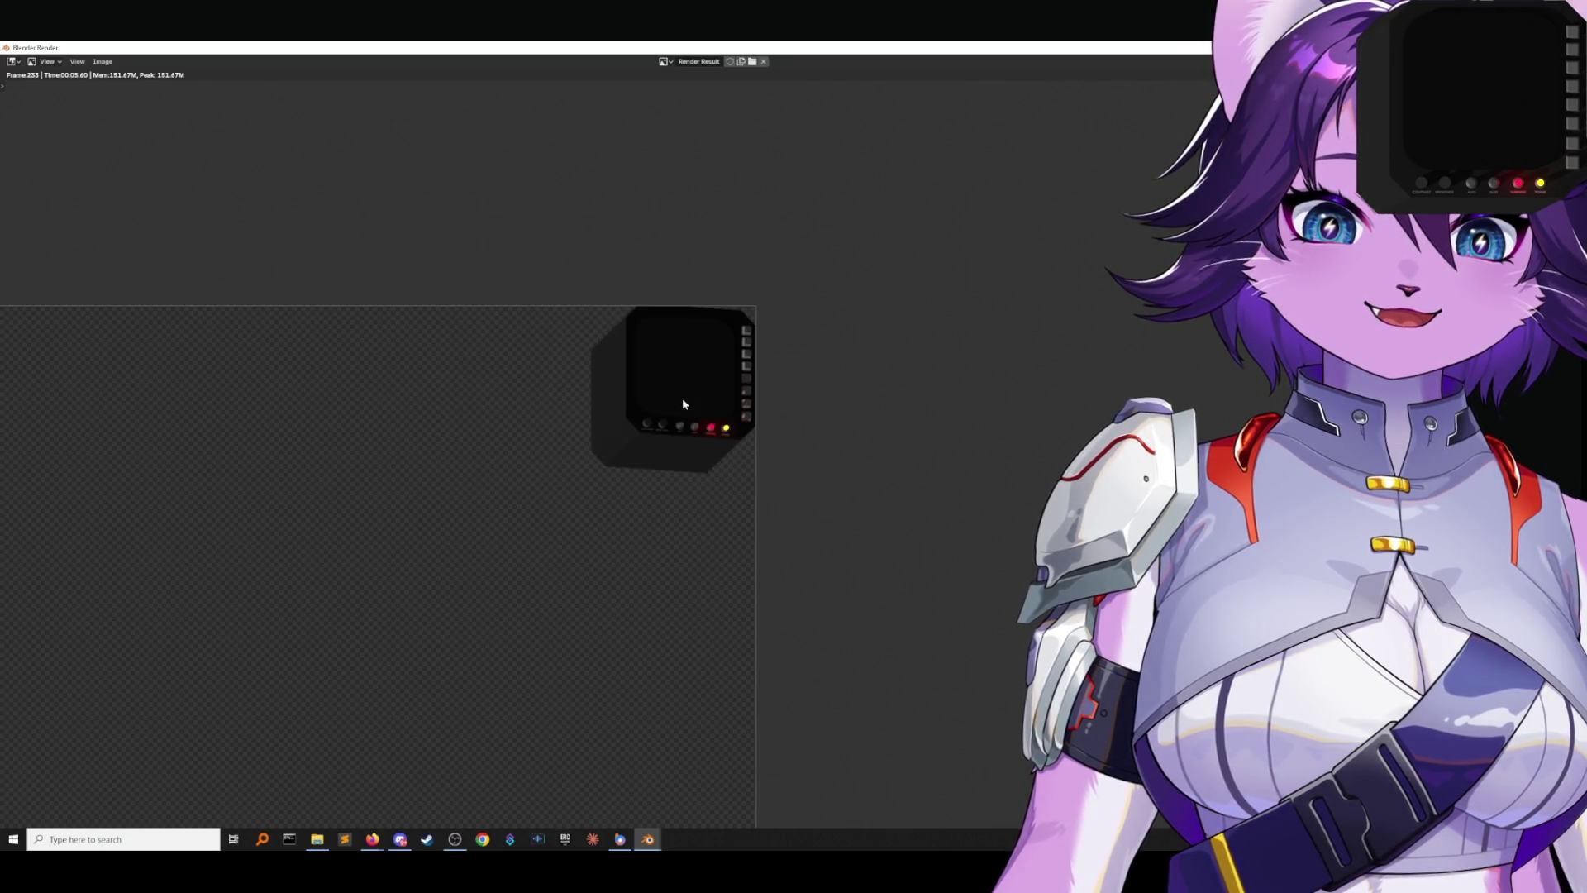
pyautogui.moveTo(682, 399); pyautogui.dragTo(748, 384, button='middle')
pyautogui.scroll(3, 748, 385)
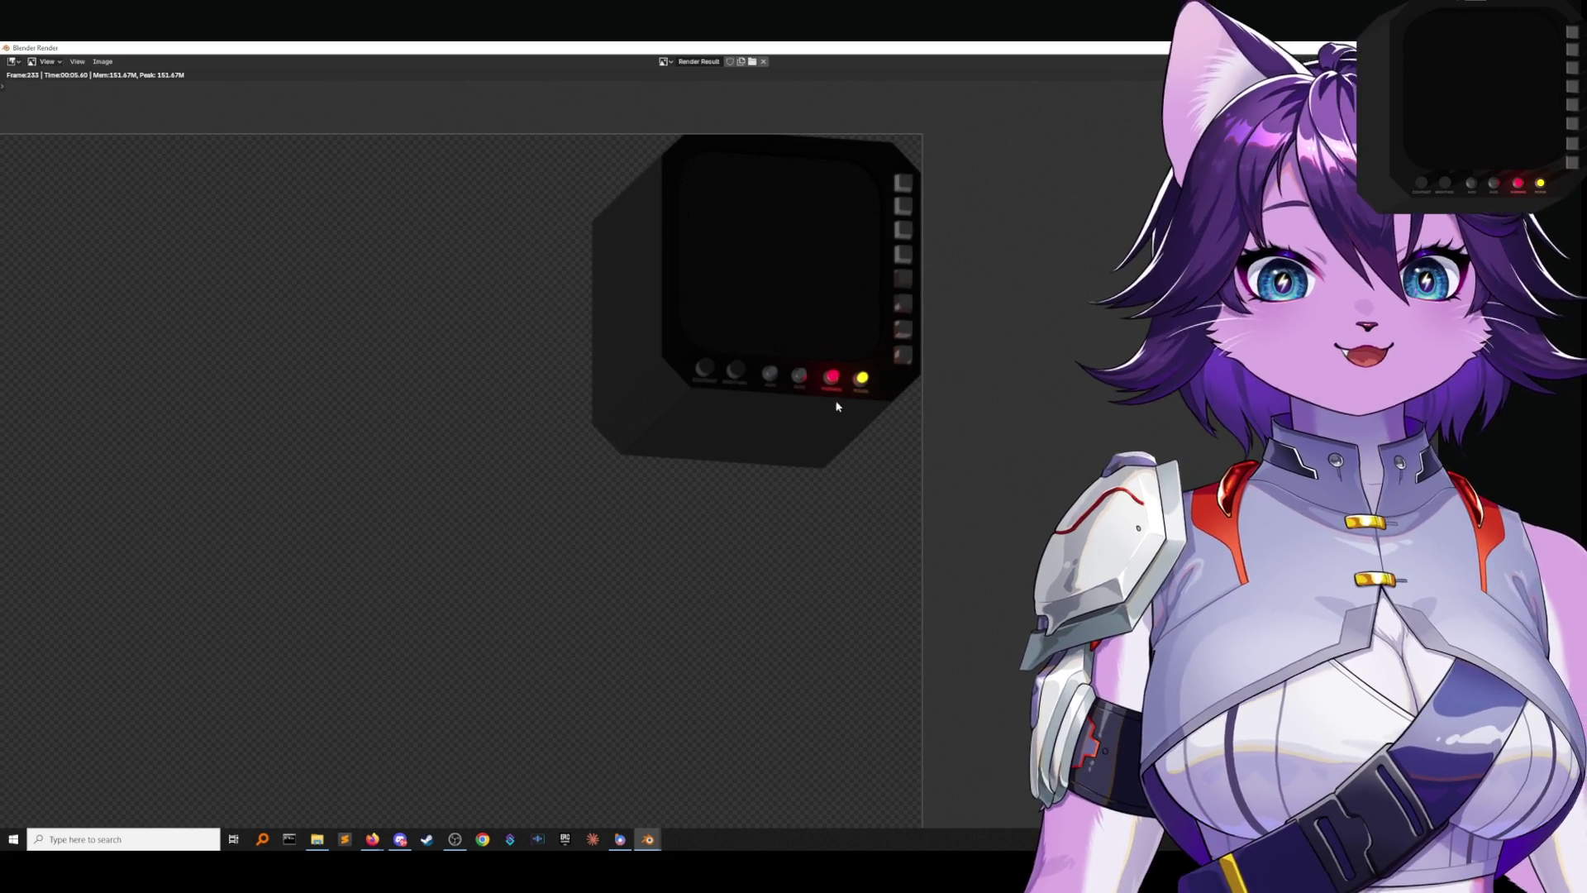
pyautogui.scroll(-1, 817, 413)
pyautogui.moveTo(817, 413); pyautogui.dragTo(1034, 334, button='middle')
pyautogui.scroll(-2, 951, 355)
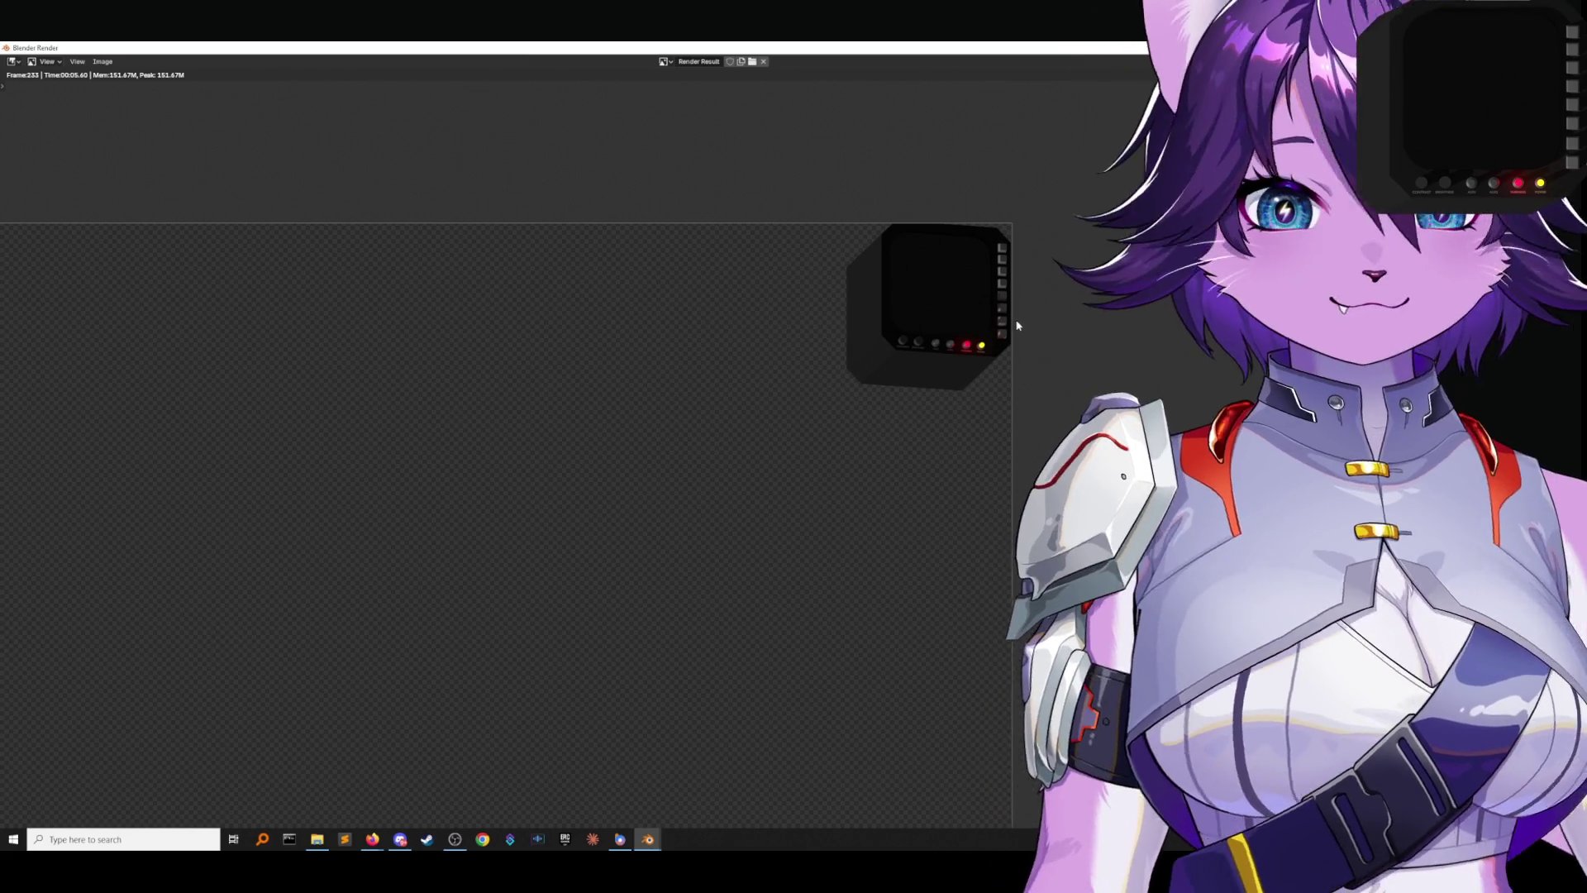
pyautogui.scroll(-4, 988, 339)
pyautogui.scroll(3, 783, 404)
pyautogui.moveTo(783, 404); pyautogui.dragTo(907, 347, button='middle')
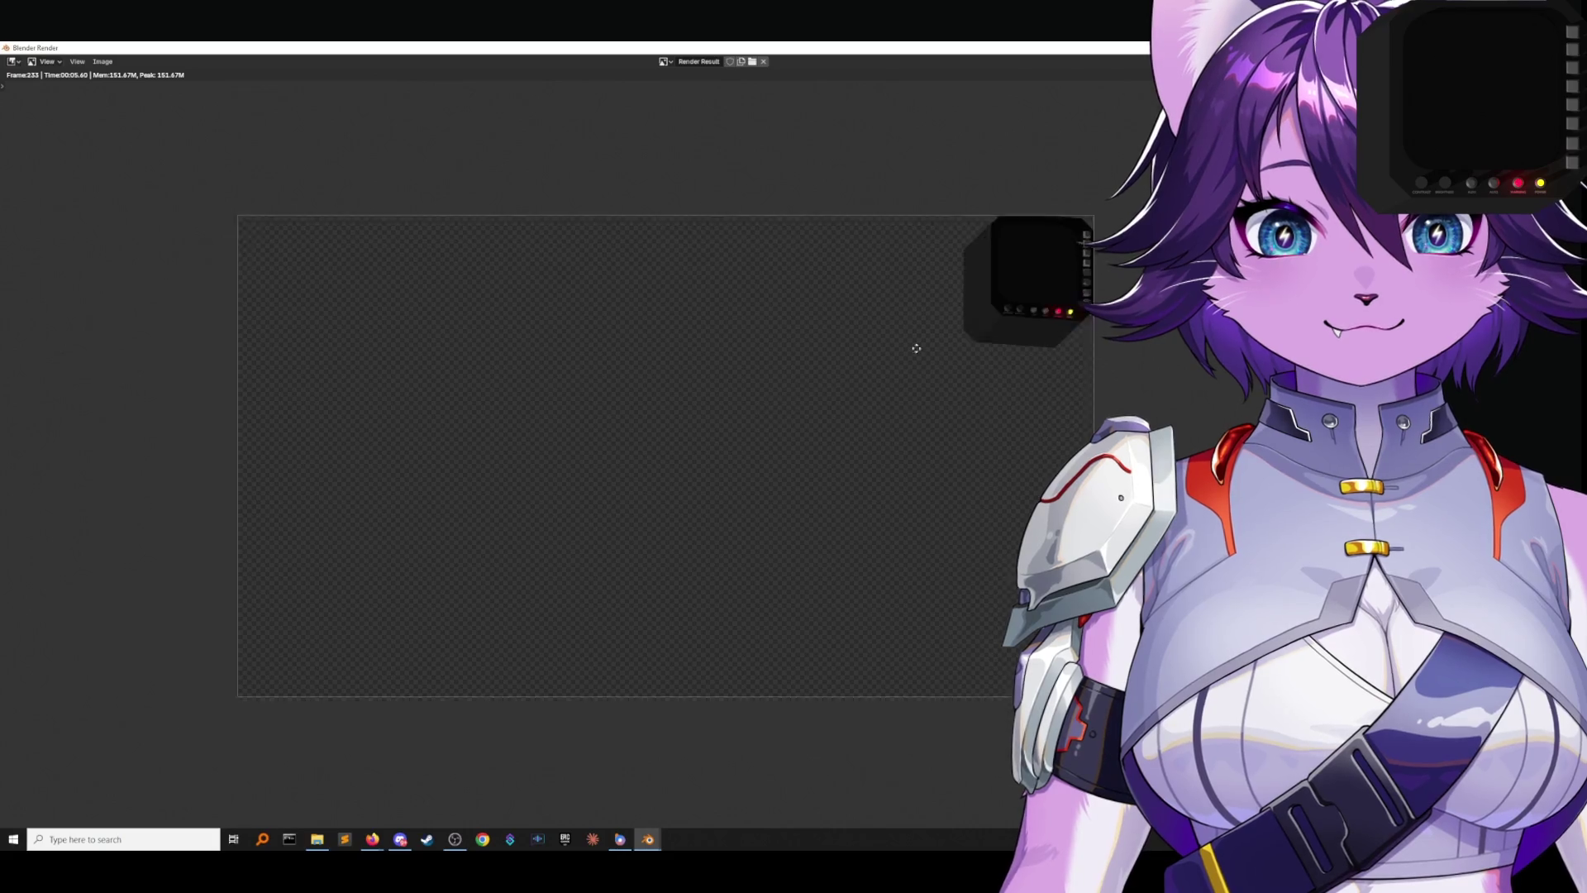
pyautogui.scroll(3, 936, 350)
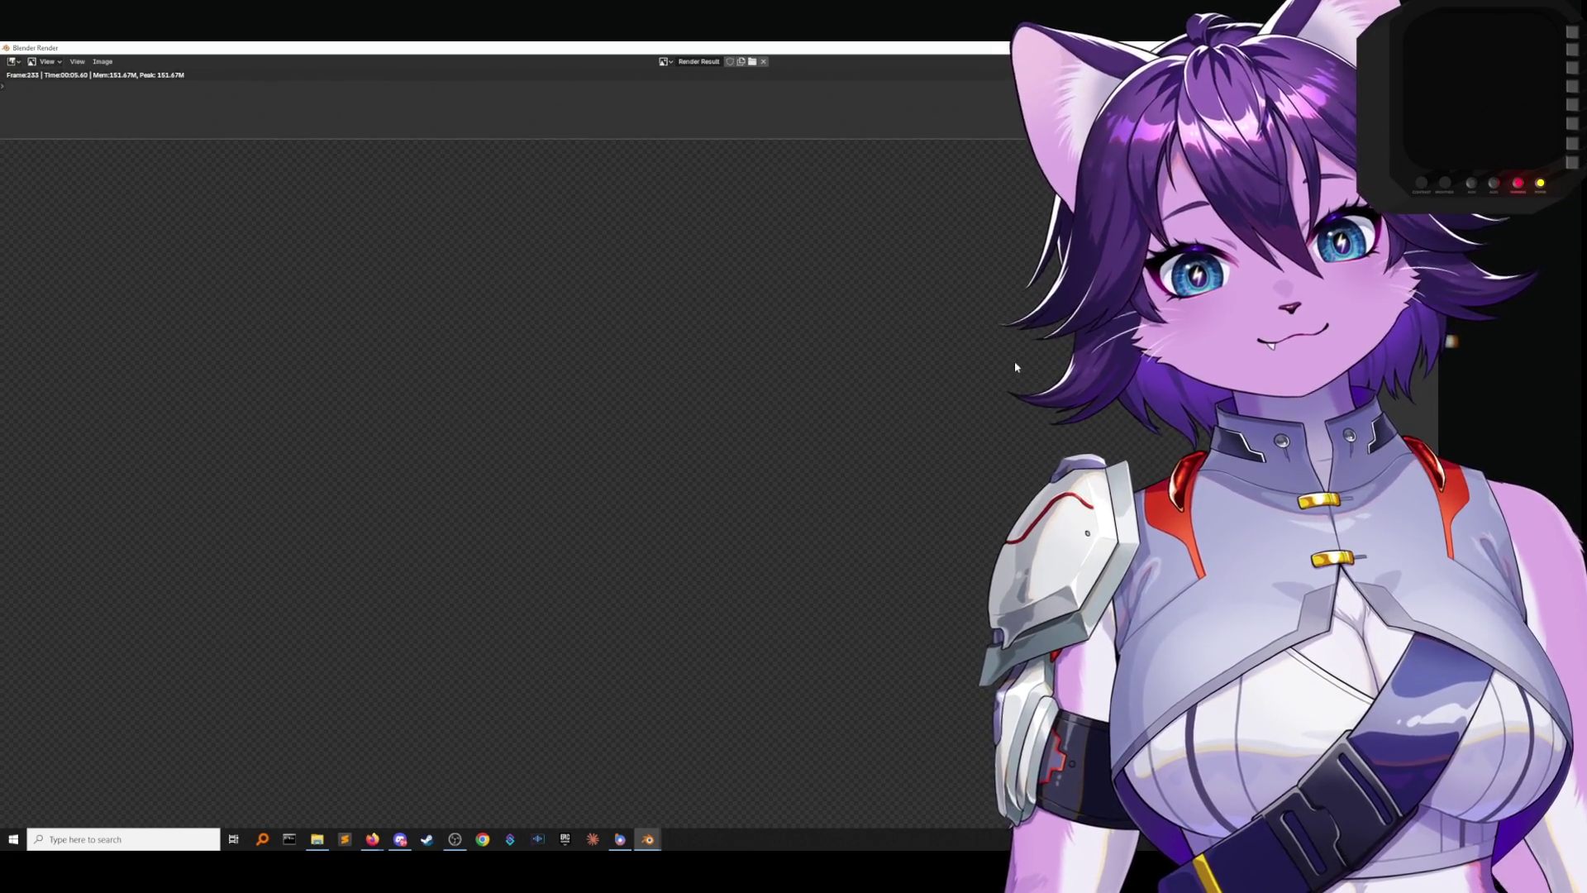
pyautogui.scroll(-3, 1020, 365)
pyautogui.moveTo(1020, 365); pyautogui.dragTo(493, 521, button='middle')
# Take a final zoomed look at the console render, then close the render result.
pyautogui.scroll(2, 494, 522)
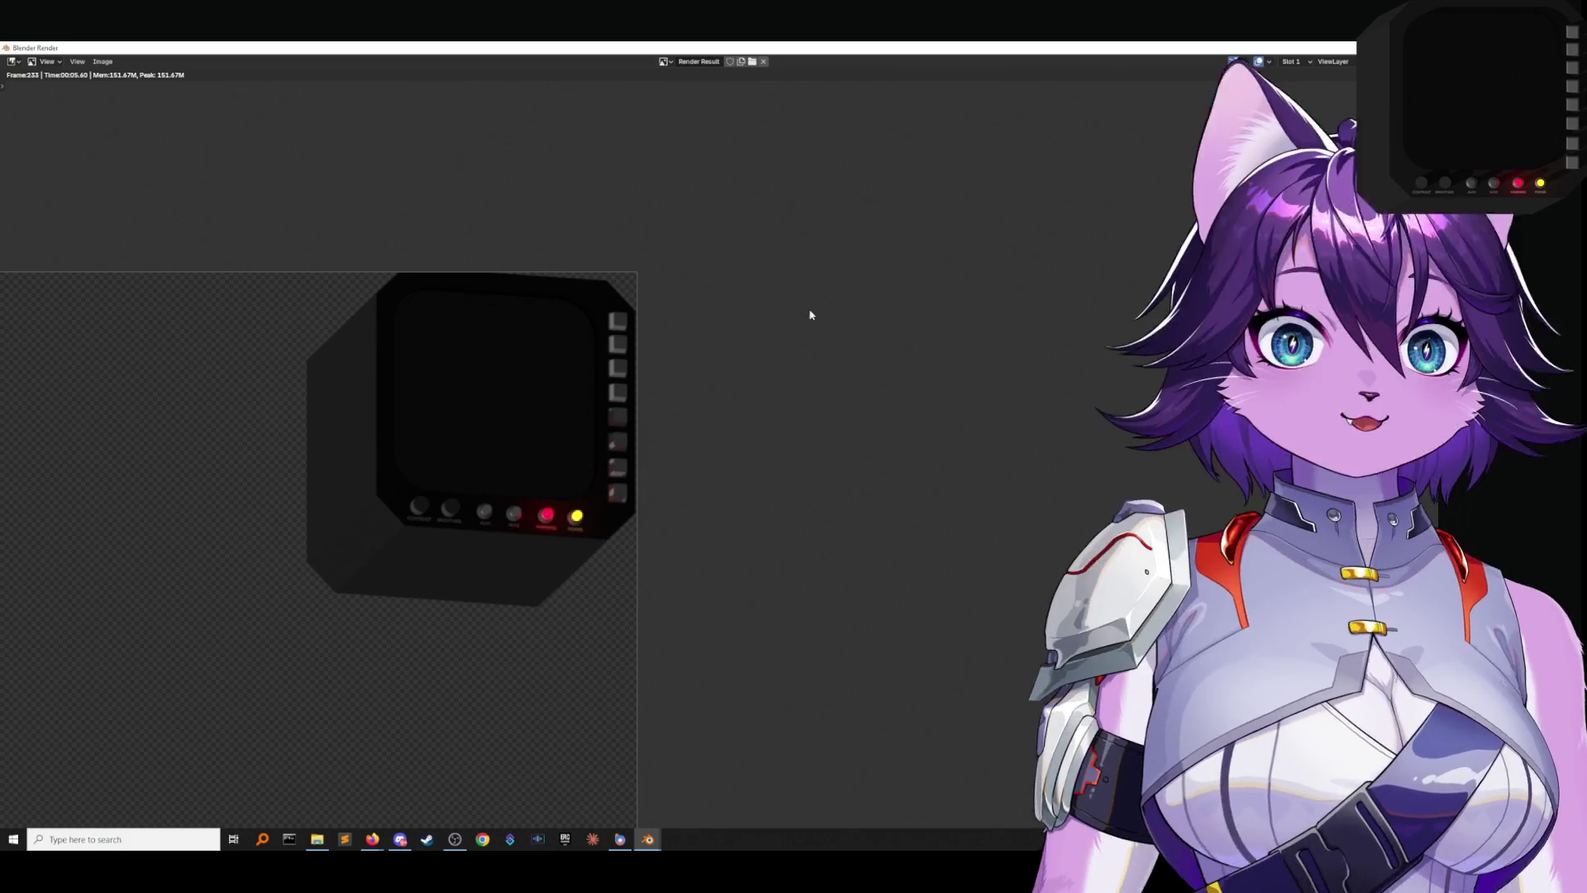
pyautogui.press('Escape')
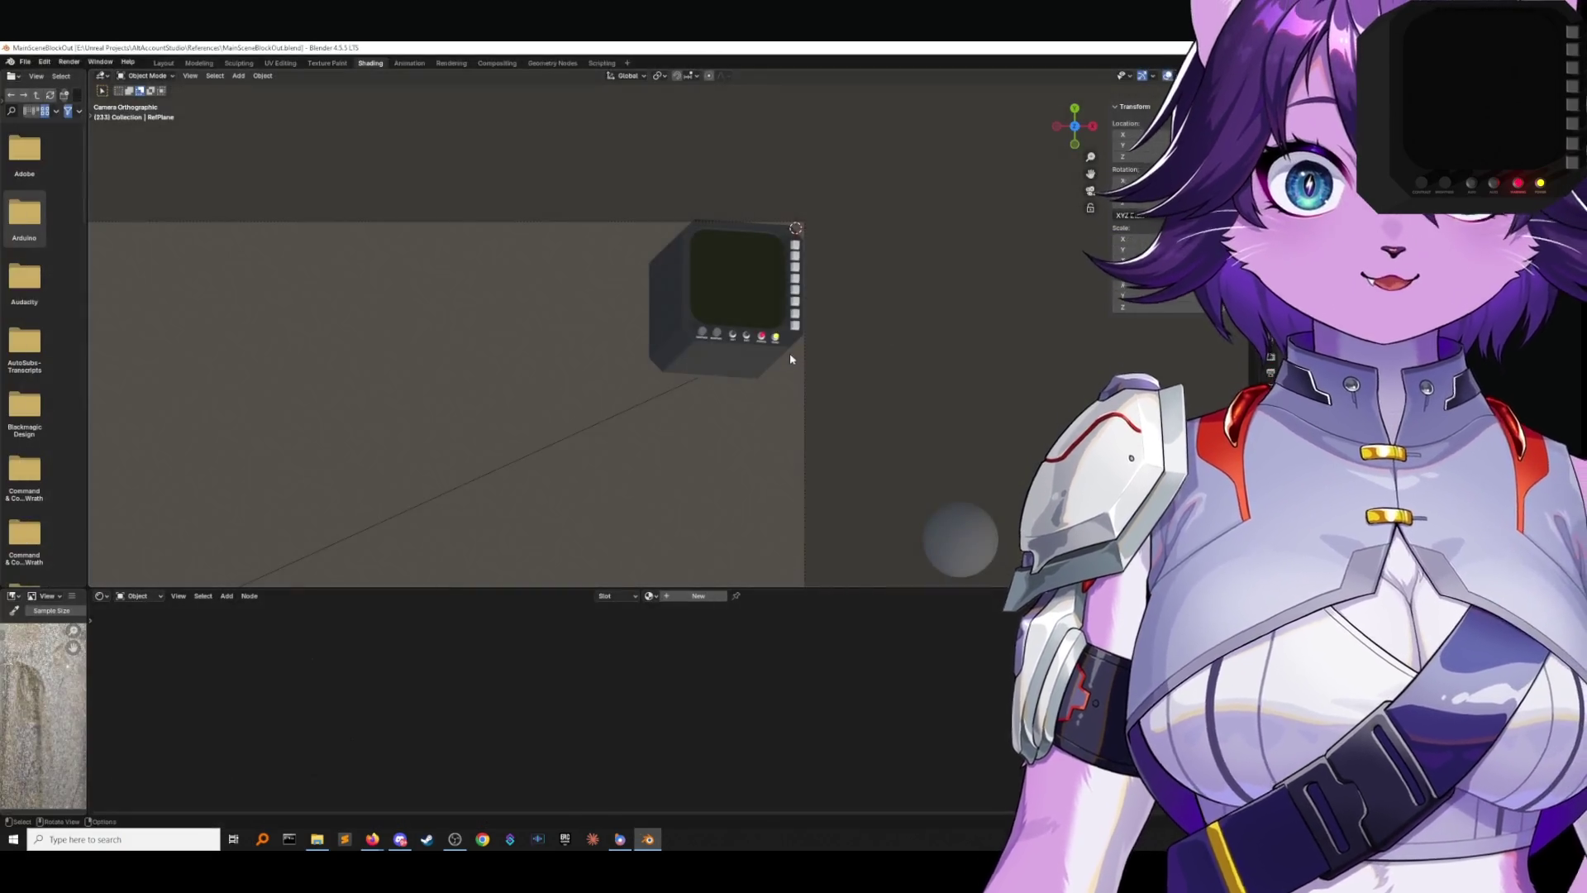
# In the front view, move the sun lamp up and right of the scene and rotate it.
pyautogui.moveTo(641, 394)
pyautogui.mouseDown(button='middle')
pyautogui.moveTo(648, 319)
pyautogui.moveTo(680, 330)
pyautogui.moveTo(672, 363)
pyautogui.mouseUp(button='middle')
pyautogui.scroll(-4, 673, 363)
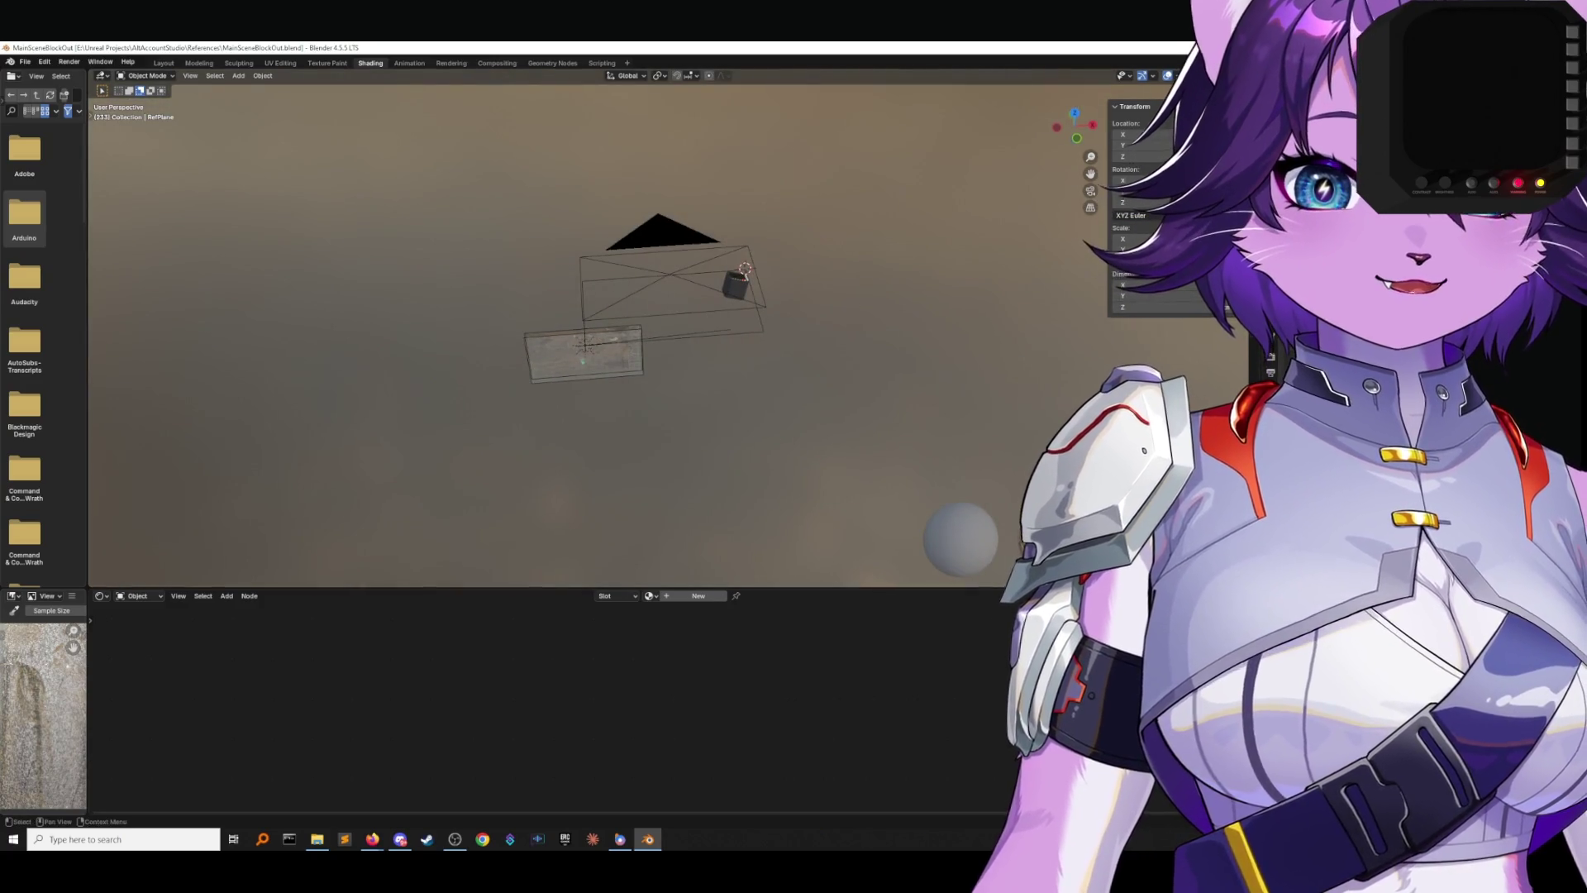
pyautogui.press('KP_1')
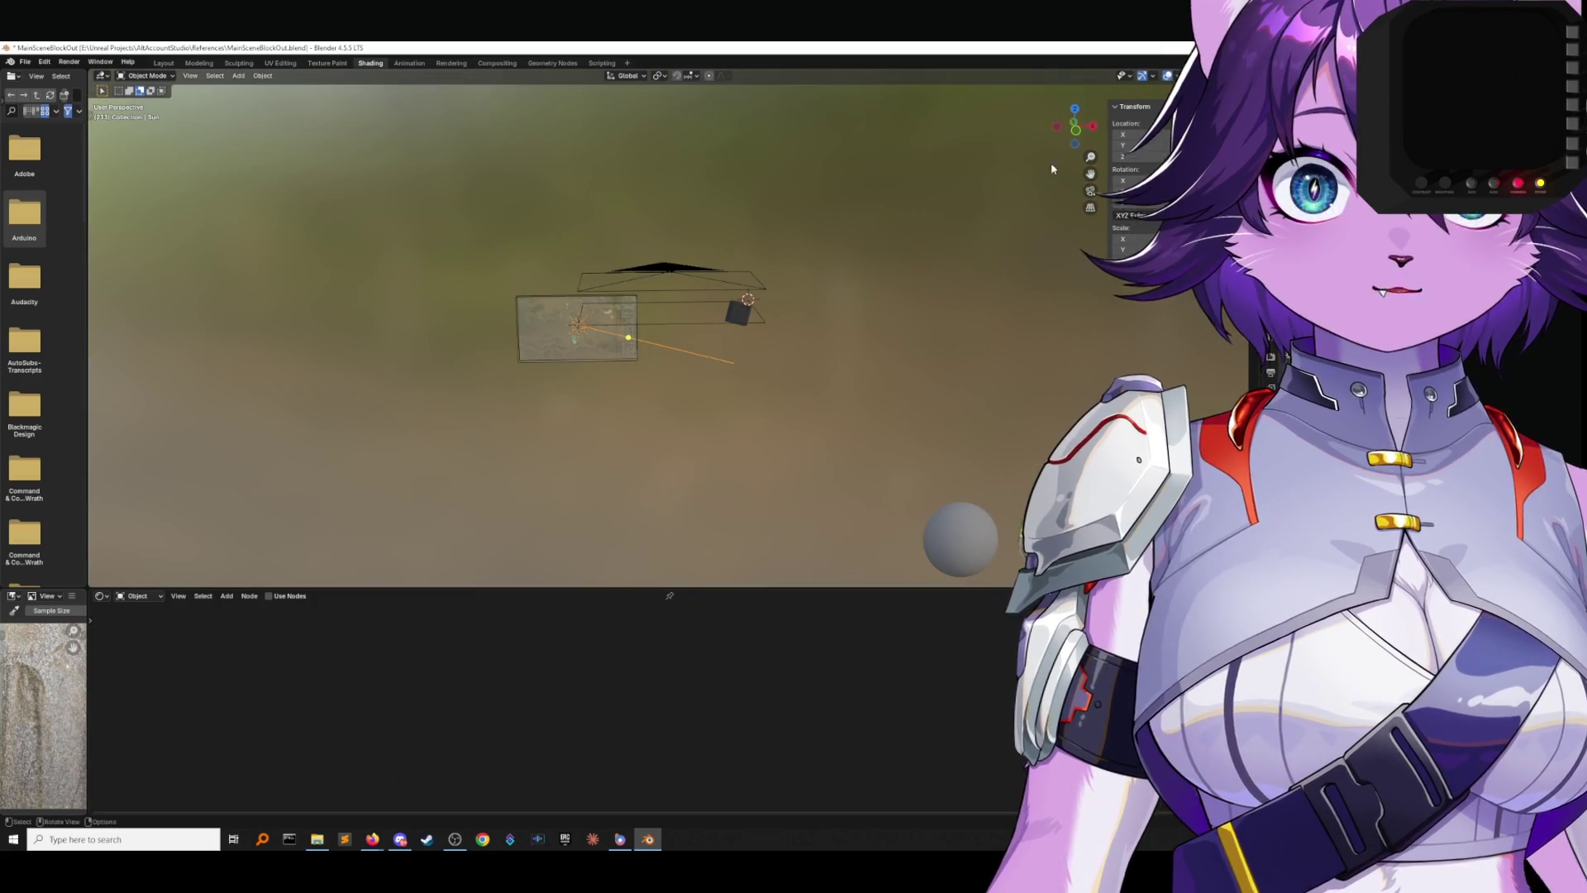
pyautogui.press('g')
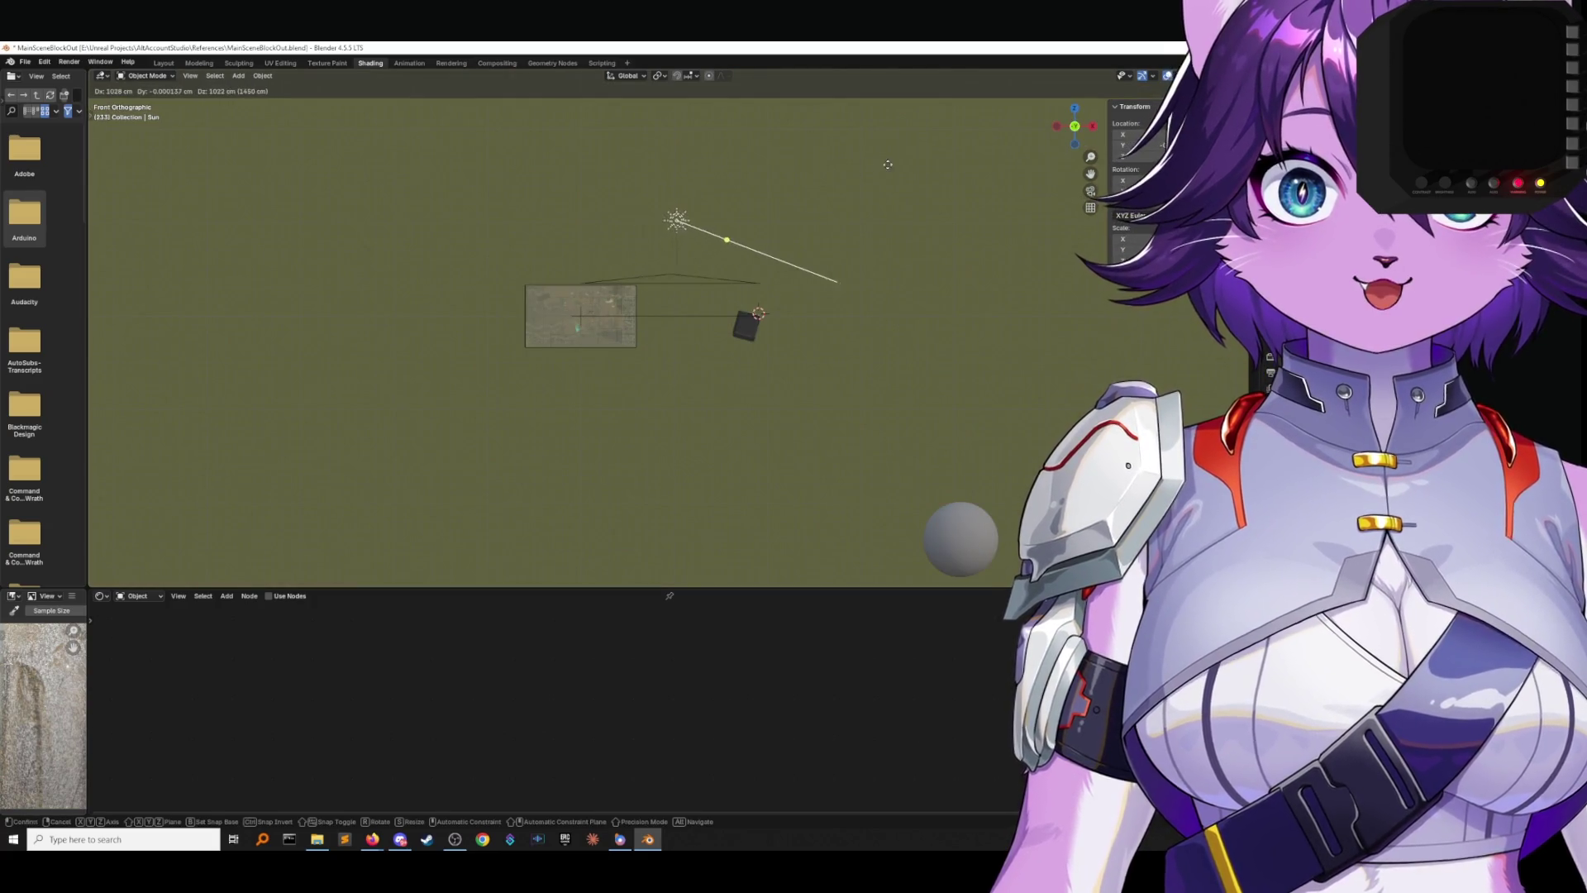
pyautogui.click(938, 243)
pyautogui.press('r')
pyautogui.click(733, 396)
# Rotate the sun lamp twice more from the left side to aim it at the console, then deselect it.
pyautogui.moveTo(733, 396)
pyautogui.mouseDown(button='middle')
pyautogui.moveTo(813, 241)
pyautogui.moveTo(813, 333)
pyautogui.mouseUp(button='middle')
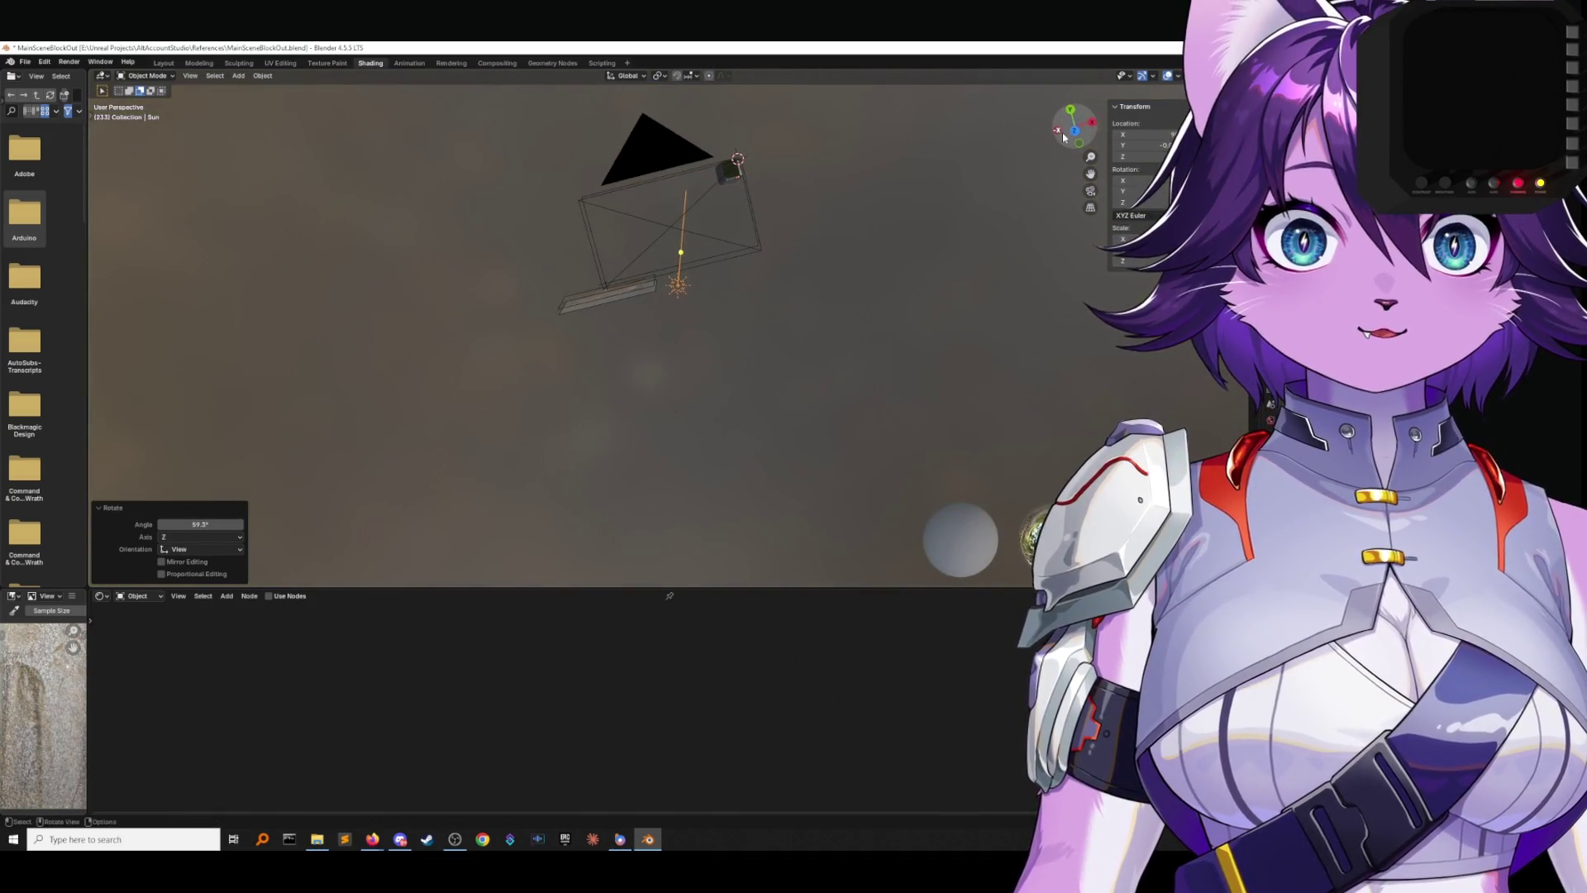
pyautogui.click(1056, 126)
pyautogui.press('r')
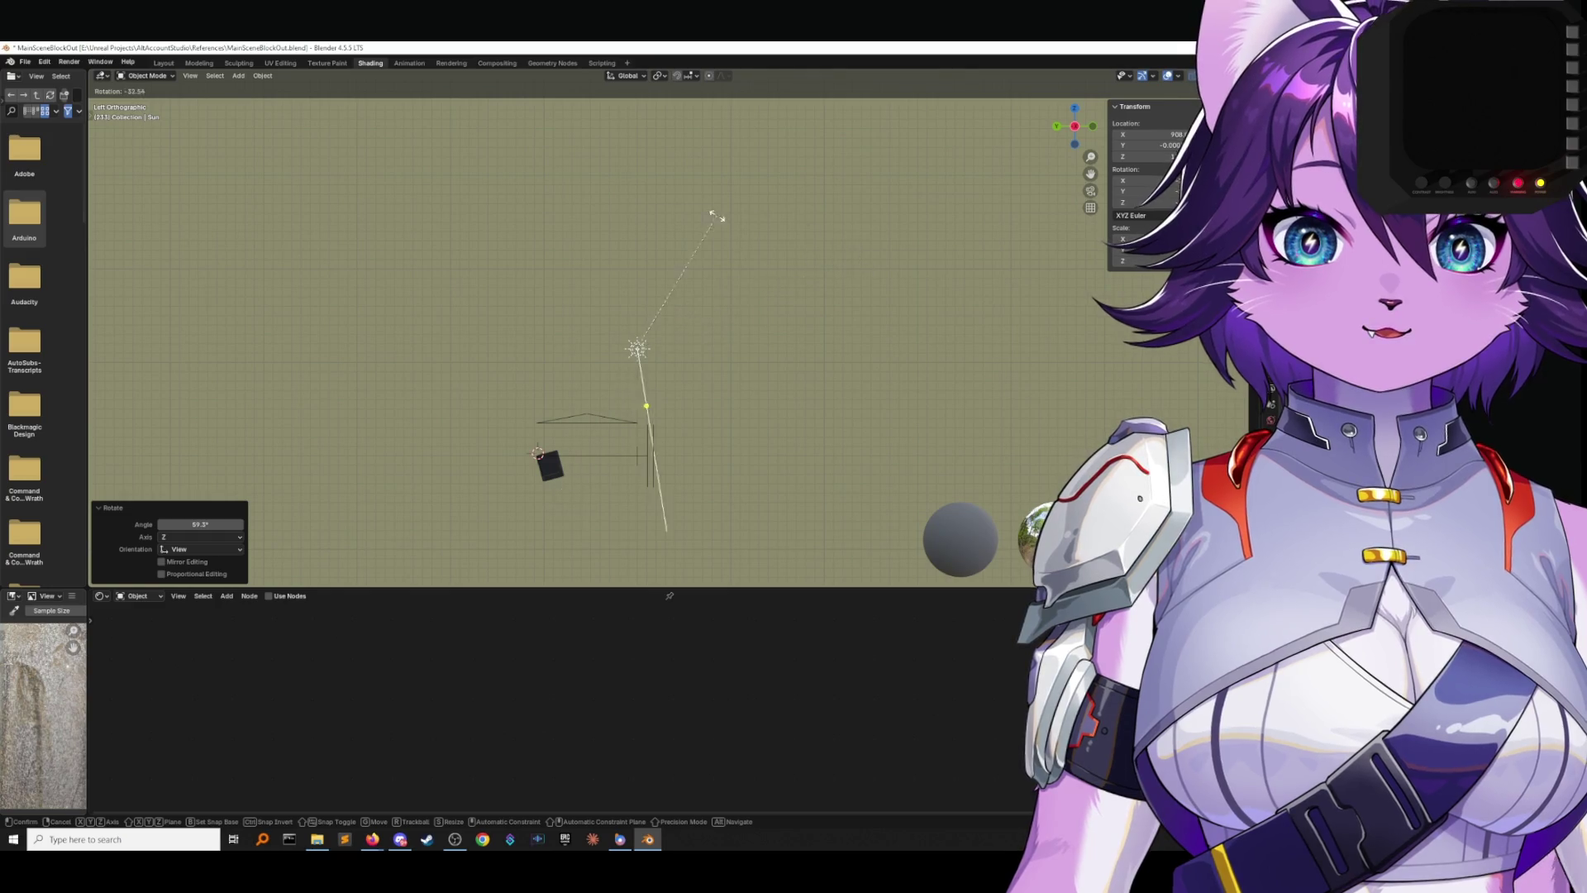
pyautogui.click(704, 219)
pyautogui.moveTo(705, 219)
pyautogui.mouseDown(button='middle')
pyautogui.moveTo(747, 265)
pyautogui.moveTo(826, 248)
pyautogui.mouseUp(button='middle')
pyautogui.press('r')
pyautogui.click(975, 251)
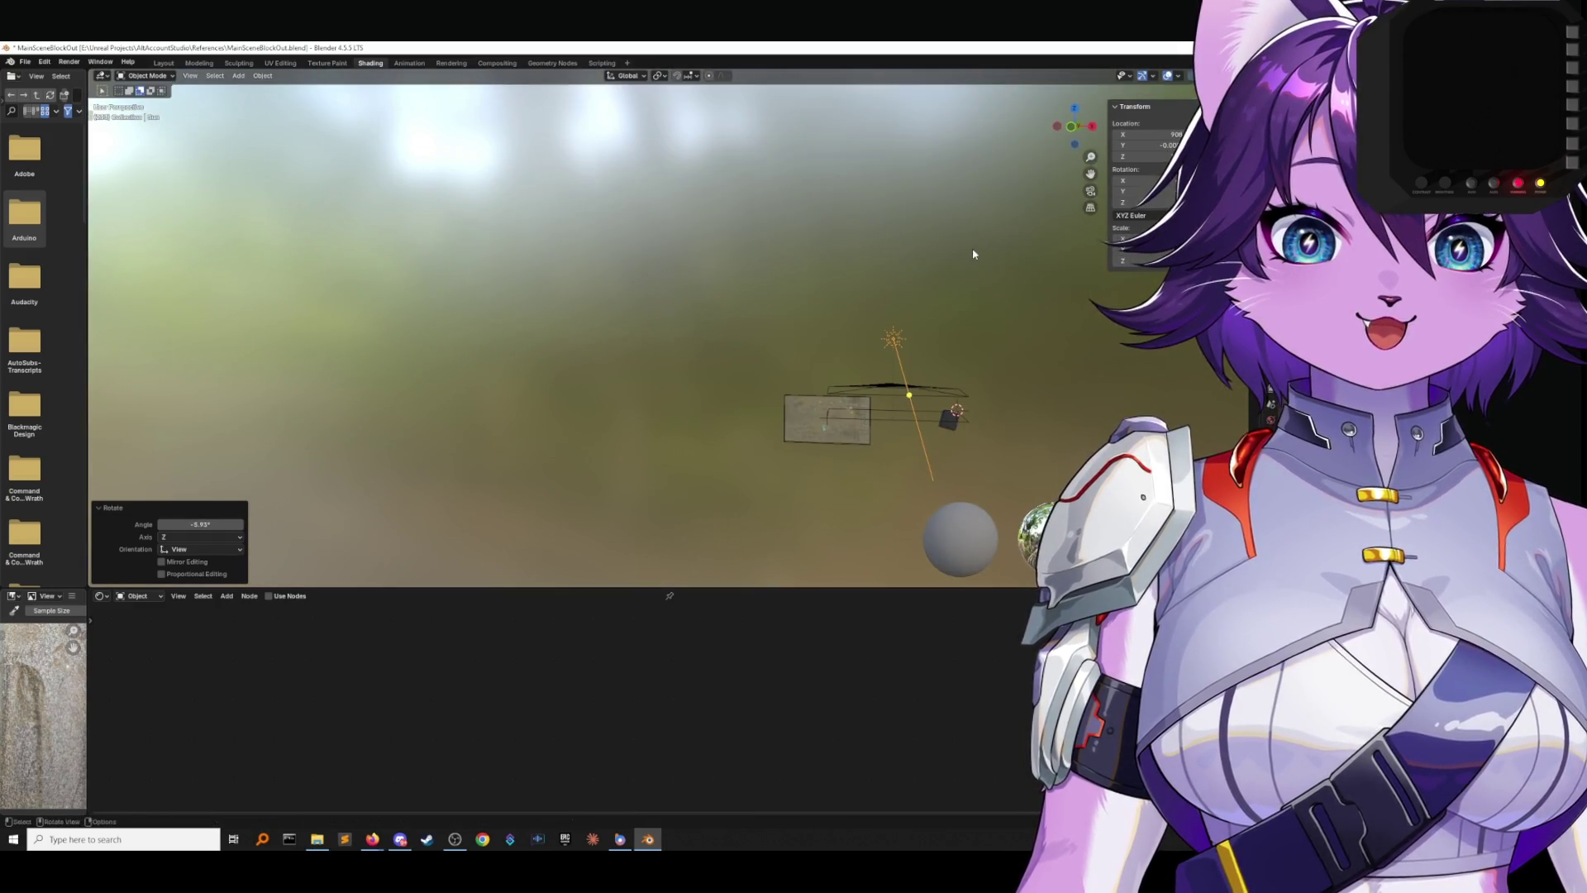
pyautogui.moveTo(974, 251); pyautogui.dragTo(970, 312, button='middle')
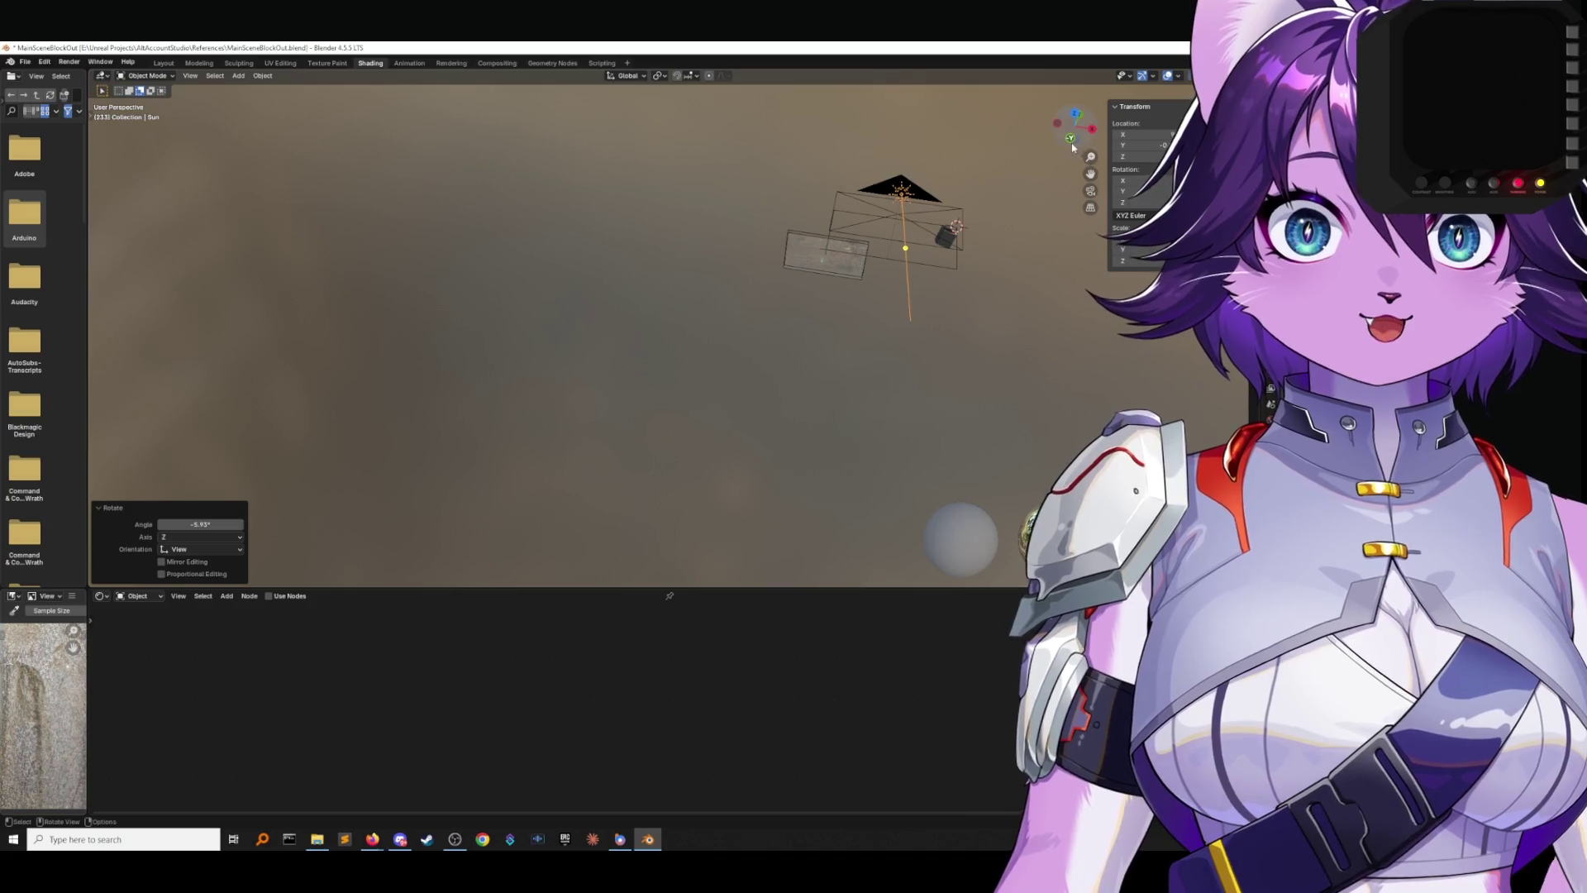
pyautogui.press('KP_1')
pyautogui.keyDown('shift'); pyautogui.moveTo(988, 406); pyautogui.dragTo(815, 233, button='middle'); pyautogui.keyUp('shift')
pyautogui.click(769, 429)
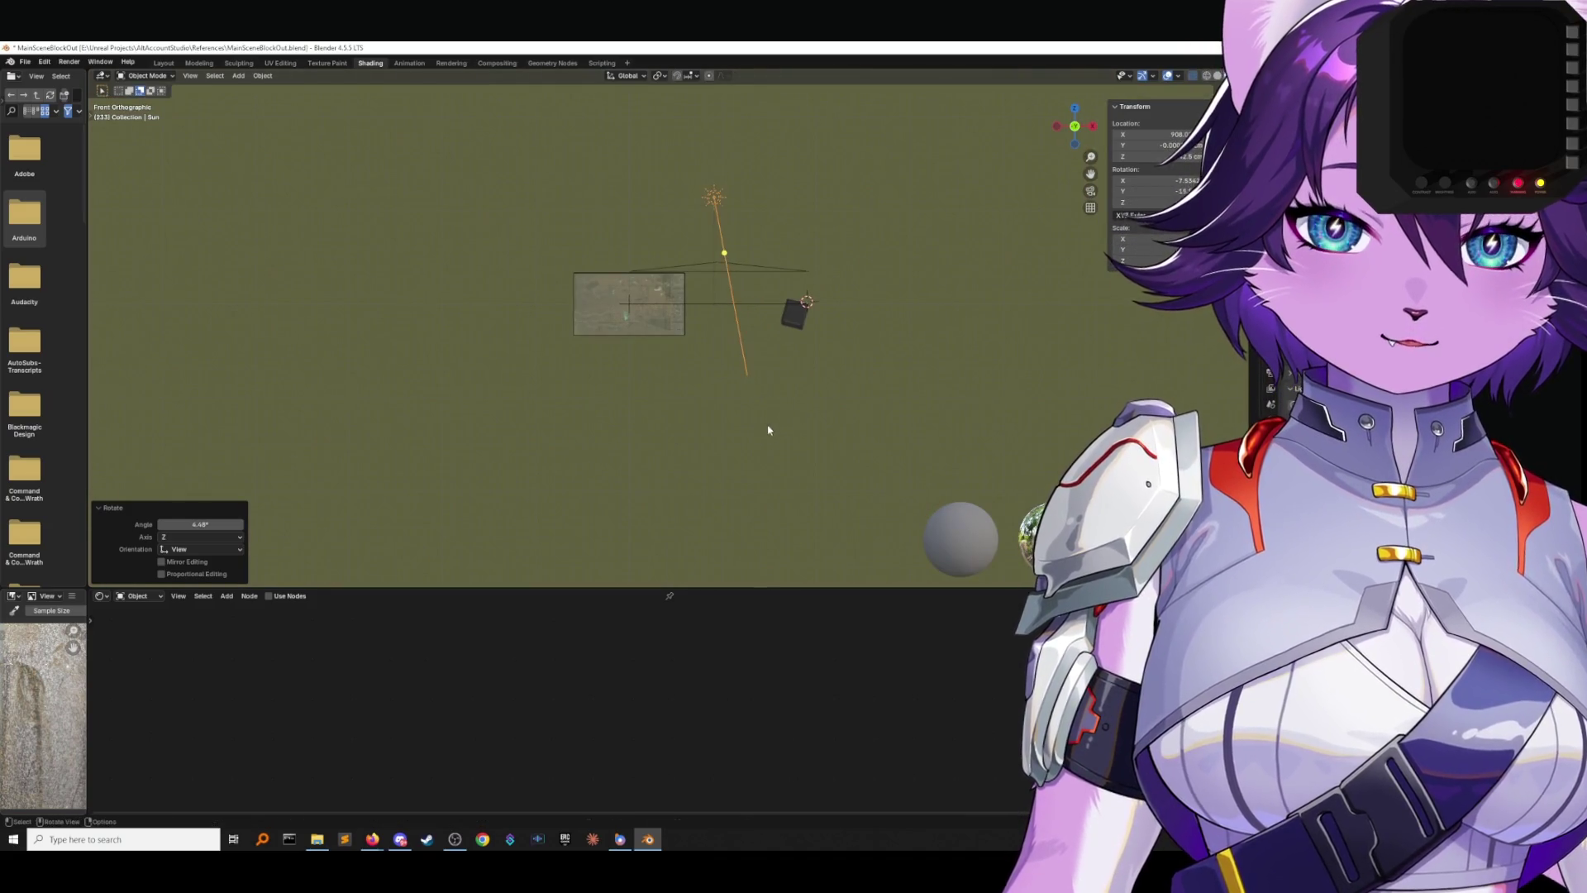
pyautogui.click(129, 63)
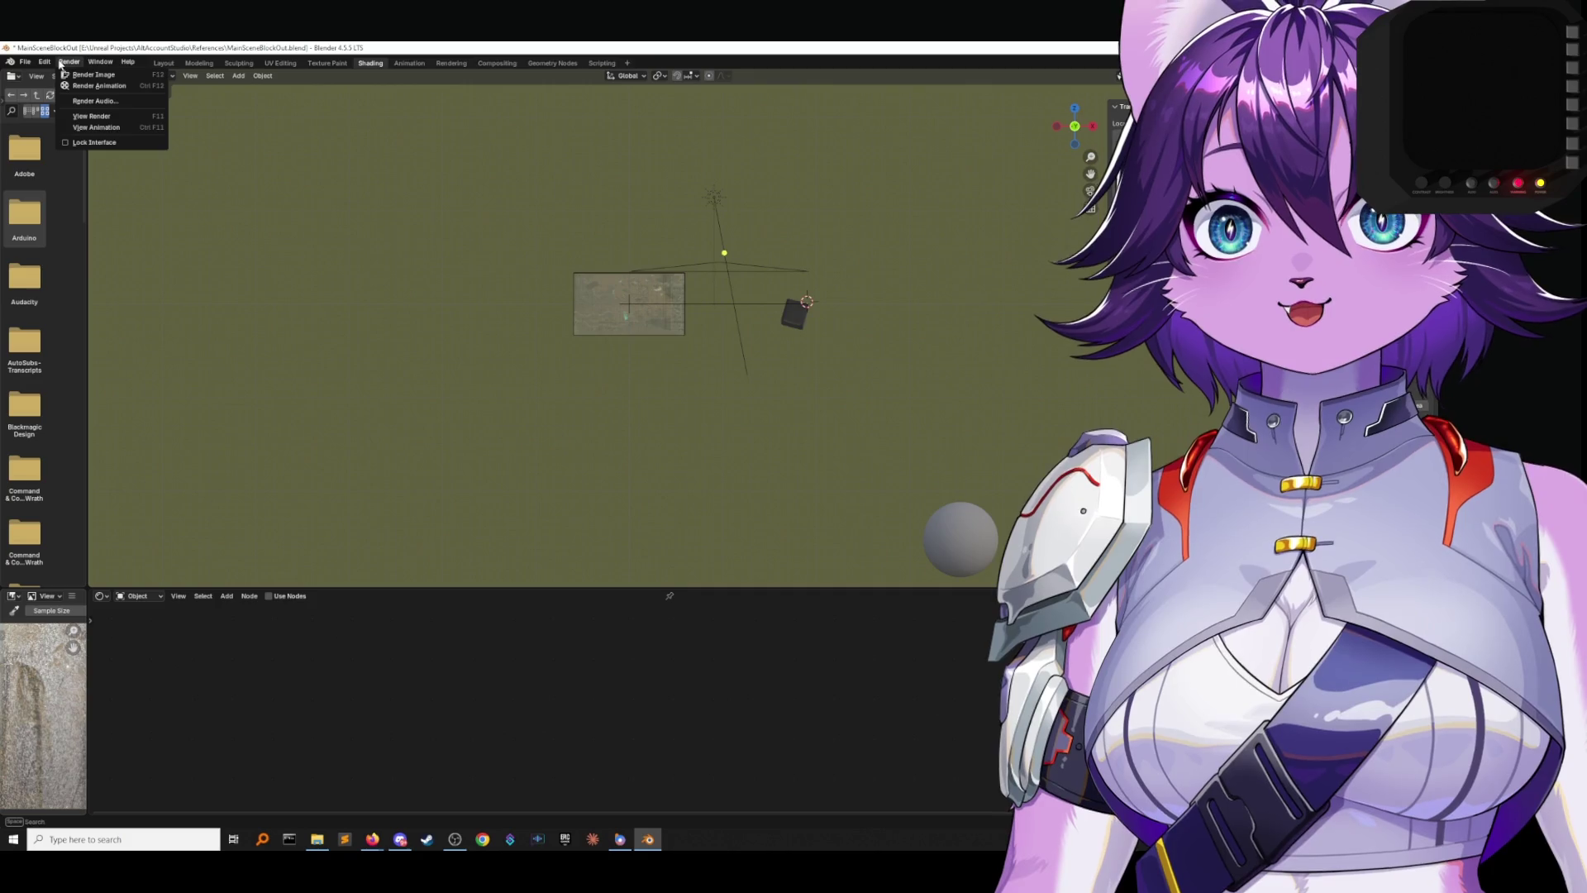
# Render the relit scene with F12, maximize the render window, and zoom and pan to inspect it.
pyautogui.press('F12')
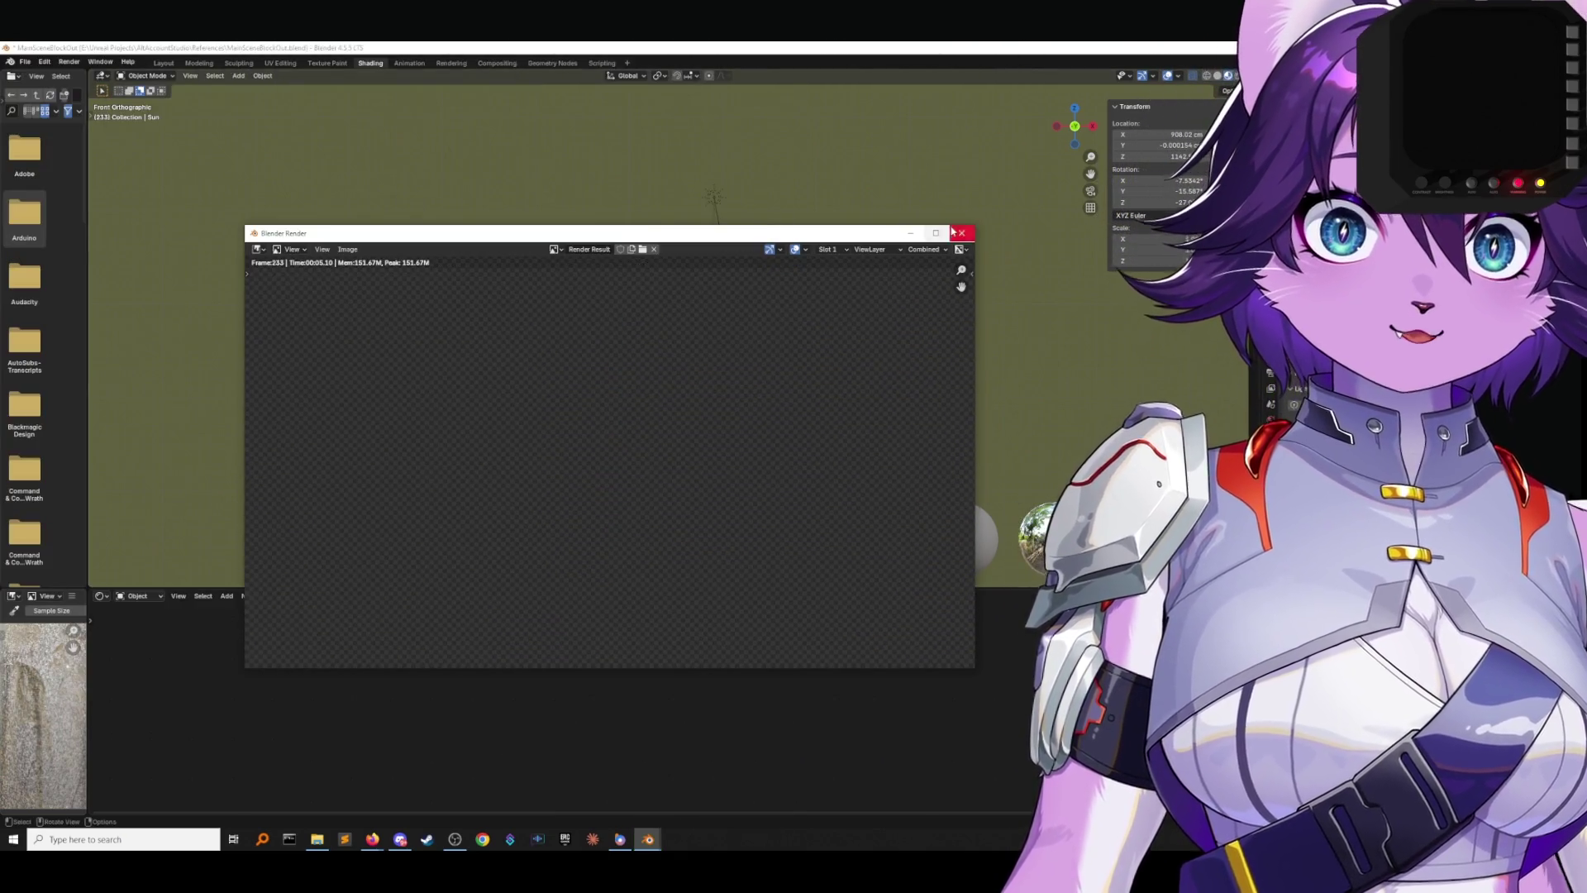
pyautogui.click(934, 234)
pyautogui.moveTo(966, 335); pyautogui.dragTo(631, 415, button='middle')
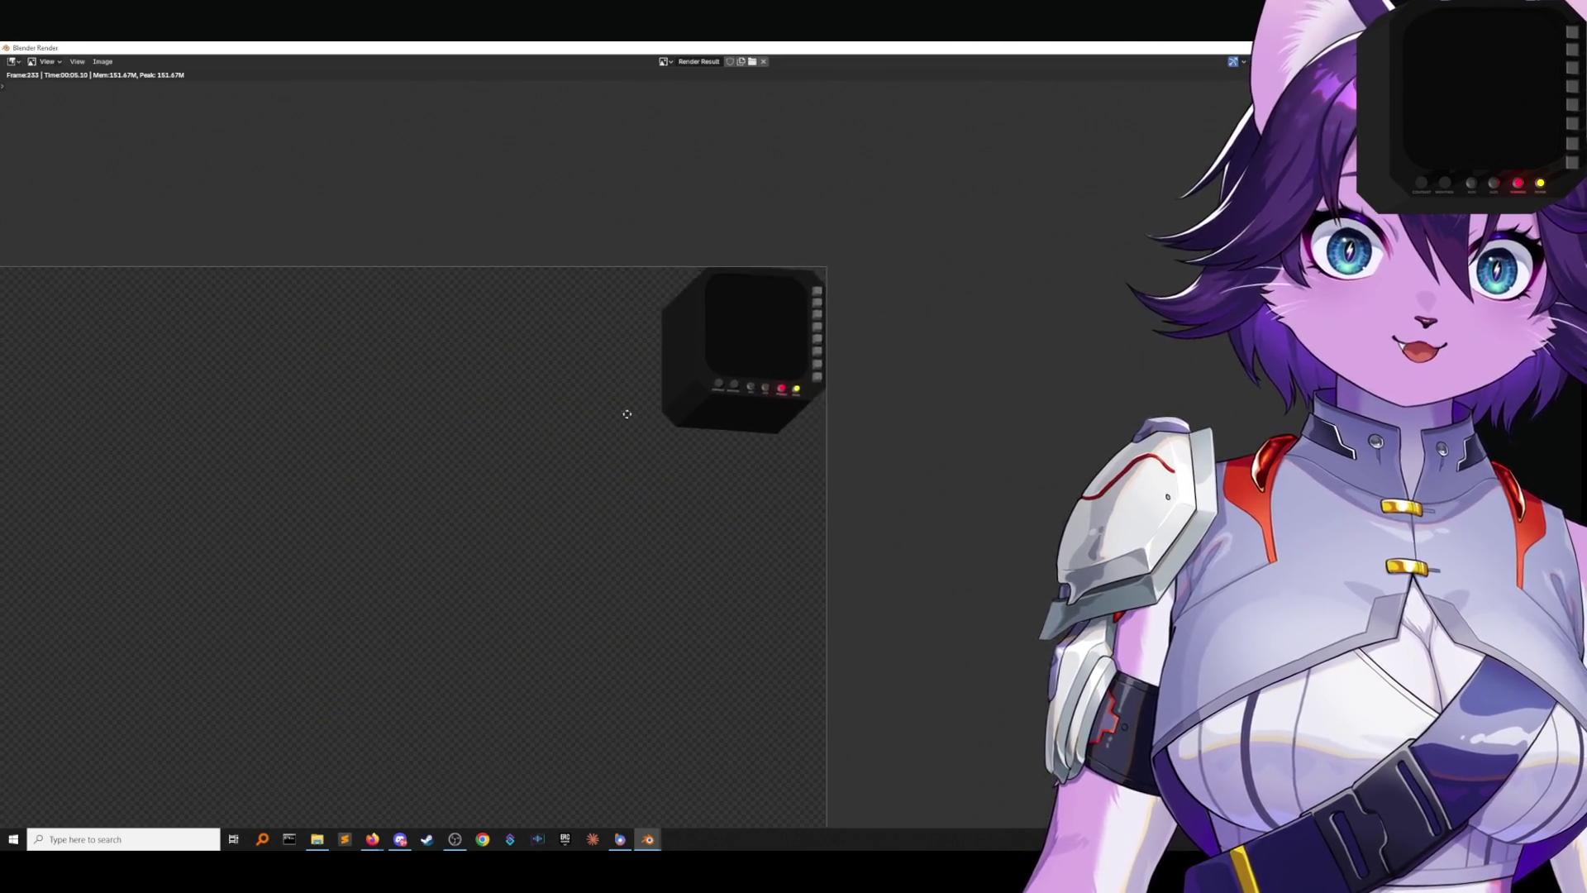
pyautogui.scroll(3, 808, 323)
pyautogui.moveTo(807, 323); pyautogui.dragTo(1025, 339, button='middle')
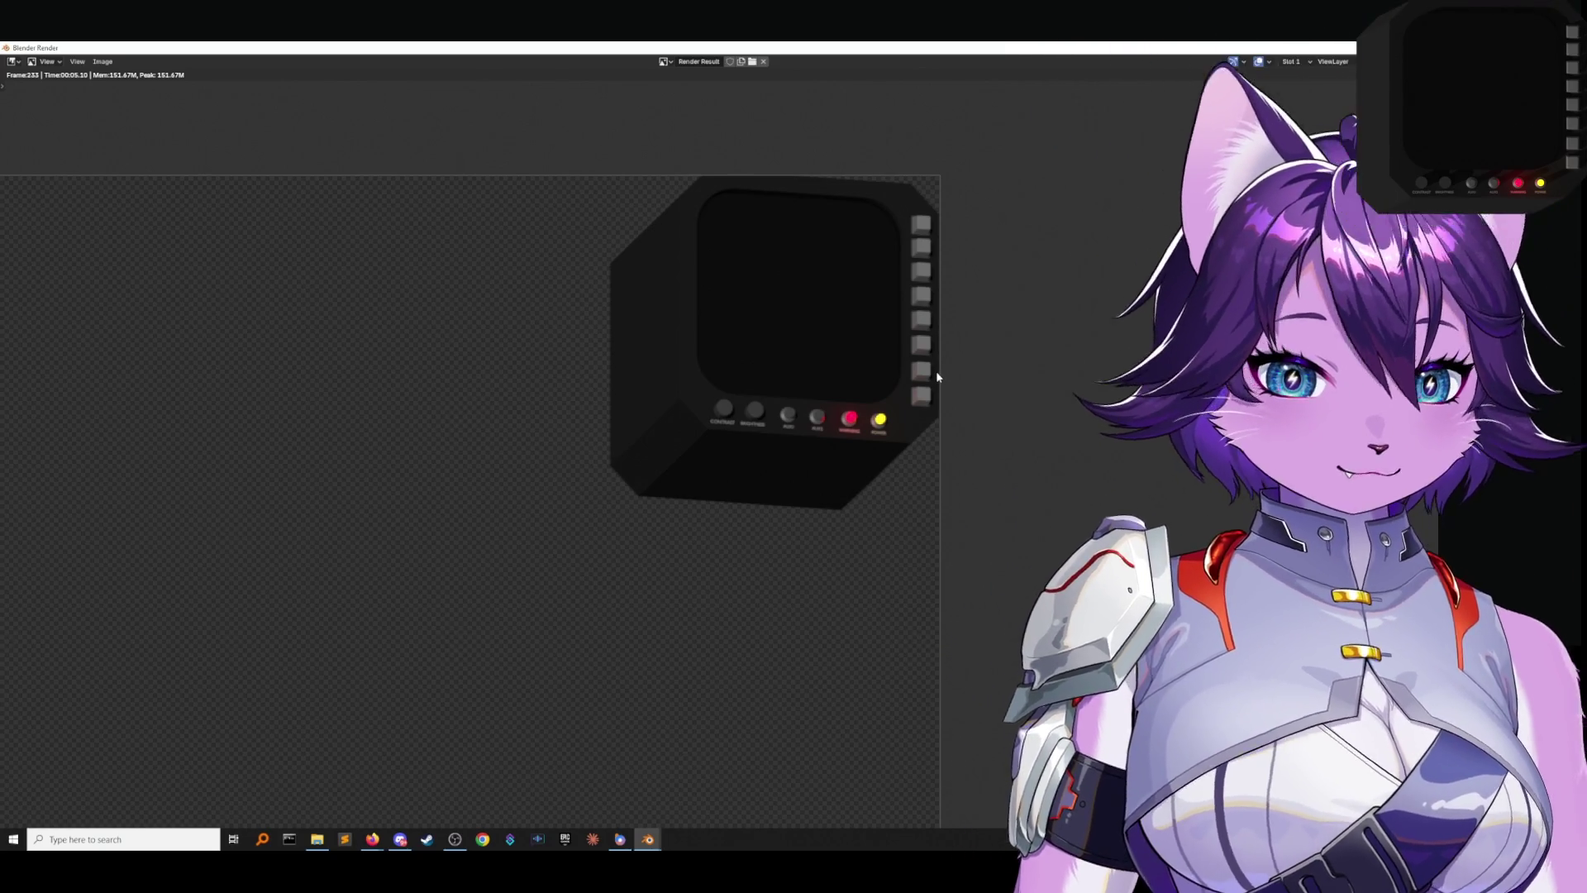
pyautogui.scroll(-2, 915, 421)
pyautogui.scroll(-1, 914, 425)
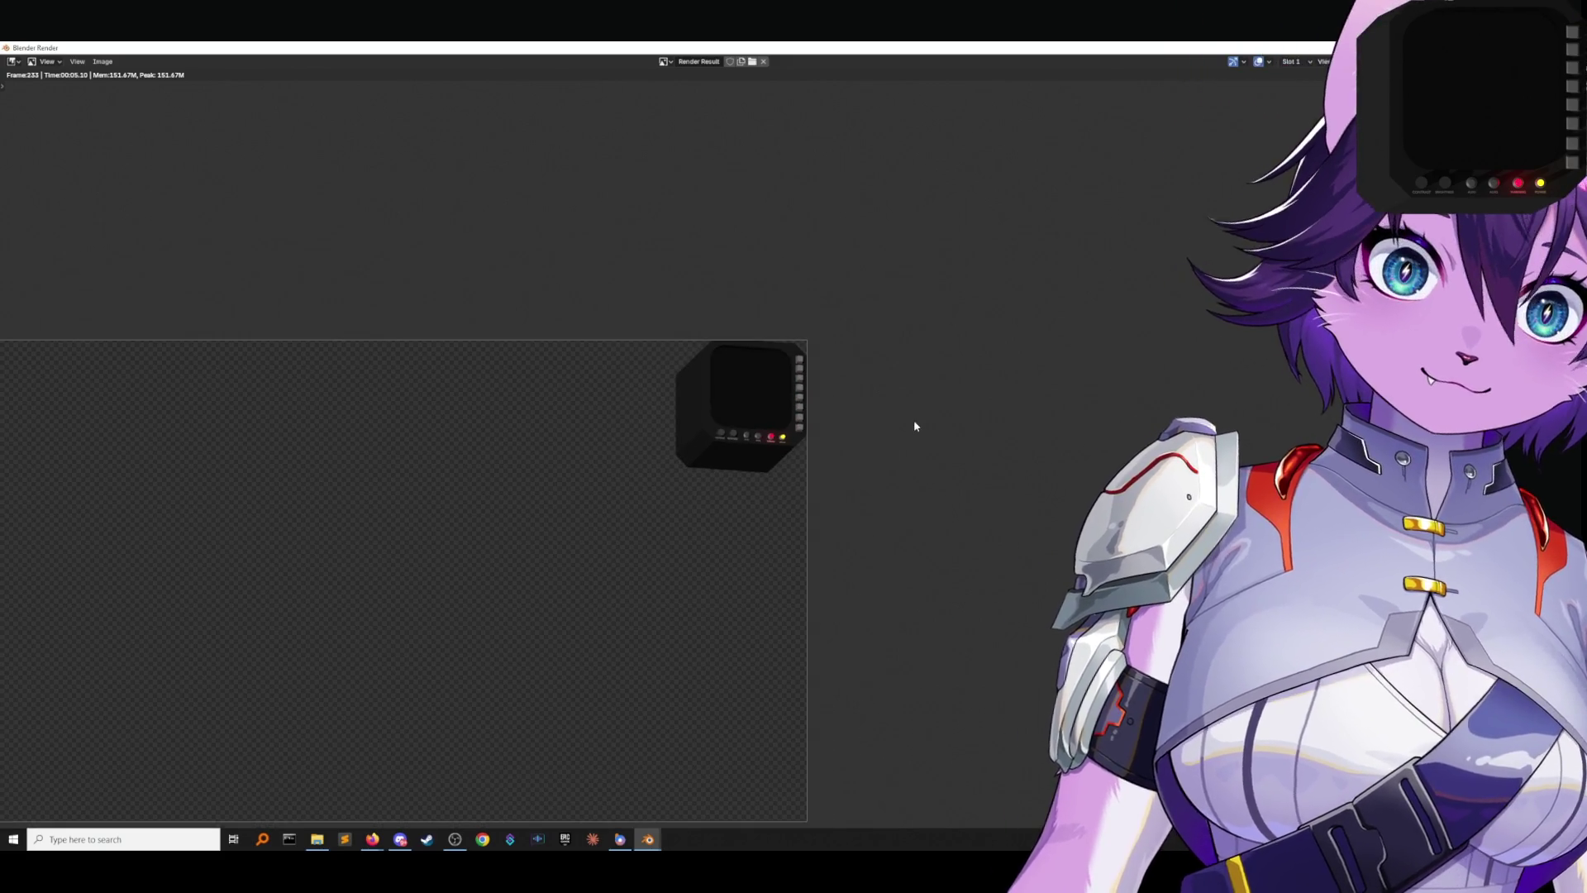
pyautogui.press('Home')
pyautogui.scroll(2, 848, 399)
pyautogui.scroll(1, 848, 399)
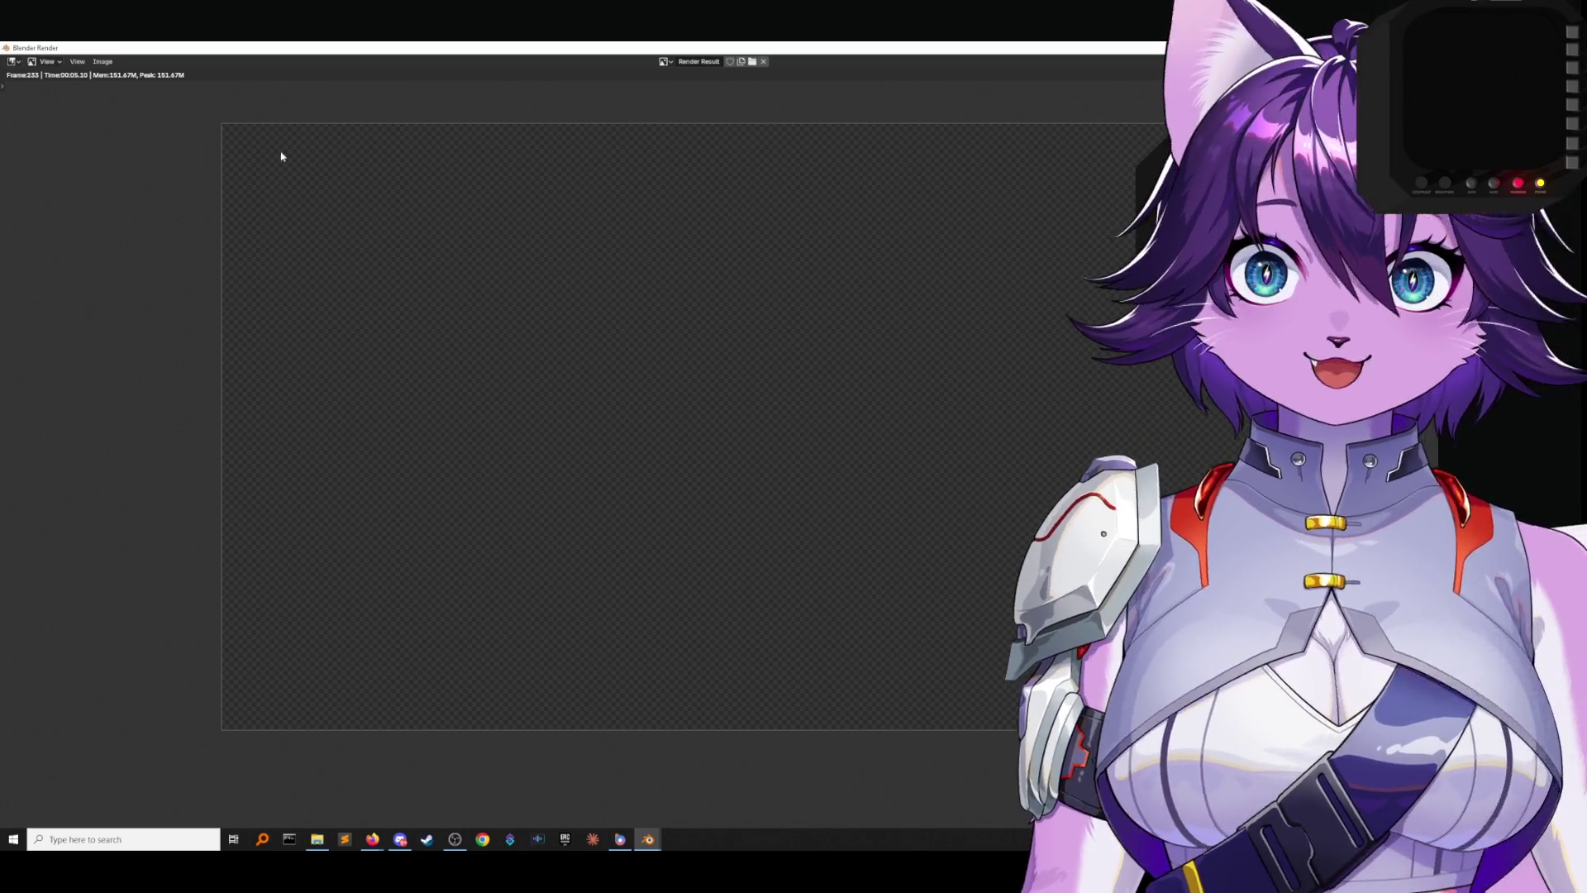
pyautogui.click(102, 61)
# Save the render as MainScreen.png in References, close the render window, and open File Explorer.
pyautogui.click(128, 156)
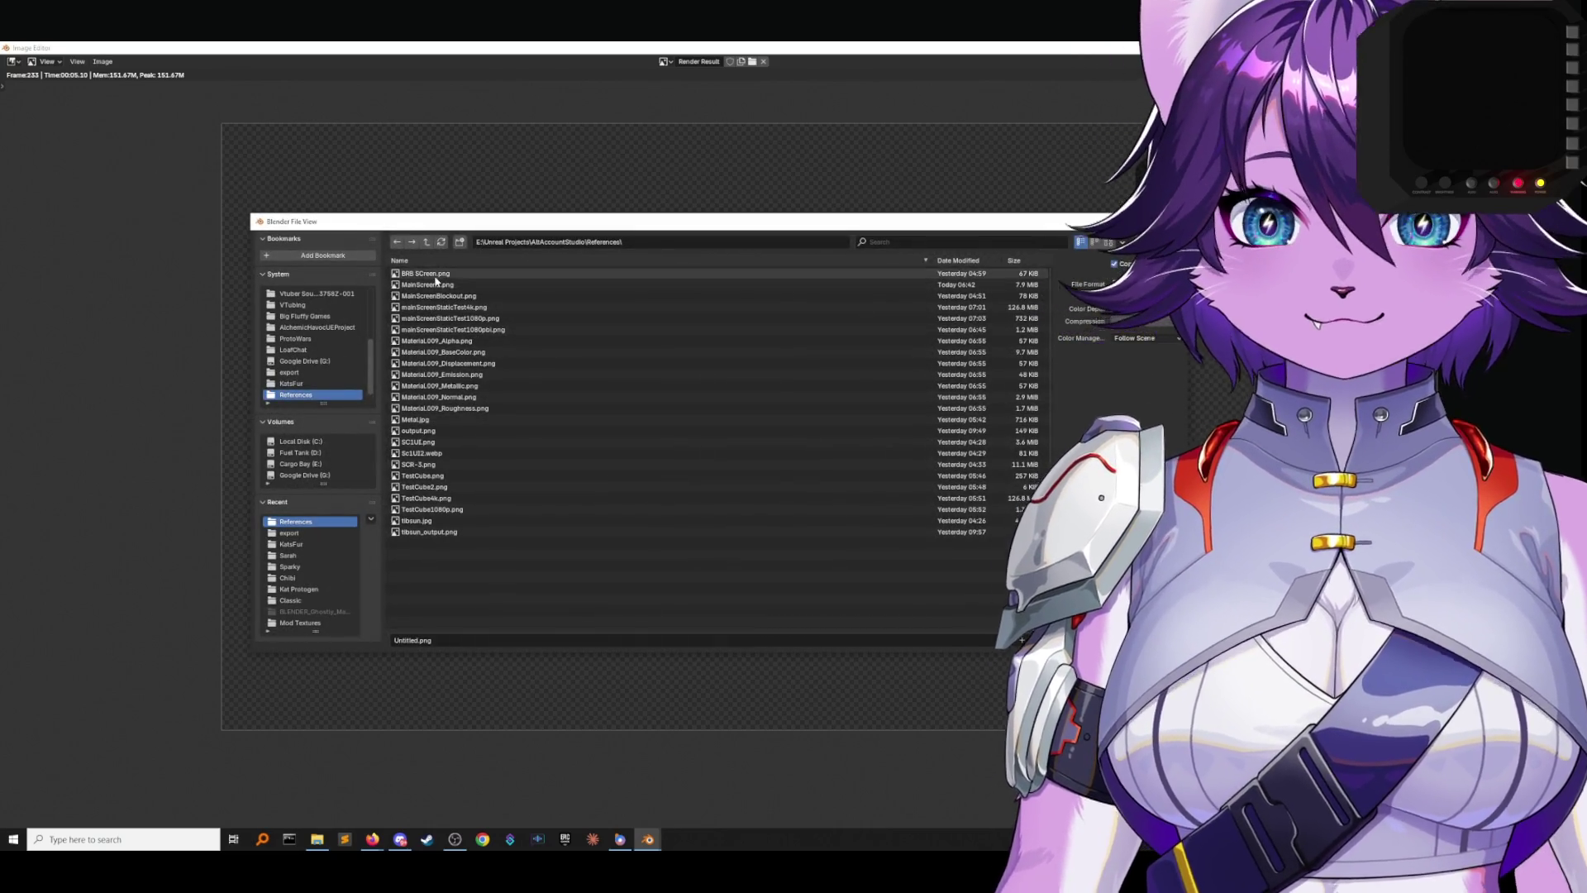
pyautogui.doubleClick(436, 283)
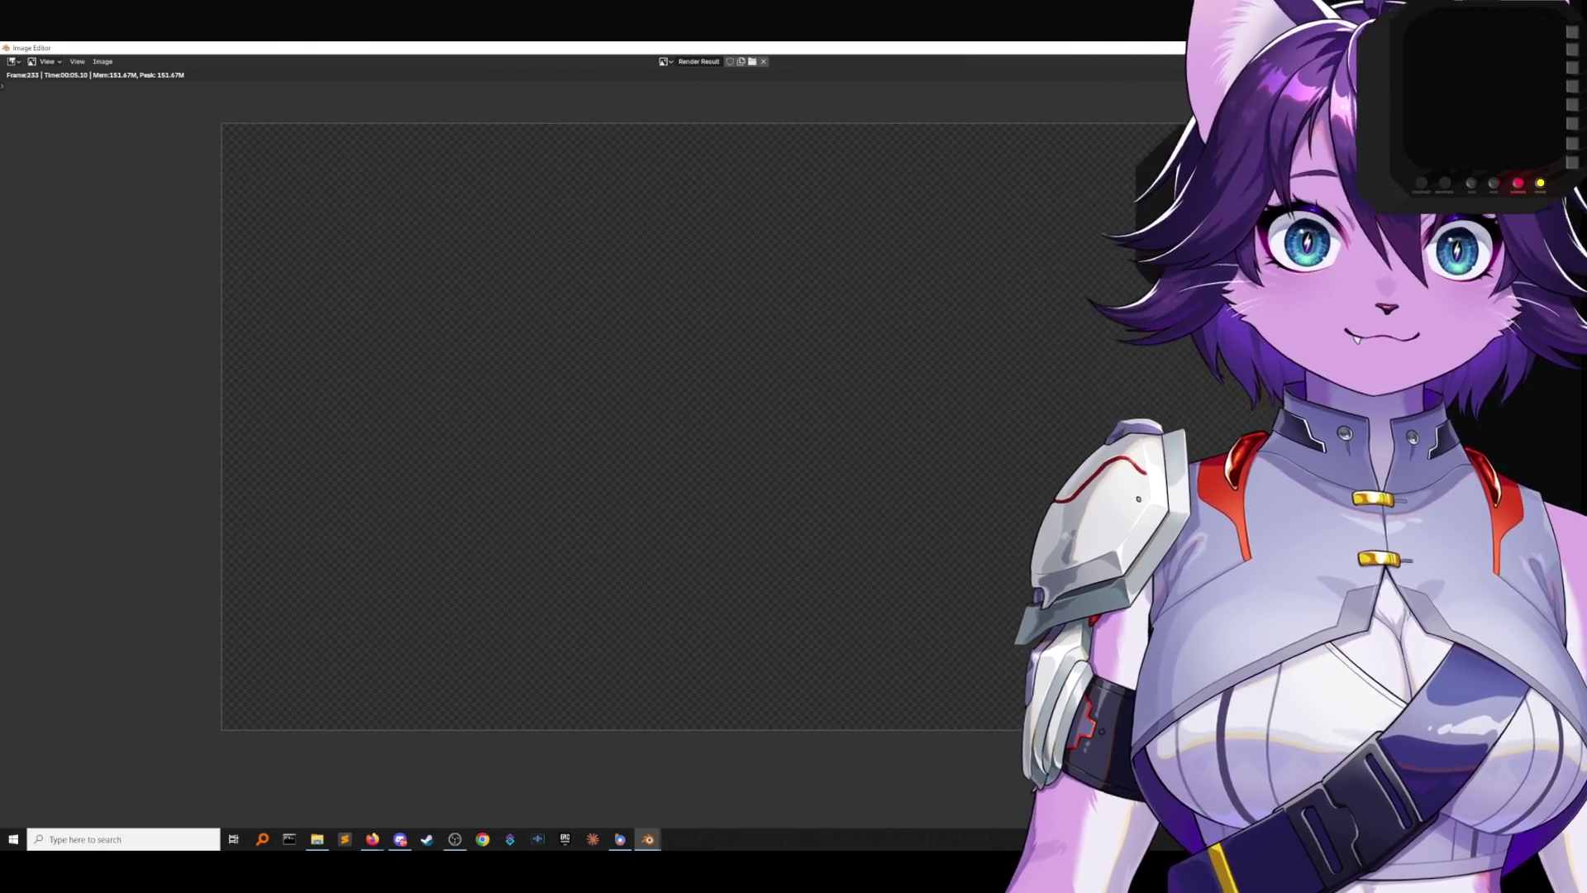
pyautogui.press('Escape')
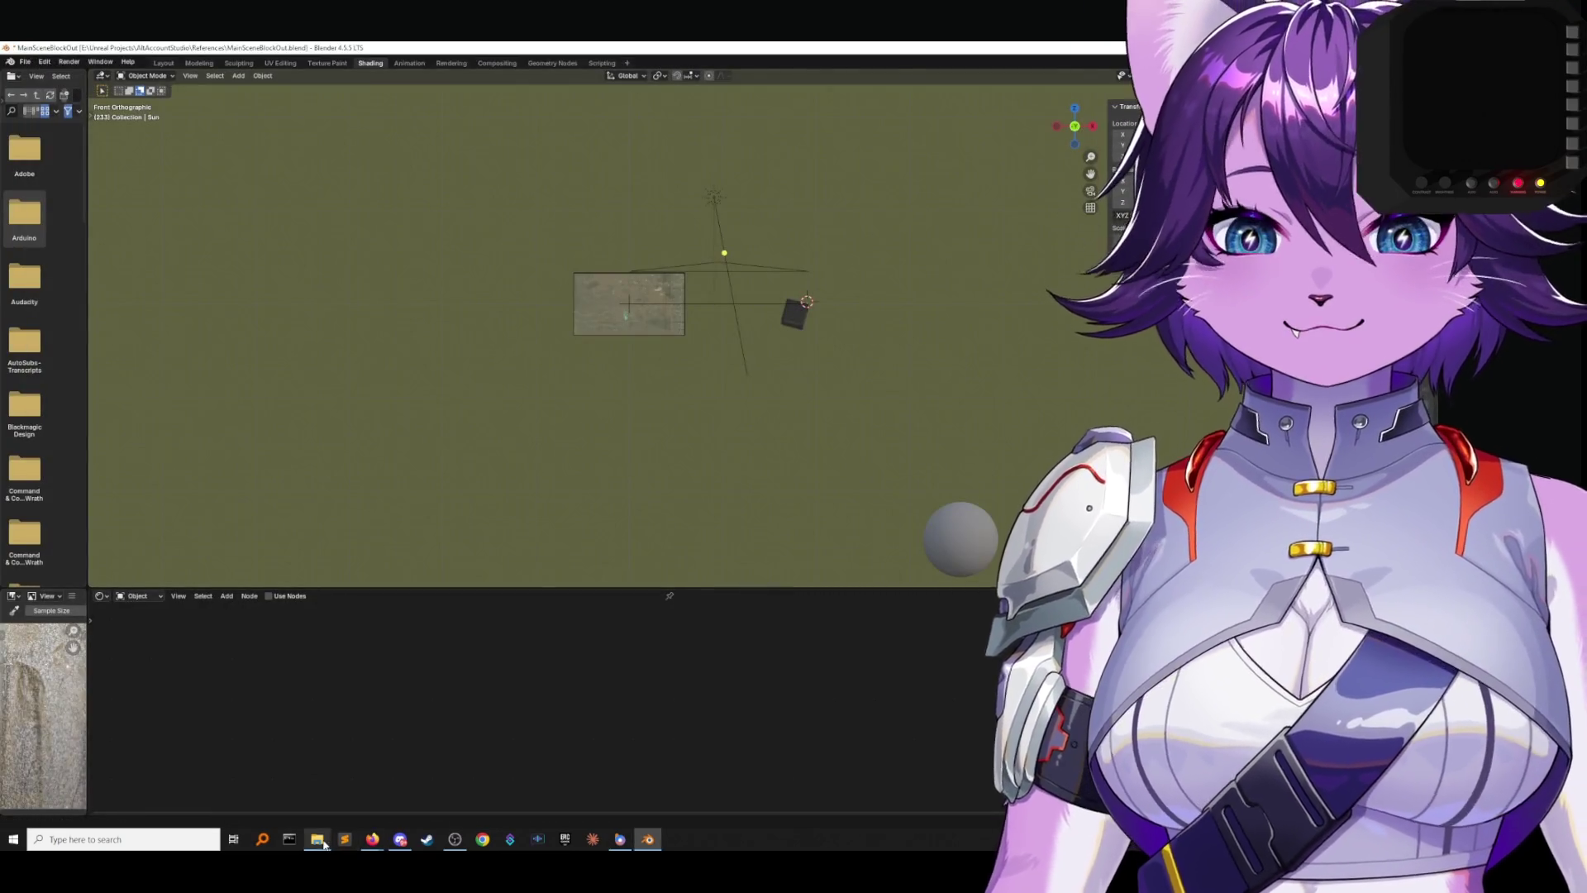
pyautogui.click(323, 841)
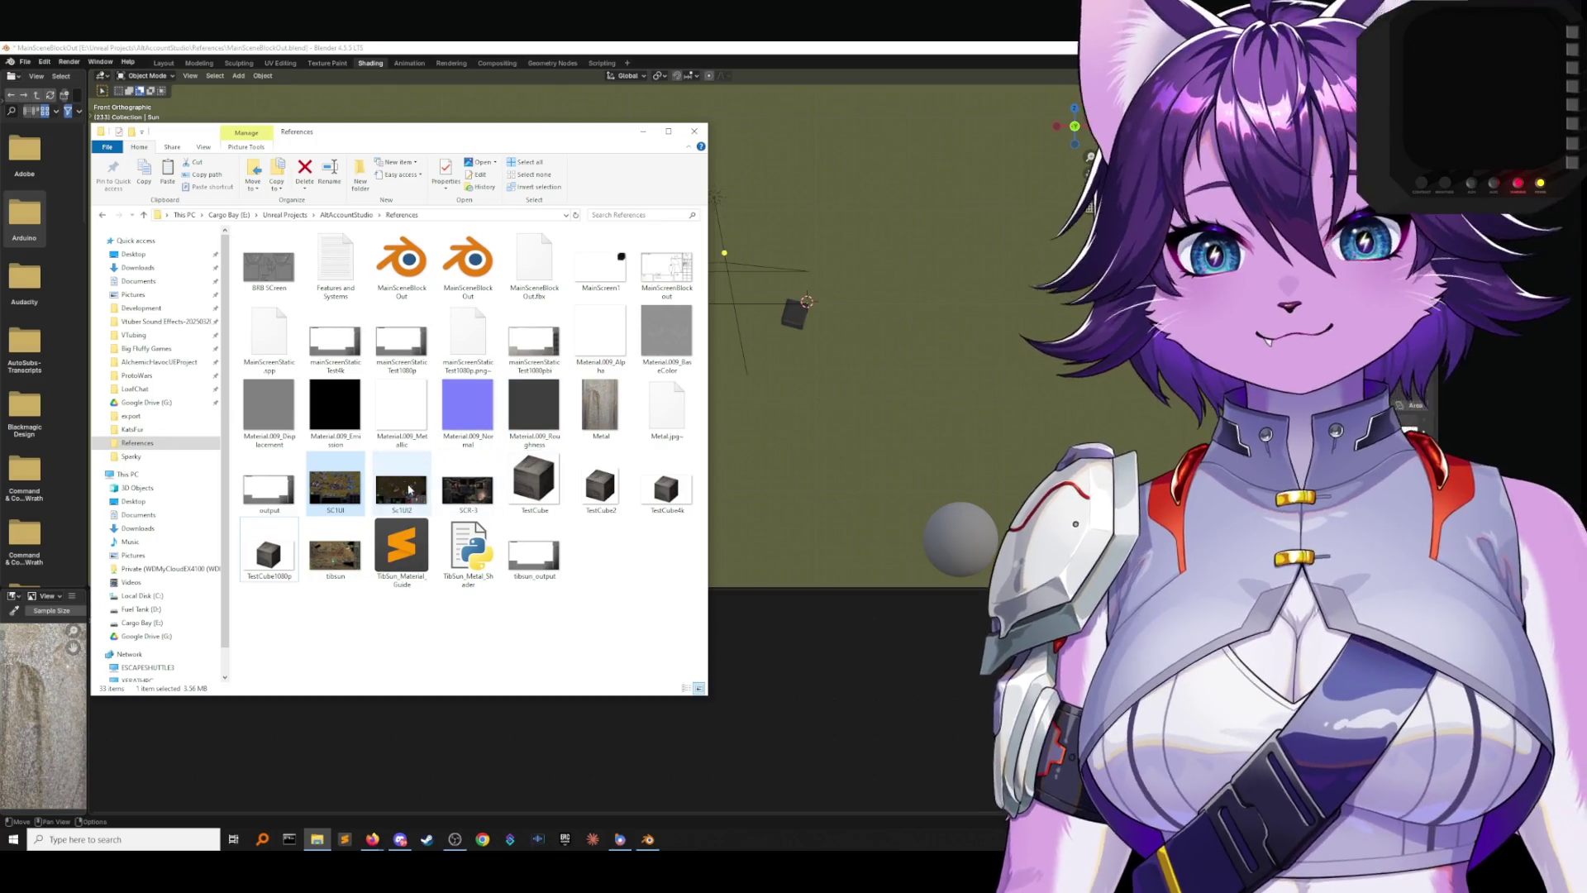
# Look through the References images, selecting tibsun_output and the new MainScreen1 render, then return to Blender.
pyautogui.click(510, 430)
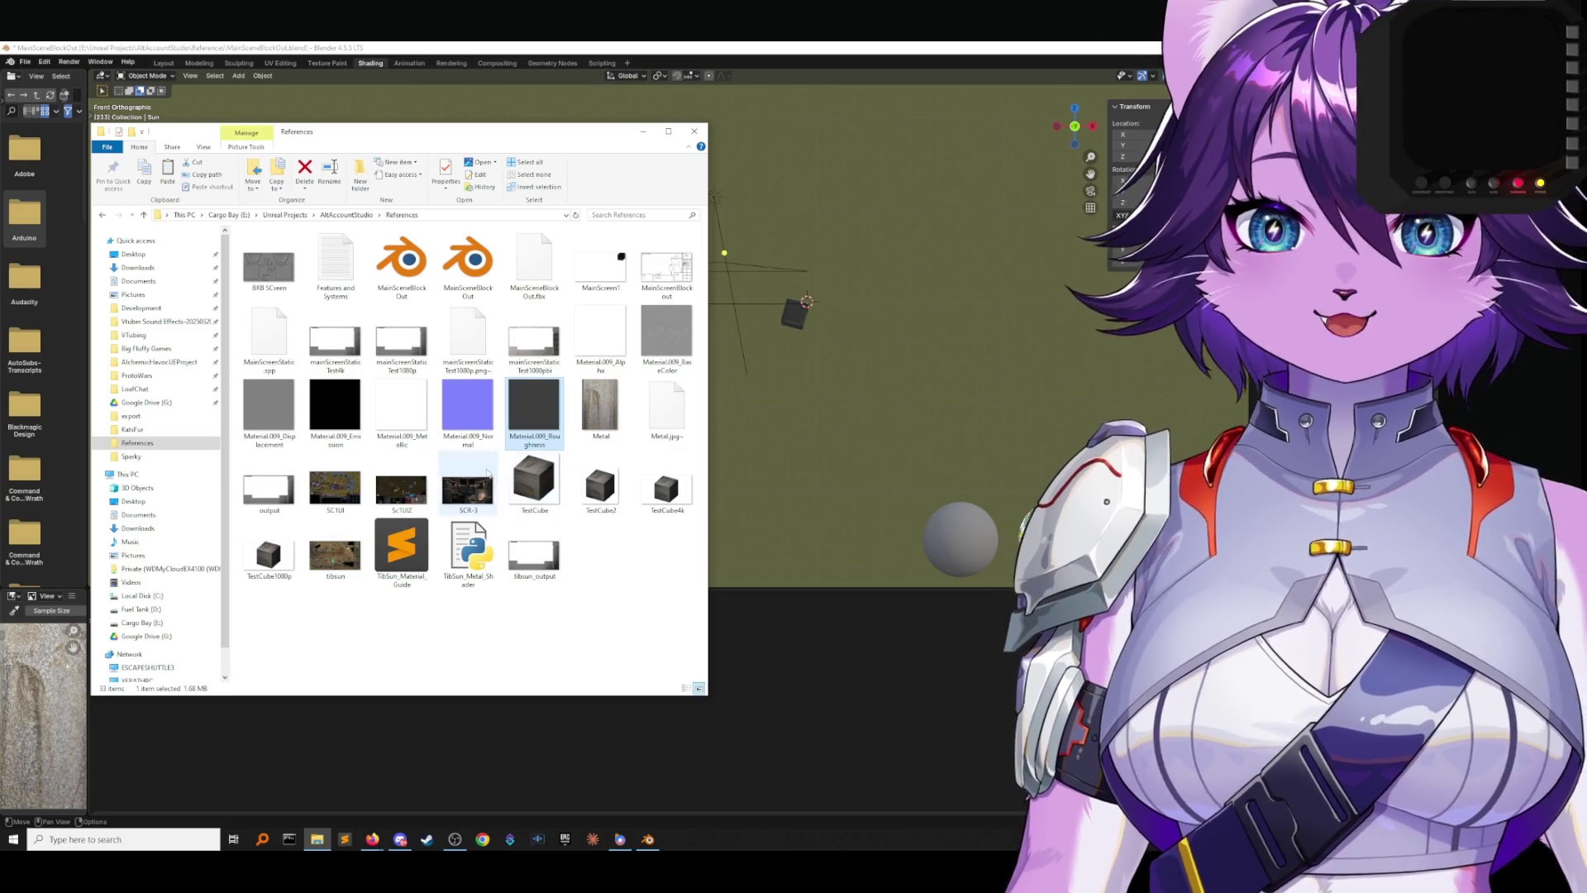
pyautogui.click(334, 554)
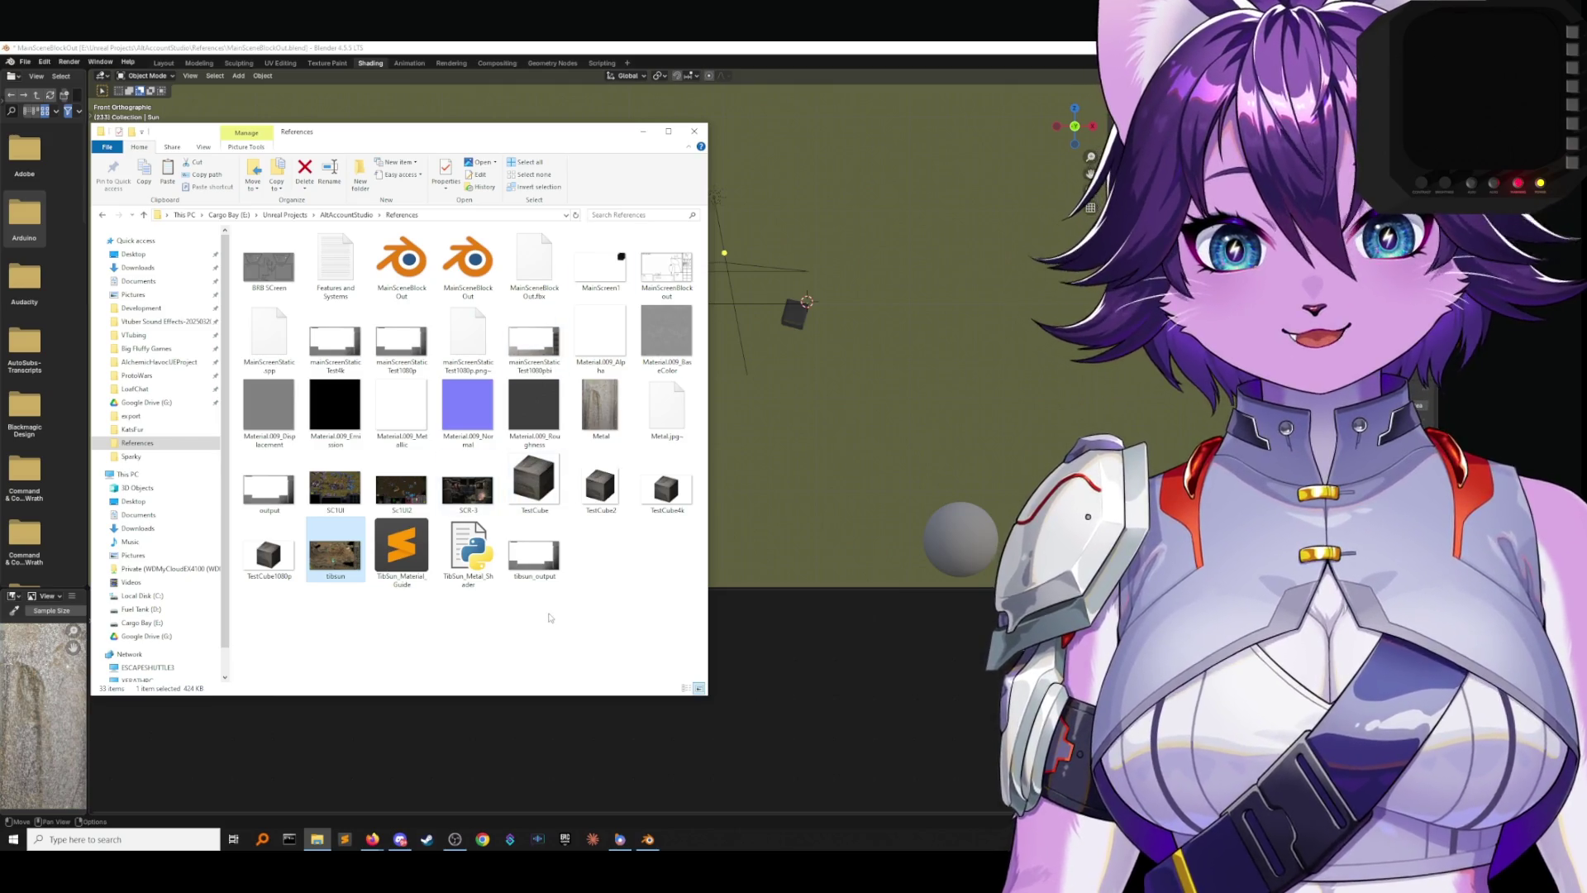
pyautogui.click(534, 552)
pyautogui.click(600, 486)
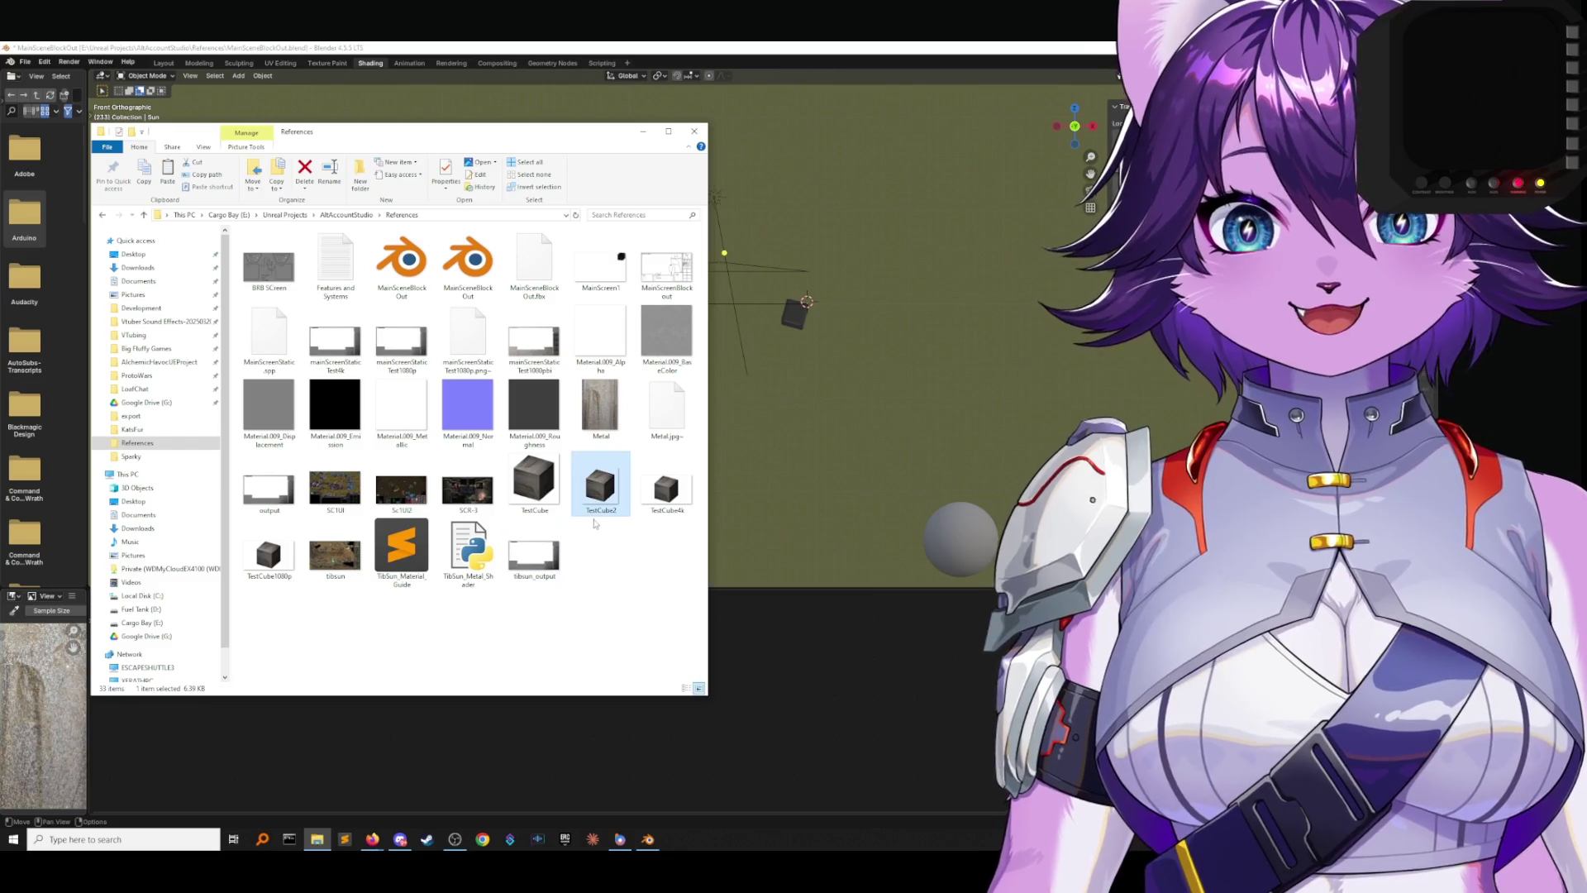
pyautogui.click(602, 290)
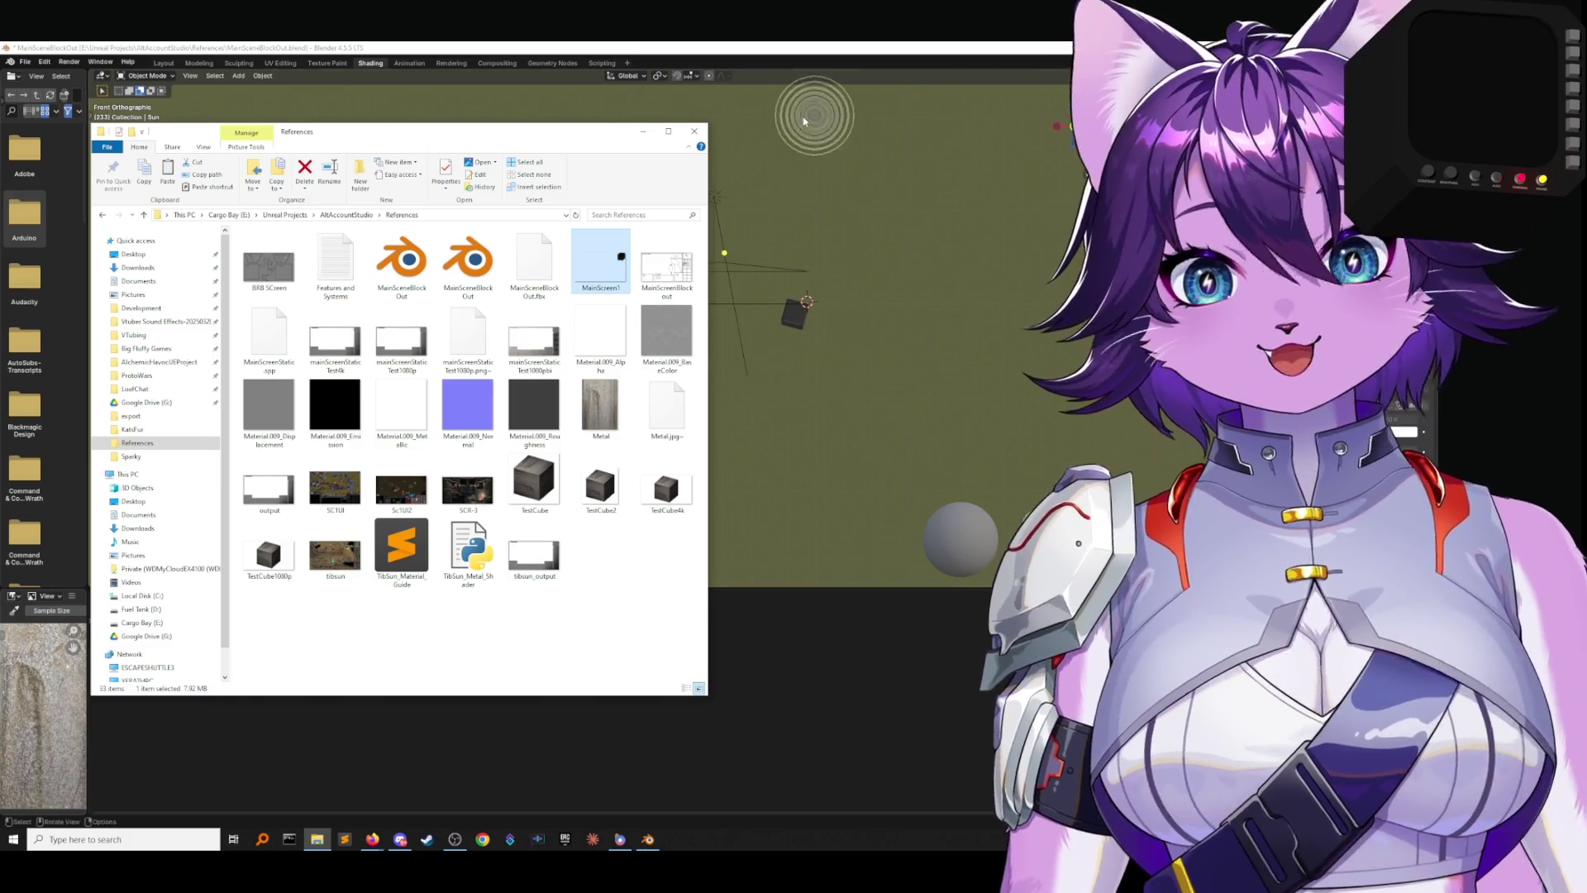
pyautogui.click(787, 177)
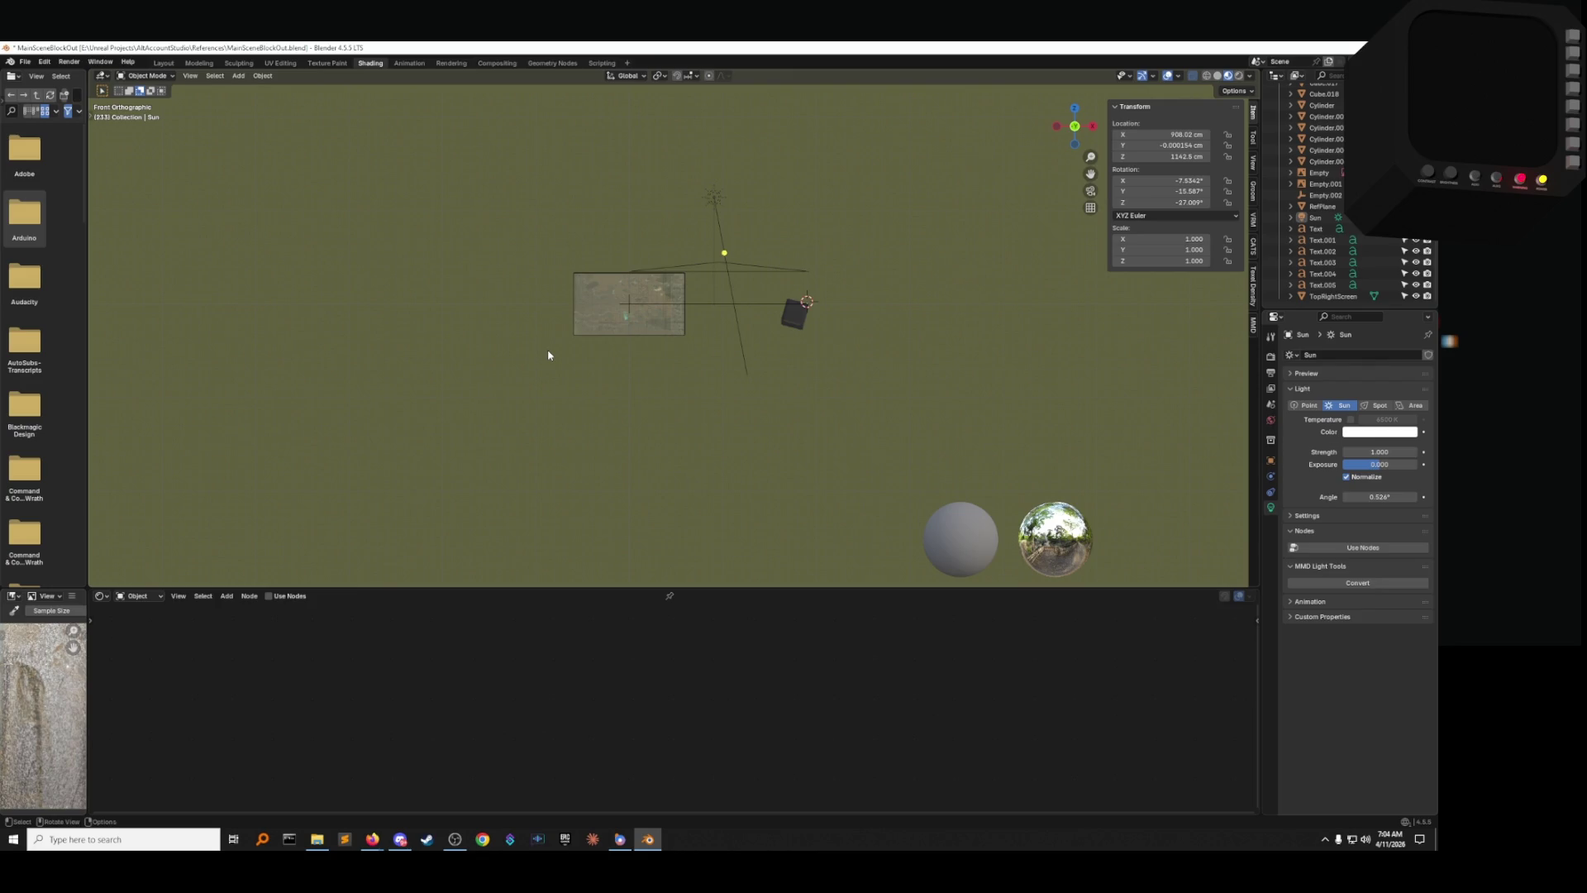
# From the top view, hide the camera and save MainSceneBlockOut.blend.
pyautogui.moveTo(548, 356)
pyautogui.mouseDown(button='middle')
pyautogui.moveTo(684, 237)
pyautogui.moveTo(691, 514)
pyautogui.moveTo(687, 471)
pyautogui.moveTo(741, 373)
pyautogui.moveTo(726, 252)
pyautogui.mouseUp(button='middle')
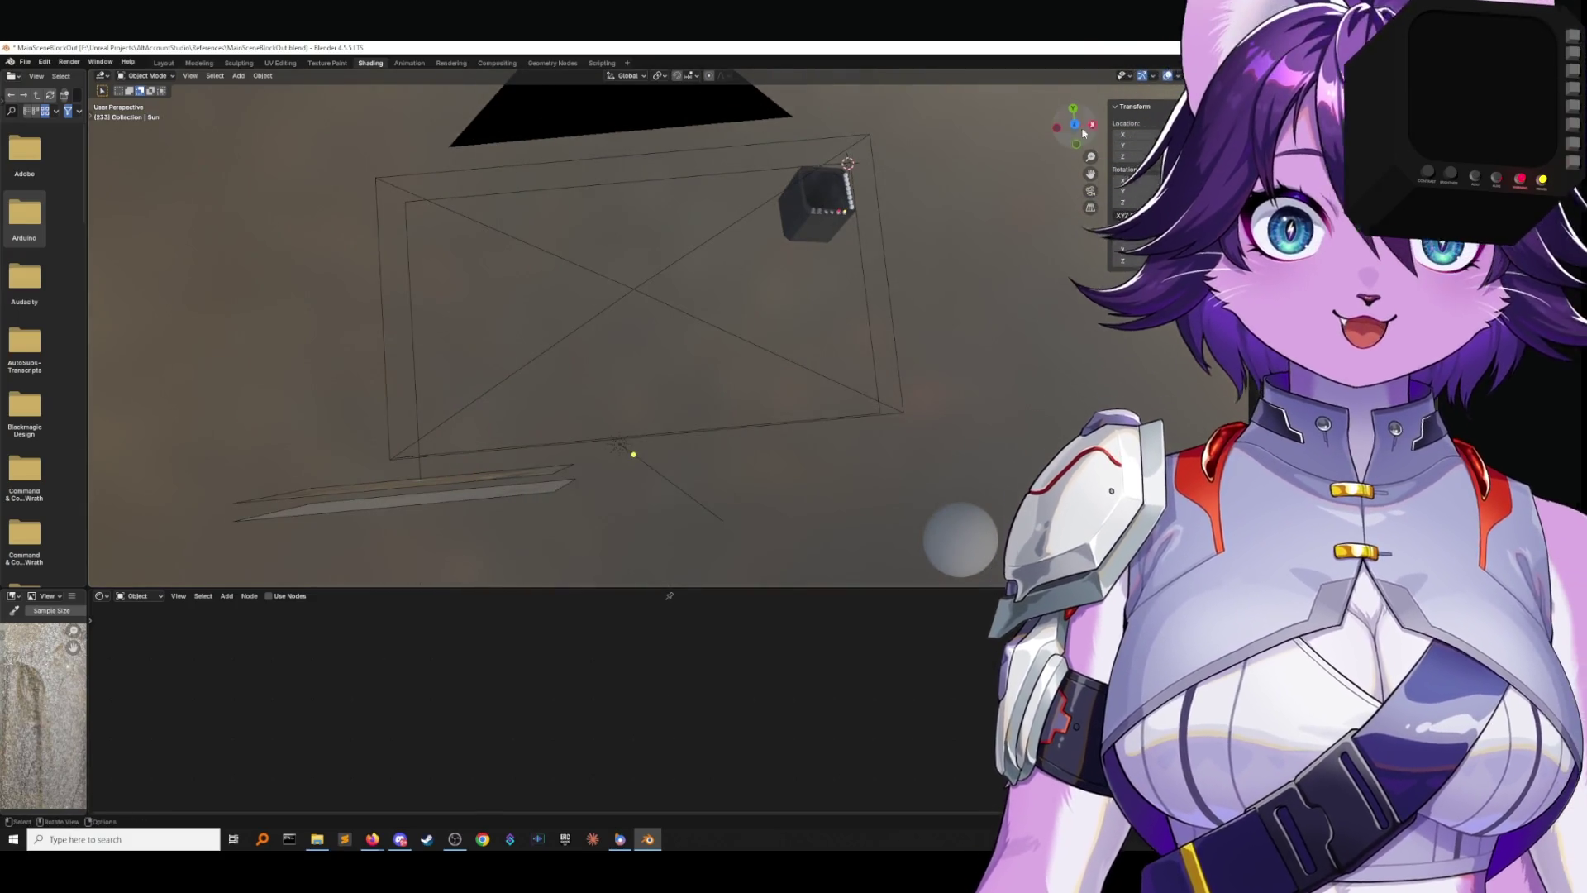
pyautogui.press('KP_7')
pyautogui.scroll(3, 885, 261)
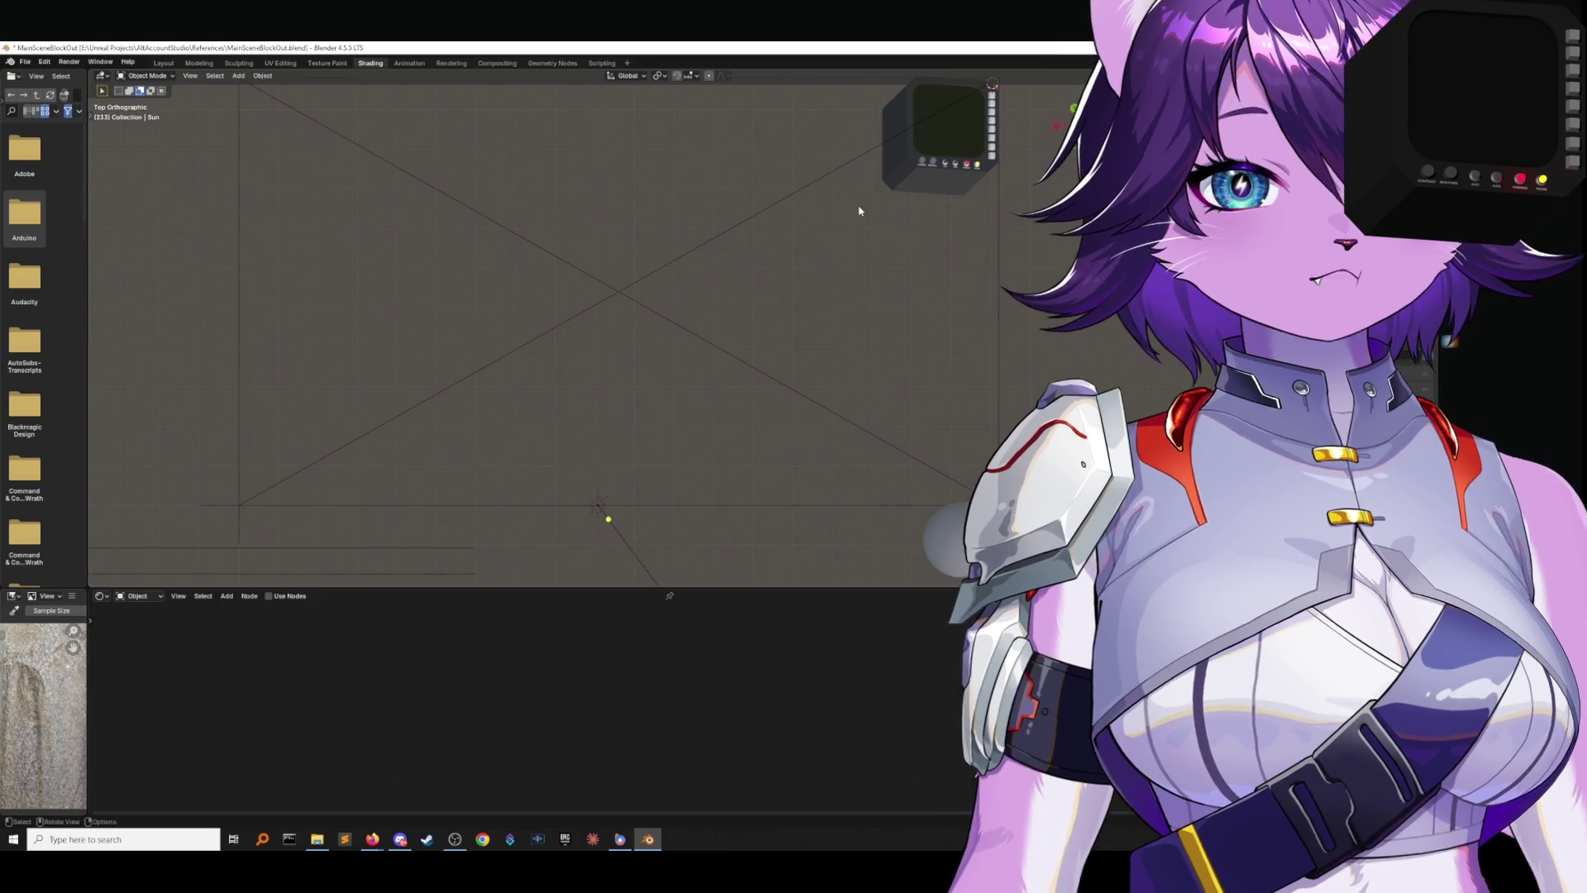
pyautogui.press('n')
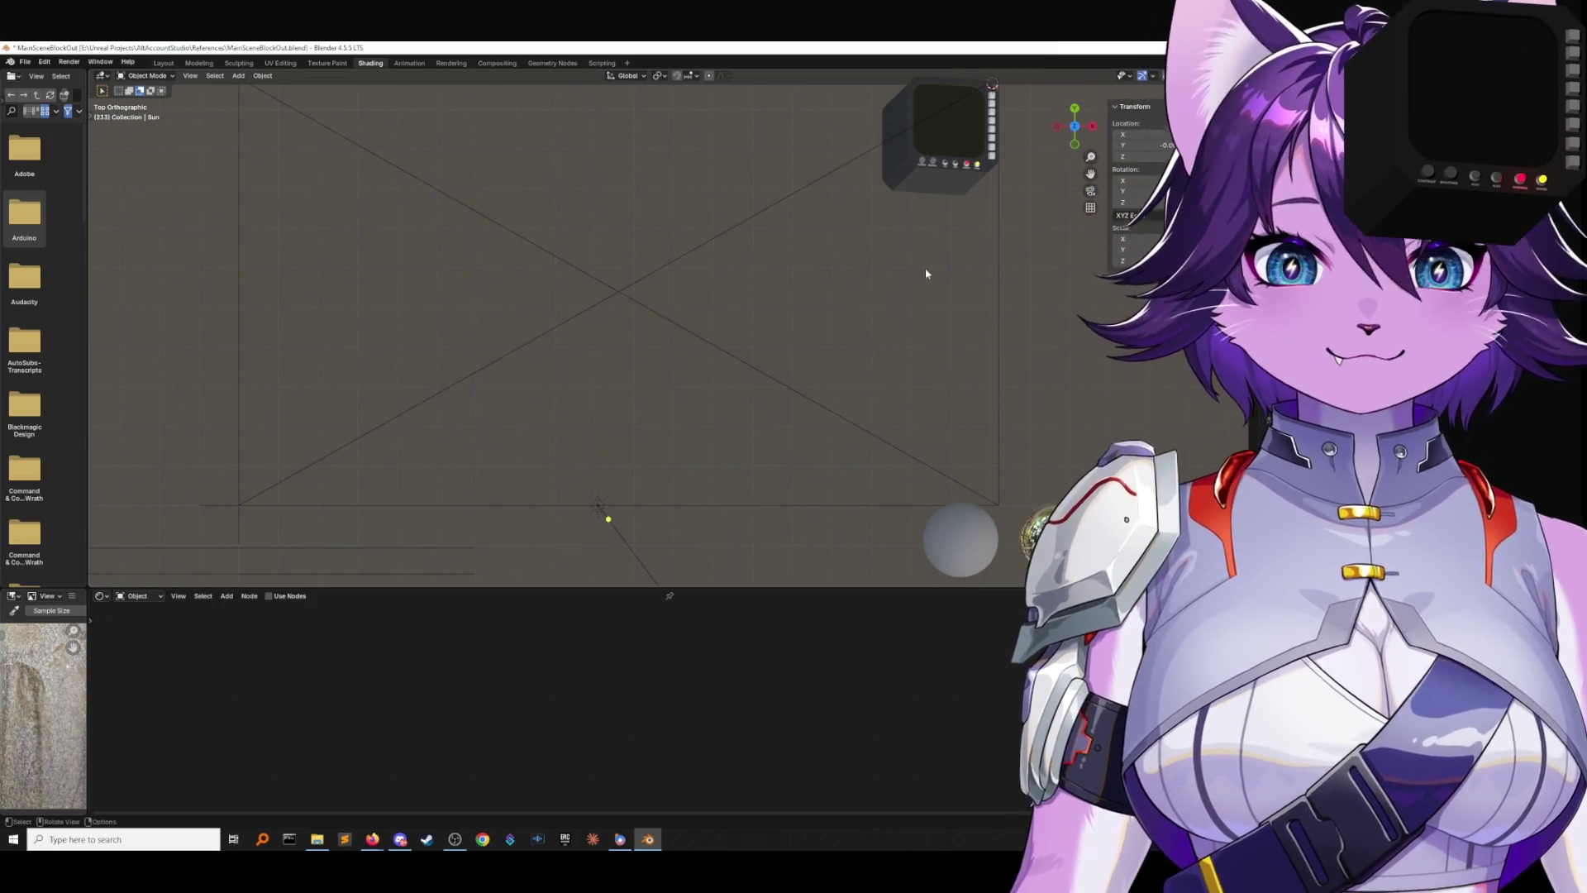
pyautogui.scroll(-3, 925, 272)
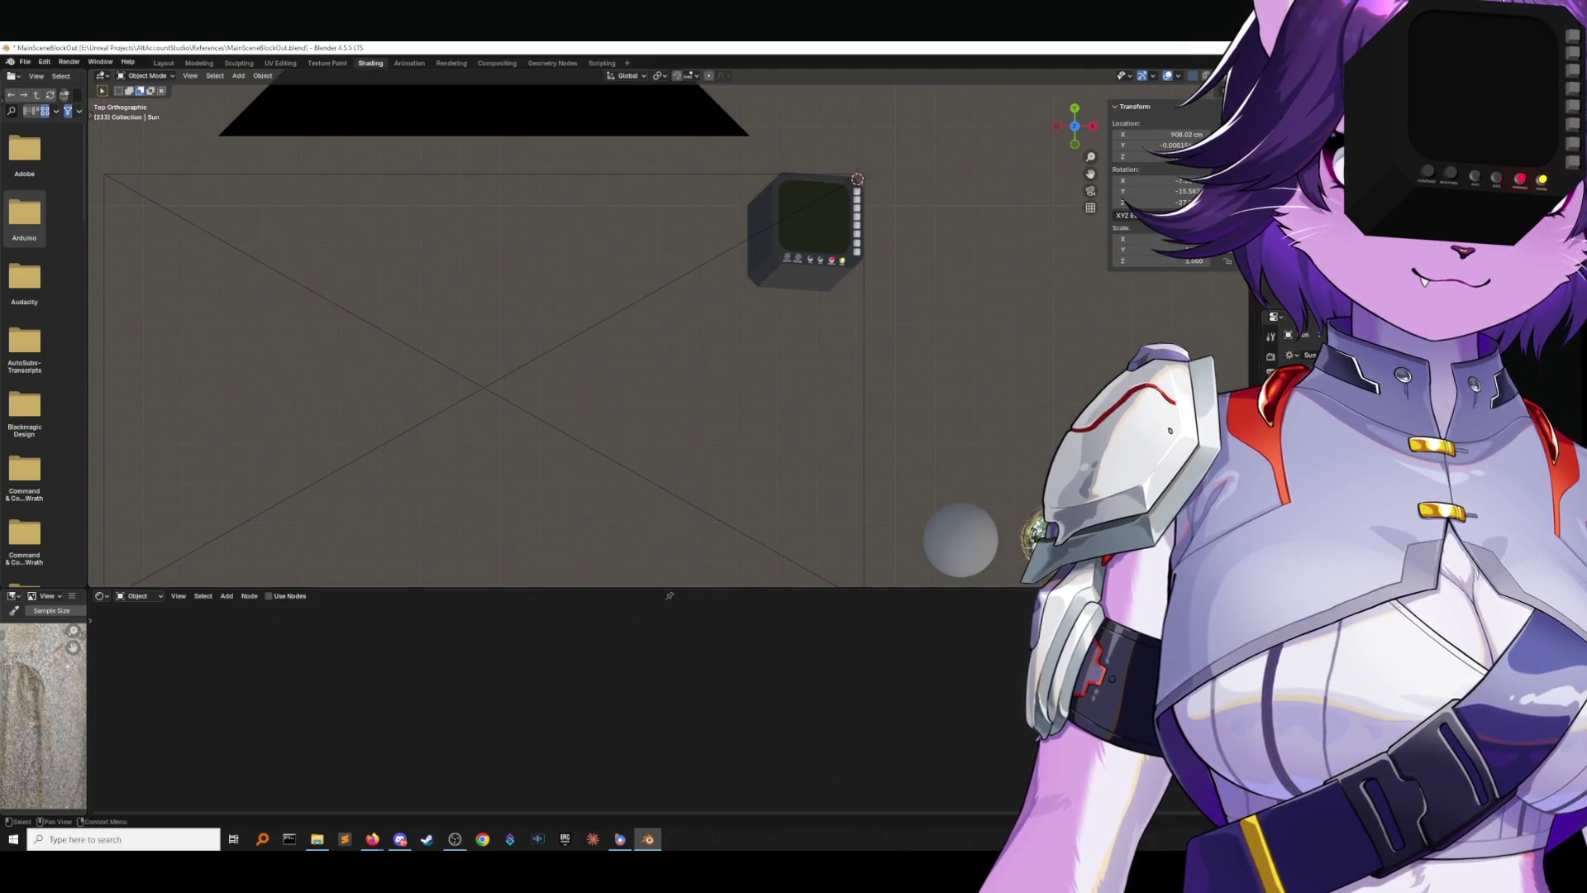
pyautogui.keyDown('shift'); pyautogui.moveTo(992, 350); pyautogui.dragTo(970, 366, button='middle'); pyautogui.keyUp('shift')
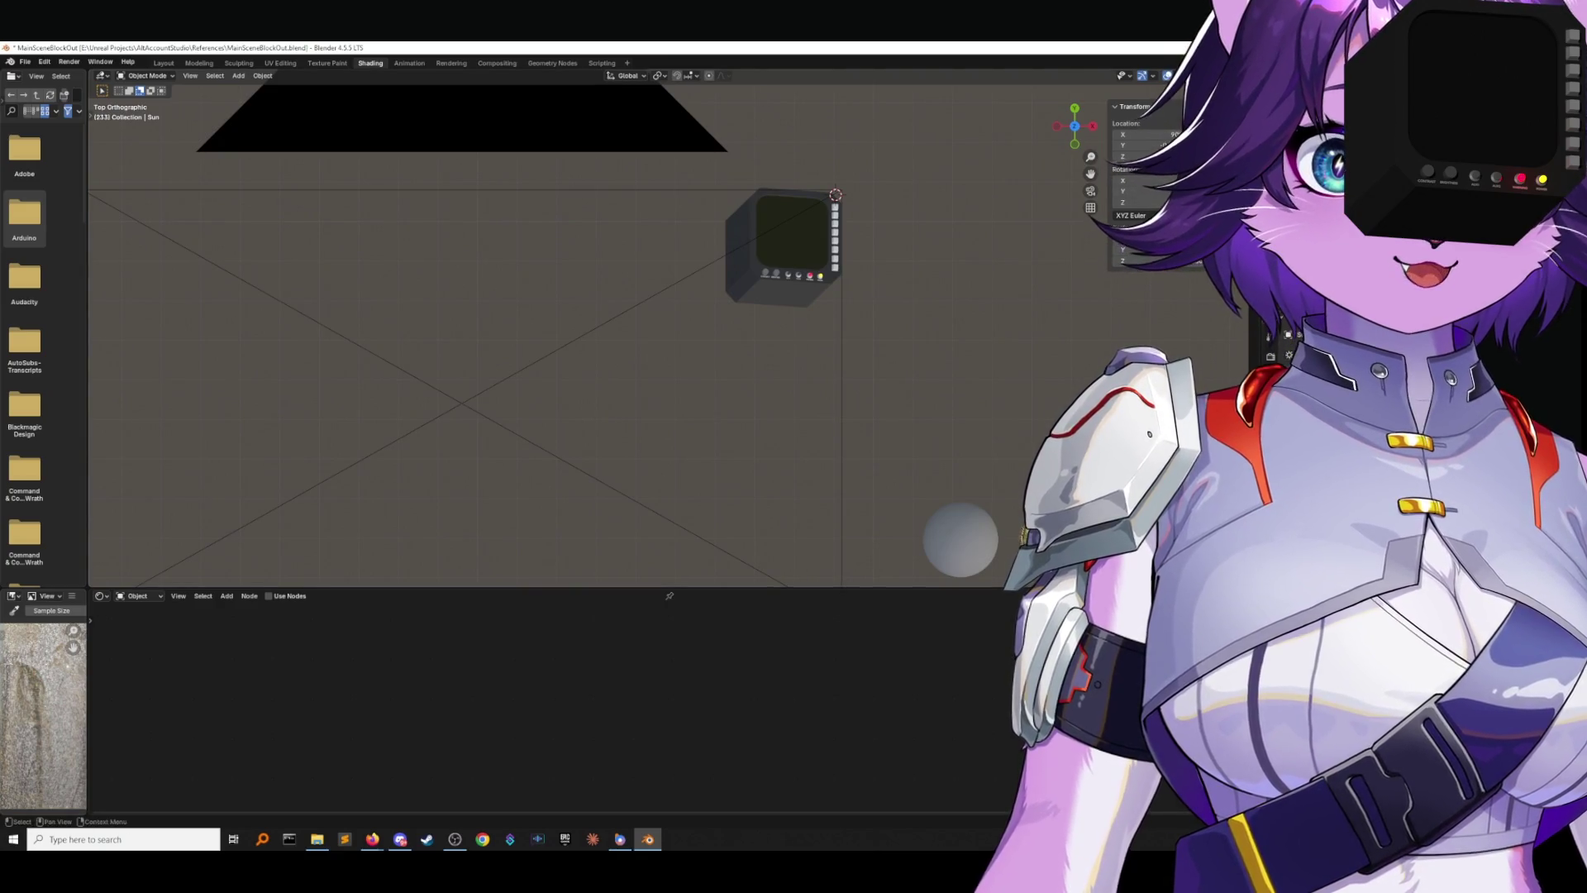
pyautogui.press('h')
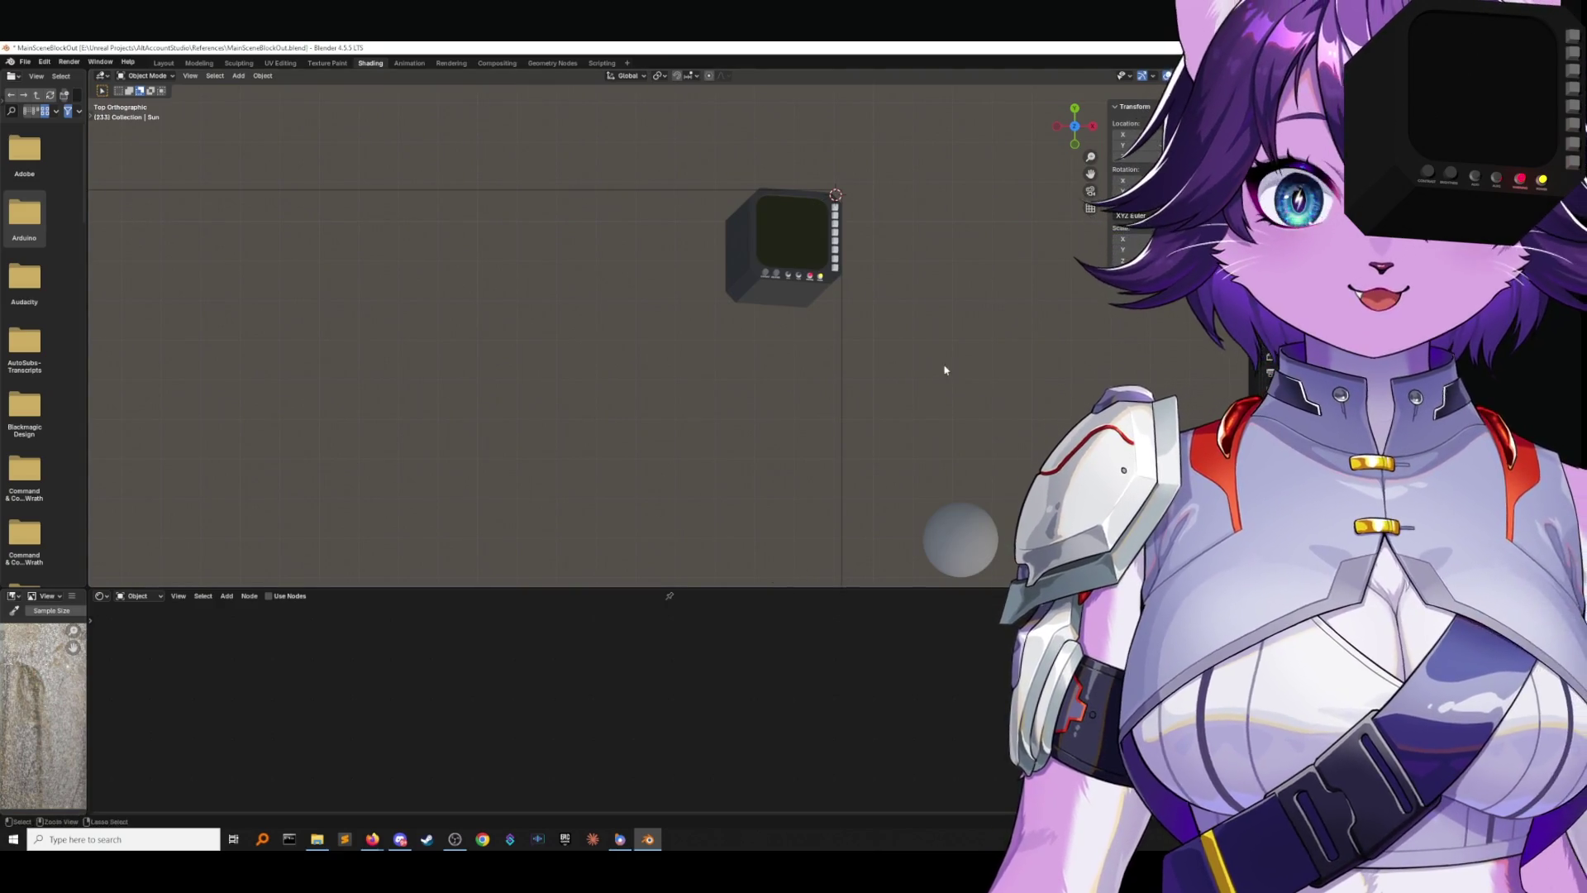
pyautogui.hotkey('ctrl', 's')
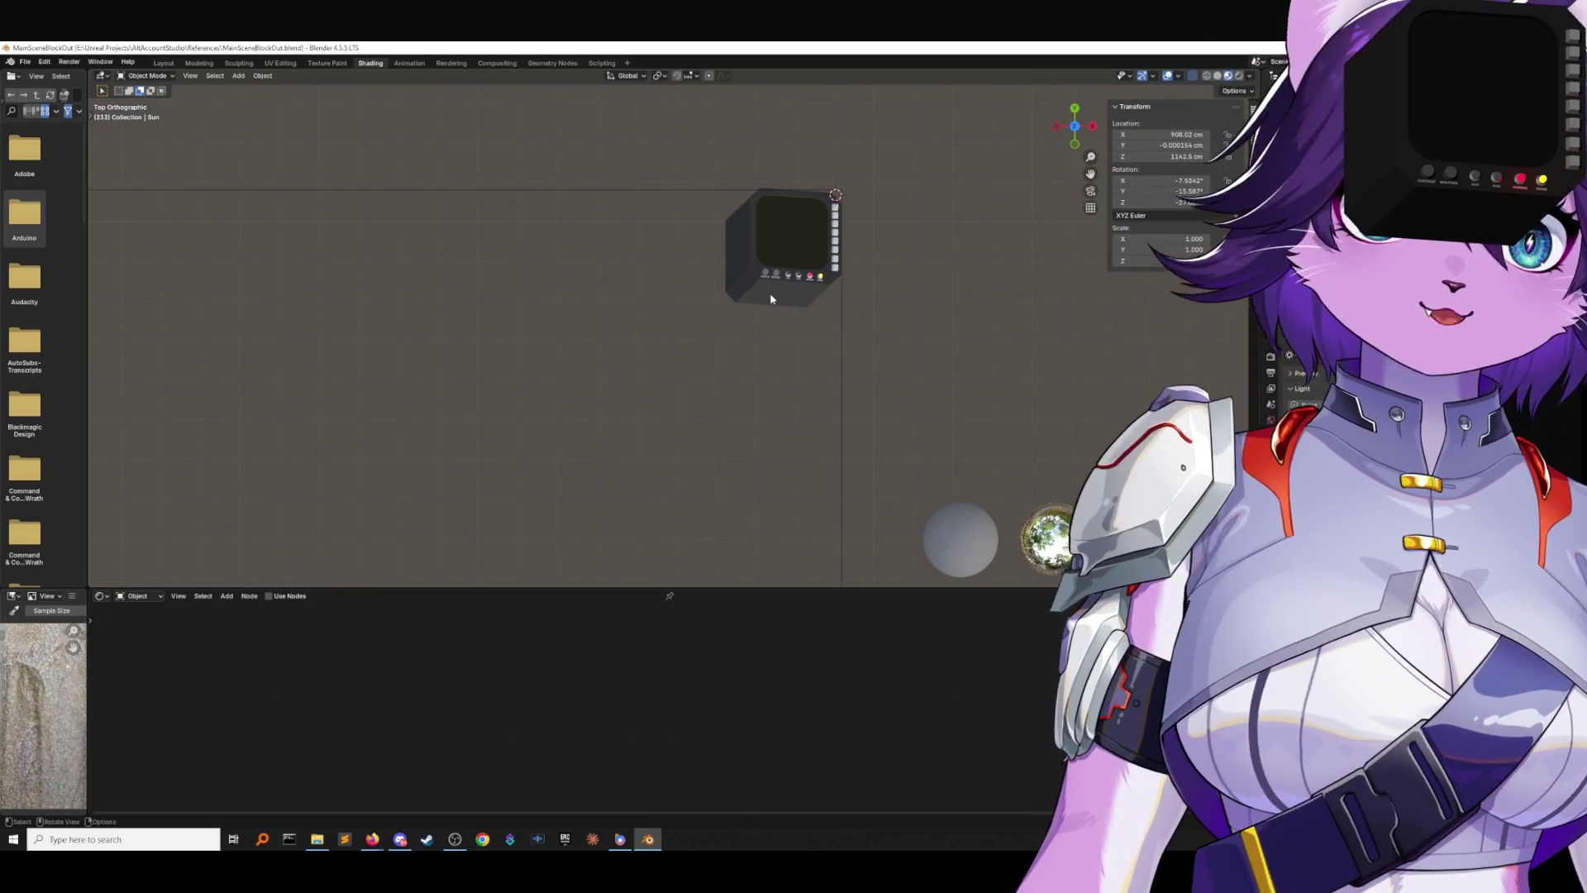
# Unhide the floor and wall meshes with Alt+H and pan to see them around the console.
pyautogui.keyDown('shift'); pyautogui.moveTo(820, 325); pyautogui.dragTo(811, 259, button='middle'); pyautogui.keyUp('shift')
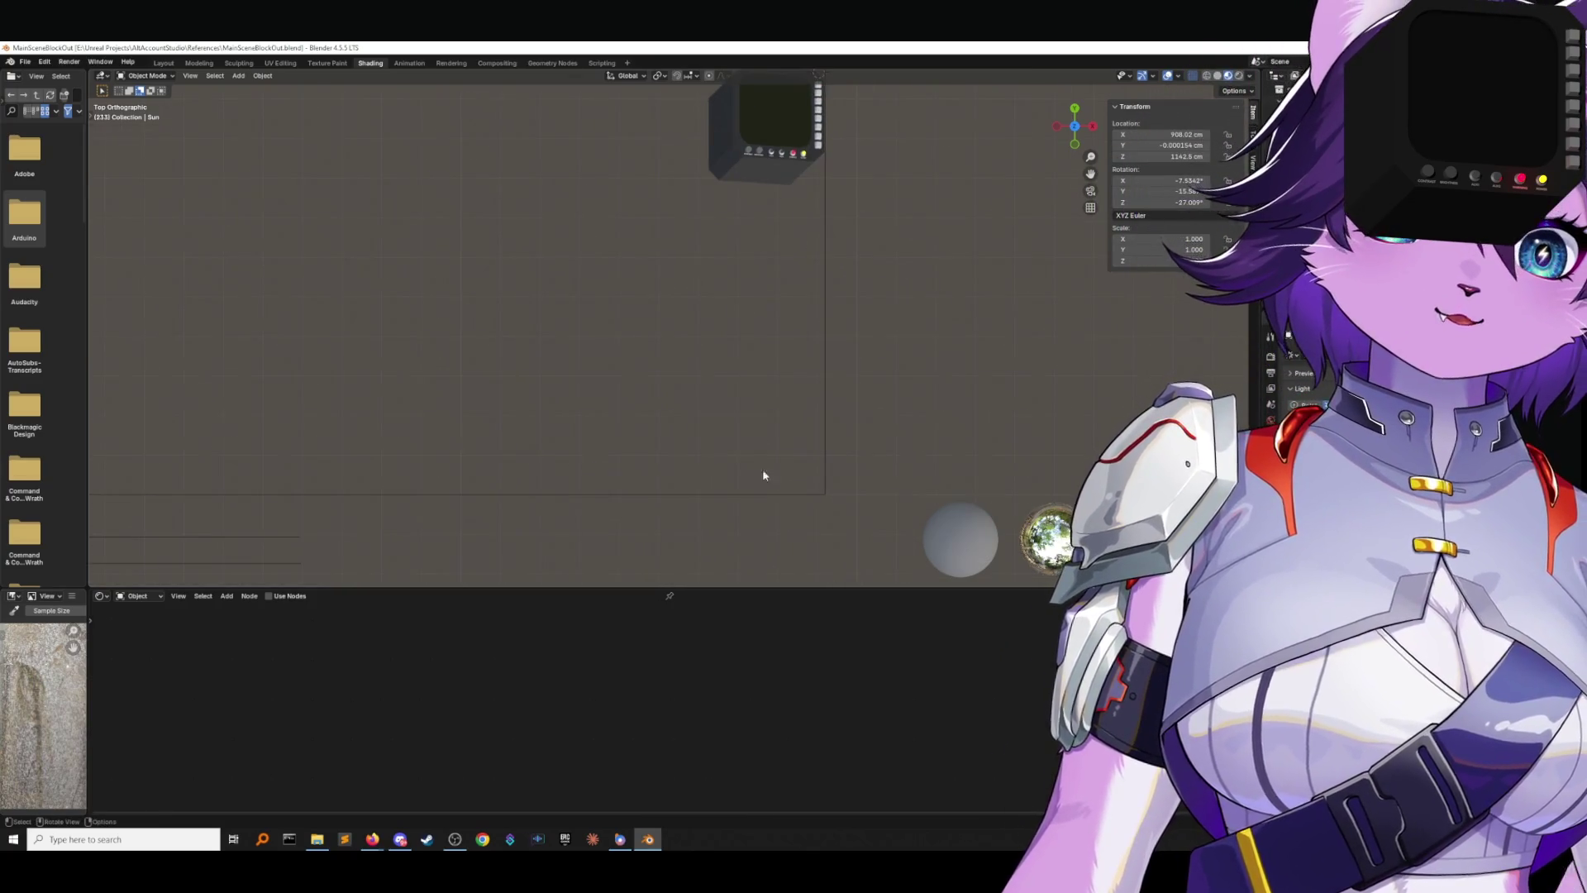
pyautogui.keyDown('shift'); pyautogui.moveTo(921, 330); pyautogui.dragTo(901, 425, button='middle'); pyautogui.keyUp('shift')
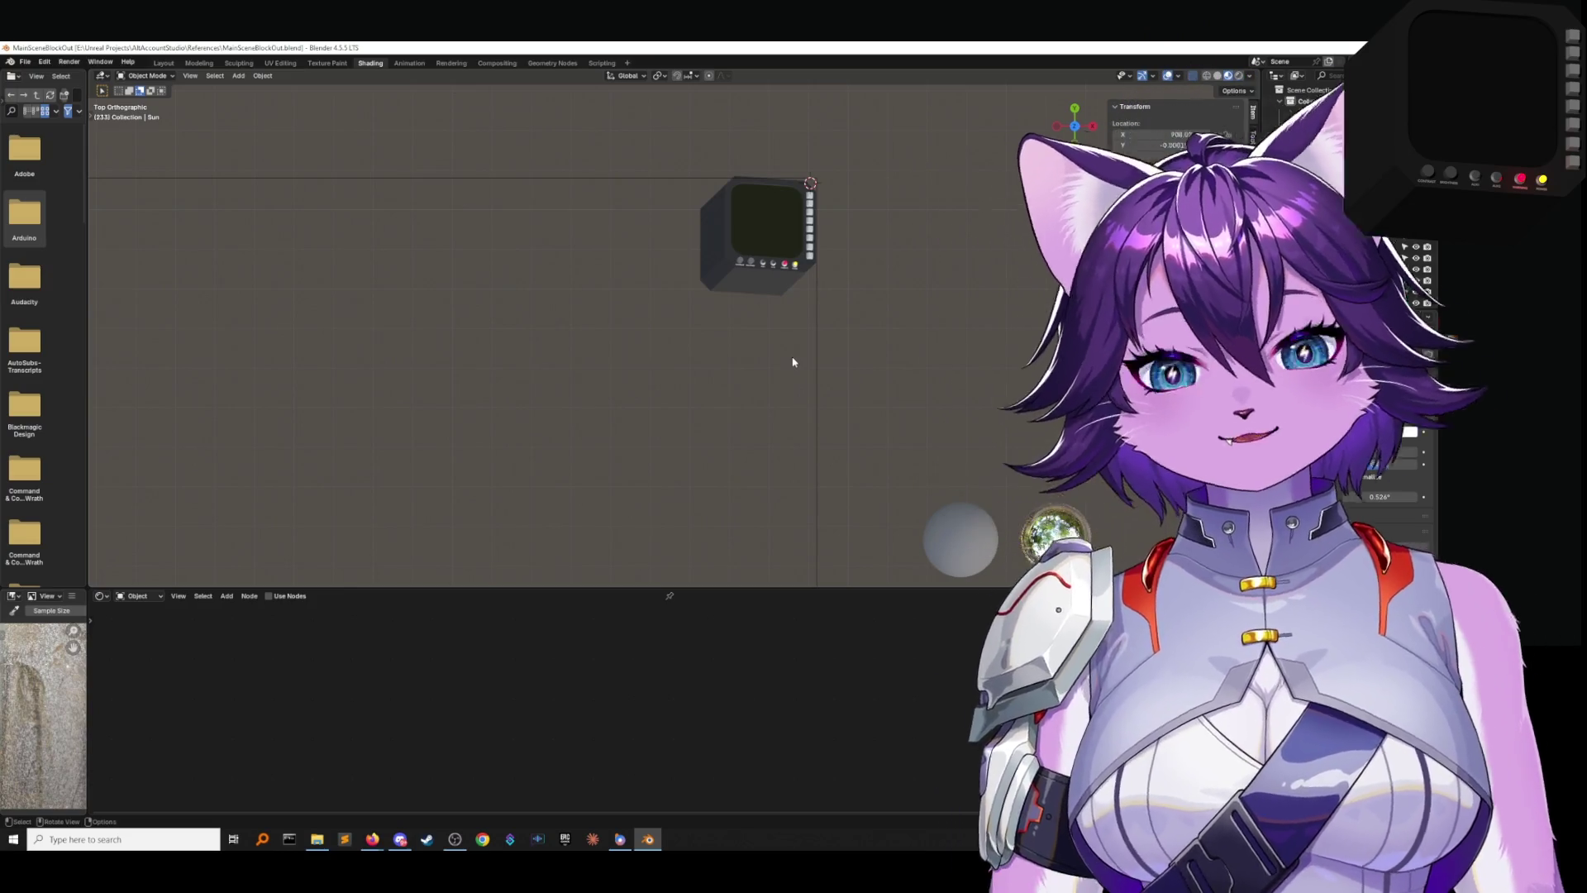
pyautogui.moveTo(733, 369)
pyautogui.keyDown('shift'); pyautogui.mouseDown(button='middle')
pyautogui.moveTo(797, 358)
pyautogui.moveTo(843, 308)
pyautogui.moveTo(797, 310)
pyautogui.mouseUp(button='middle'); pyautogui.keyUp('shift')
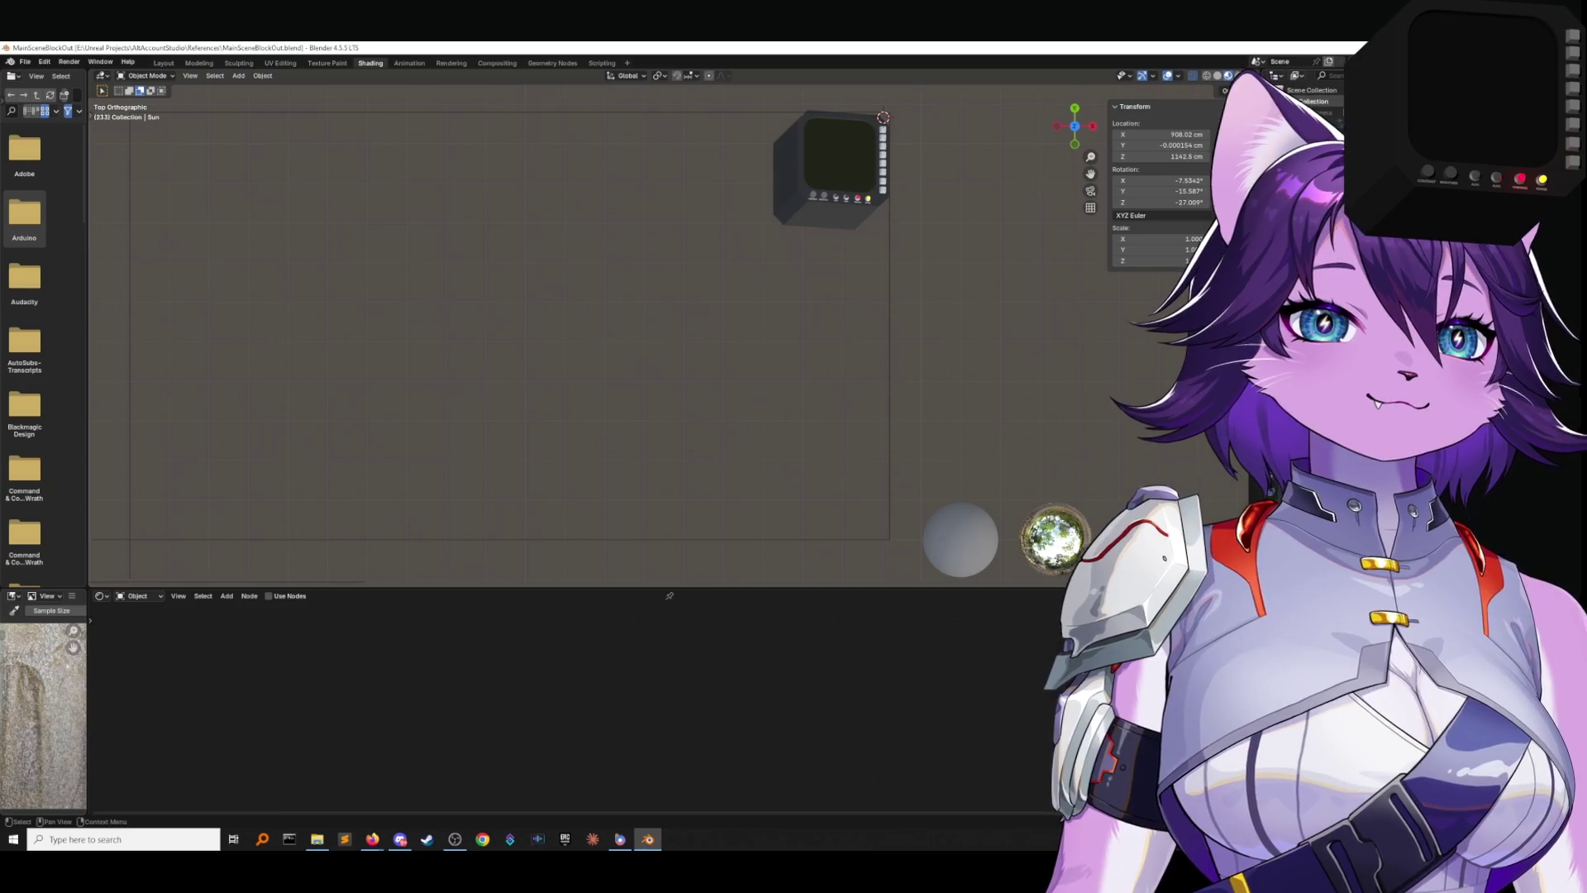
pyautogui.click(950, 367)
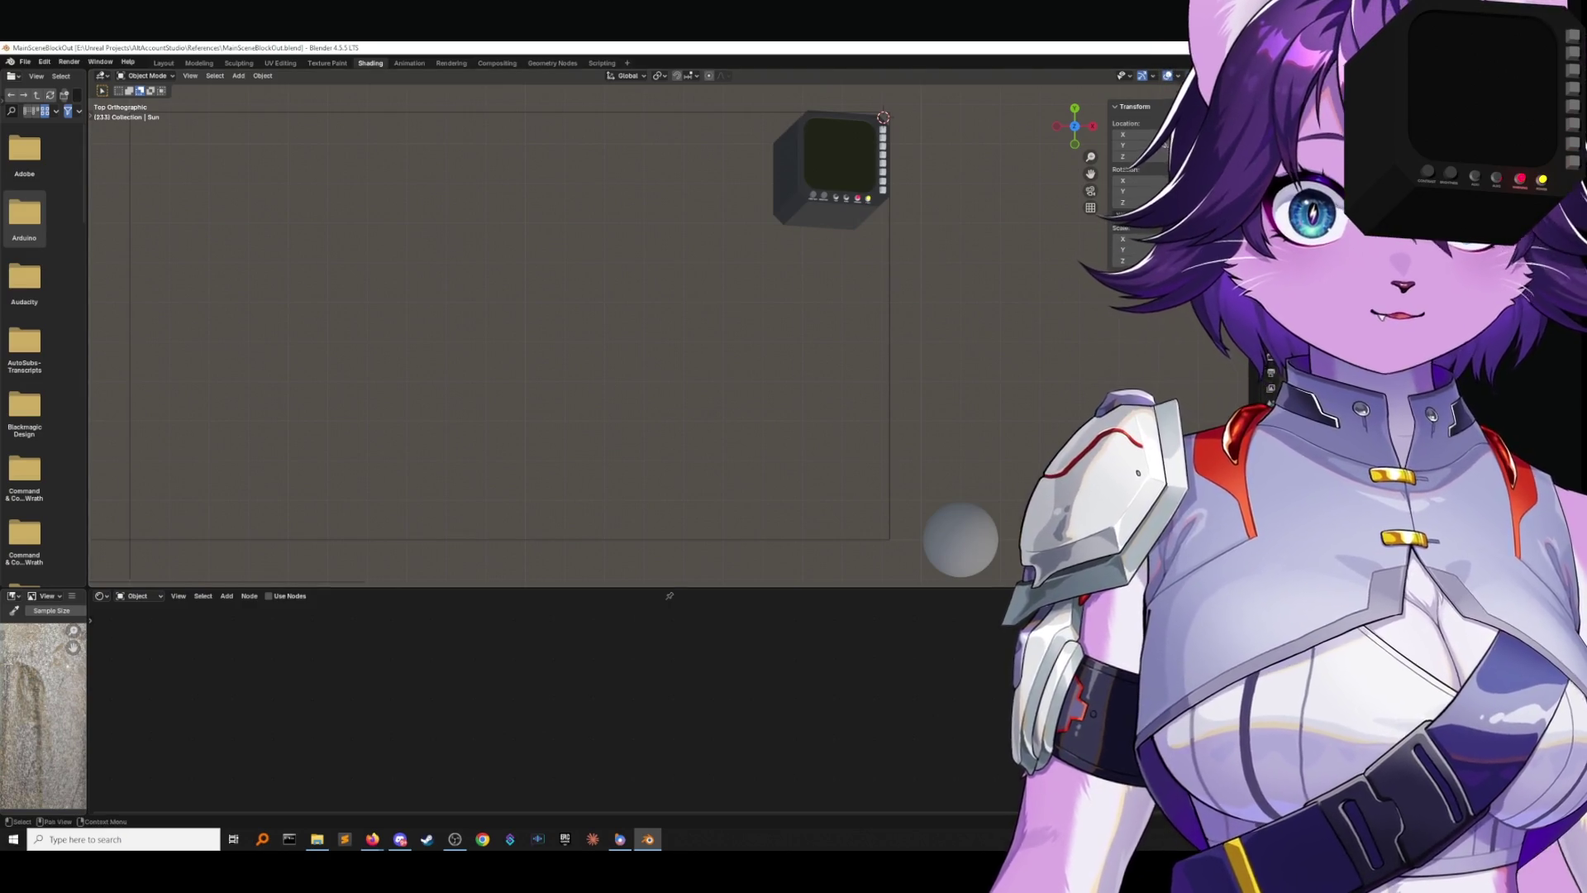
pyautogui.hotkey('alt', 'h')
pyautogui.keyDown('shift'); pyautogui.moveTo(943, 278); pyautogui.dragTo(906, 308, button='middle'); pyautogui.keyUp('shift')
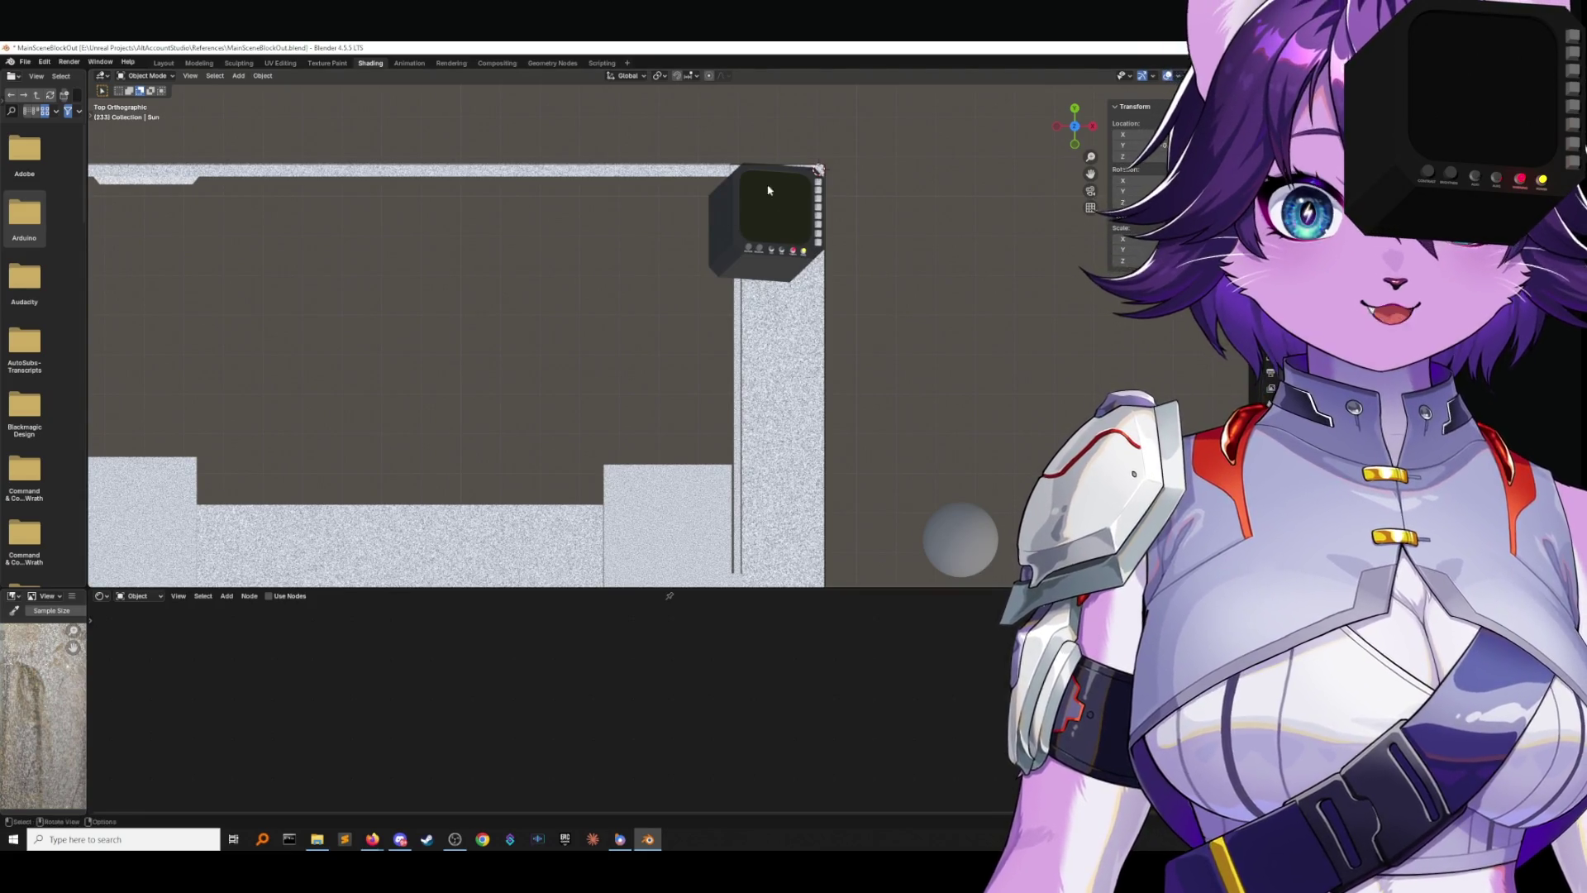
# Hide the floor and wall meshes again and select a white button on the monitor.
pyautogui.press('h')
pyautogui.click(818, 170)
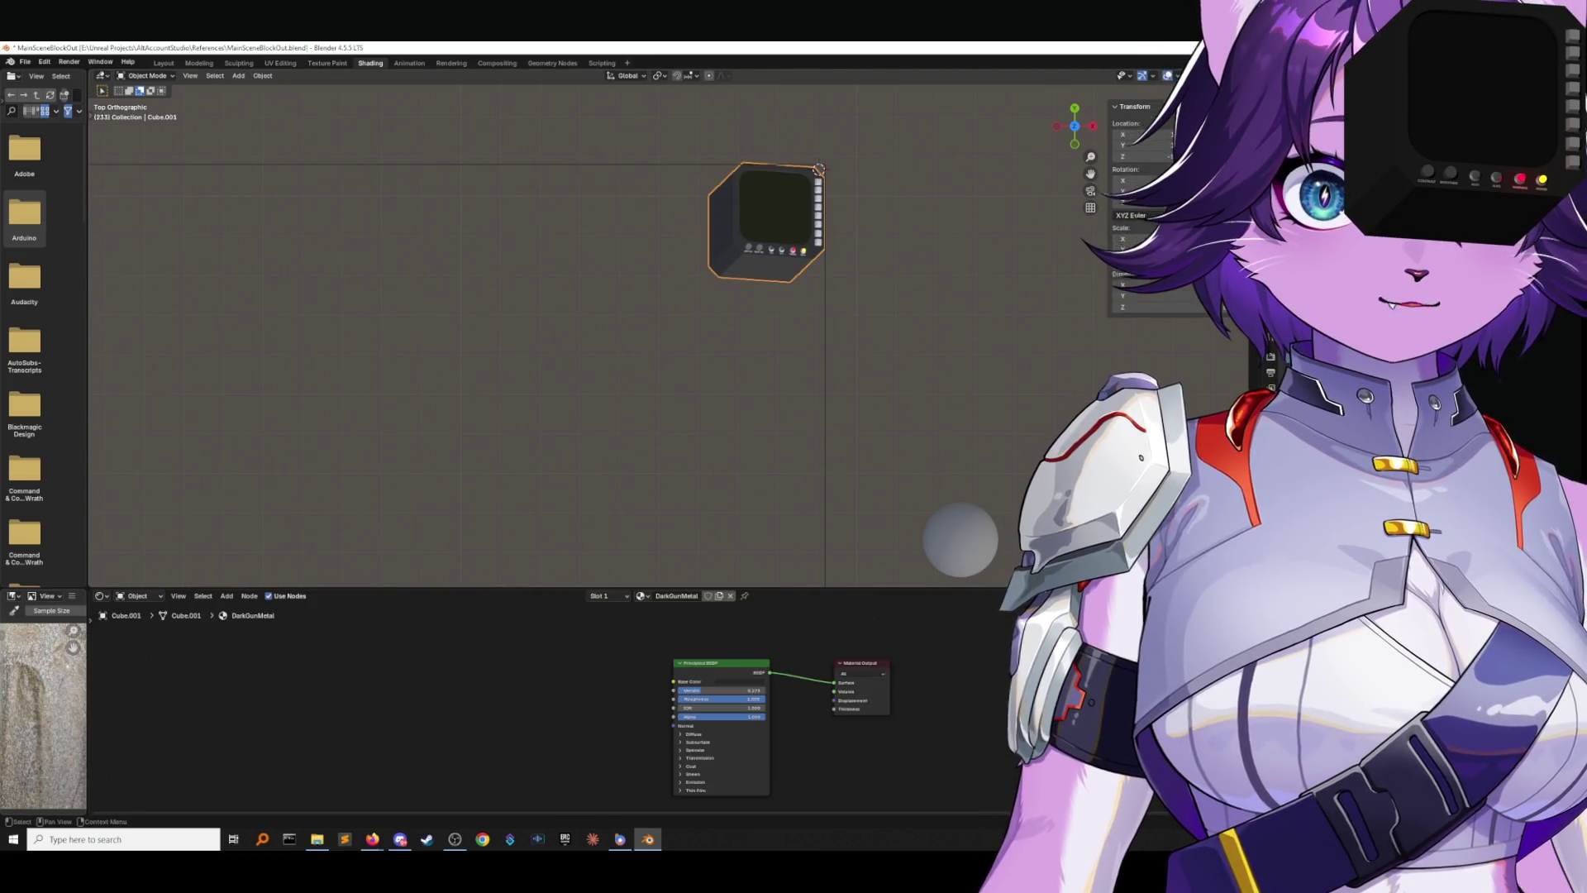
pyautogui.click(914, 311)
pyautogui.moveTo(667, 128)
pyautogui.mouseDown()
pyautogui.moveTo(893, 318)
pyautogui.moveTo(959, 344)
pyautogui.mouseUp()
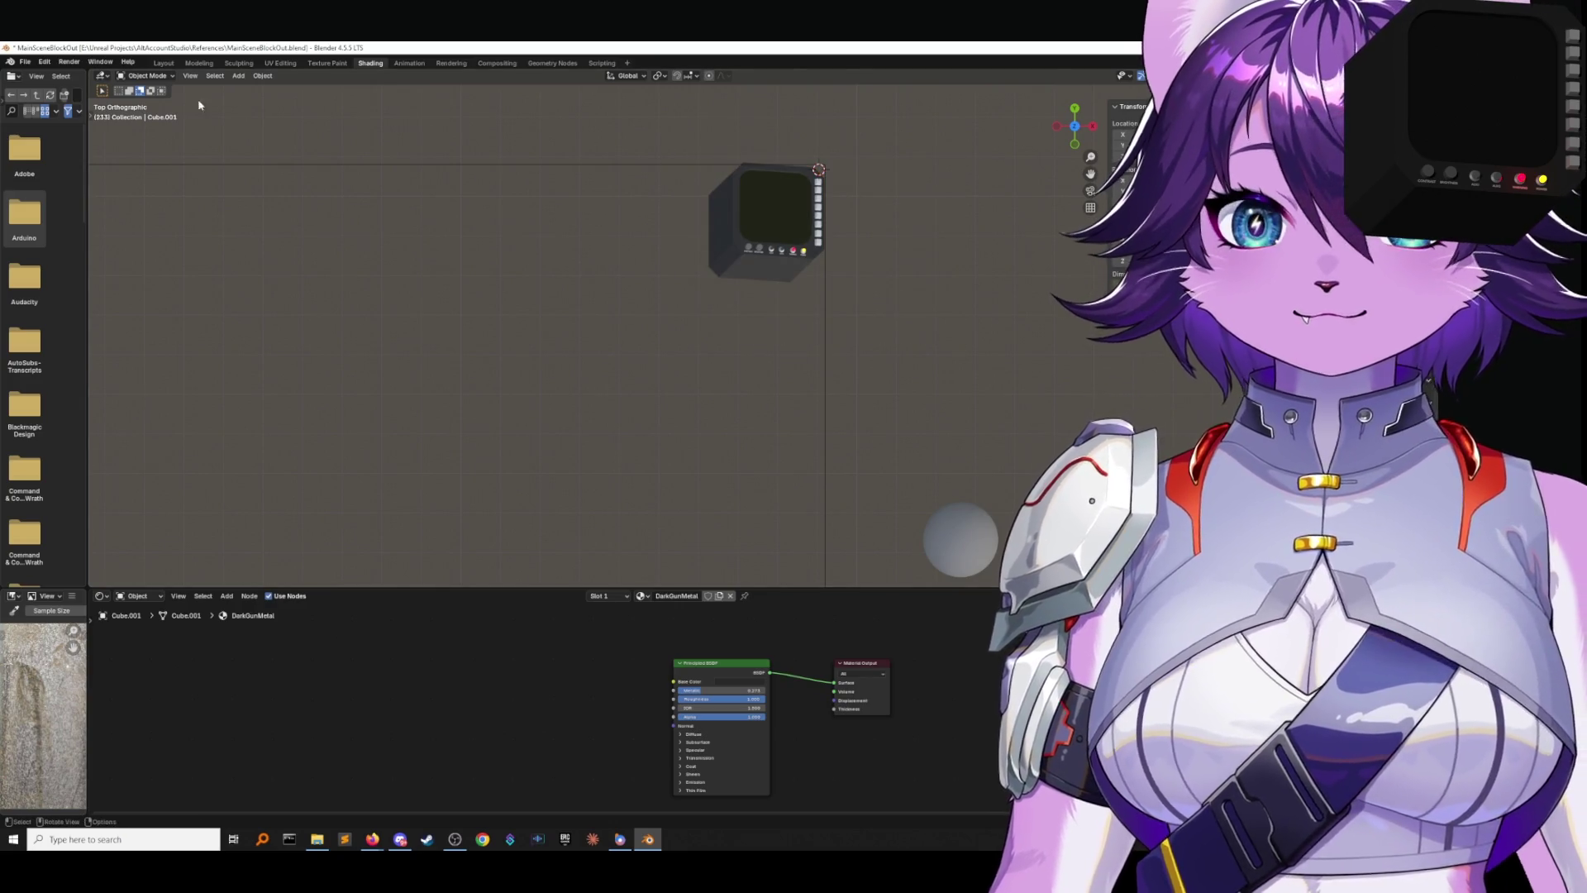
pyautogui.moveTo(190, 107); pyautogui.dragTo(841, 231, button='middle')
pyautogui.moveTo(698, 116); pyautogui.dragTo(918, 313)
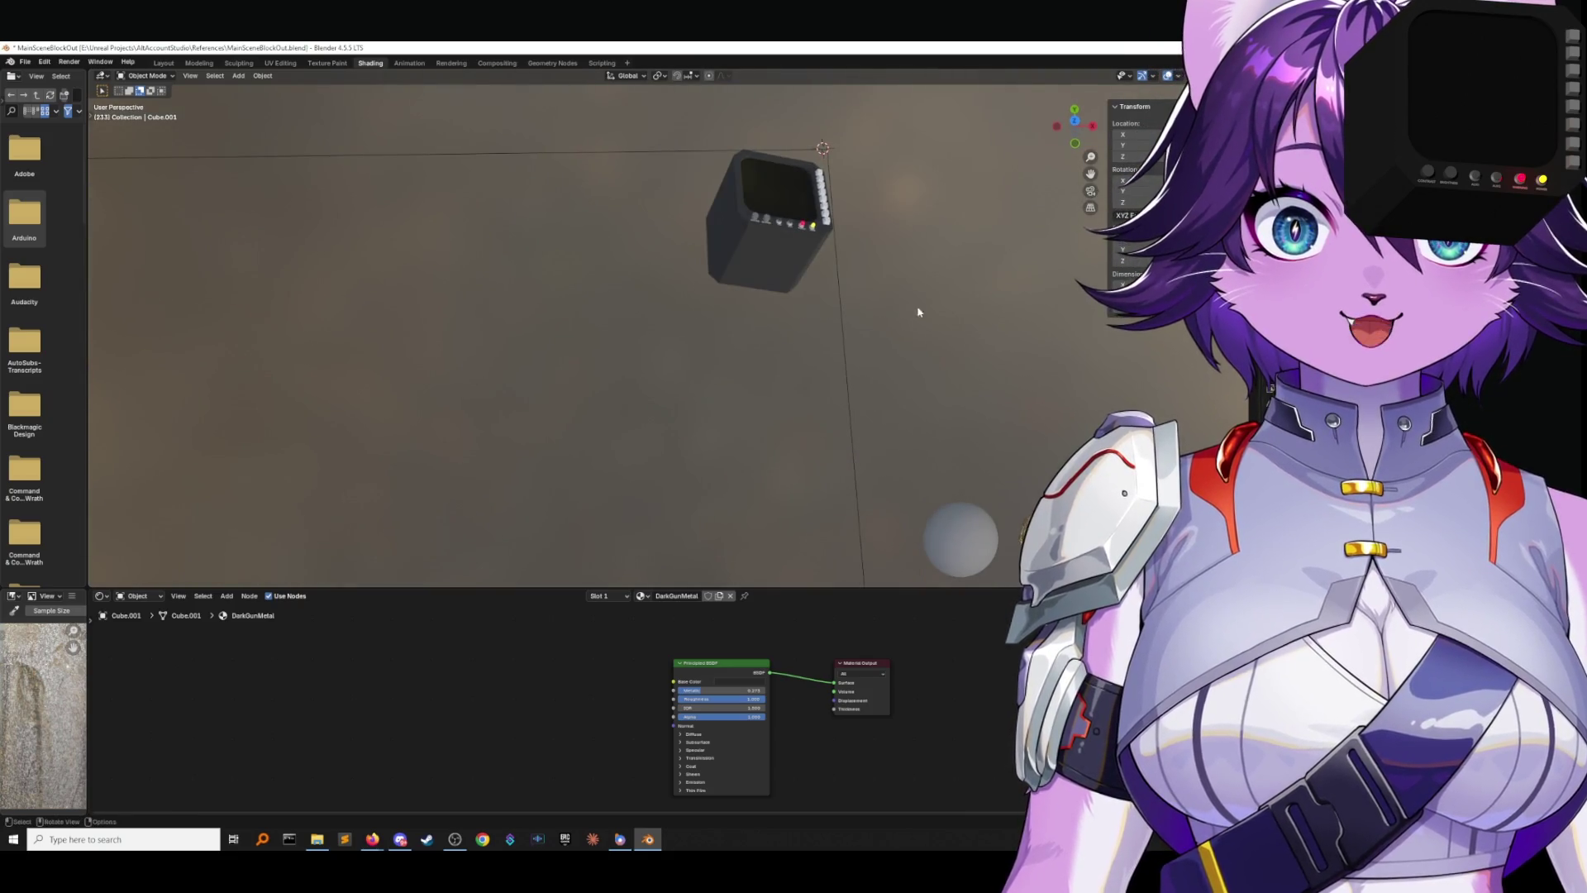
pyautogui.moveTo(918, 313); pyautogui.dragTo(921, 219, button='middle')
pyautogui.click(910, 207)
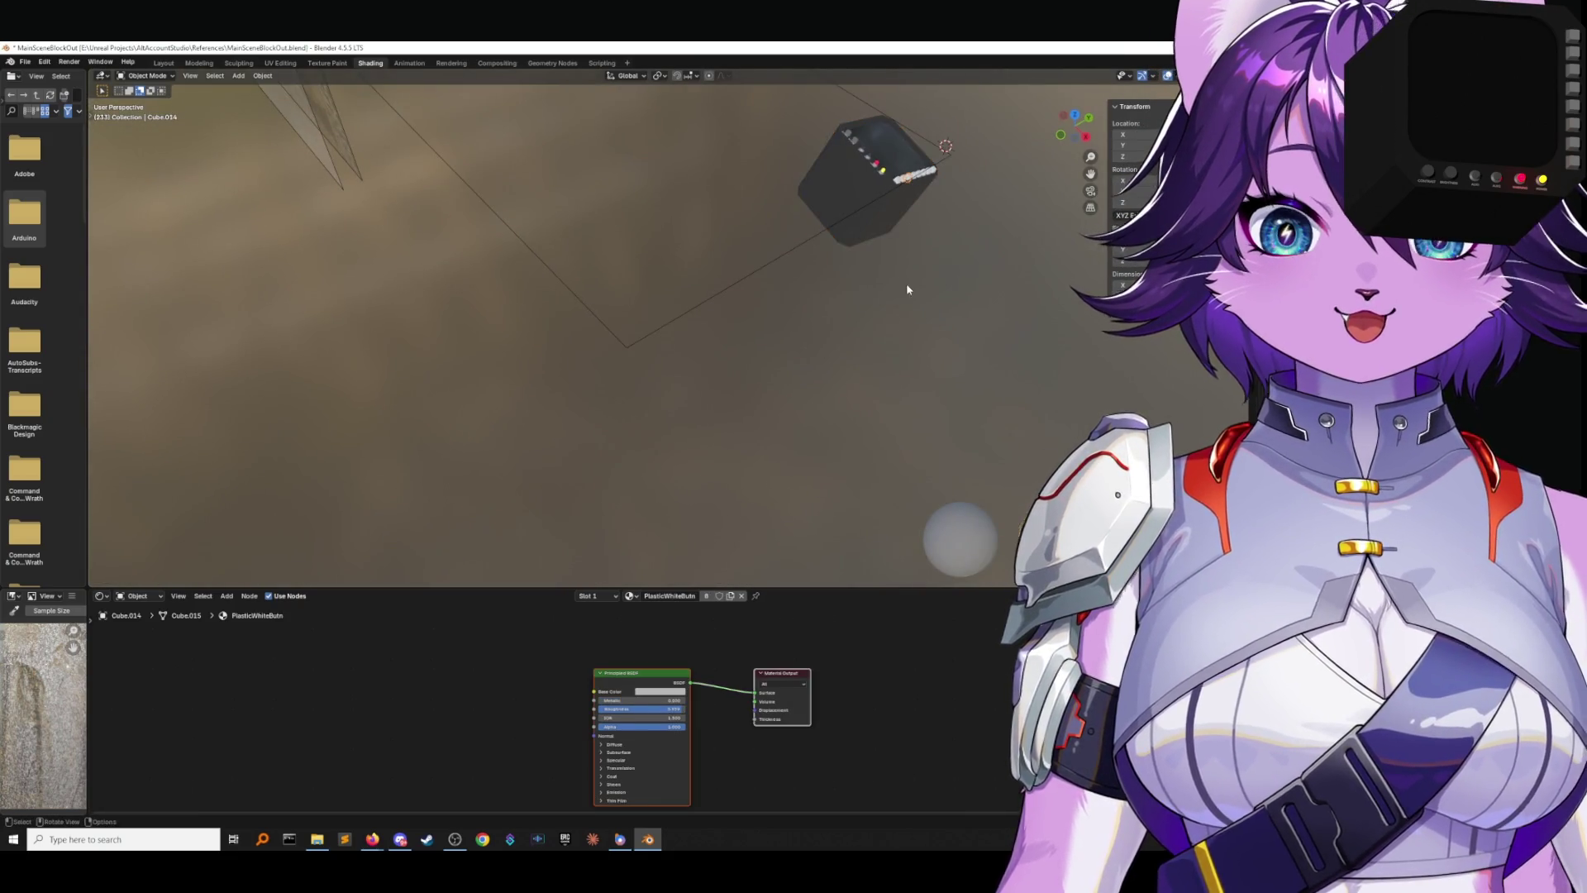
# In the Layout workspace, box-select the monitor parts, leaving RefPlane out of the selection.
pyautogui.click(171, 65)
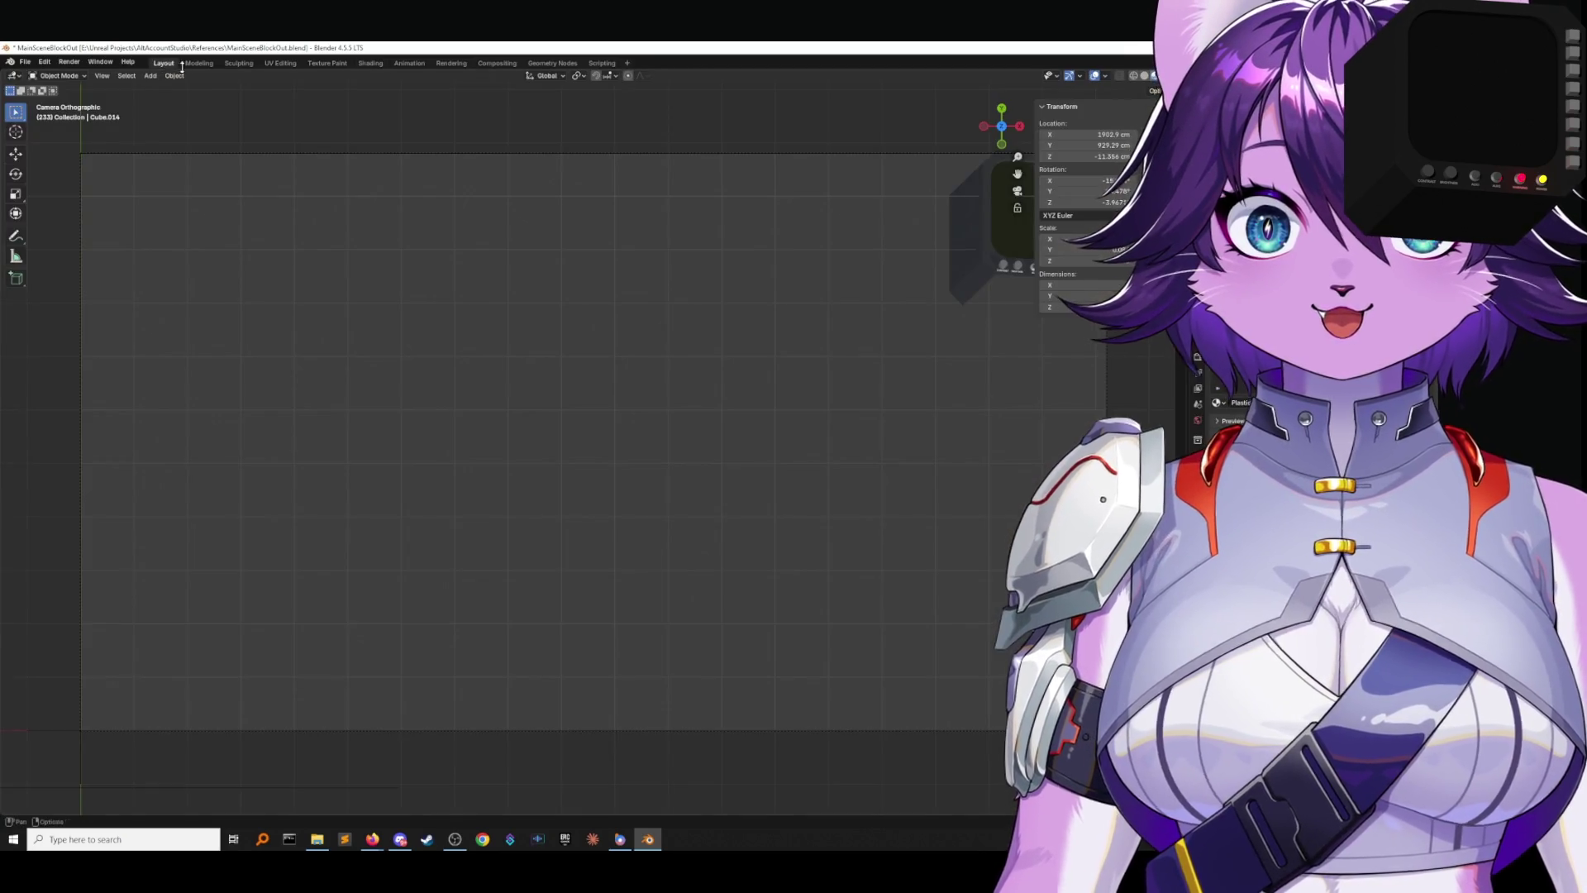
pyautogui.scroll(-3, 948, 197)
pyautogui.moveTo(948, 197); pyautogui.dragTo(926, 182, button='middle')
pyautogui.scroll(-5, 921, 177)
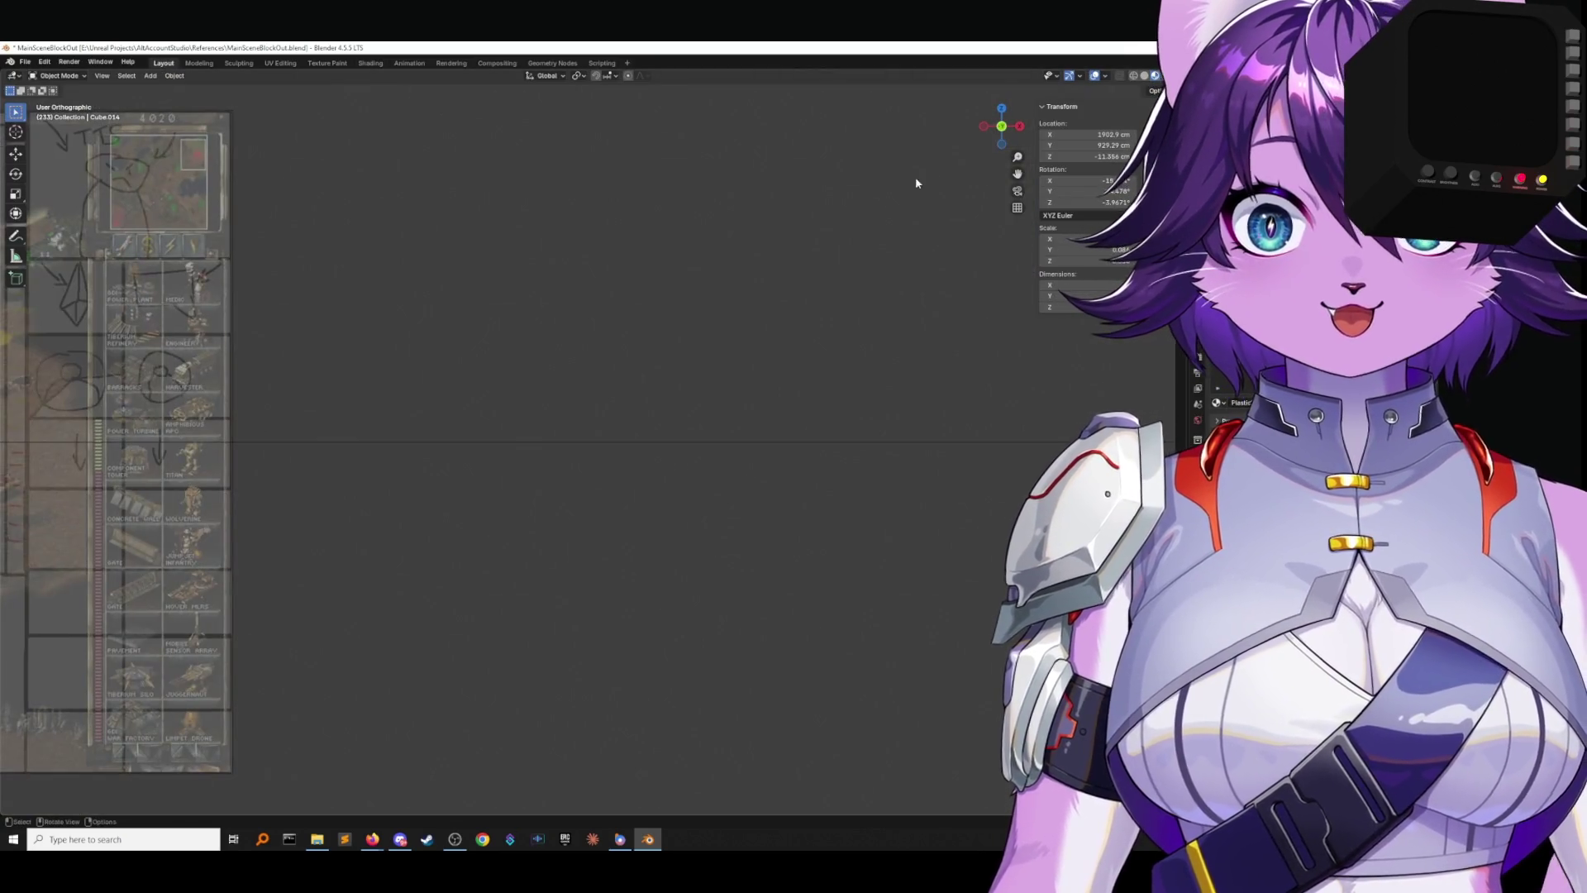
pyautogui.moveTo(654, 357)
pyautogui.mouseDown(button='middle')
pyautogui.moveTo(660, 432)
pyautogui.moveTo(511, 471)
pyautogui.mouseUp(button='middle')
pyautogui.scroll(5, 603, 419)
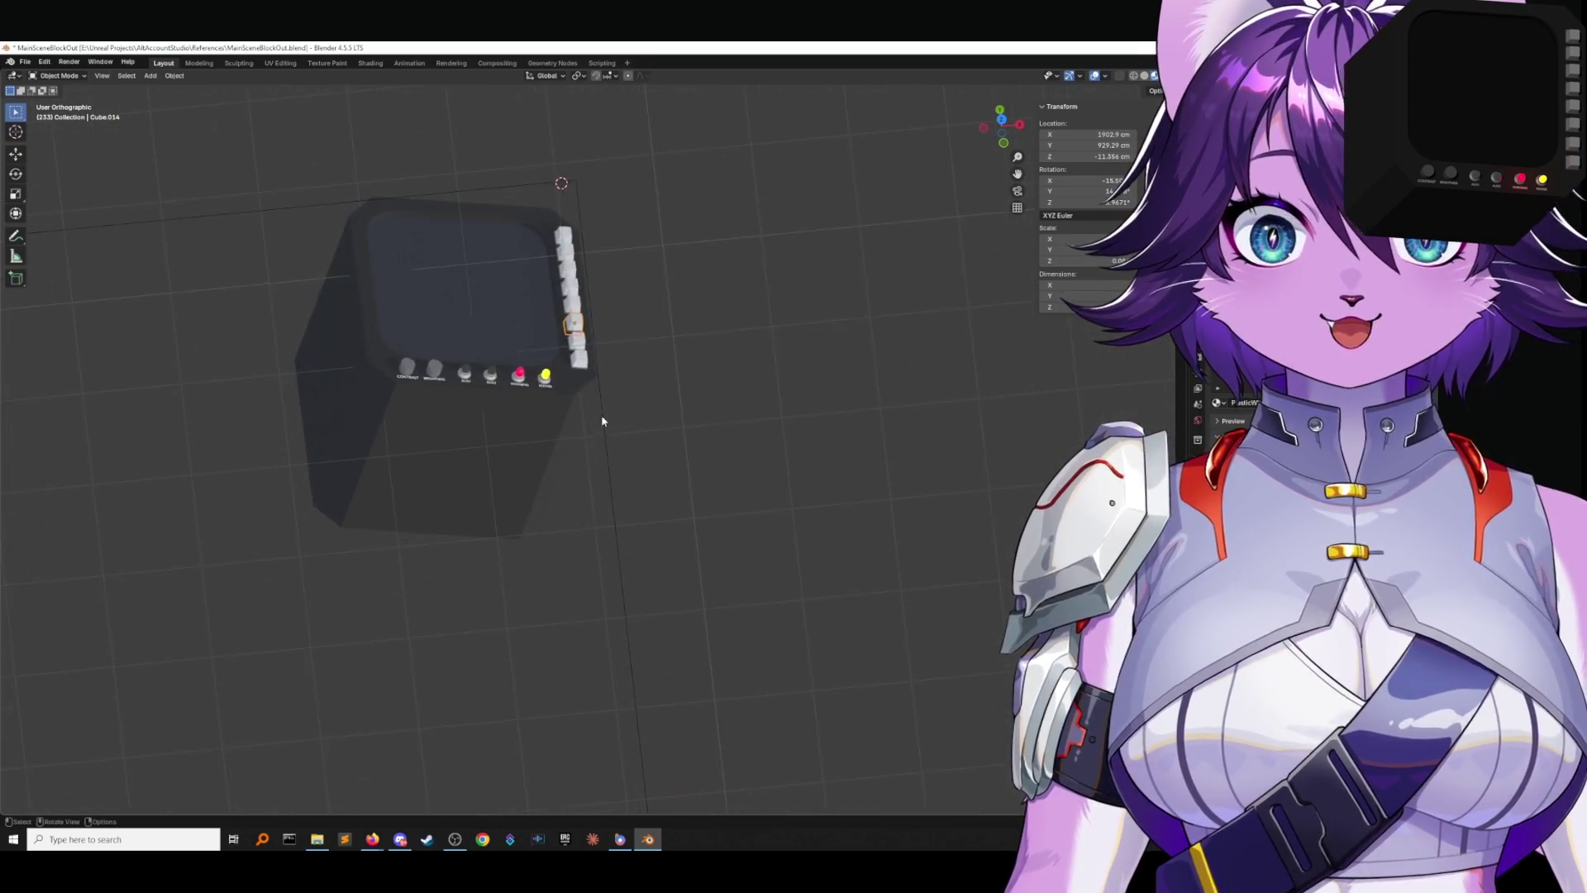
pyautogui.moveTo(638, 400); pyautogui.dragTo(695, 435, button='middle')
pyautogui.moveTo(329, 216); pyautogui.dragTo(811, 577)
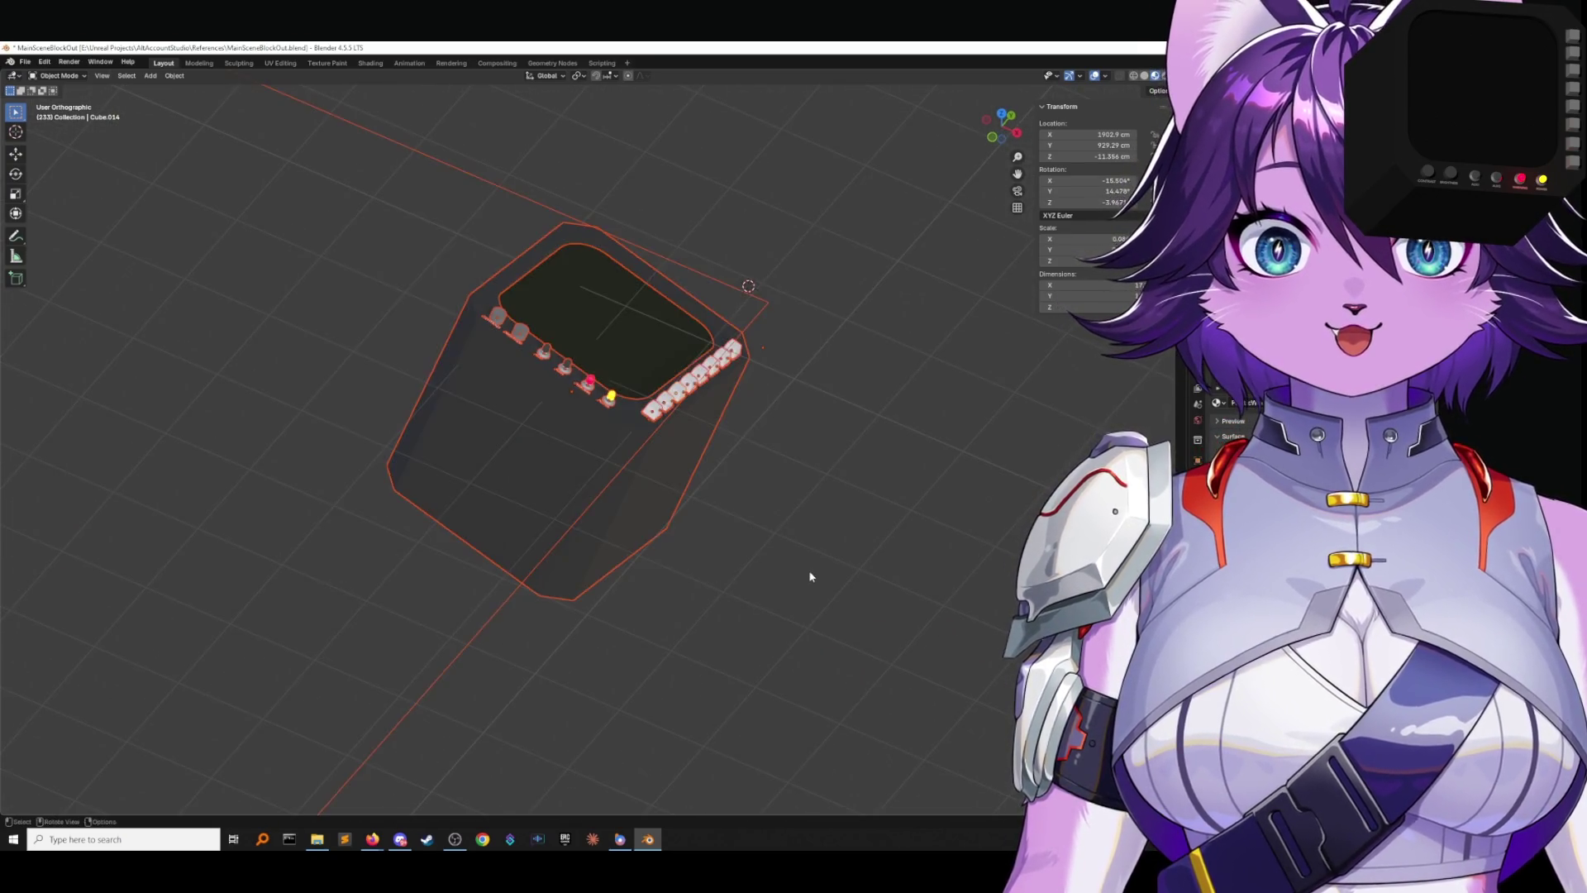
pyautogui.moveTo(811, 577); pyautogui.dragTo(800, 515, button='middle')
pyautogui.keyDown('shift'); pyautogui.click(779, 360); pyautogui.keyUp('shift')
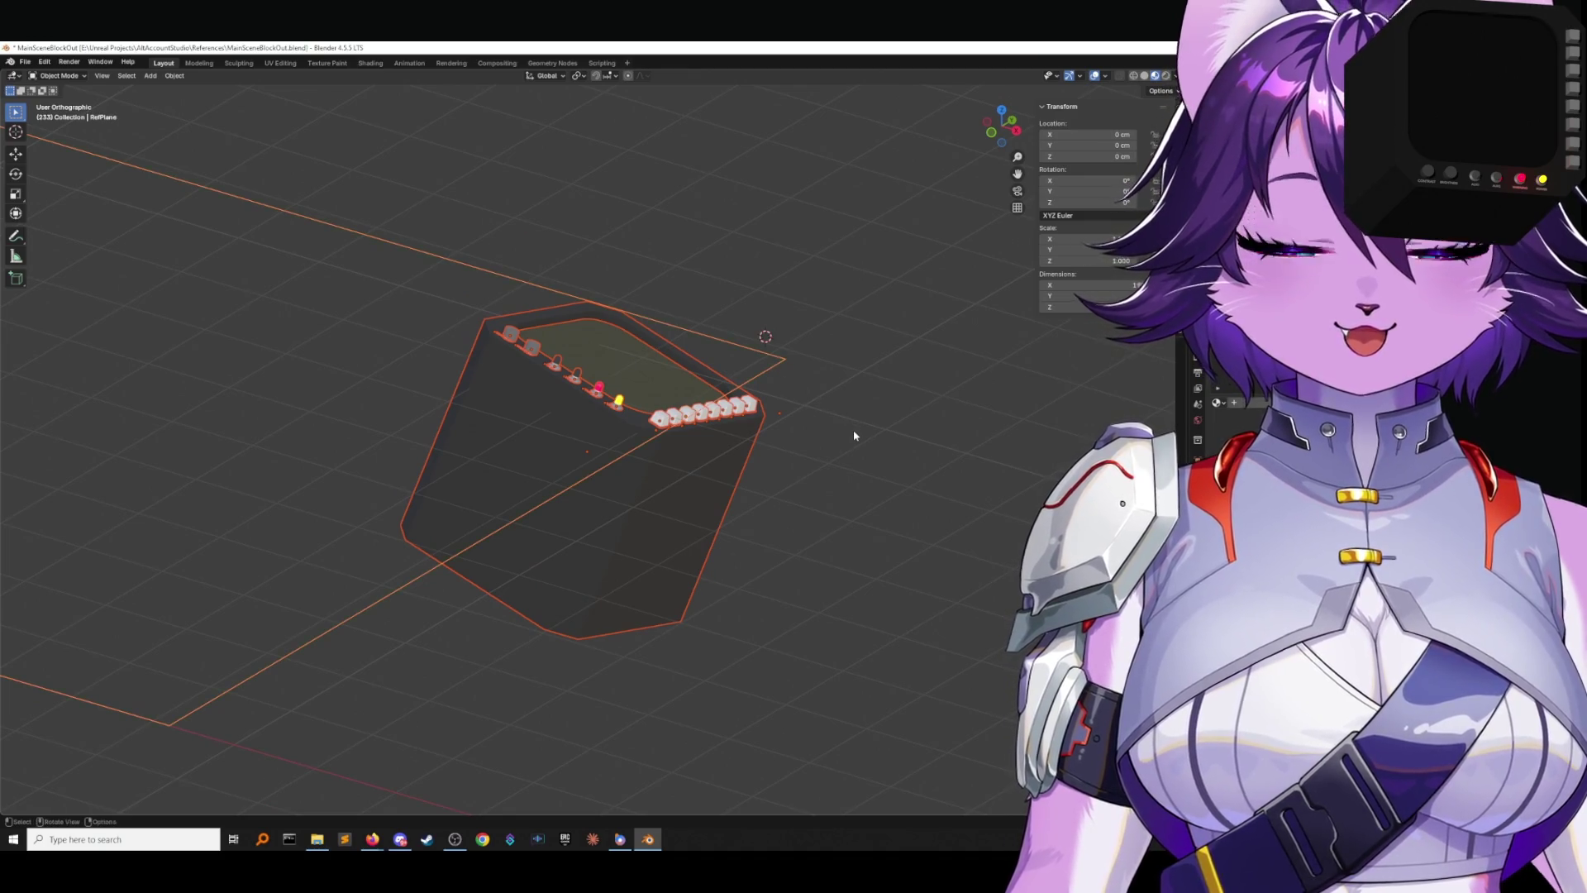
pyautogui.keyDown('shift'); pyautogui.click(772, 367); pyautogui.keyUp('shift')
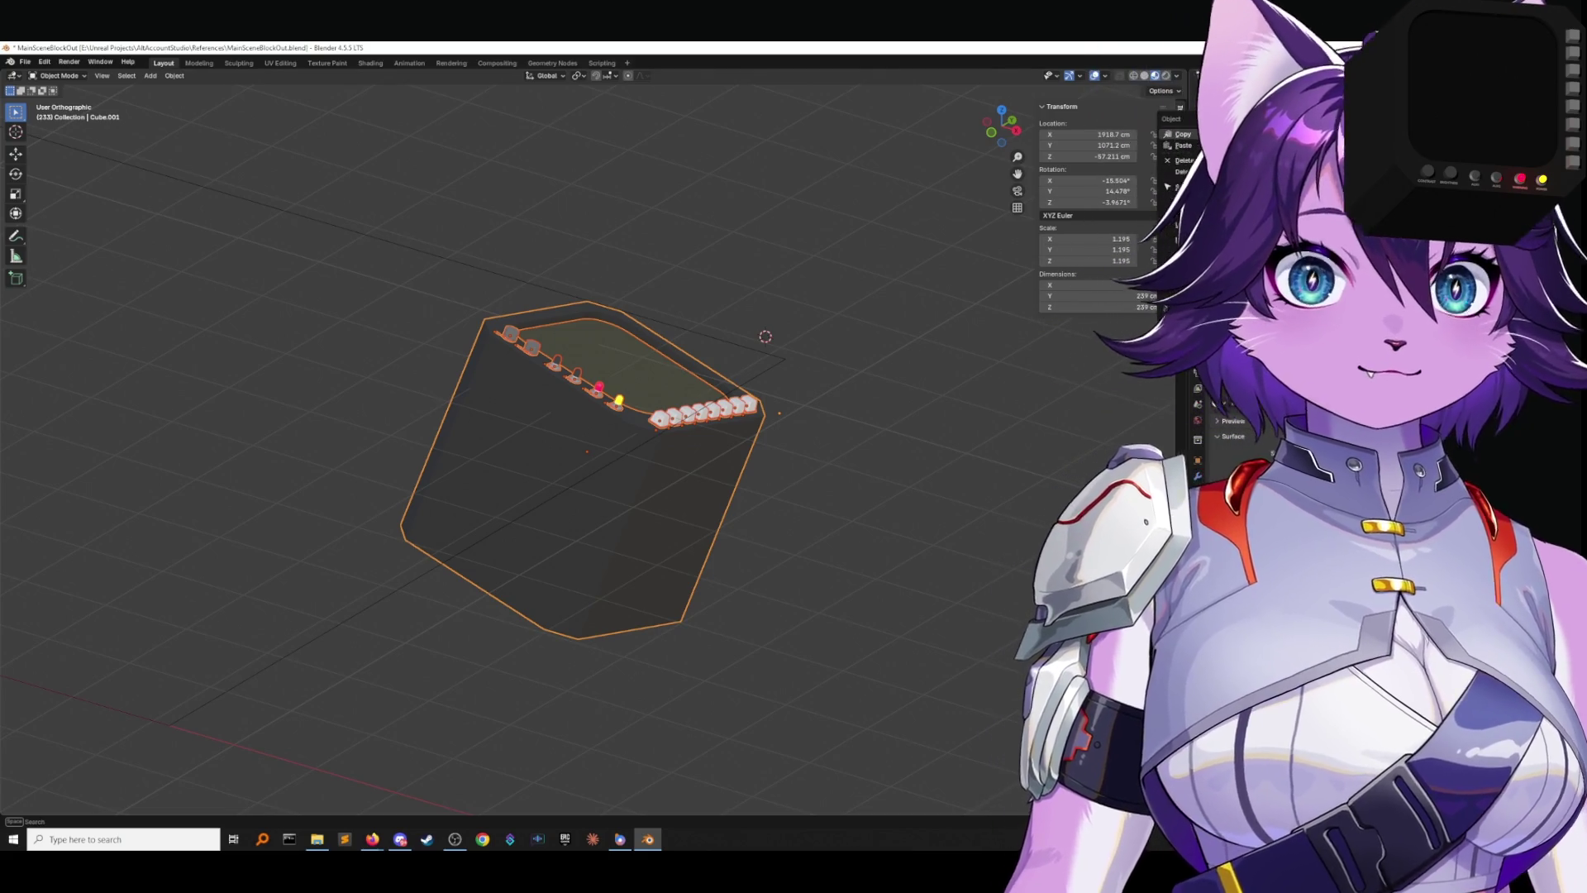
# Create a new collection named TopRightScreen.
pyautogui.rightClick(1215, 98)
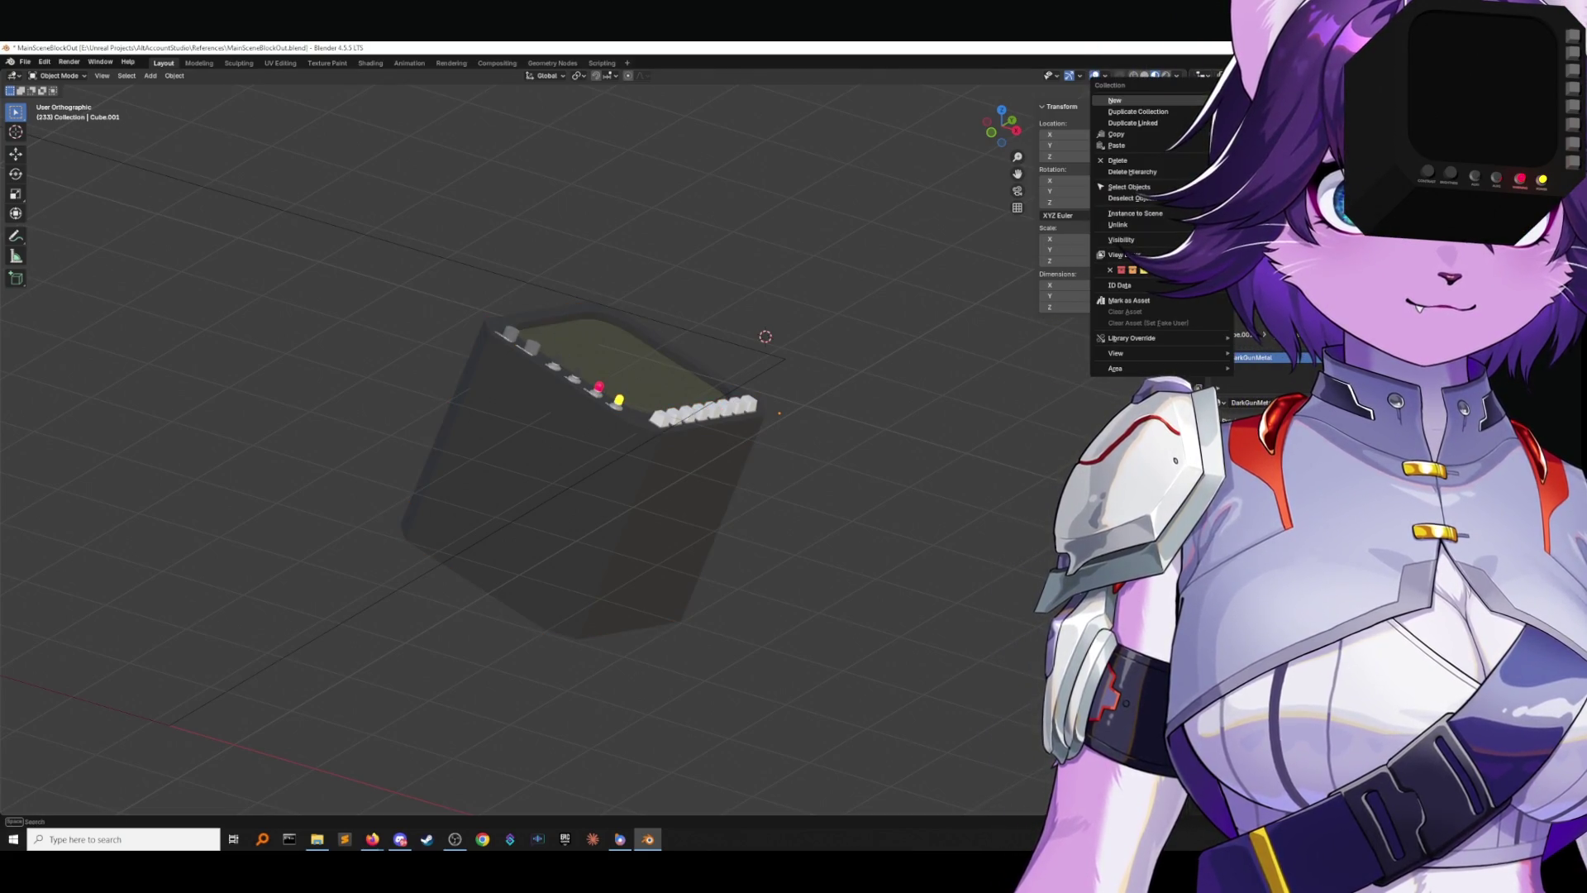
pyautogui.click(1115, 100)
pyautogui.doubleClick(1207, 111)
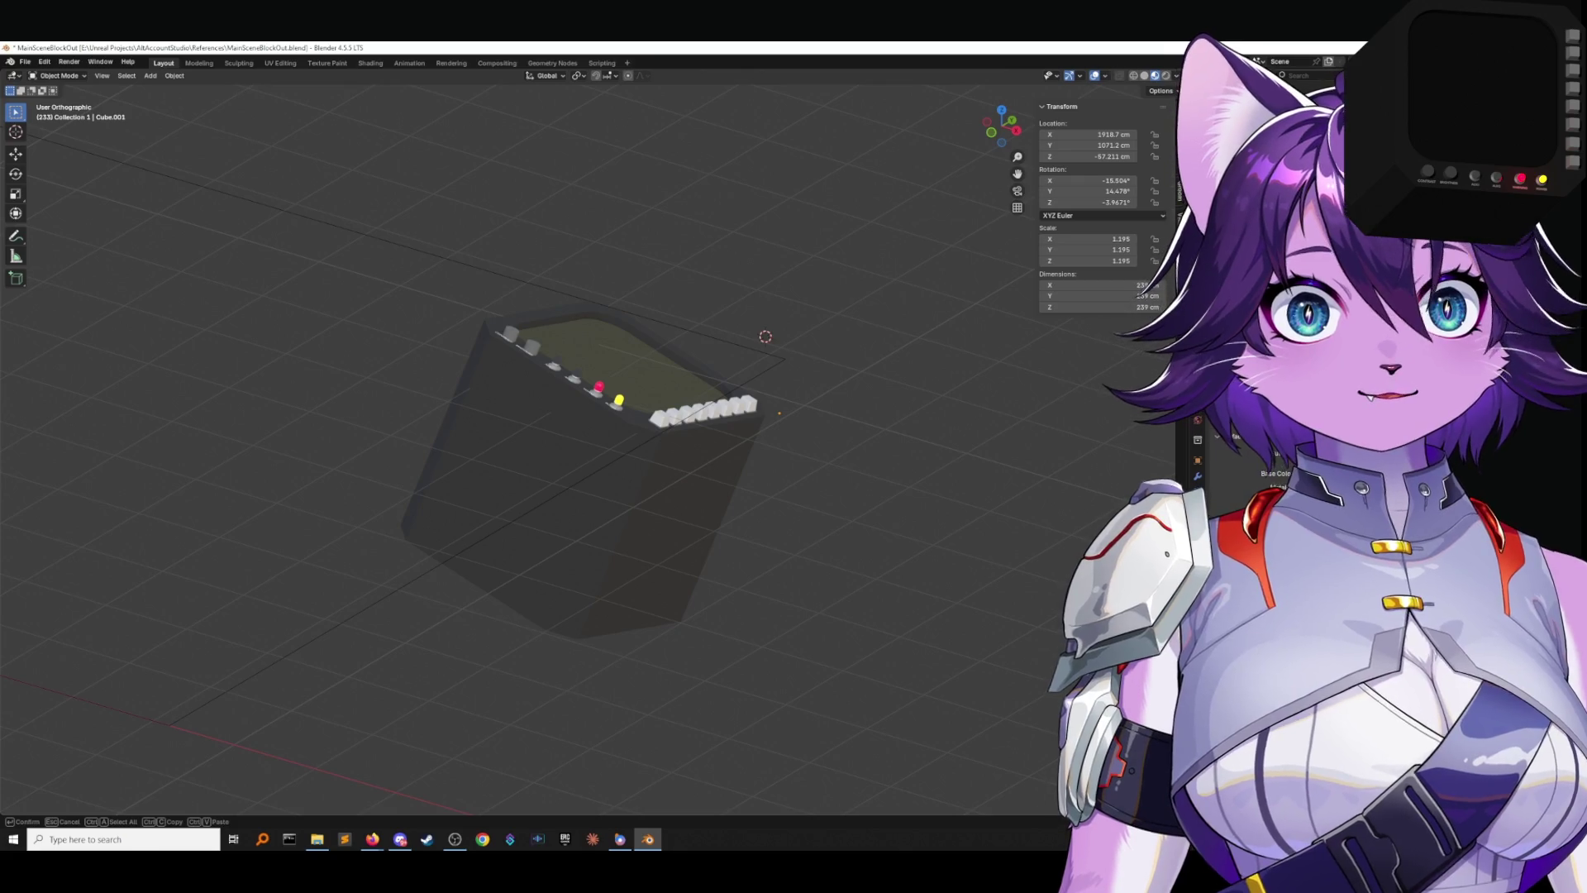
pyautogui.press('Return')
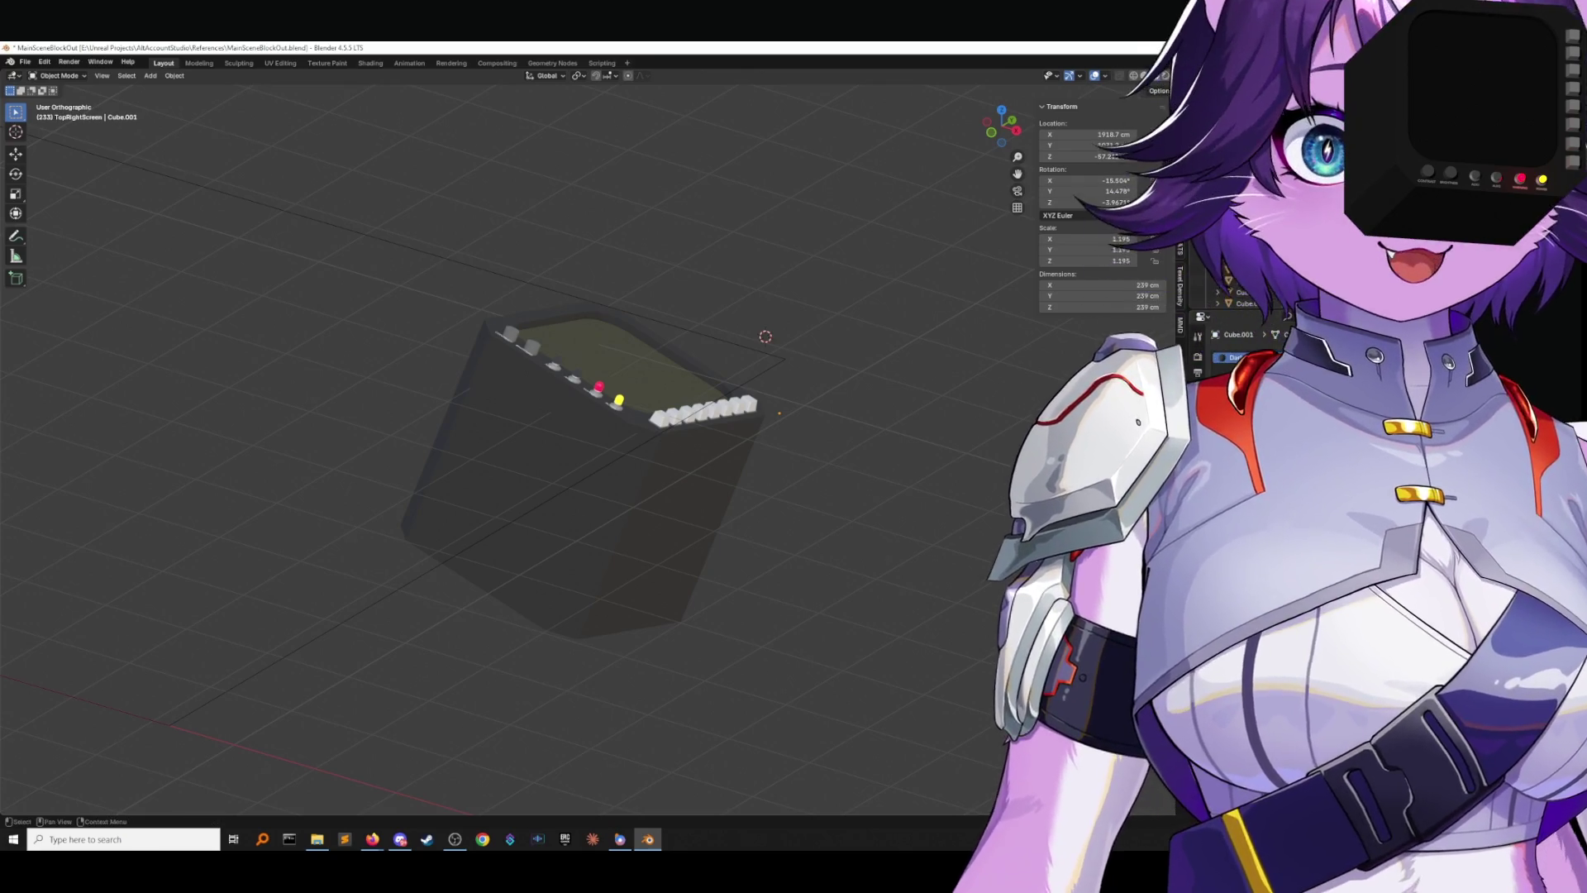
# Select the monitor parts without RefPlane, hide and unhide them, then clear the selection.
pyautogui.moveTo(786, 534)
pyautogui.mouseDown()
pyautogui.moveTo(631, 383)
pyautogui.moveTo(430, 281)
pyautogui.mouseUp()
pyautogui.keyDown('shift'); pyautogui.click(747, 350); pyautogui.keyUp('shift')
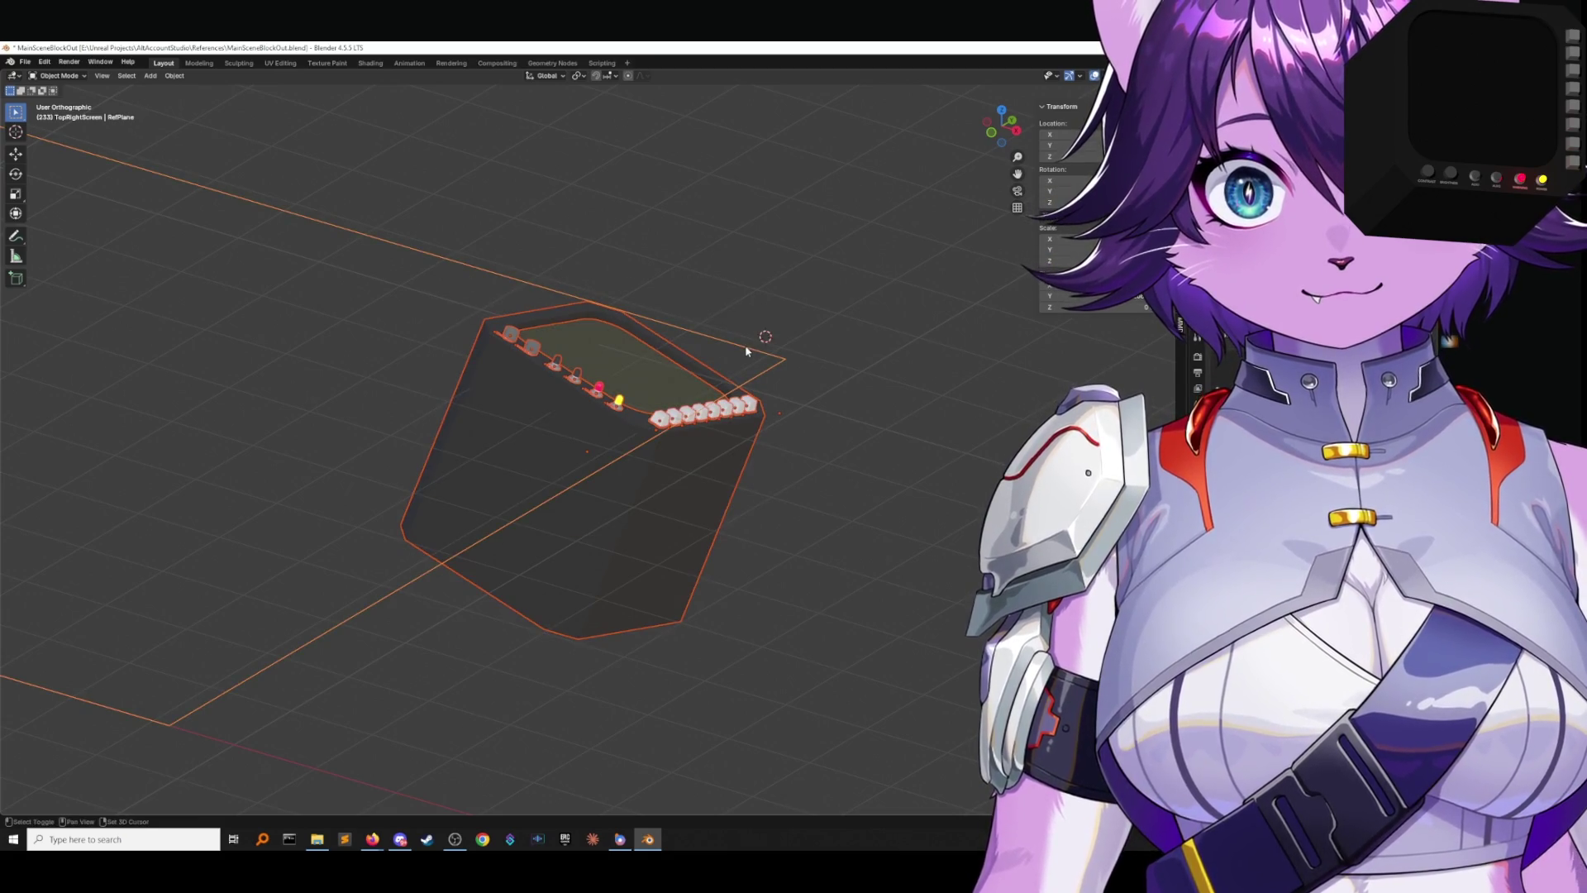
pyautogui.keyDown('shift'); pyautogui.click(746, 351); pyautogui.keyUp('shift')
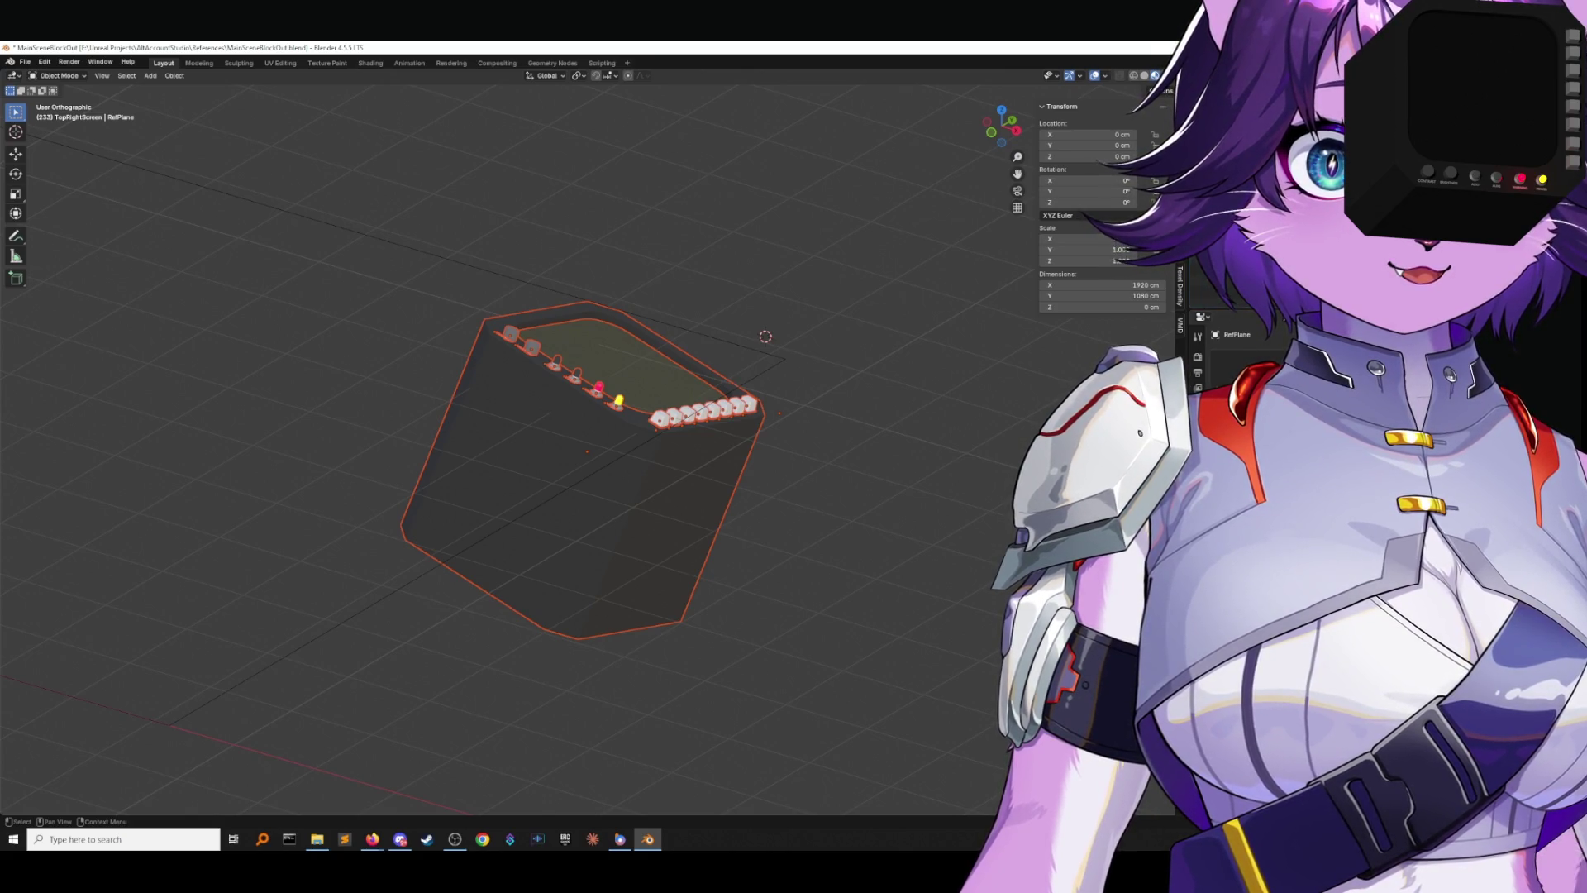
pyautogui.press('h')
pyautogui.hotkey('alt', 'h')
pyautogui.click(723, 244)
pyautogui.moveTo(723, 244)
pyautogui.mouseDown(button='middle')
pyautogui.moveTo(752, 300)
pyautogui.moveTo(742, 282)
pyautogui.mouseUp(button='middle')
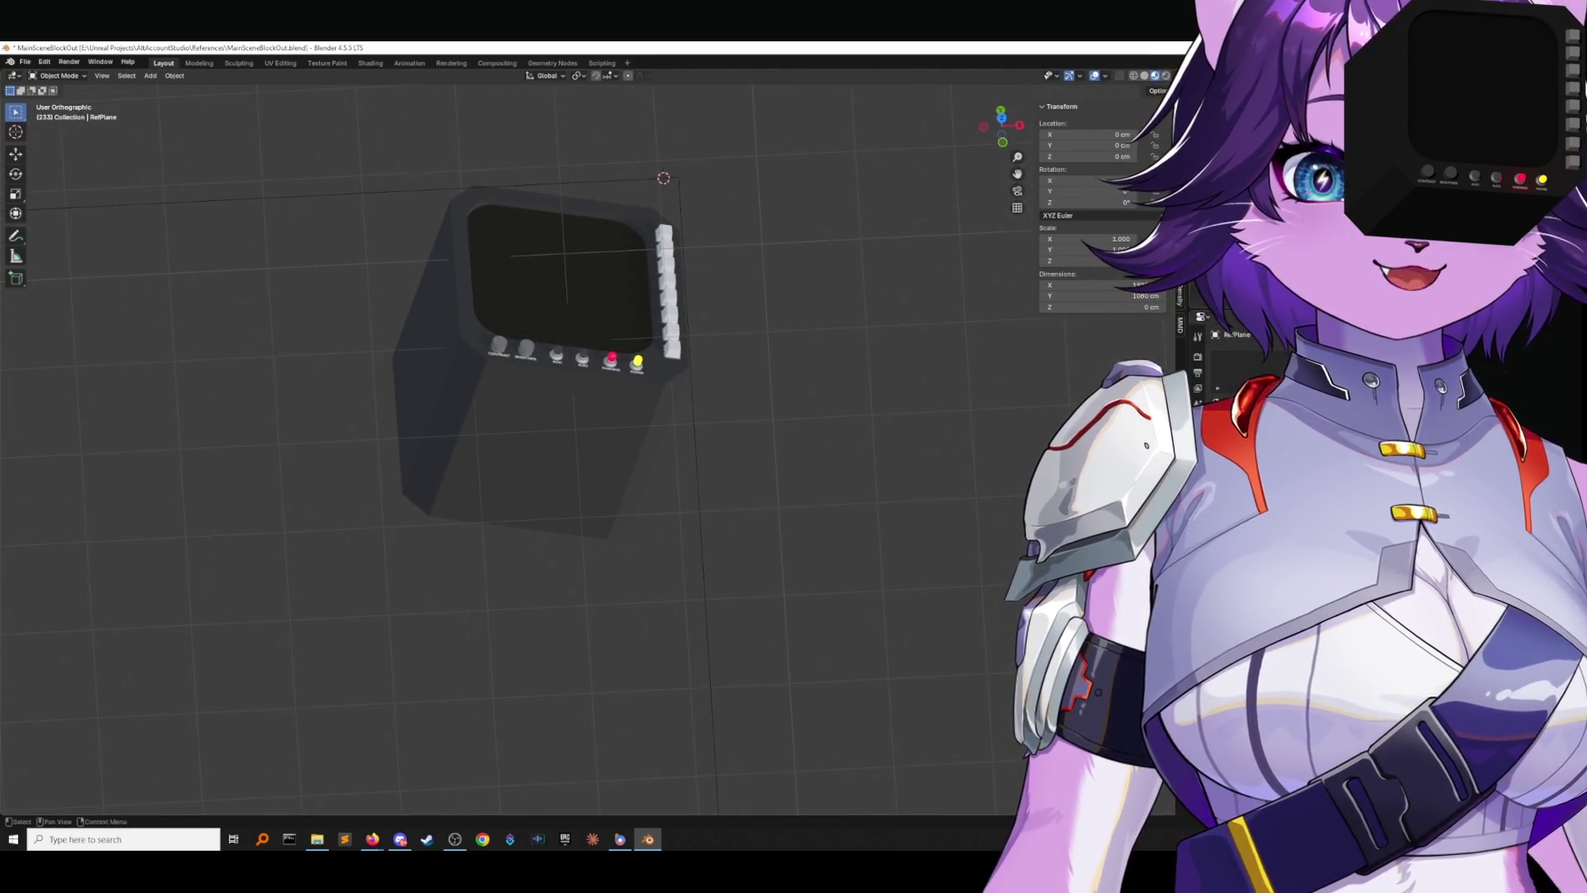
# Save the scene file and view the monitor console zoomed in from Top Orthographic.
pyautogui.click(25, 62)
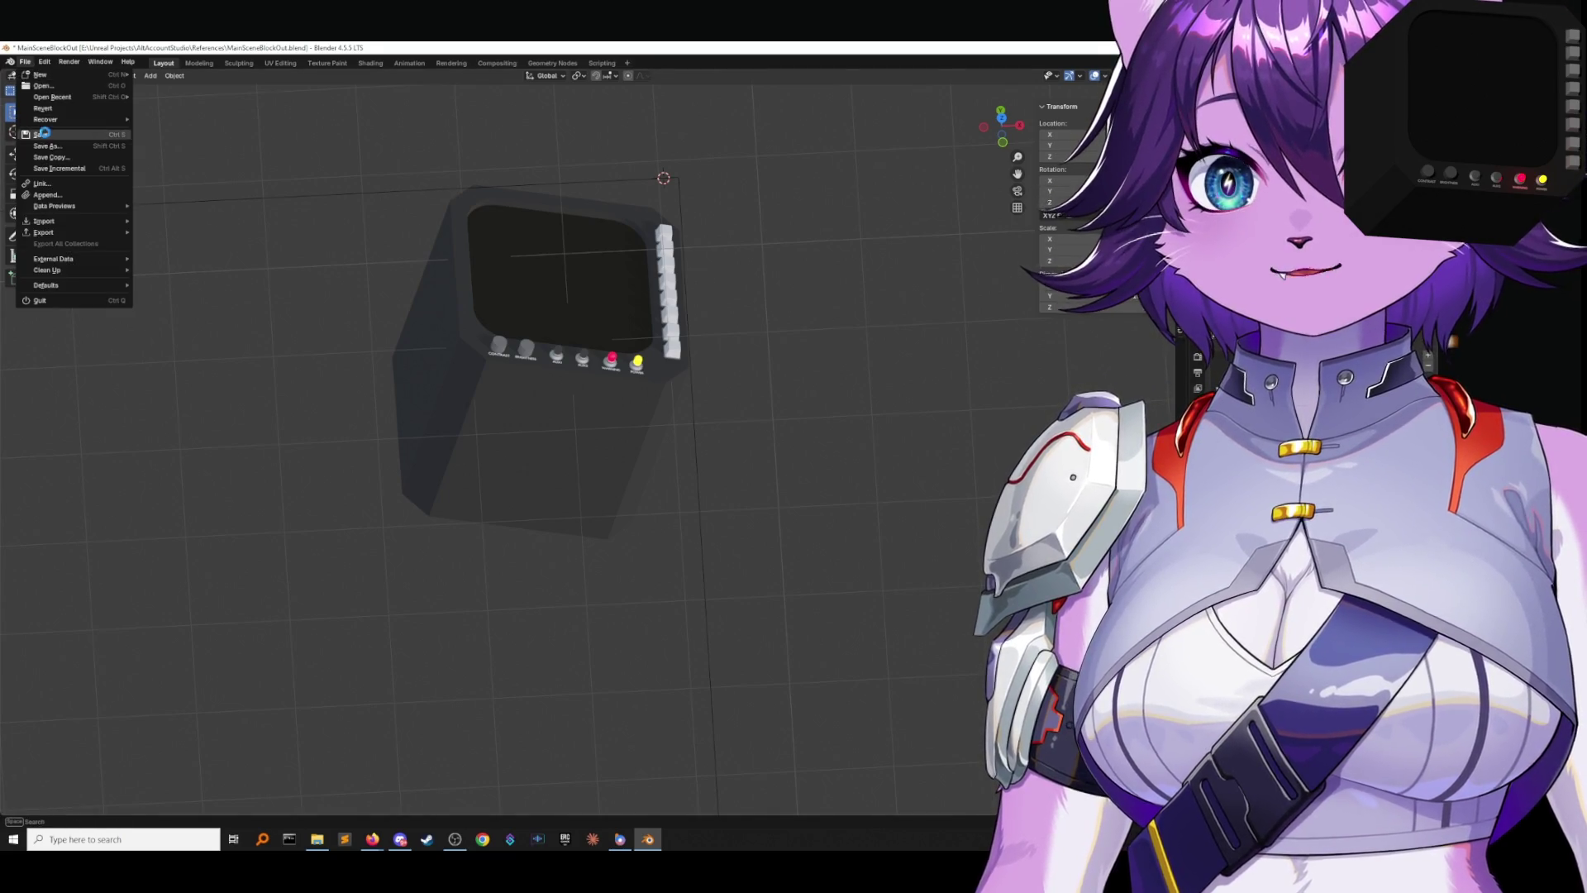
pyautogui.click(41, 137)
pyautogui.scroll(-6, 783, 332)
pyautogui.click(1001, 117)
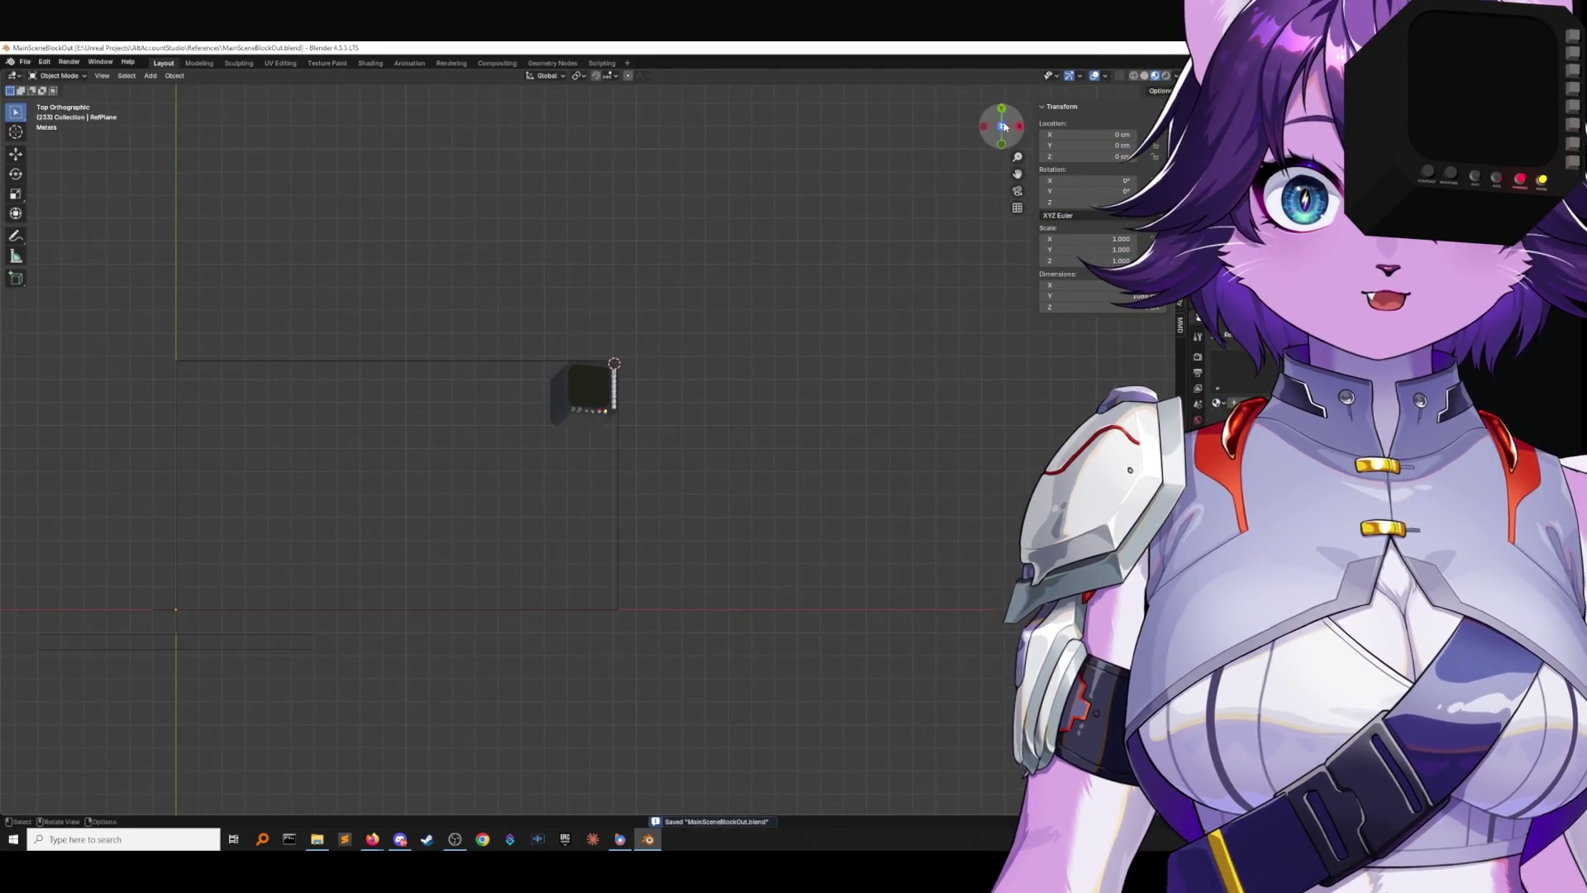
pyautogui.scroll(3, 775, 293)
pyautogui.keyDown('shift'); pyautogui.moveTo(775, 293); pyautogui.dragTo(708, 488, button='middle'); pyautogui.keyUp('shift')
pyautogui.scroll(2, 752, 443)
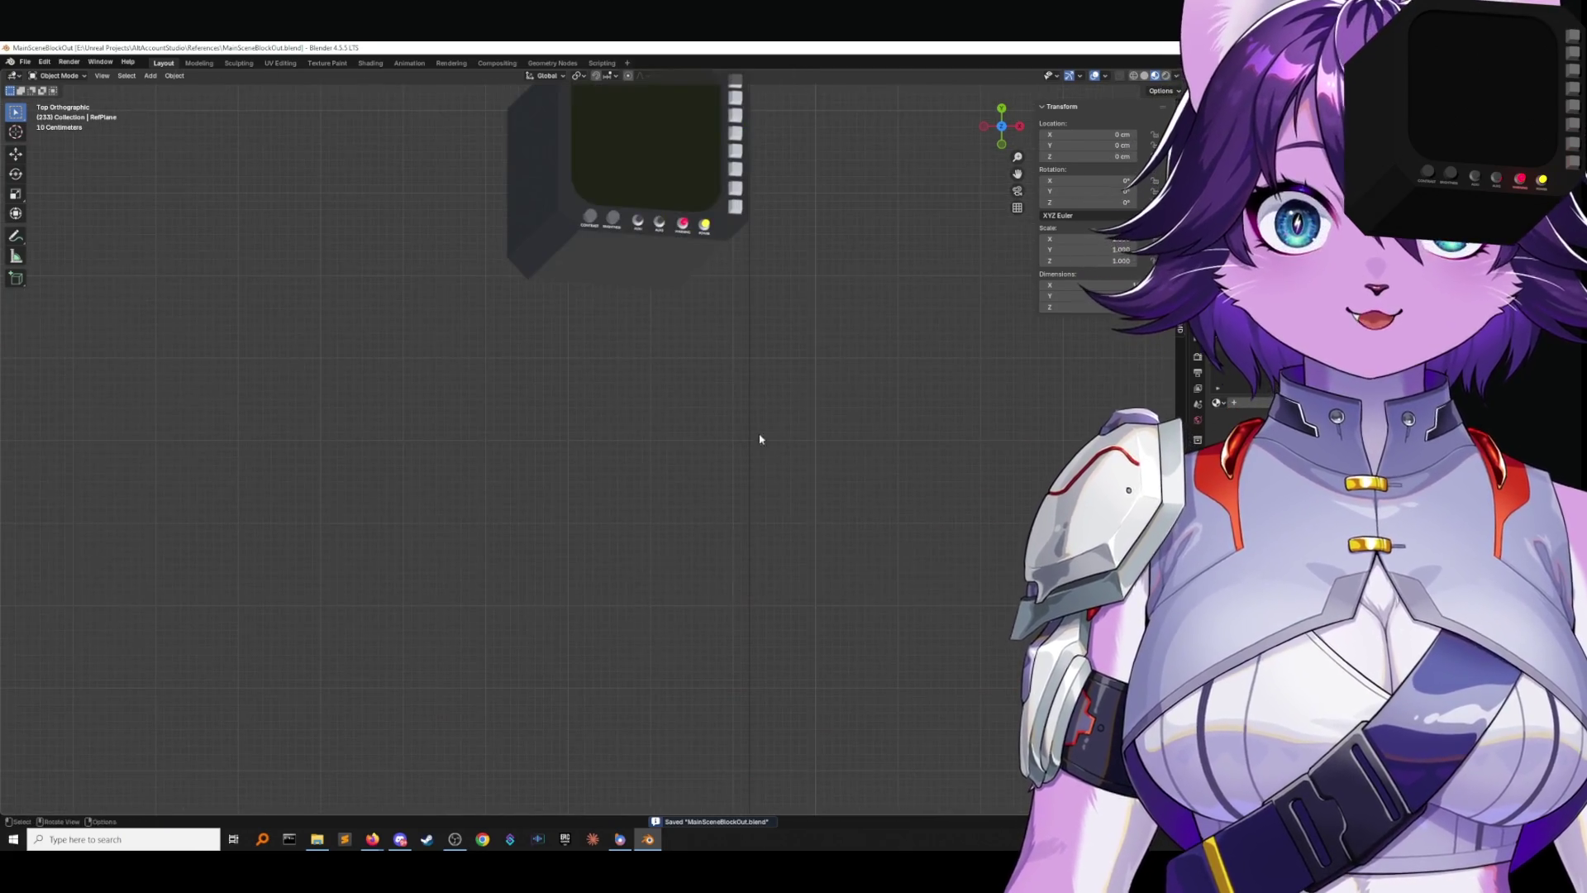
pyautogui.click(151, 75)
# Add a new cube, raise it along Z and stretch it lengthwise along Y.
pyautogui.moveTo(177, 89)
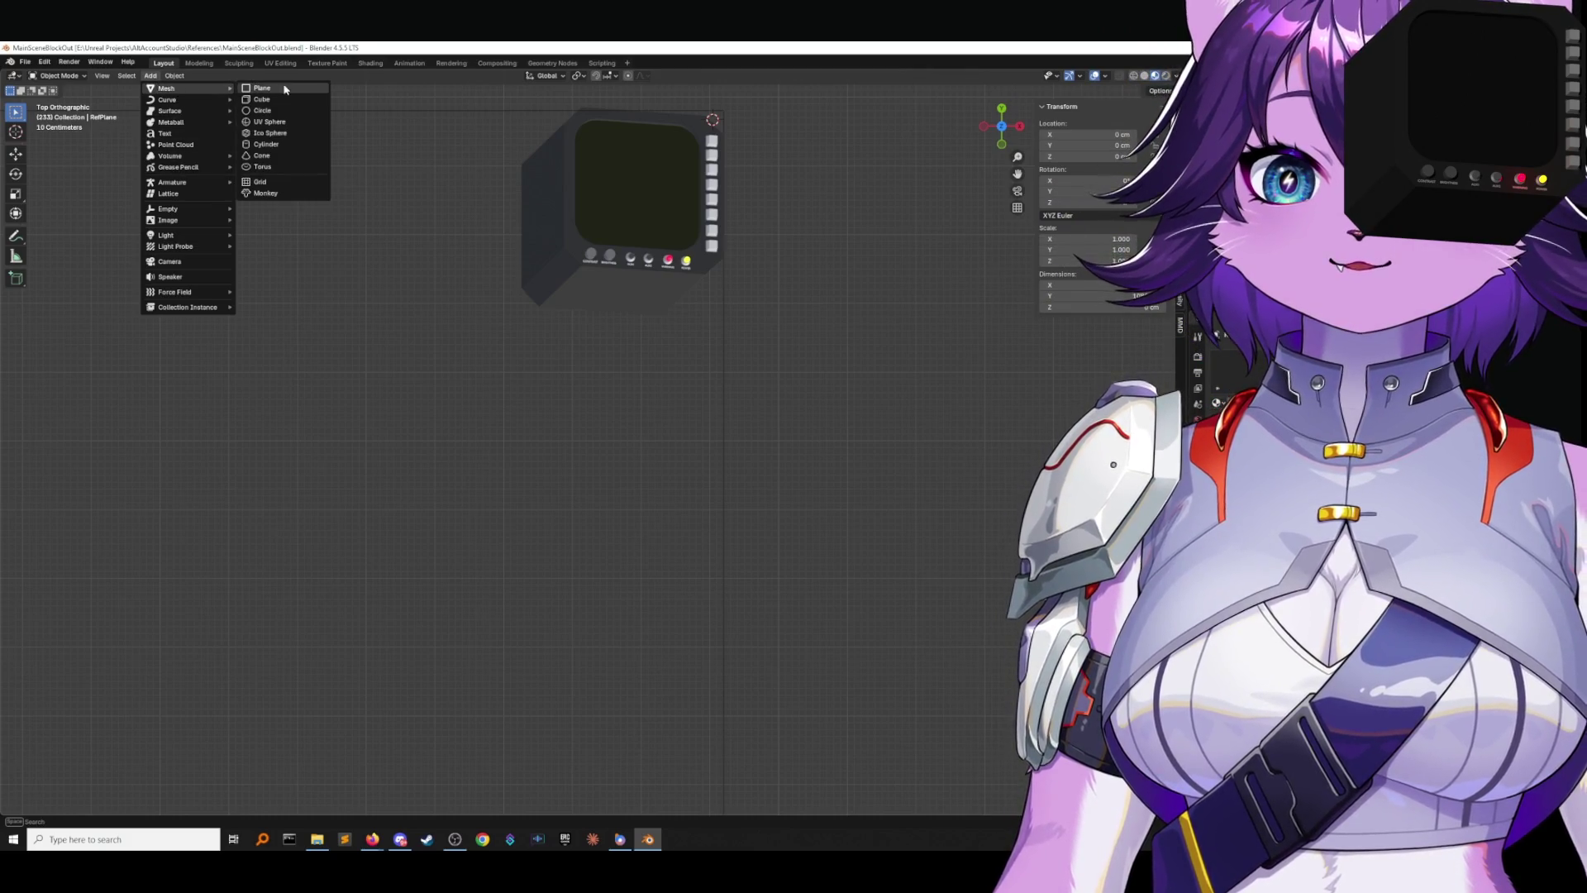
pyautogui.click(282, 99)
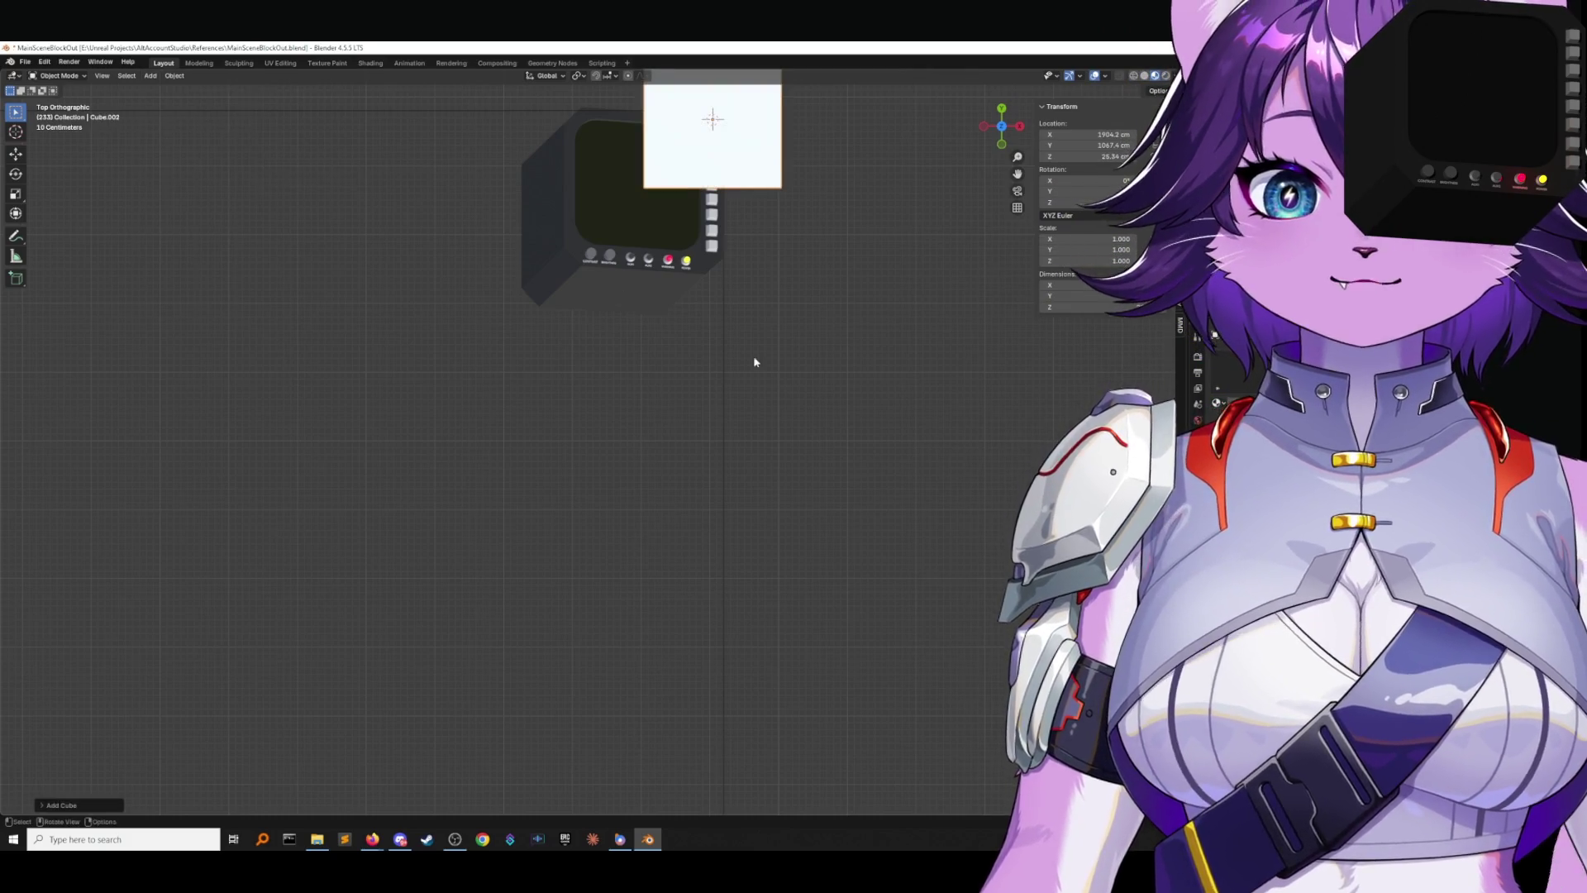
pyautogui.press('g')
pyautogui.press('z')
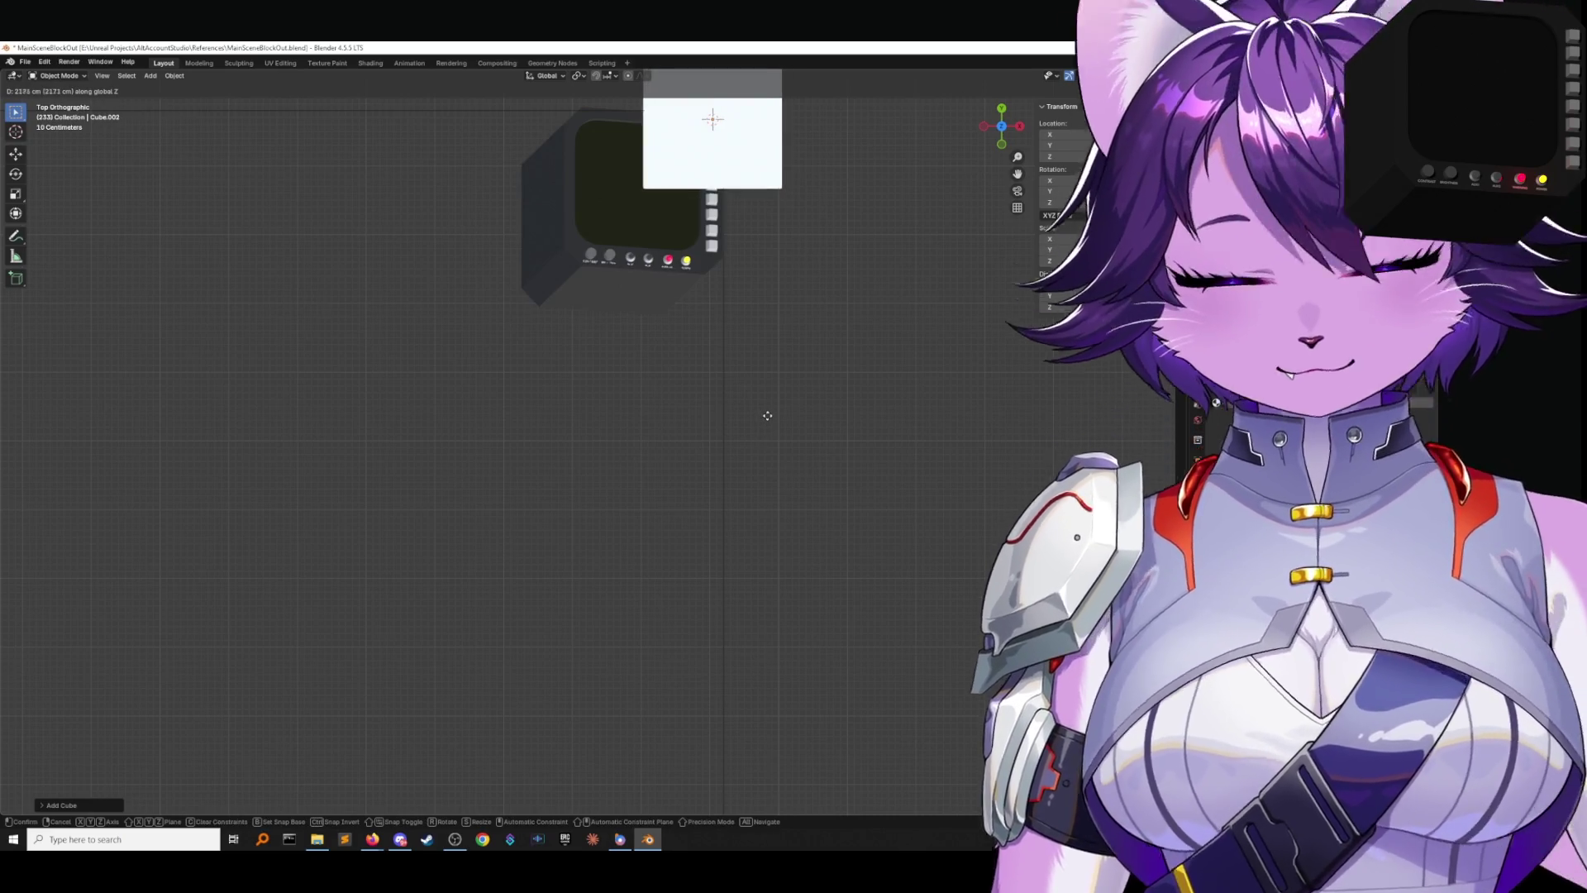
pyautogui.click(758, 628)
pyautogui.scroll(-3, 801, 488)
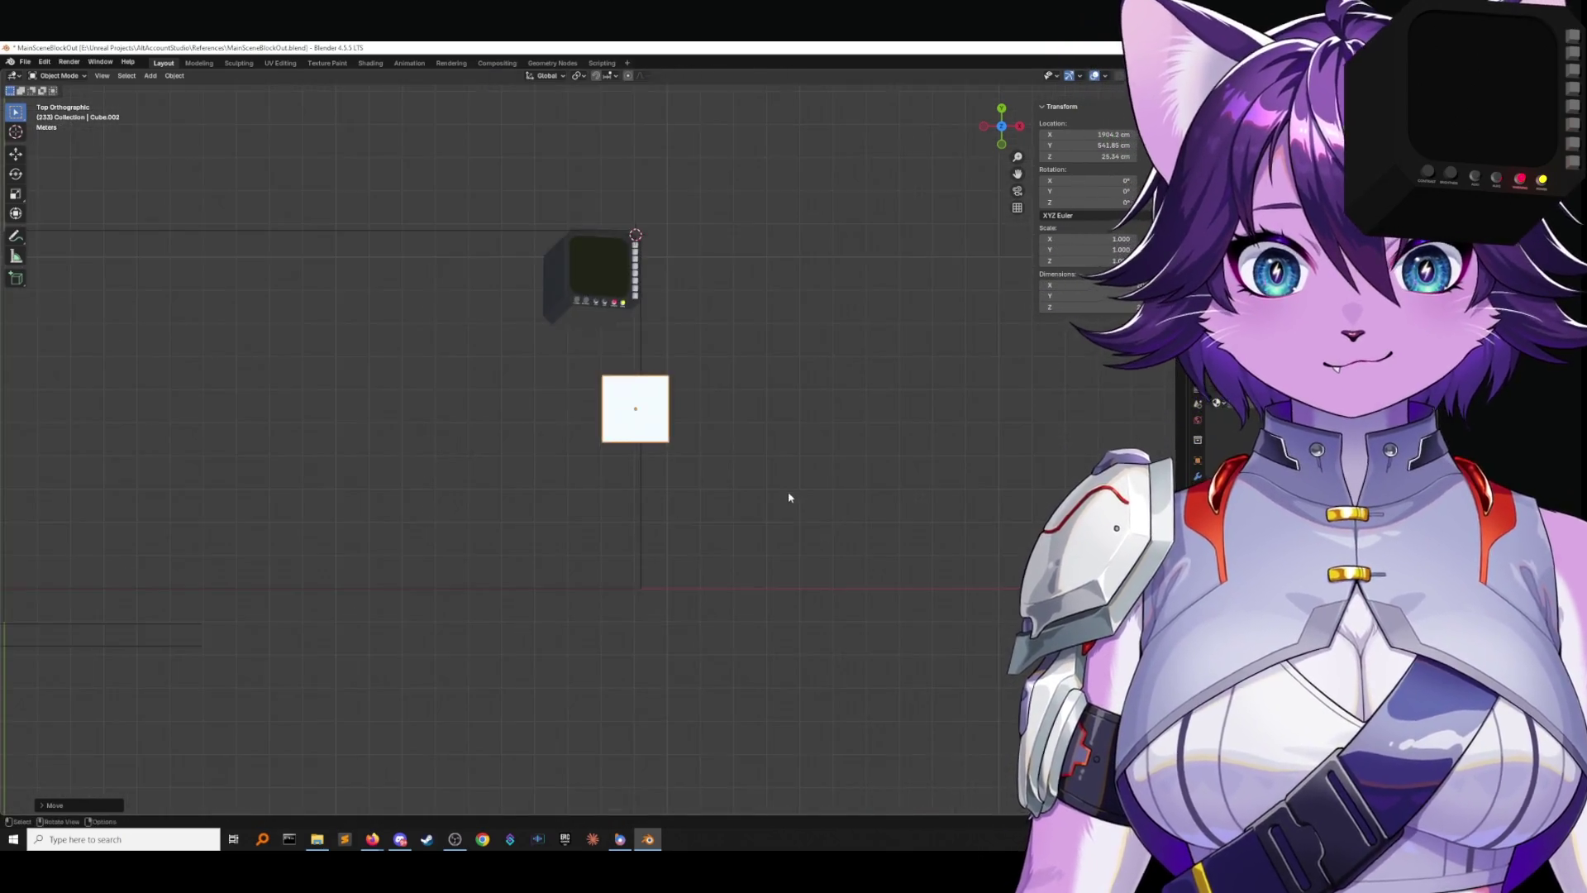
pyautogui.scroll(1, 789, 496)
pyautogui.press('s')
pyautogui.press('y')
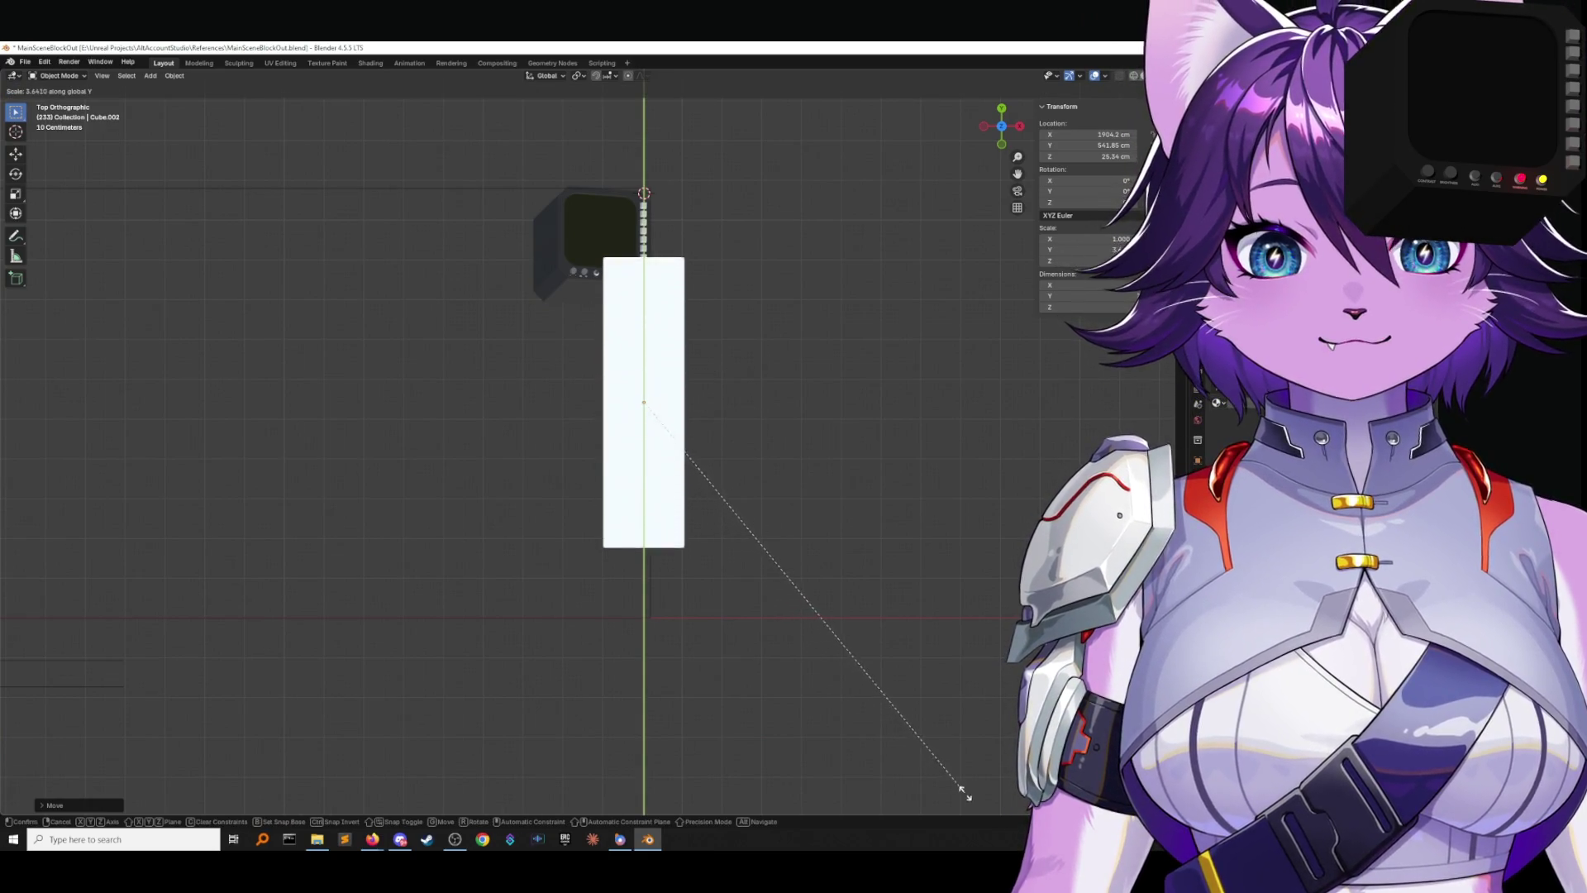
pyautogui.click(967, 796)
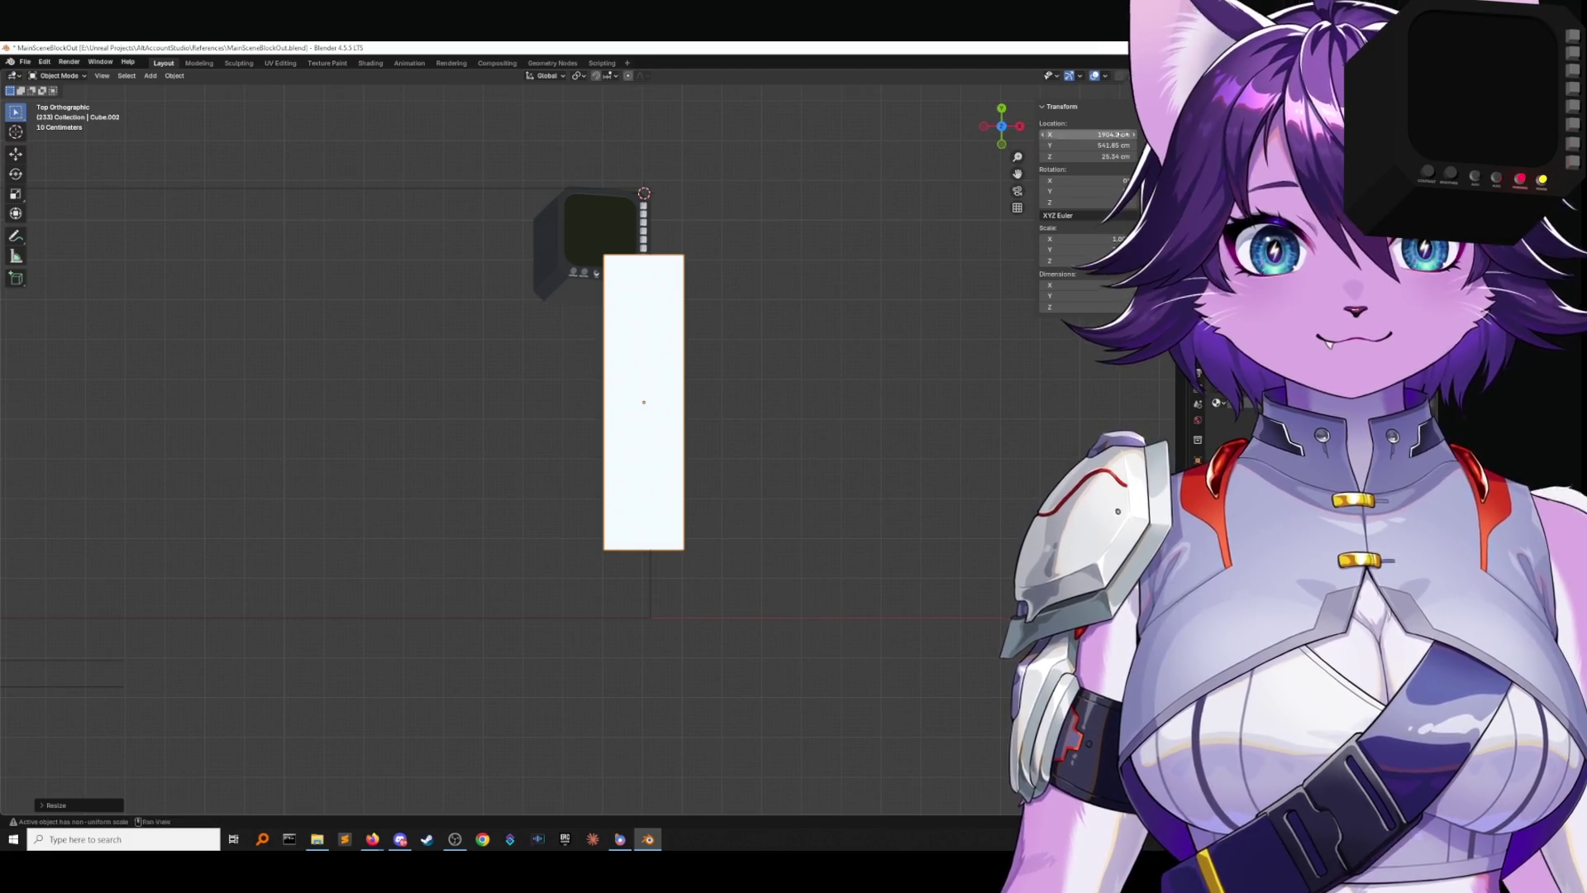
# Unhide the floor and walls, then split an edge across the column's face in Edit Mode.
pyautogui.hotkey('alt', 'h')
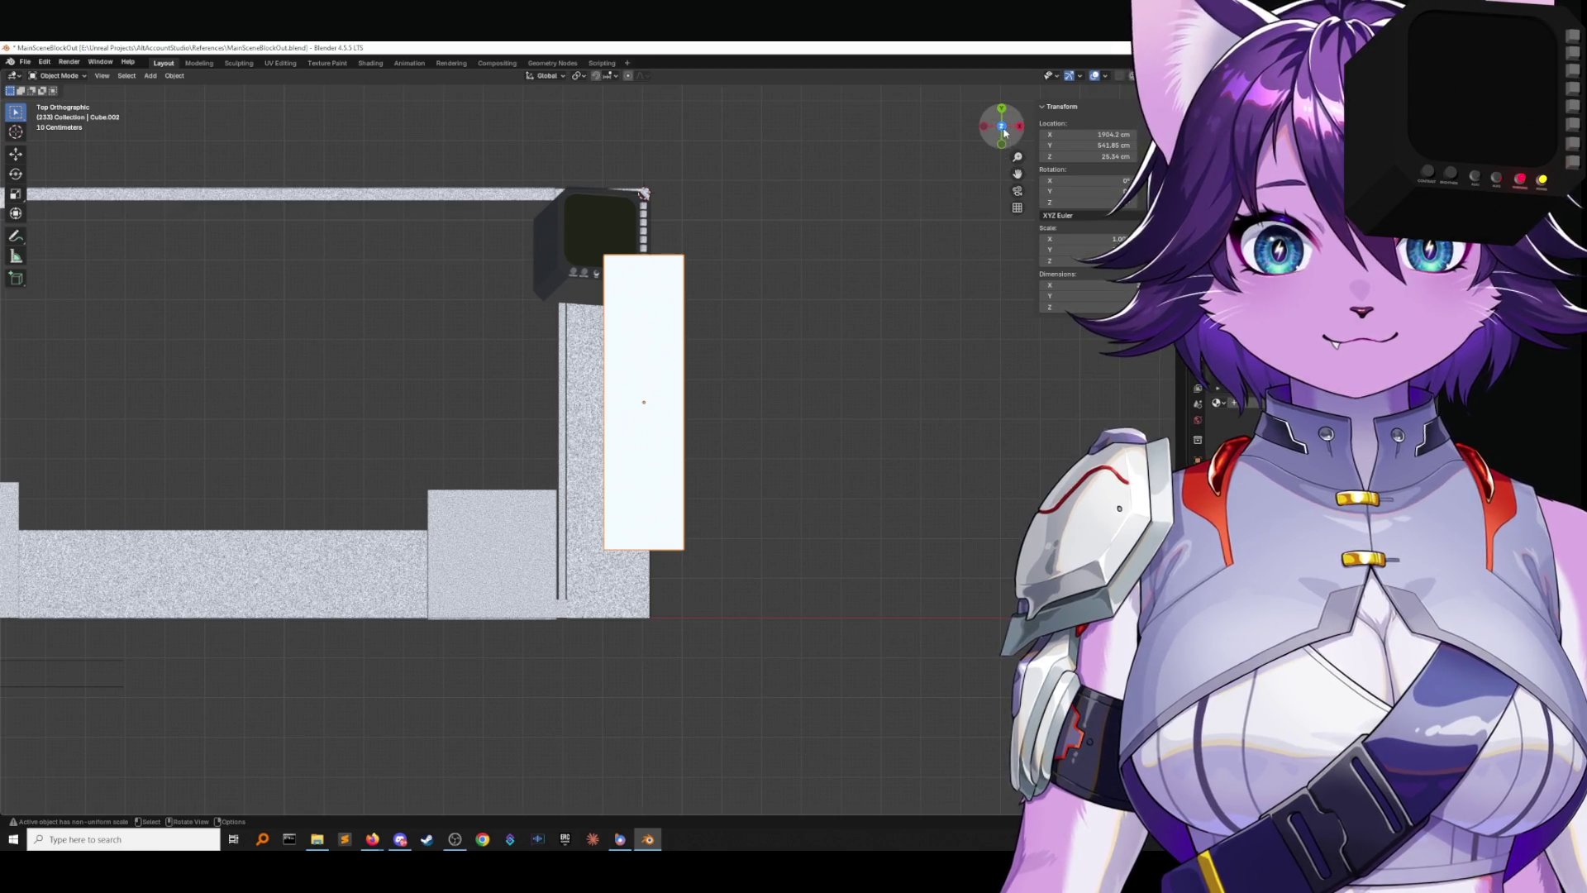
pyautogui.press('Tab')
pyautogui.hotkey('alt', 'a')
pyautogui.press('b')
pyautogui.moveTo(693, 262); pyautogui.dragTo(744, 379)
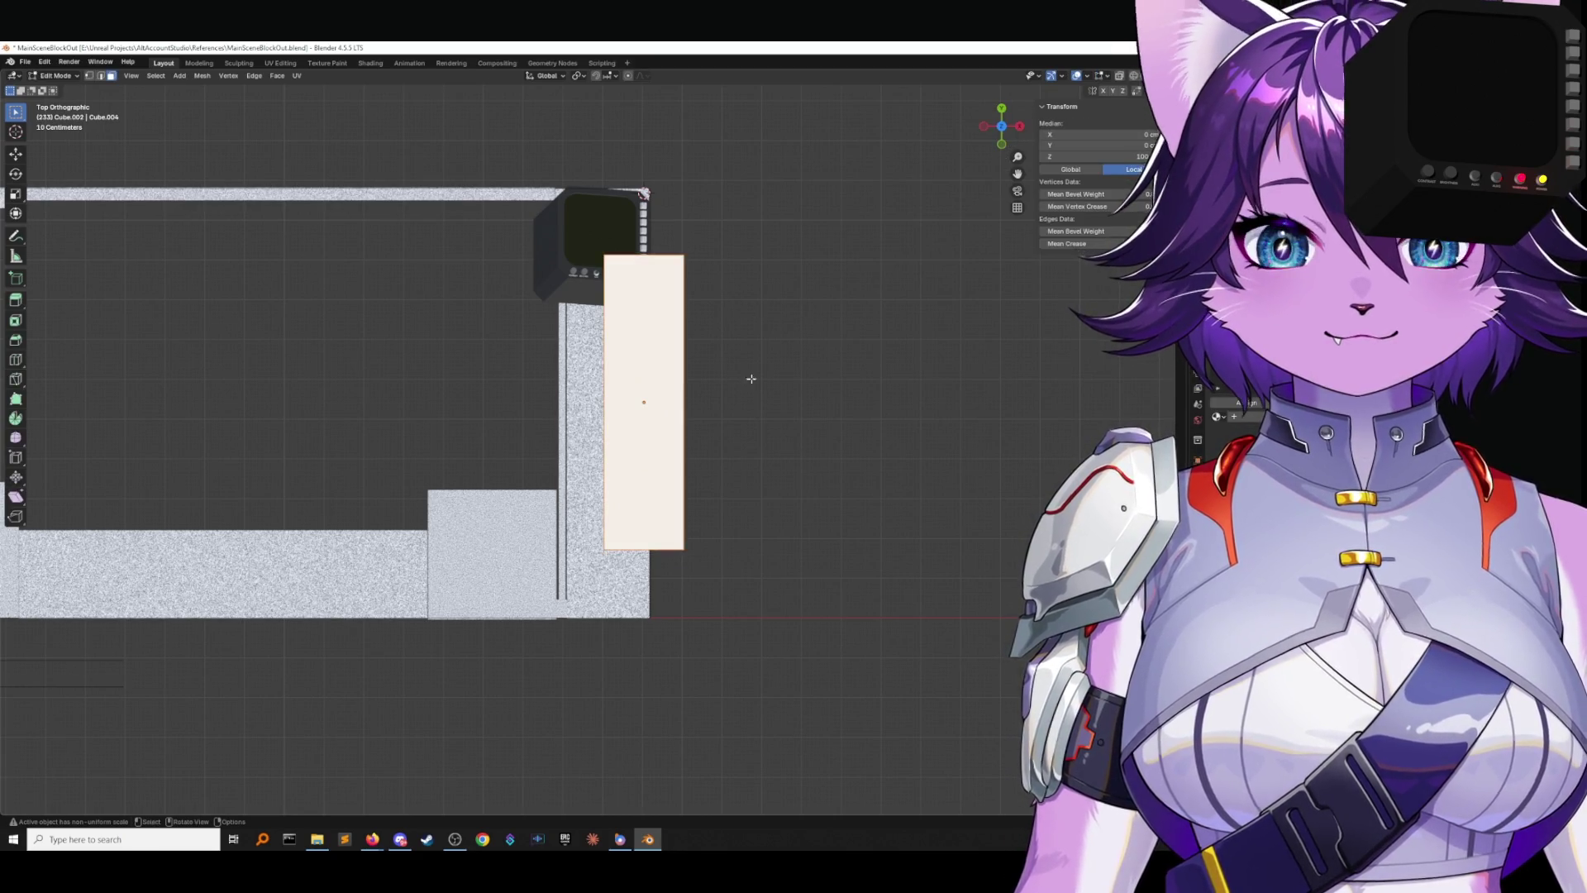
pyautogui.click(262, 157)
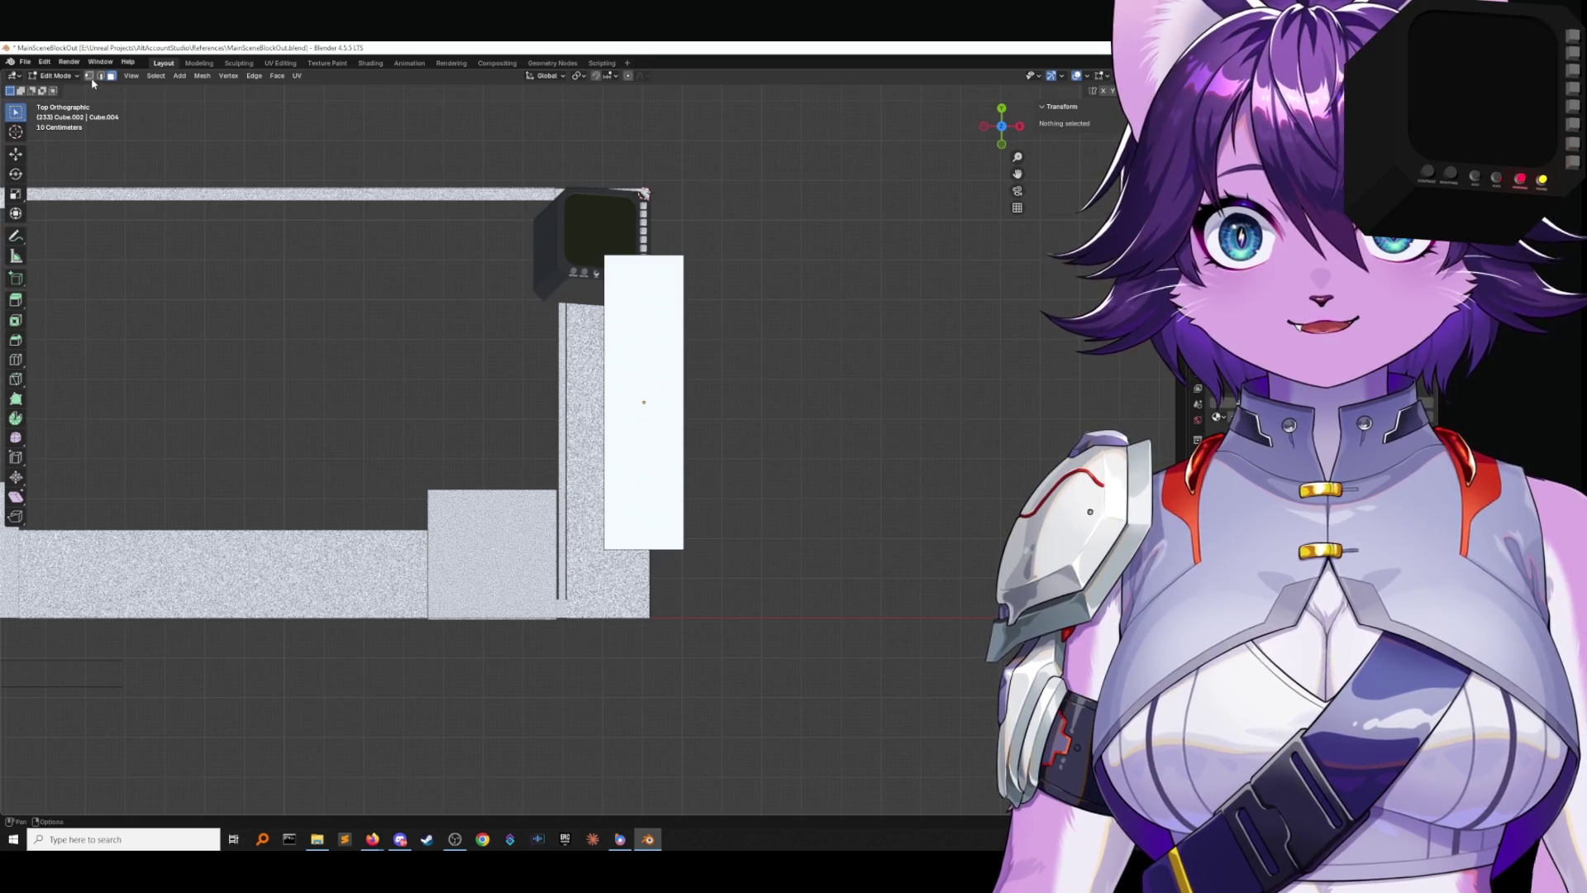
pyautogui.moveTo(744, 265)
pyautogui.mouseDown(button='middle')
pyautogui.moveTo(727, 202)
pyautogui.moveTo(736, 227)
pyautogui.mouseUp(button='middle')
pyautogui.scroll(5, 736, 227)
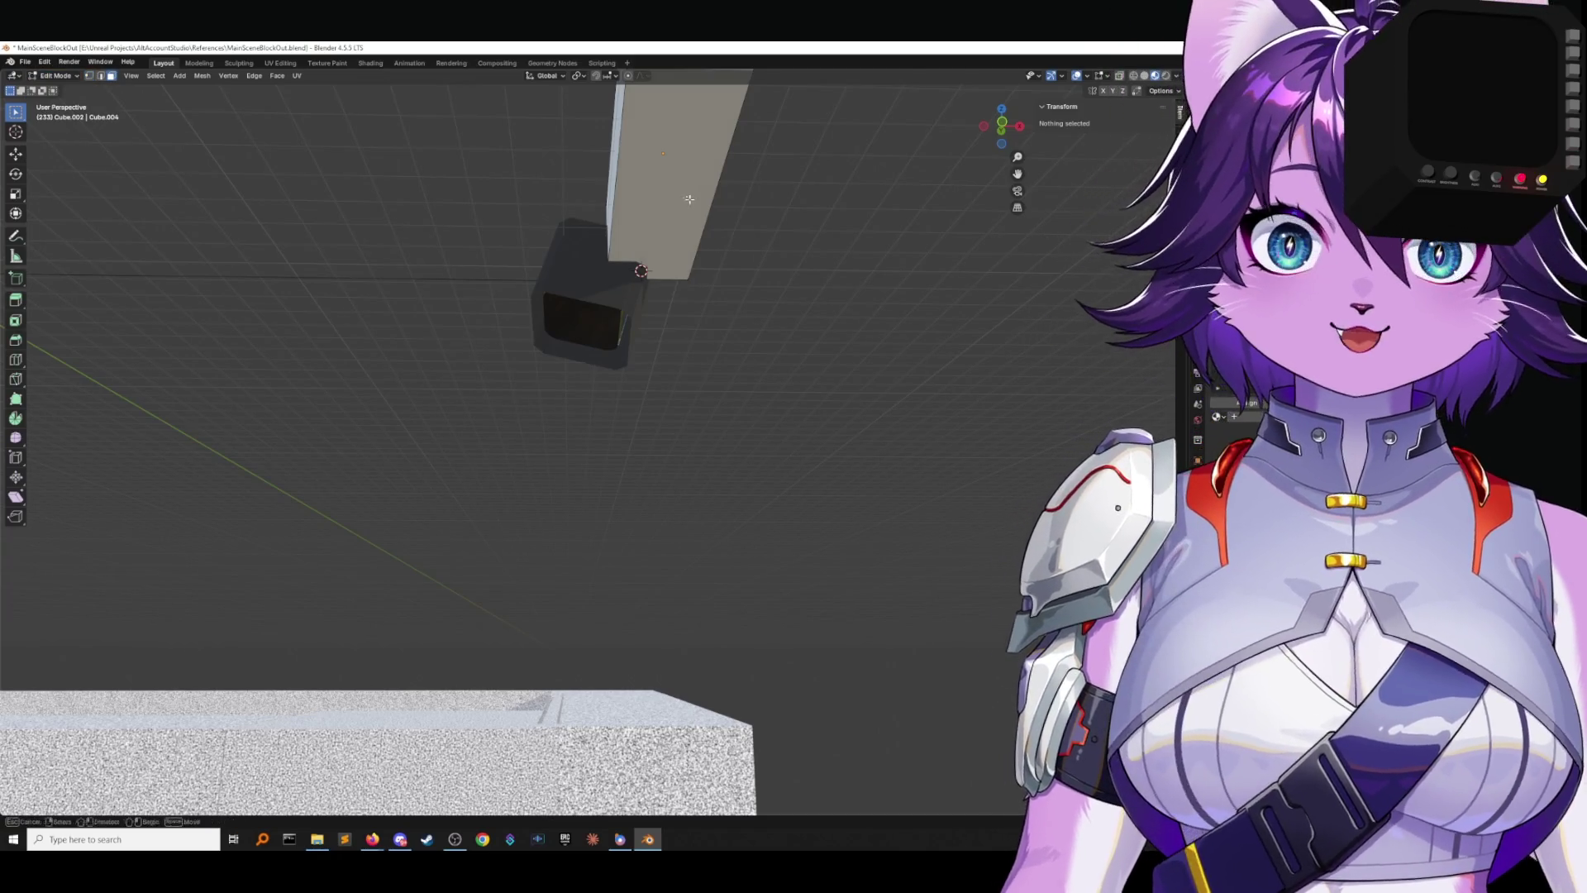
pyautogui.rightClick(764, 235)
pyautogui.click(768, 293)
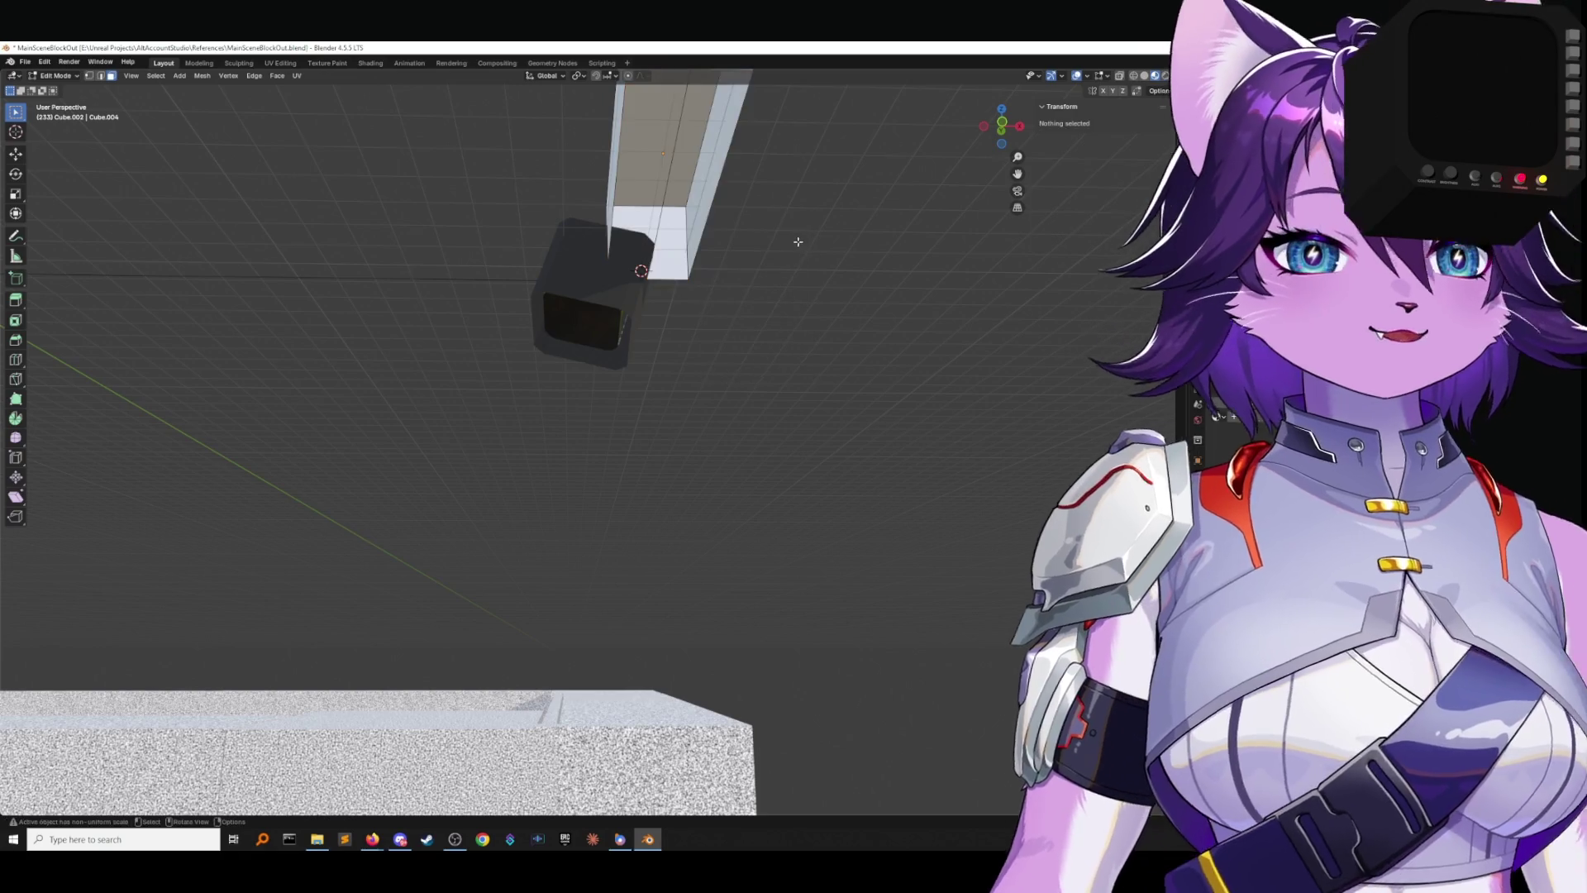
# Re-enter Edit Mode on the column and switch to a top-down wireframe view.
pyautogui.press('Tab')
pyautogui.click(642, 275)
pyautogui.click(58, 75)
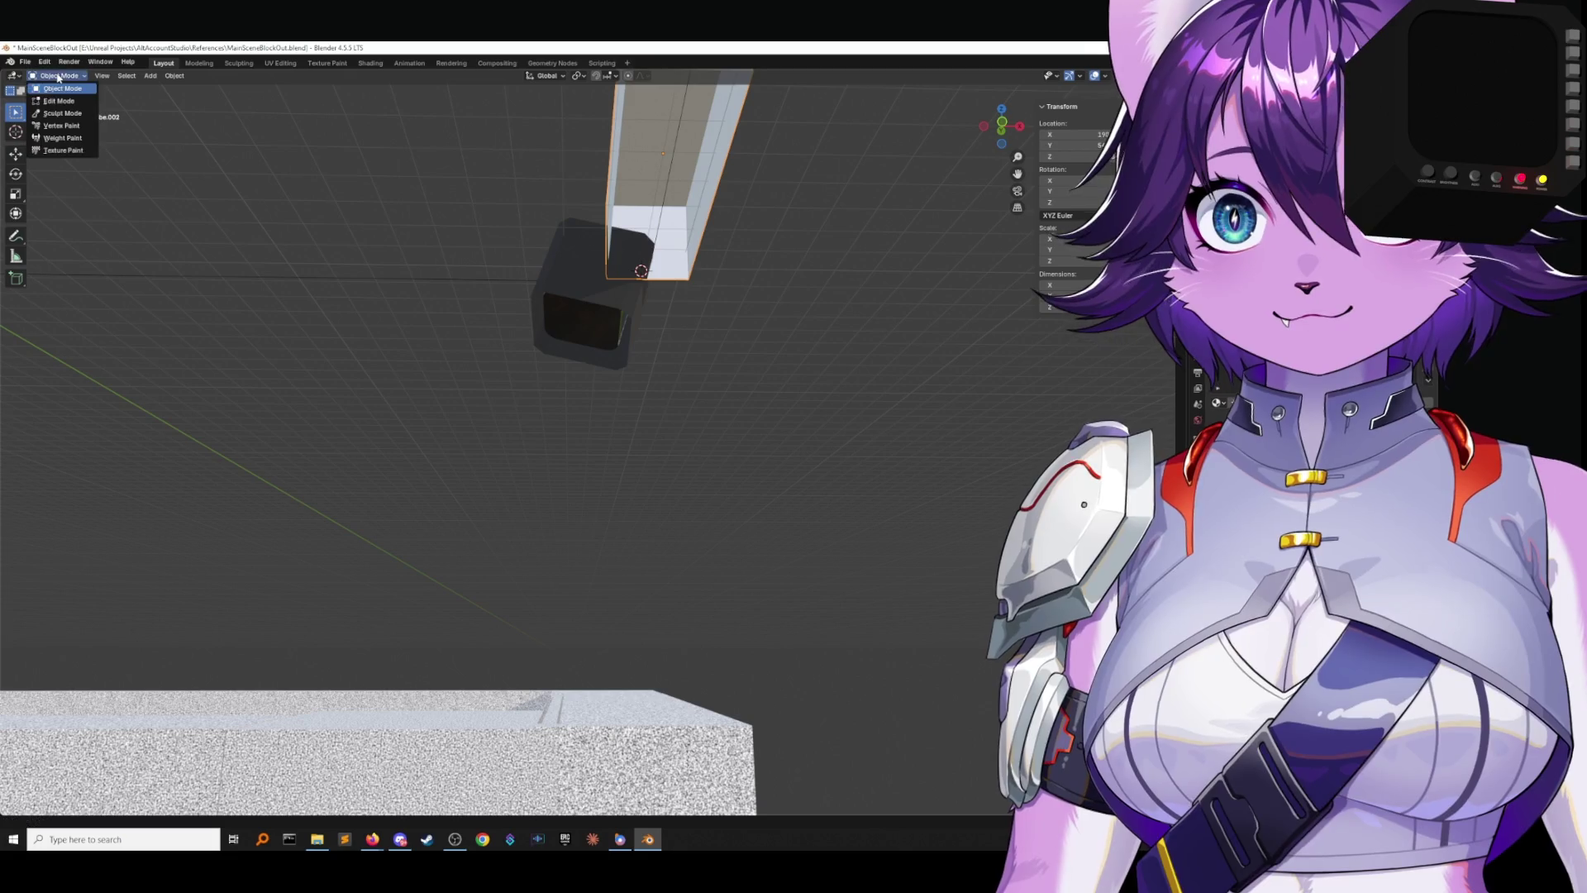
pyautogui.click(58, 102)
pyautogui.moveTo(413, 413); pyautogui.dragTo(537, 372, button='middle')
pyautogui.moveTo(634, 350); pyautogui.dragTo(631, 317, button='middle')
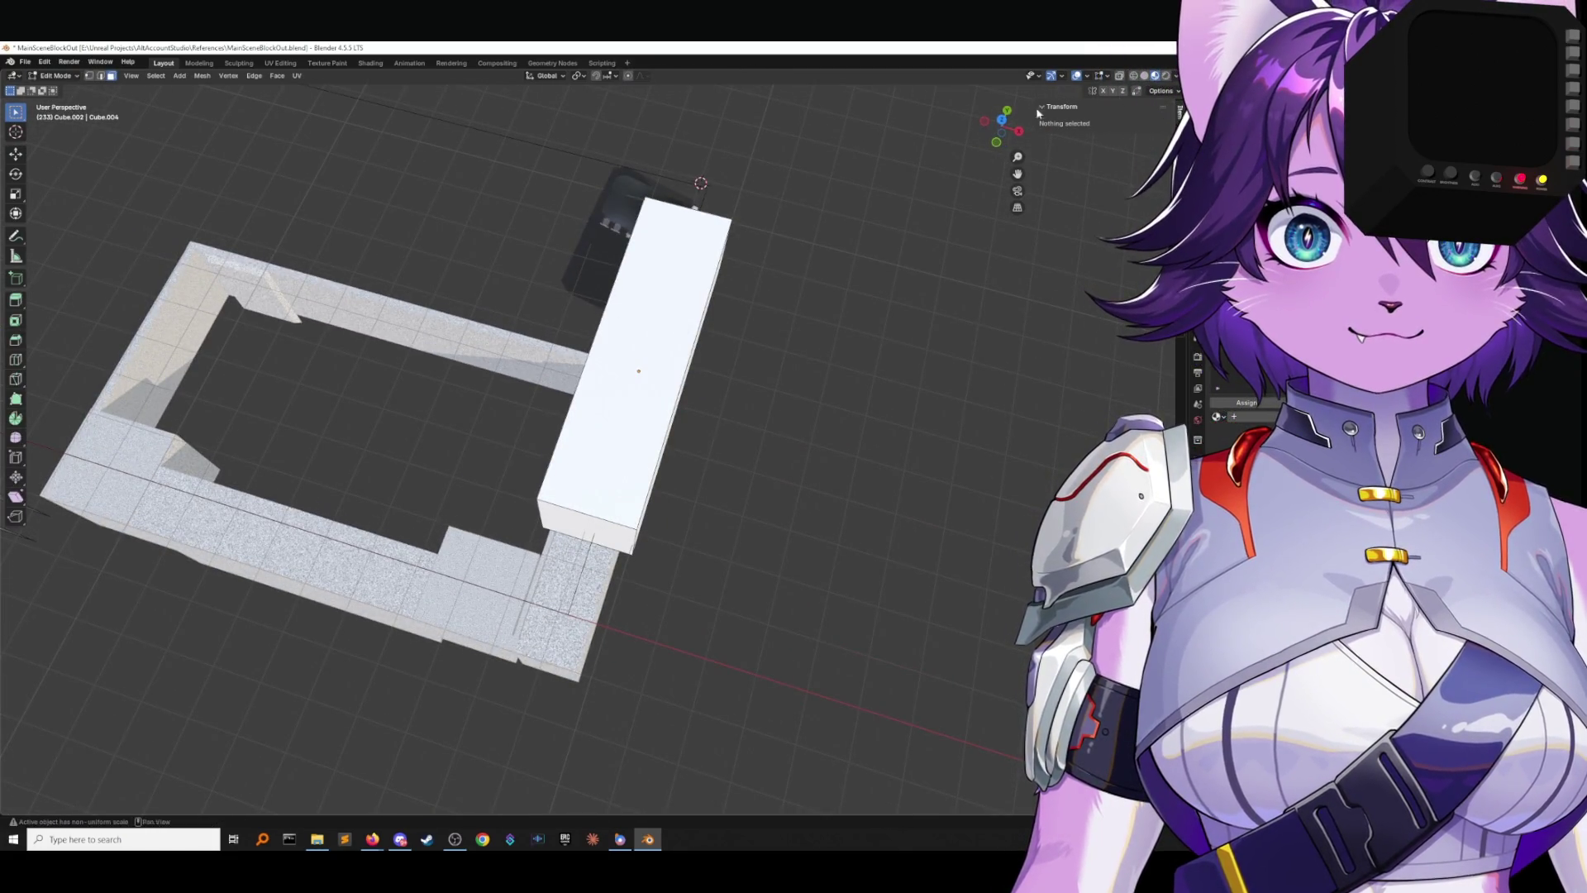
pyautogui.click(1002, 120)
pyautogui.click(1134, 77)
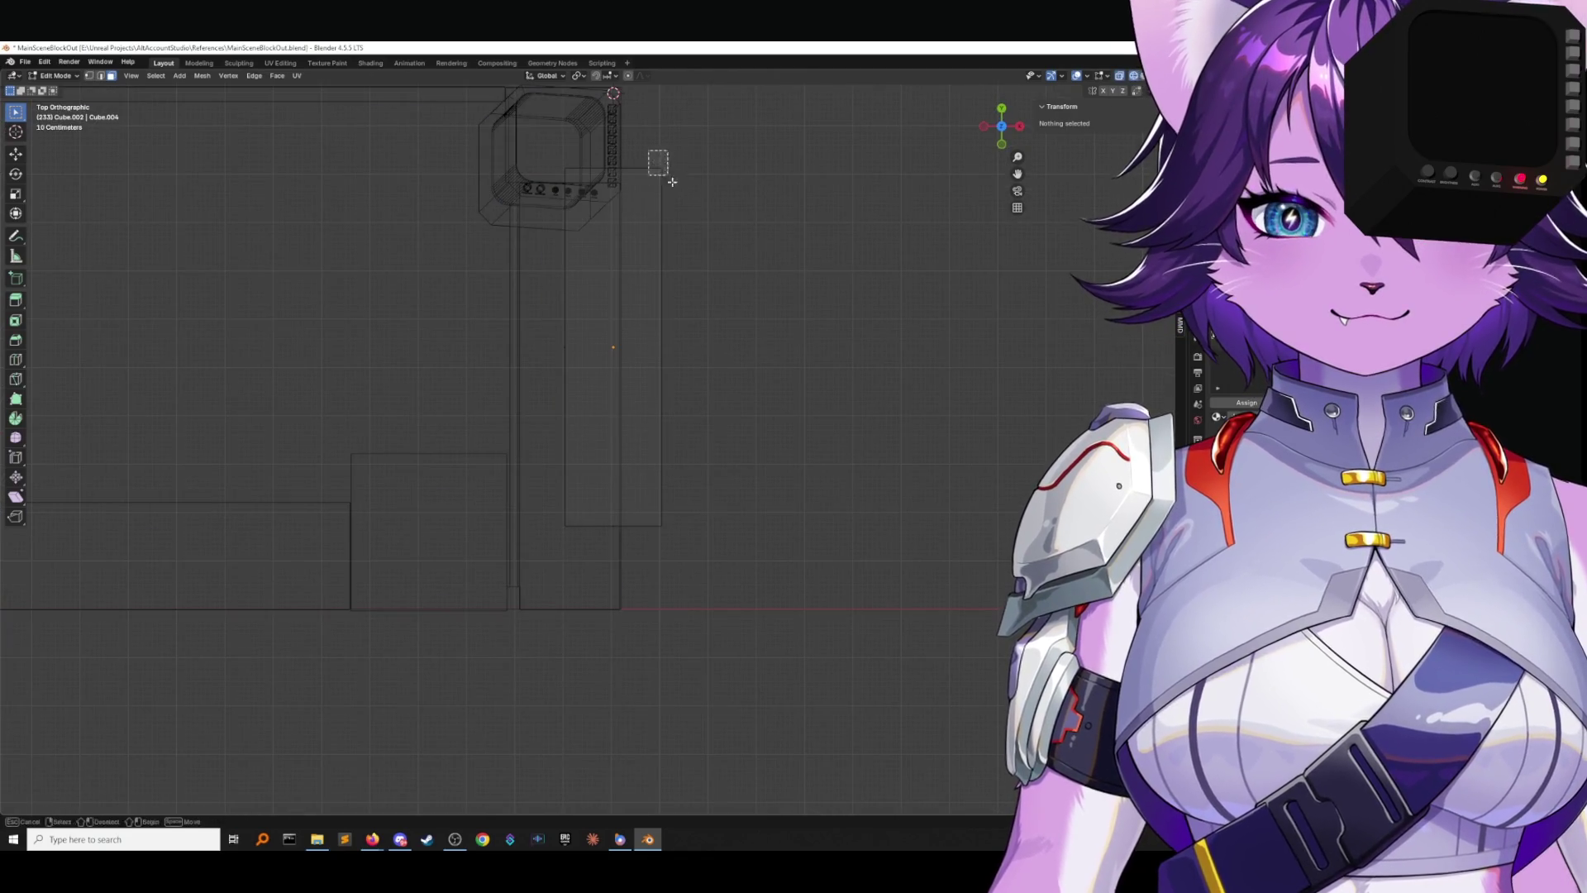
# Select the panel's right-side vertices and move them right to widen the panel.
pyautogui.press('1')
pyautogui.moveTo(652, 150)
pyautogui.mouseDown()
pyautogui.moveTo(697, 220)
pyautogui.moveTo(687, 578)
pyautogui.mouseUp()
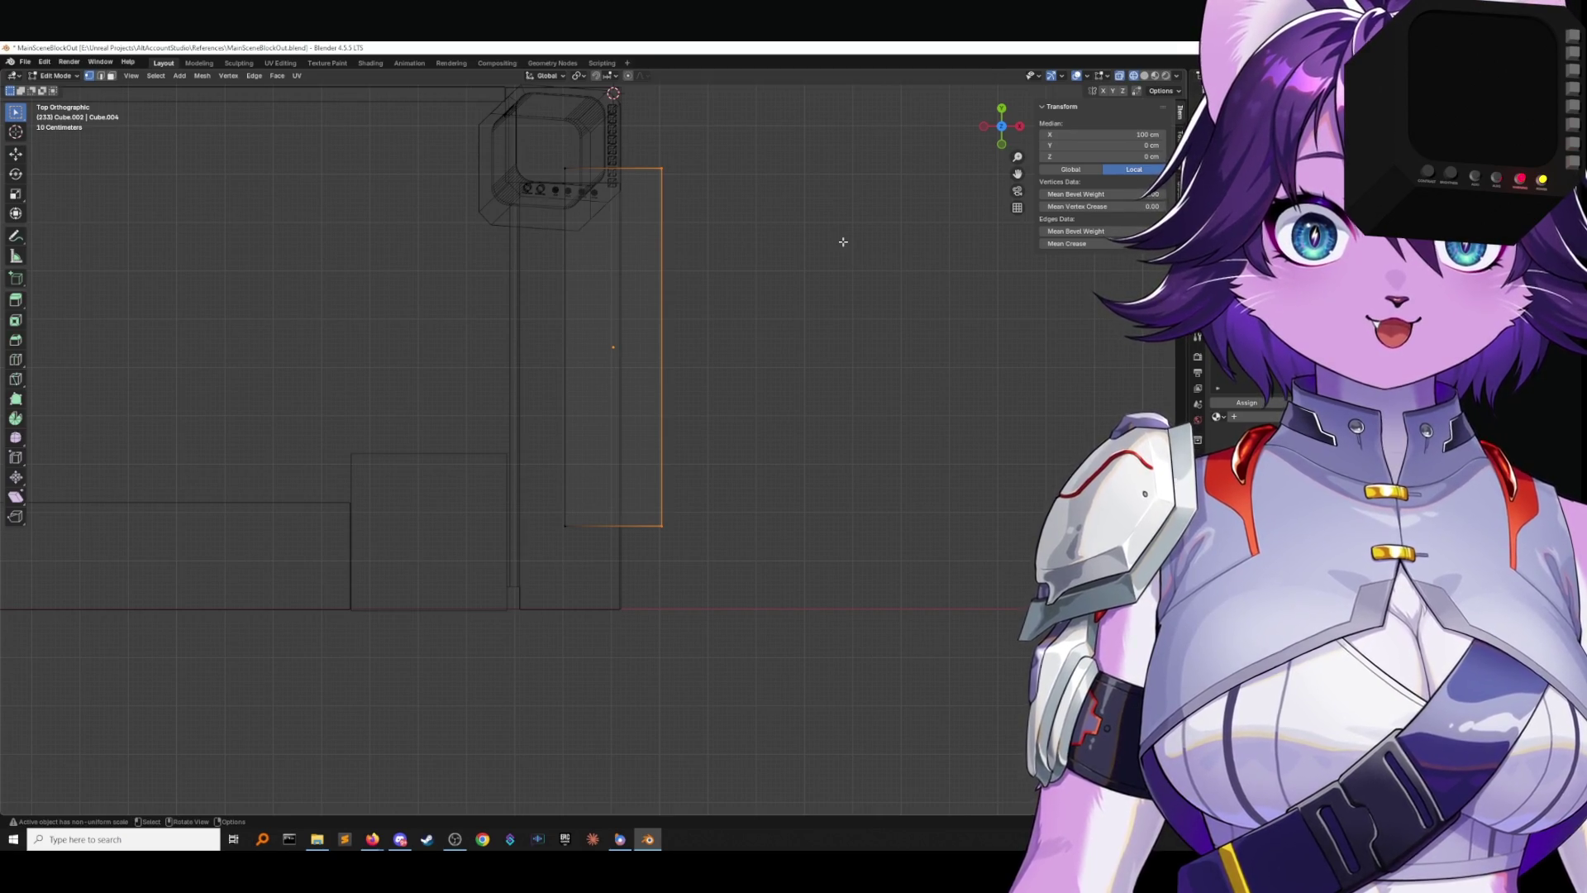
pyautogui.moveTo(843, 241)
pyautogui.keyDown('shift'); pyautogui.mouseDown(button='middle')
pyautogui.moveTo(861, 283)
pyautogui.moveTo(843, 284)
pyautogui.mouseUp(button='middle'); pyautogui.keyUp('shift')
pyautogui.press('g')
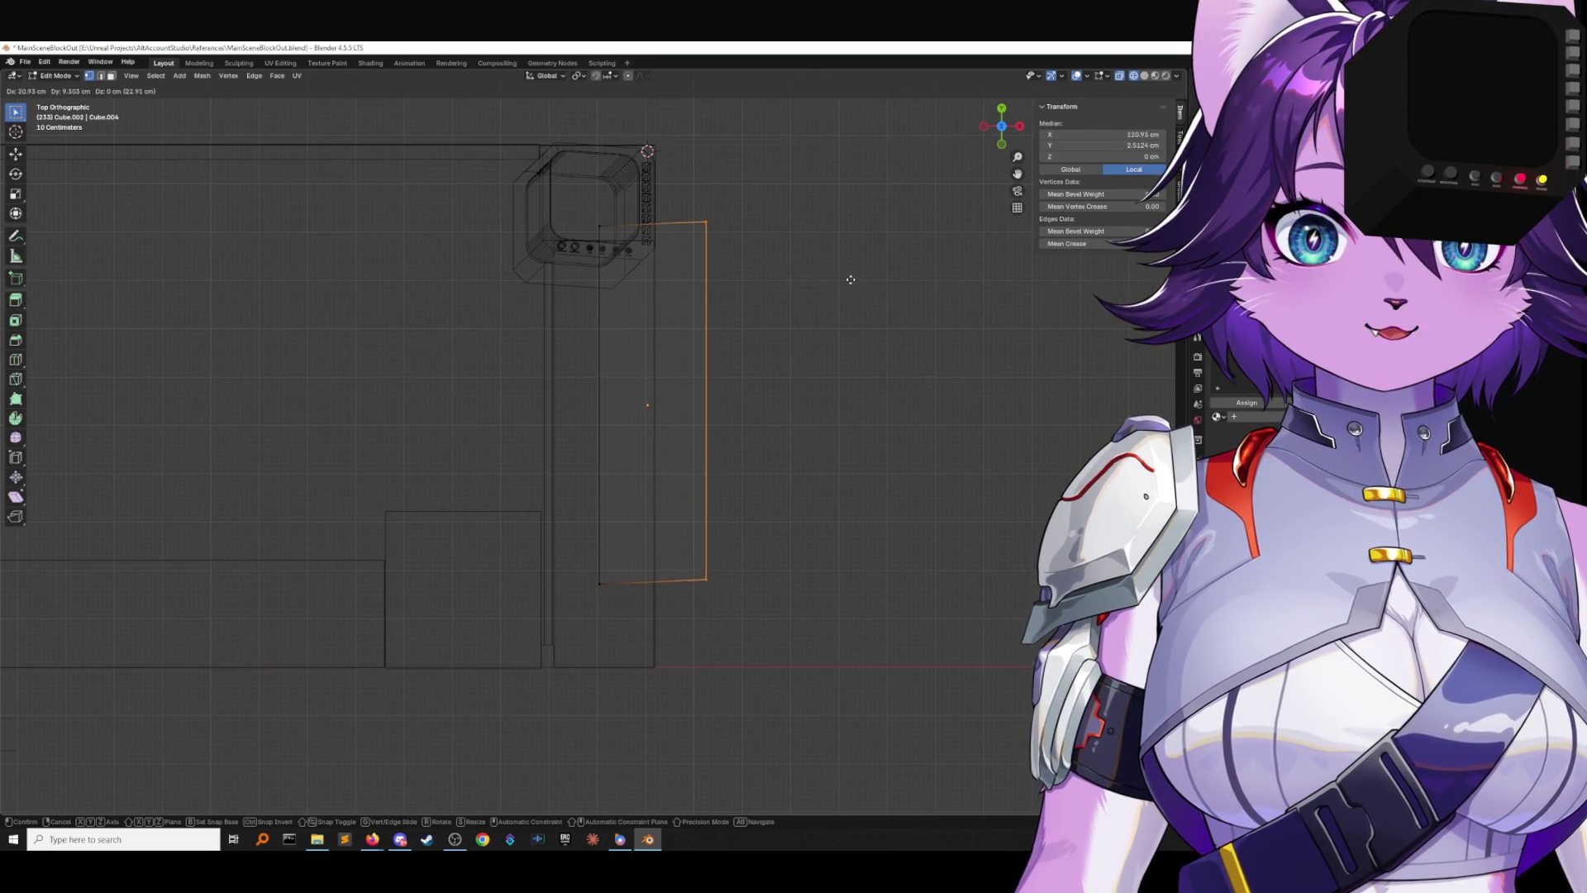
pyautogui.click(866, 285)
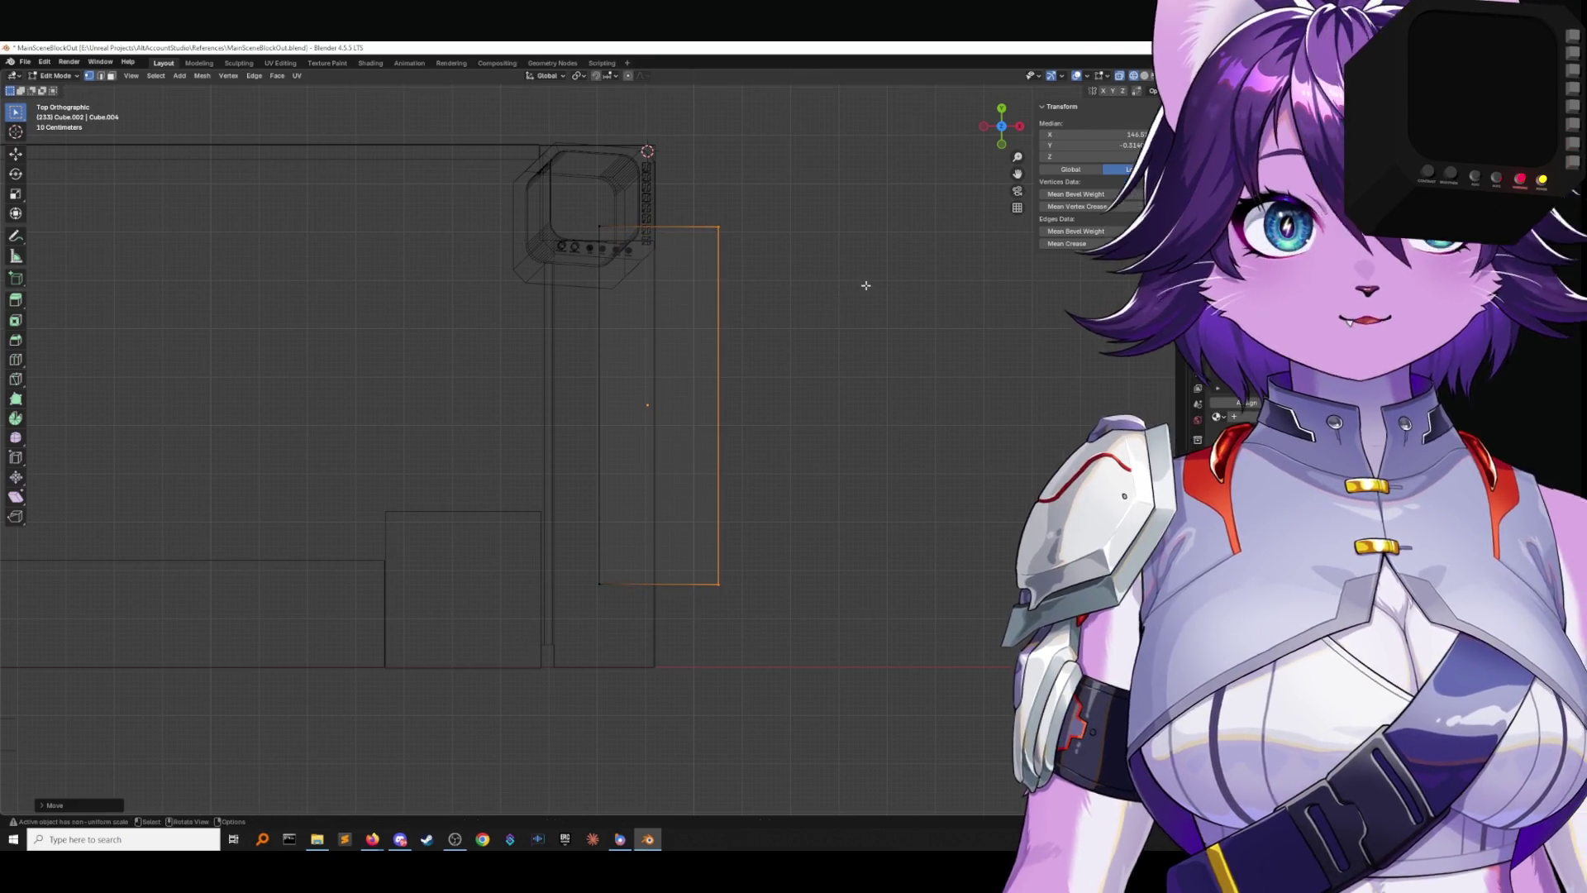
pyautogui.scroll(-2, 909, 286)
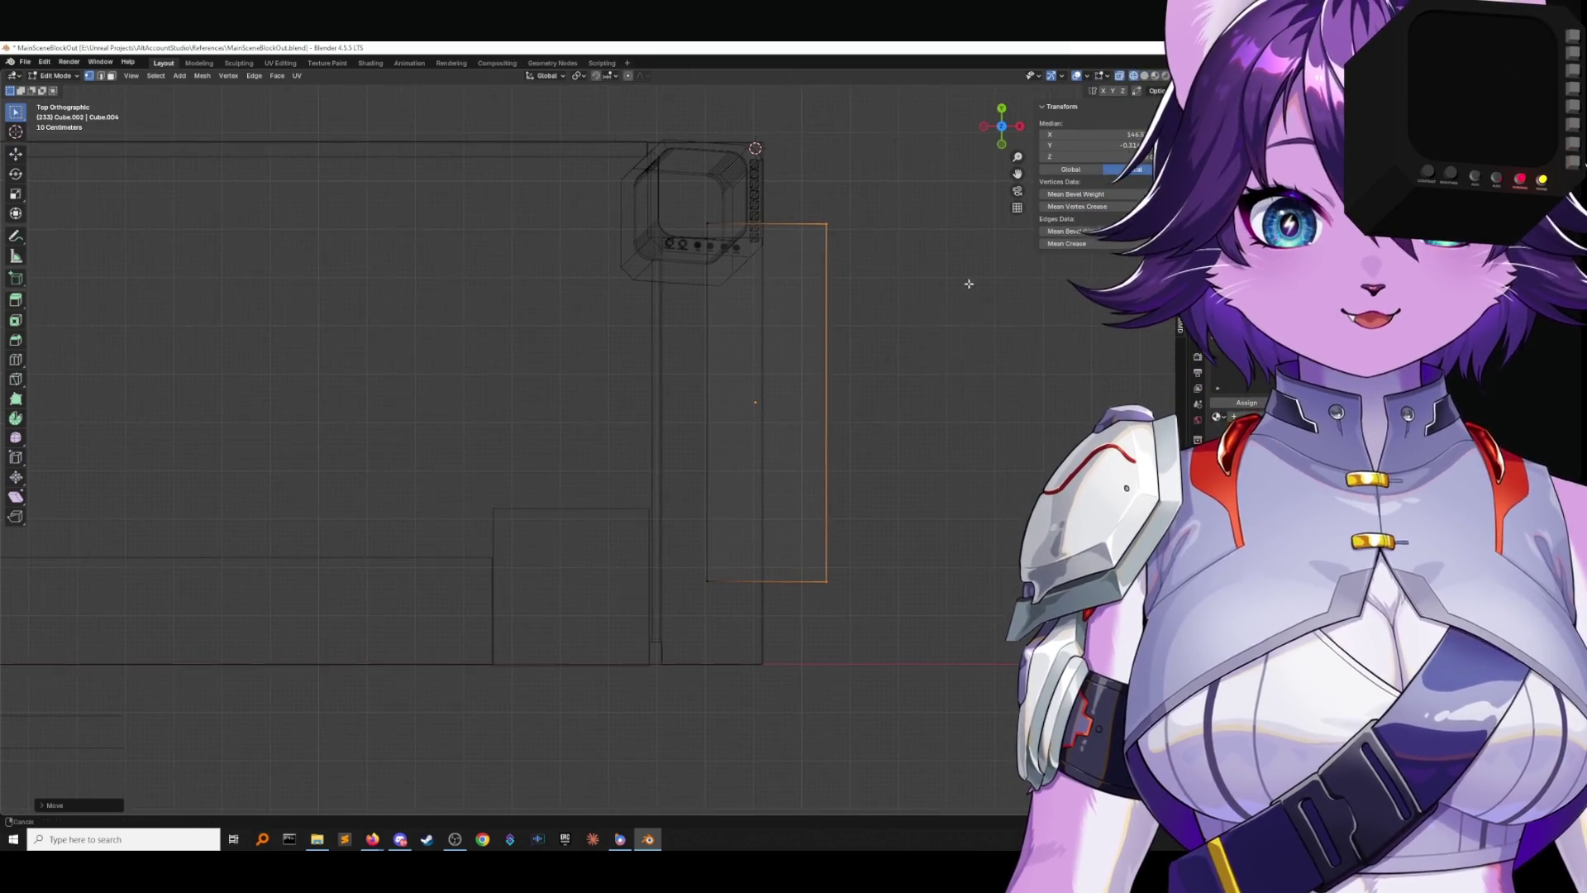
pyautogui.press('Tab')
pyautogui.click(872, 298)
pyautogui.keyDown('shift'); pyautogui.moveTo(861, 302); pyautogui.dragTo(951, 298, button='middle'); pyautogui.keyUp('shift')
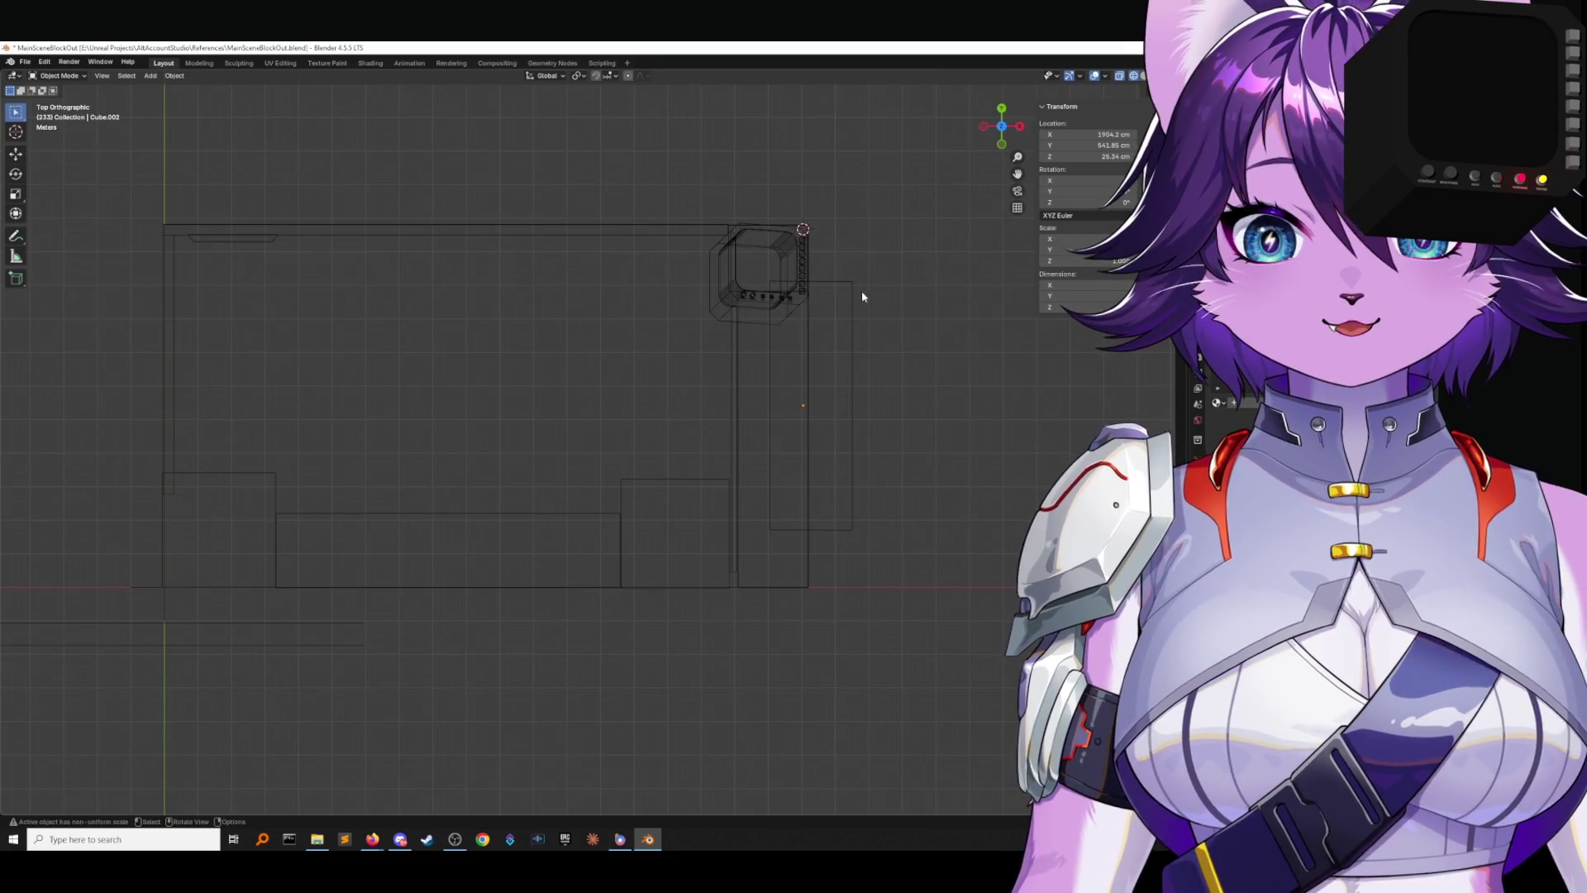
pyautogui.press('F3')
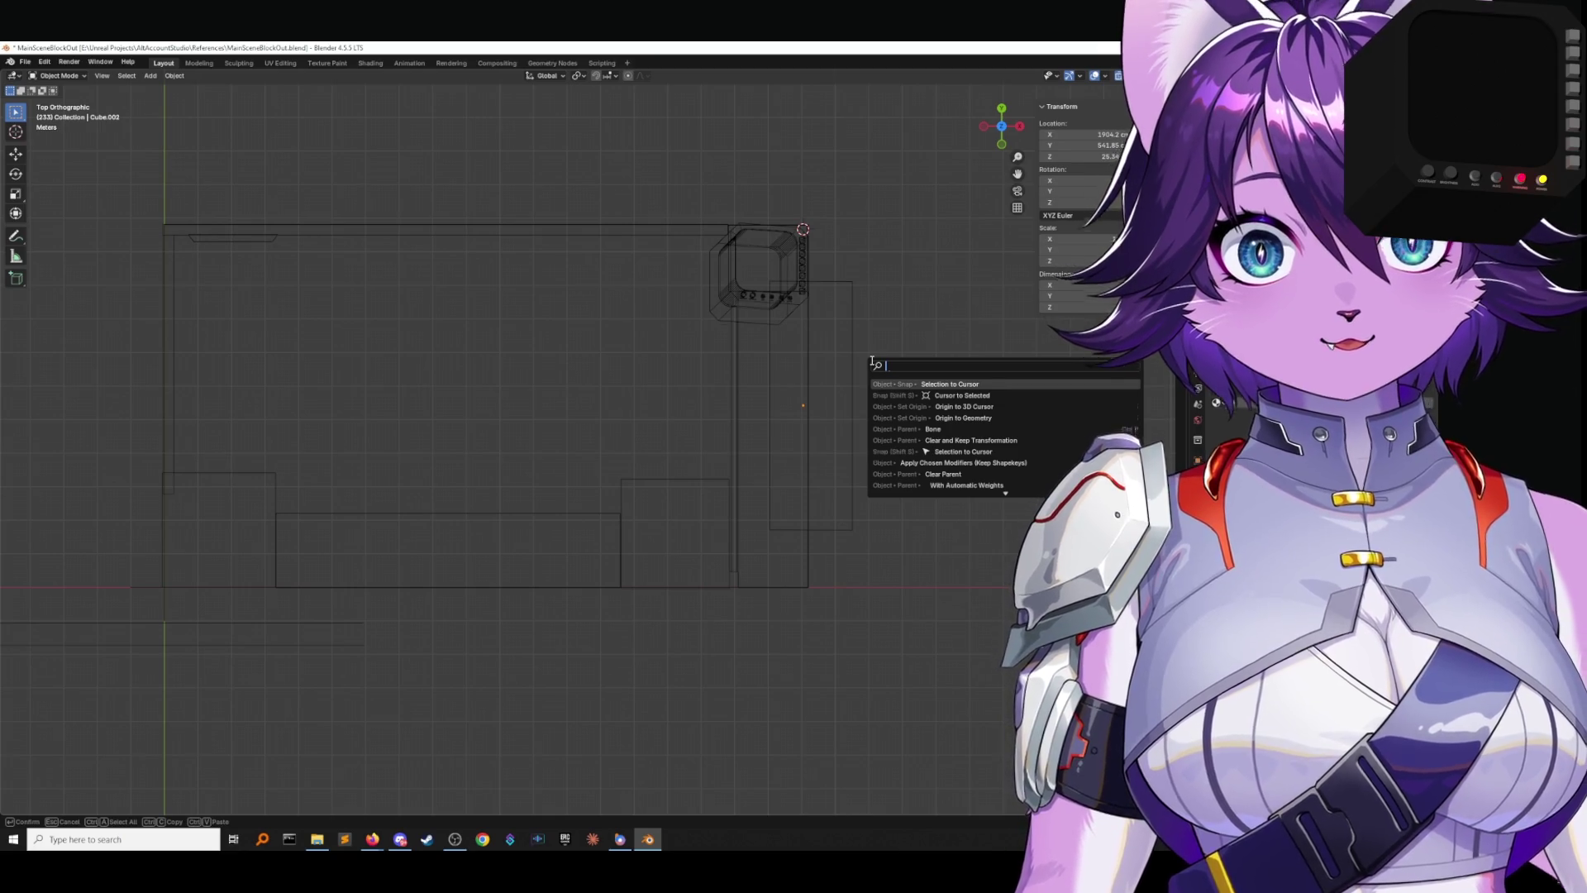
# Move the tall side panel under the monitor against the wall, then show it in Material Preview.
pyautogui.write('3d')
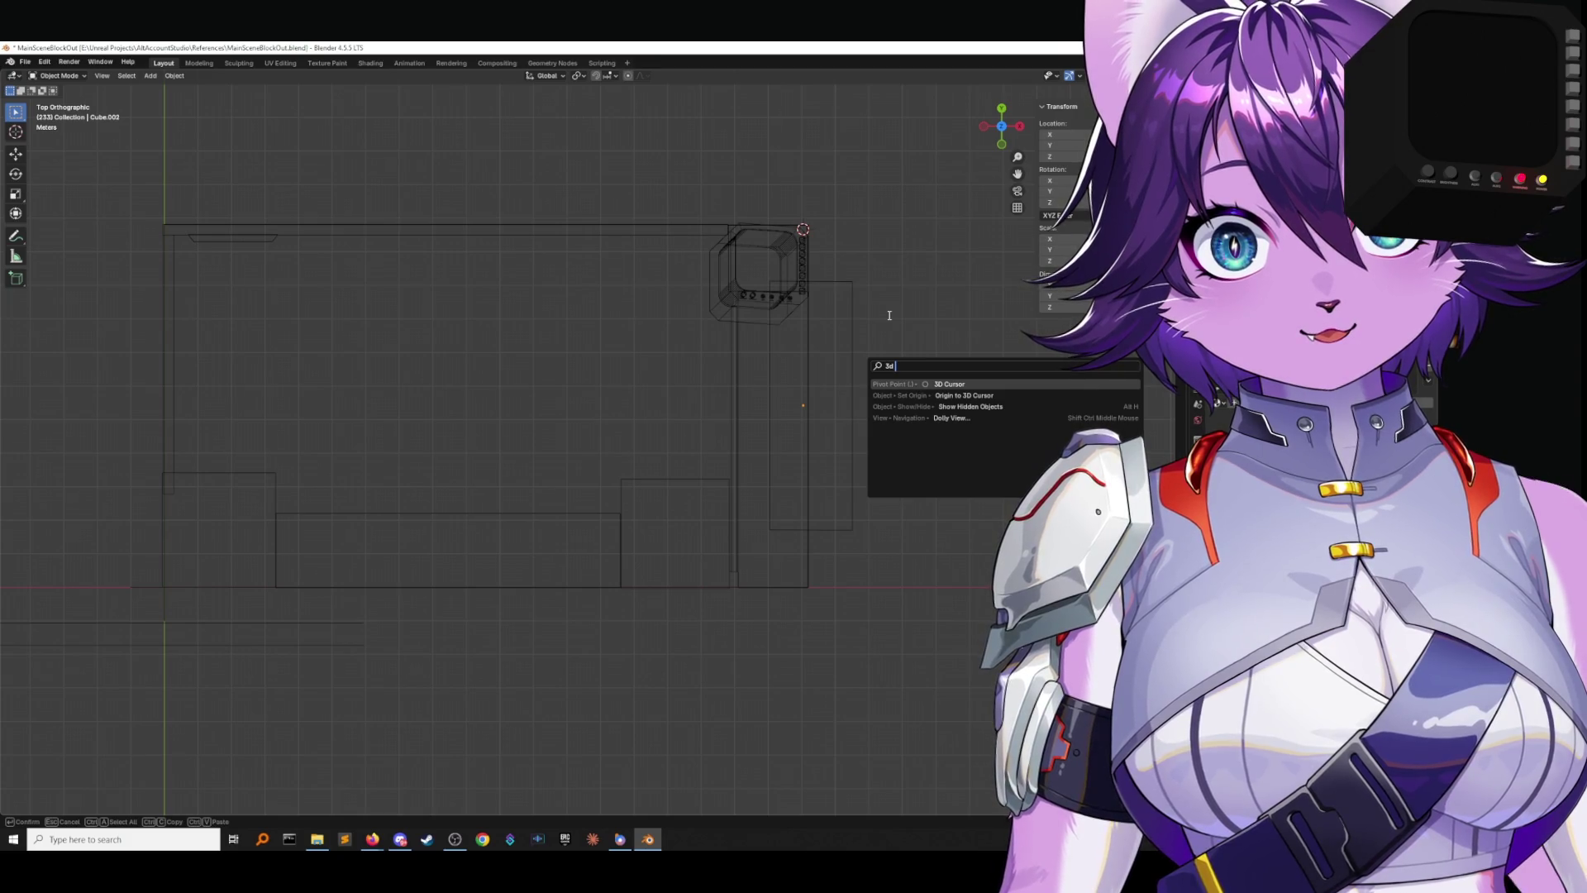
pyautogui.click(853, 311)
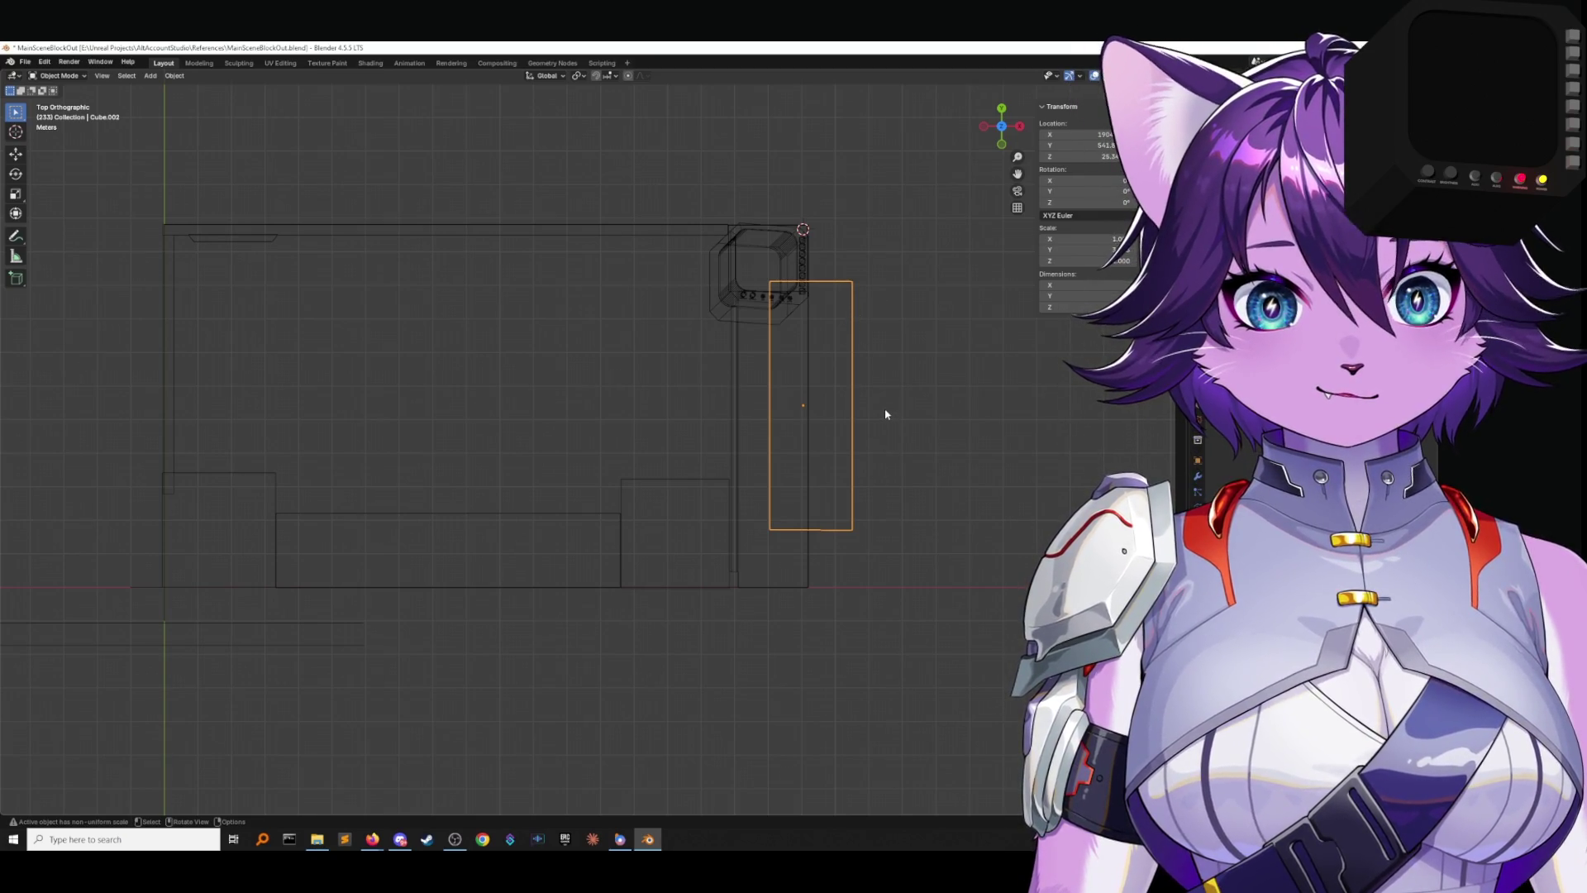
pyautogui.press('g')
pyautogui.click(843, 438)
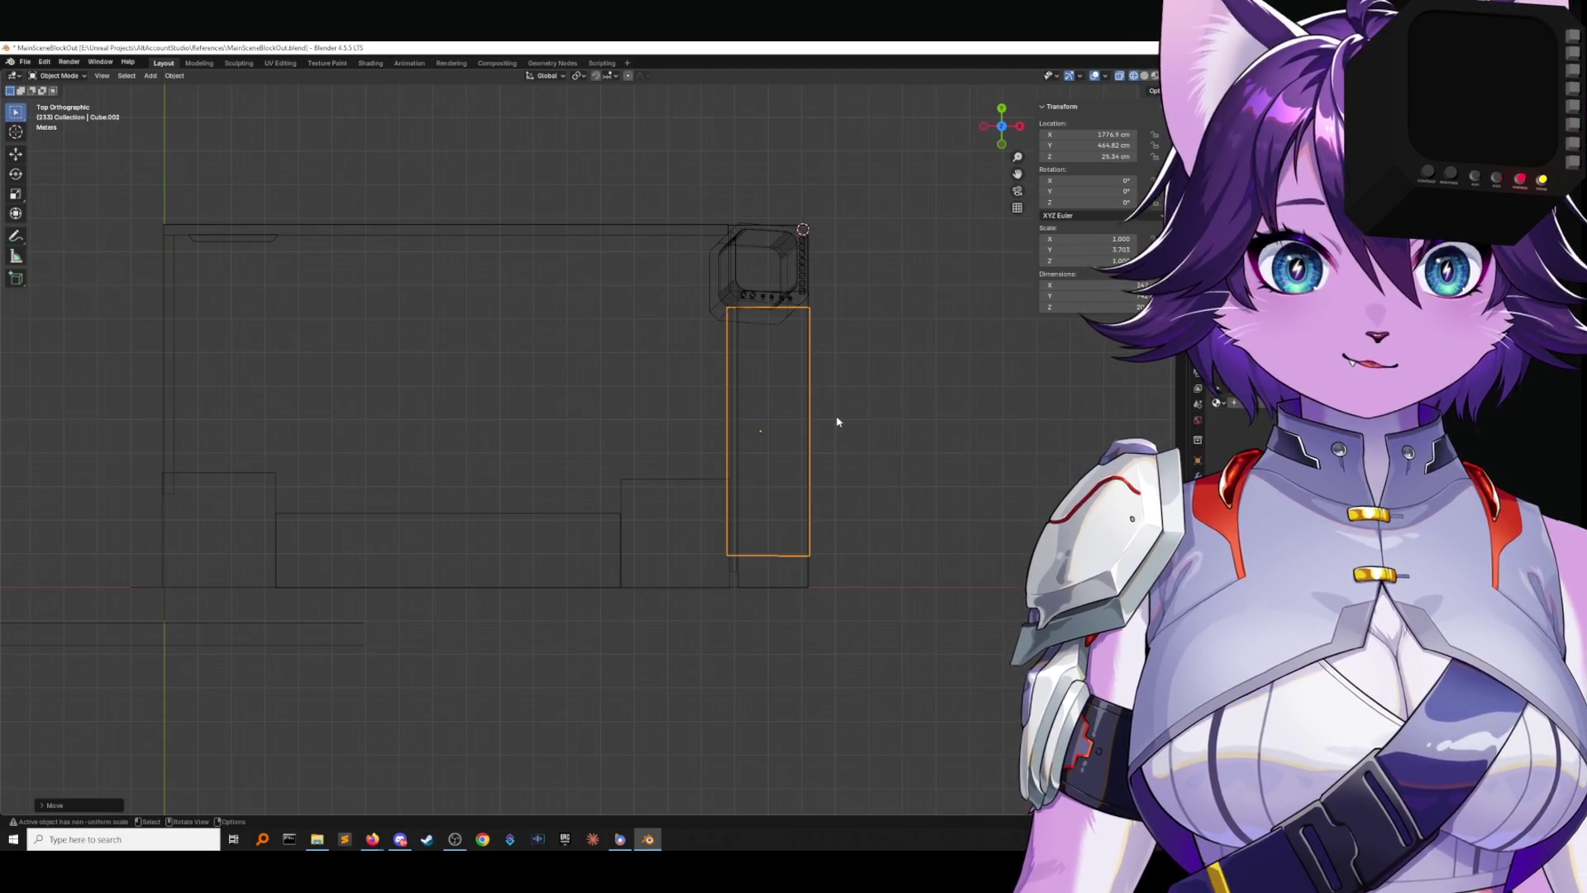
pyautogui.scroll(3, 811, 286)
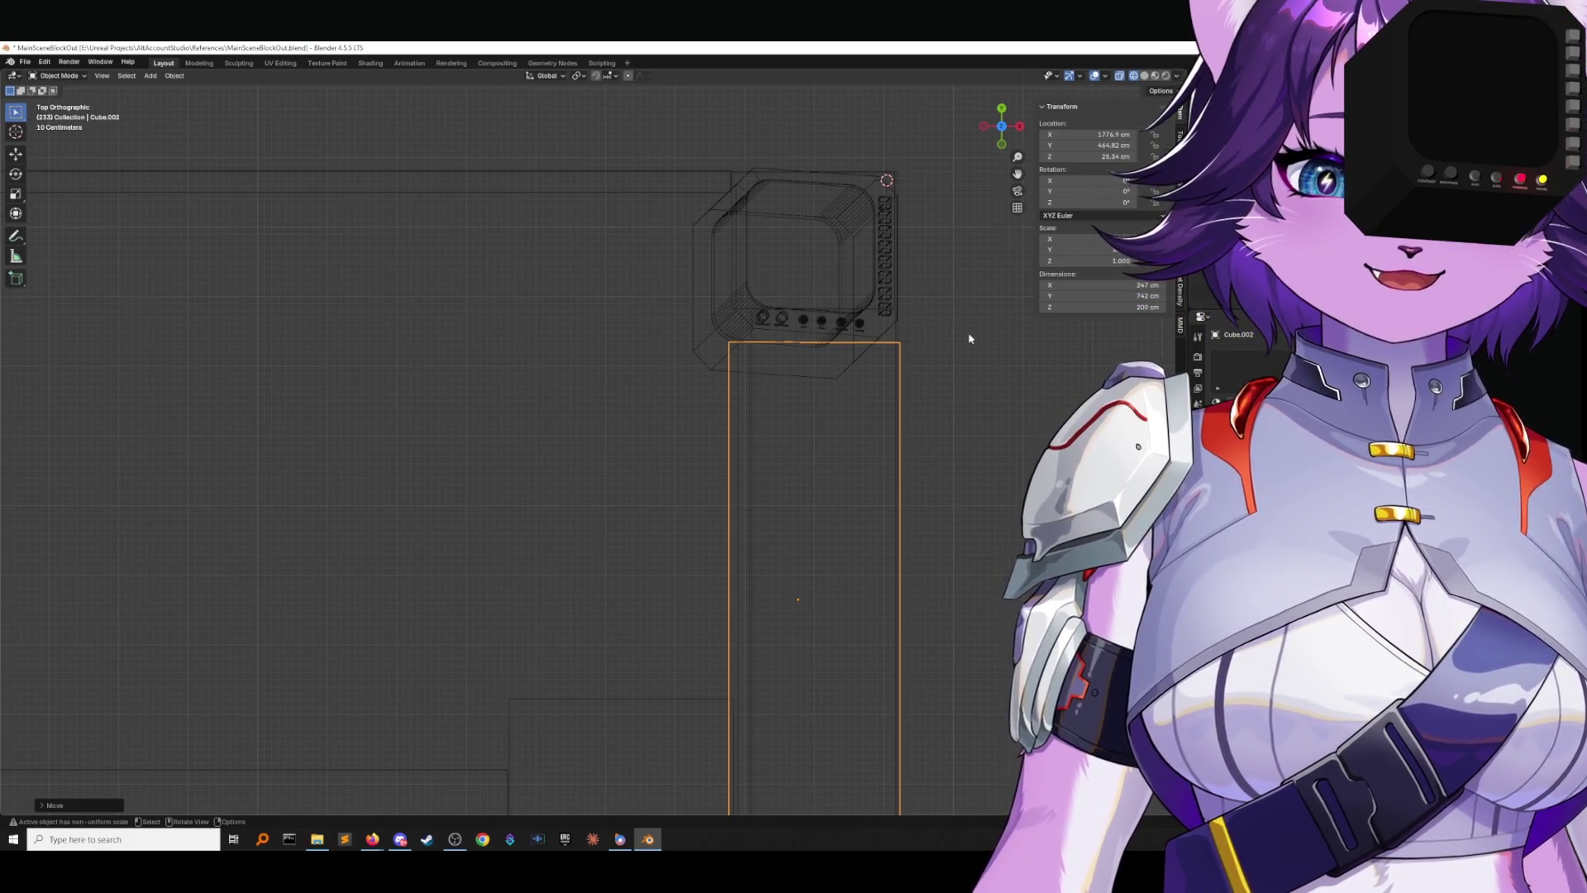
pyautogui.scroll(-3, 895, 433)
pyautogui.scroll(3, 895, 434)
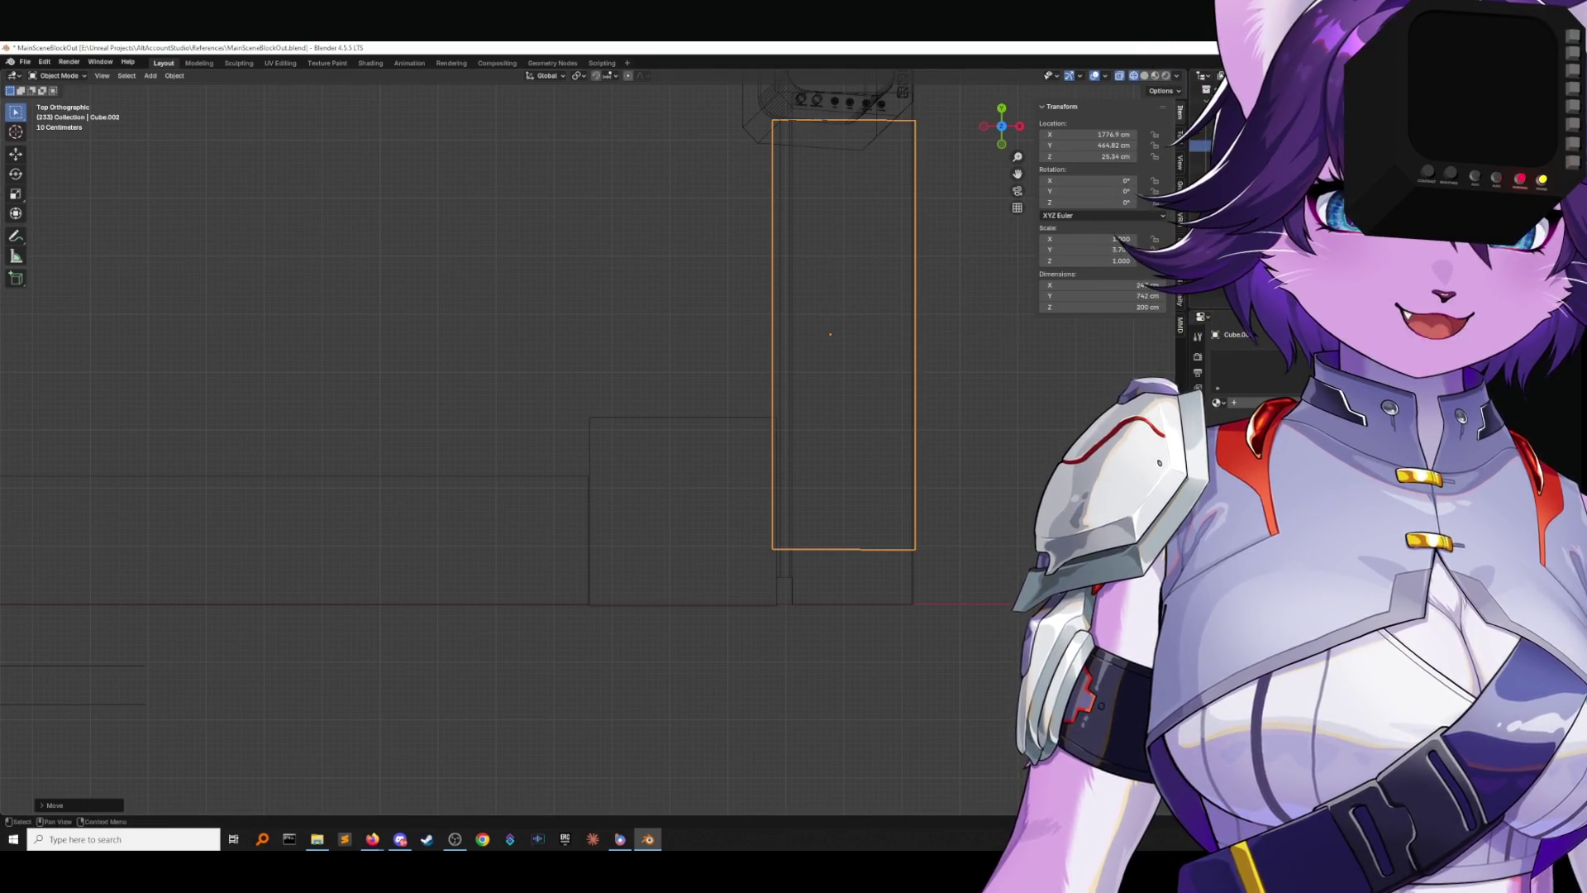
pyautogui.press('Tab')
pyautogui.click(1155, 75)
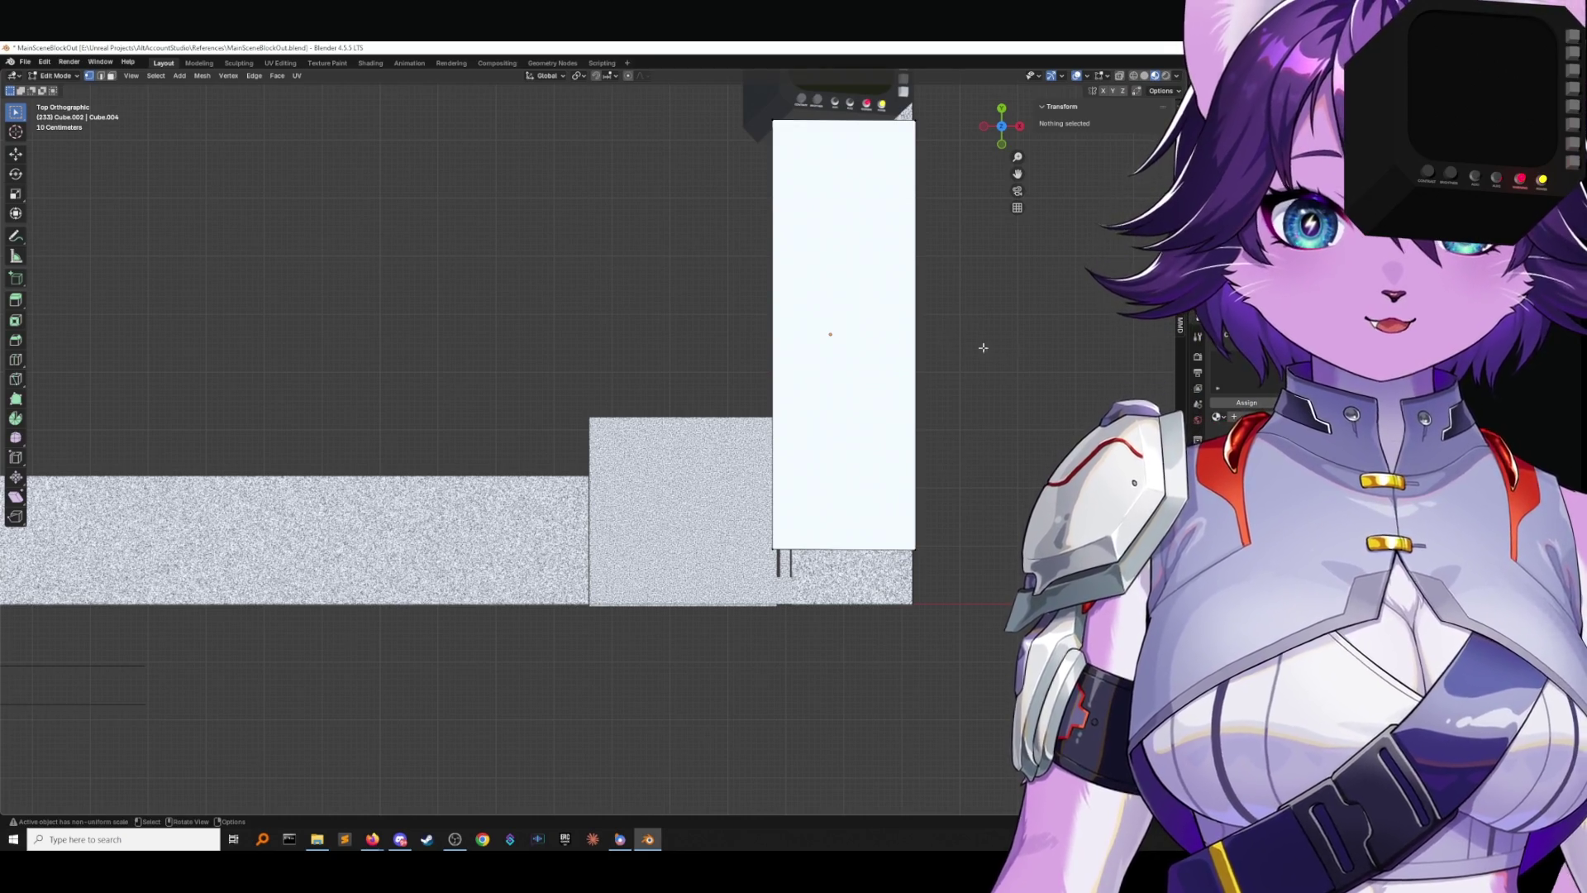
# Undo a stray move of the panel and save MainSceneBlockOut.blend with Ctrl+S.
pyautogui.press('Tab')
pyautogui.press('g')
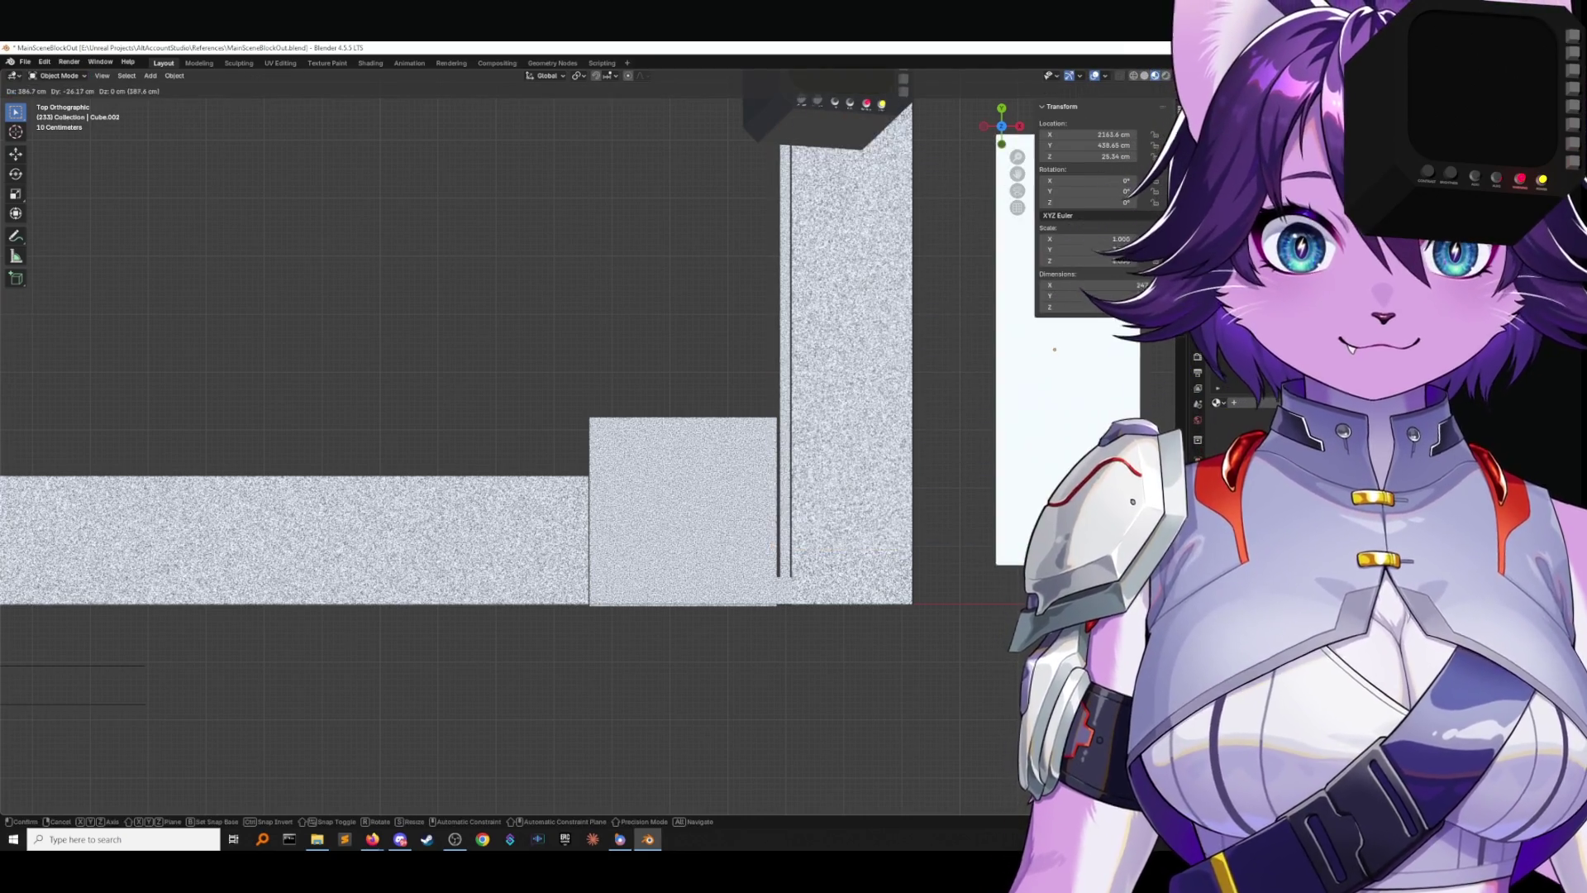
pyautogui.press('Return')
pyautogui.hotkey('ctrl', 'z')
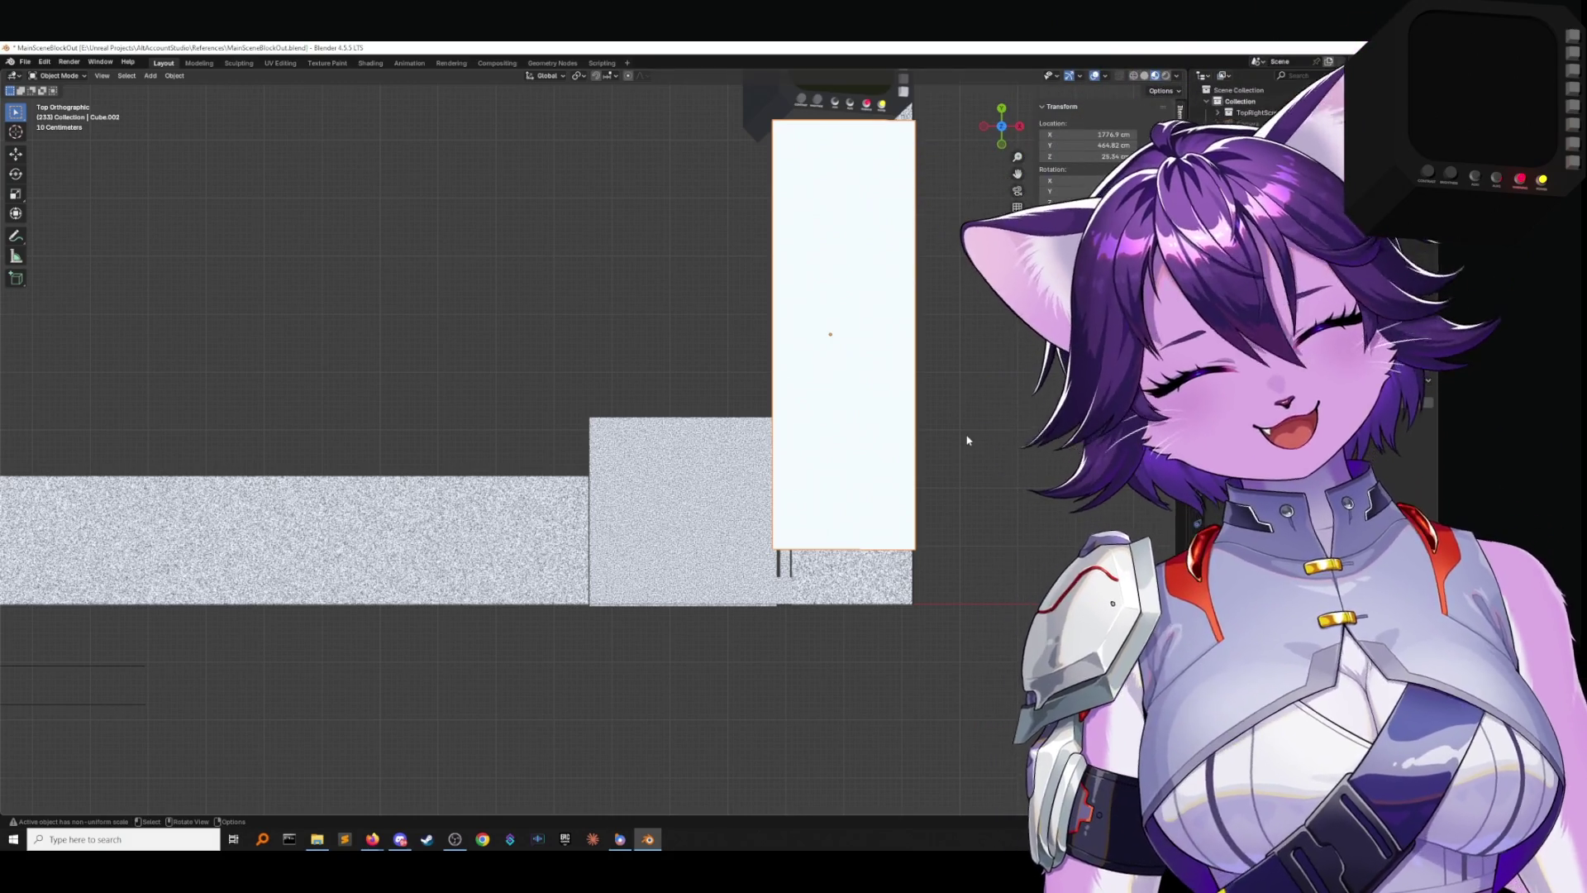
pyautogui.moveTo(967, 441)
pyautogui.keyDown('shift'); pyautogui.mouseDown(button='middle')
pyautogui.moveTo(943, 441)
pyautogui.moveTo(1051, 453)
pyautogui.mouseUp(button='middle'); pyautogui.keyUp('shift')
pyautogui.scroll(-3, 926, 457)
pyautogui.hotkey('ctrl', 's')
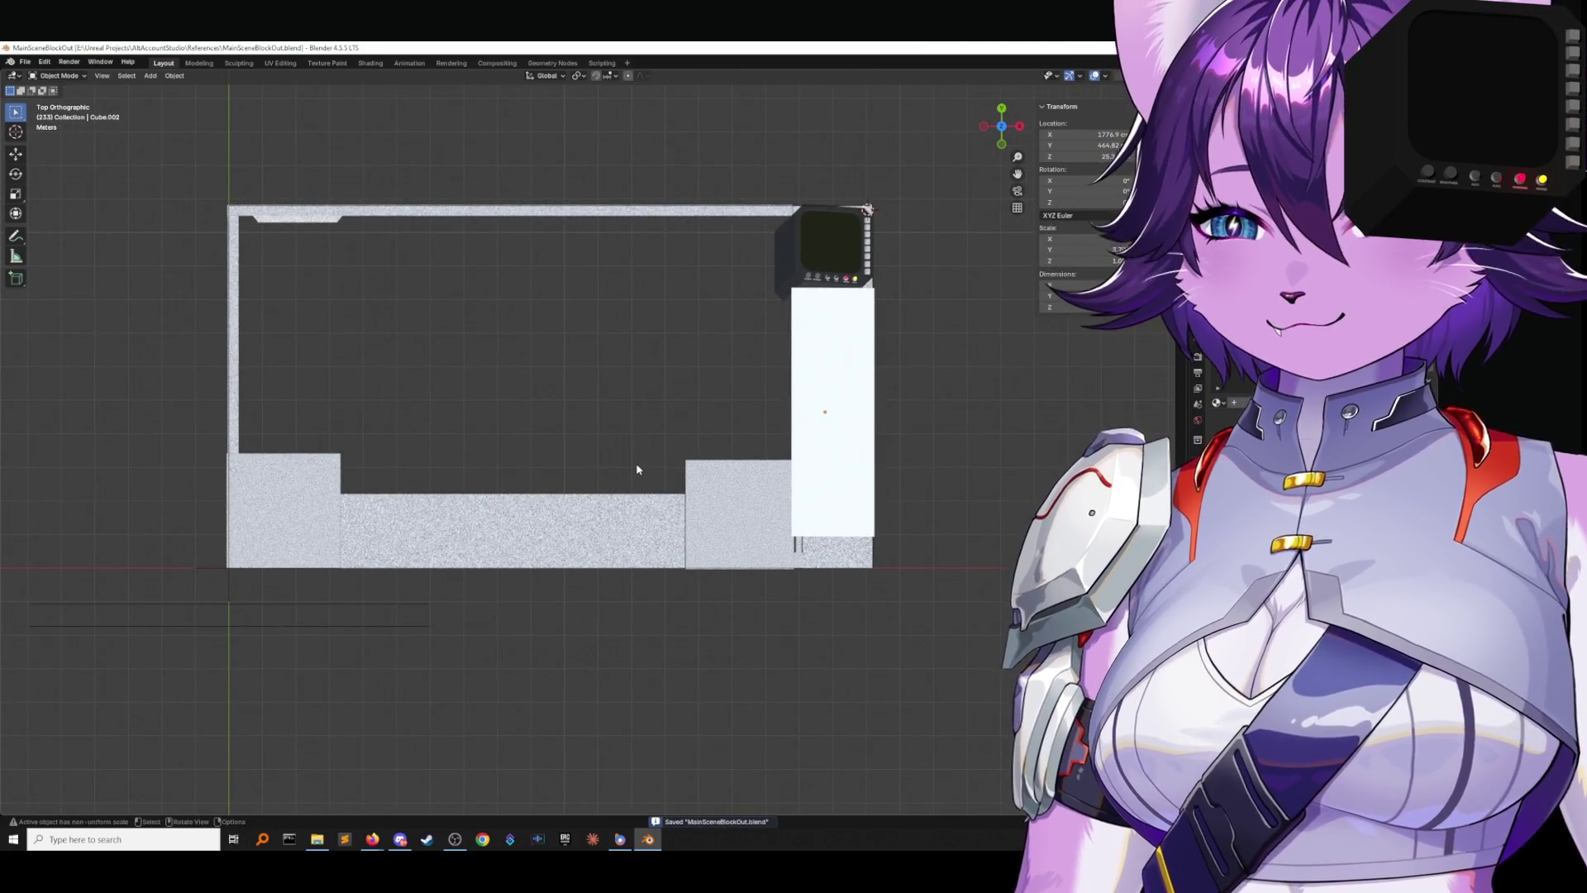
# Select the tall white side panel in Edit Mode and orbit to view it in 3D.
pyautogui.click(793, 423)
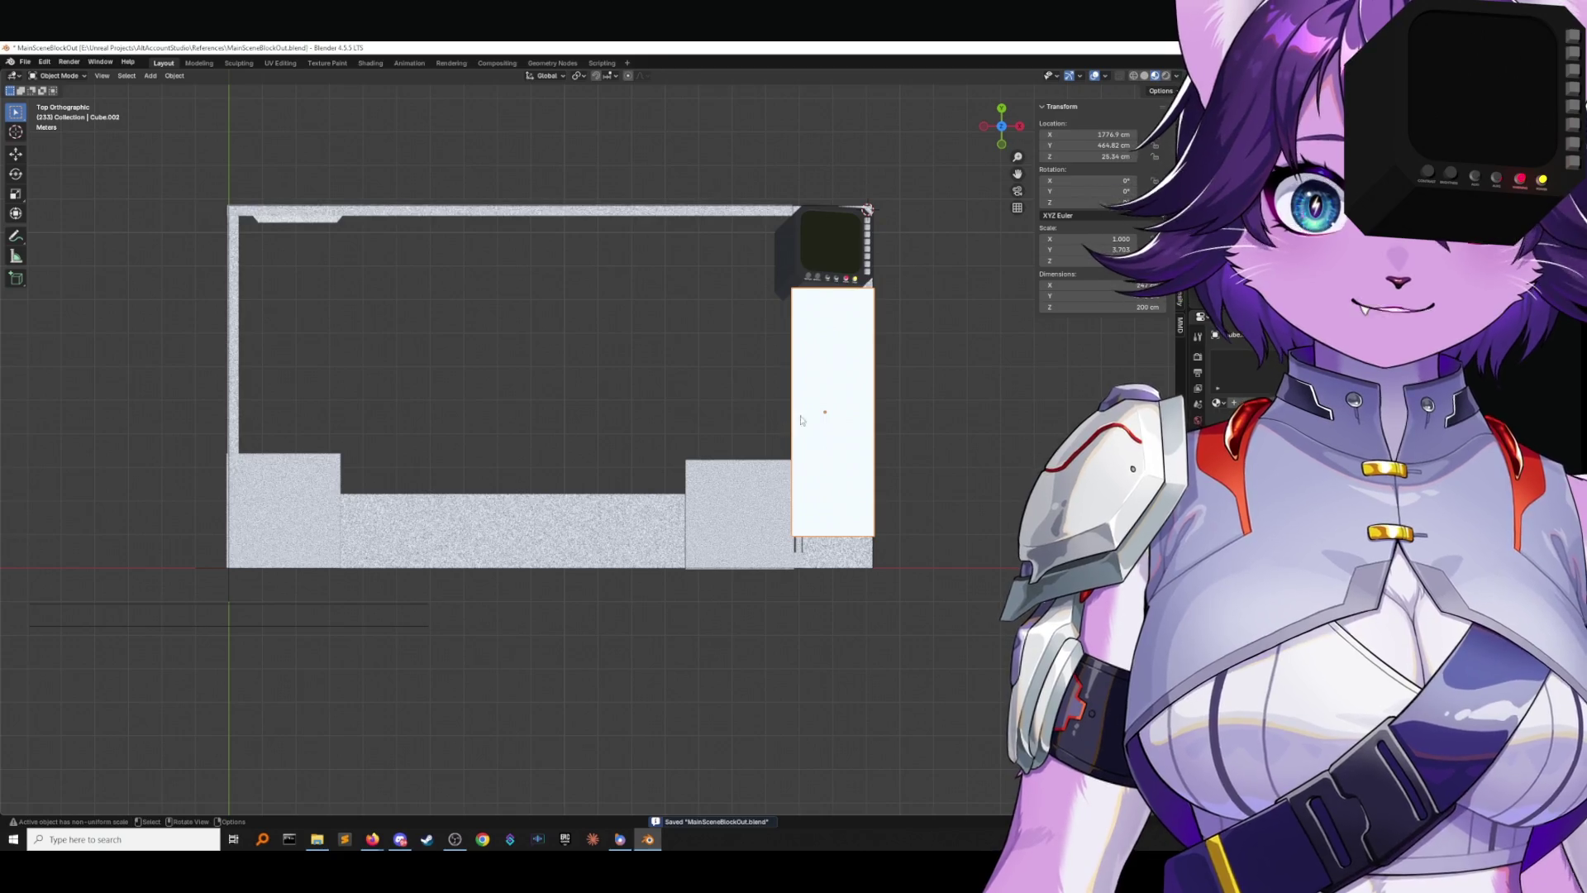
pyautogui.press('Tab')
pyautogui.moveTo(793, 423); pyautogui.dragTo(975, 355, button='middle')
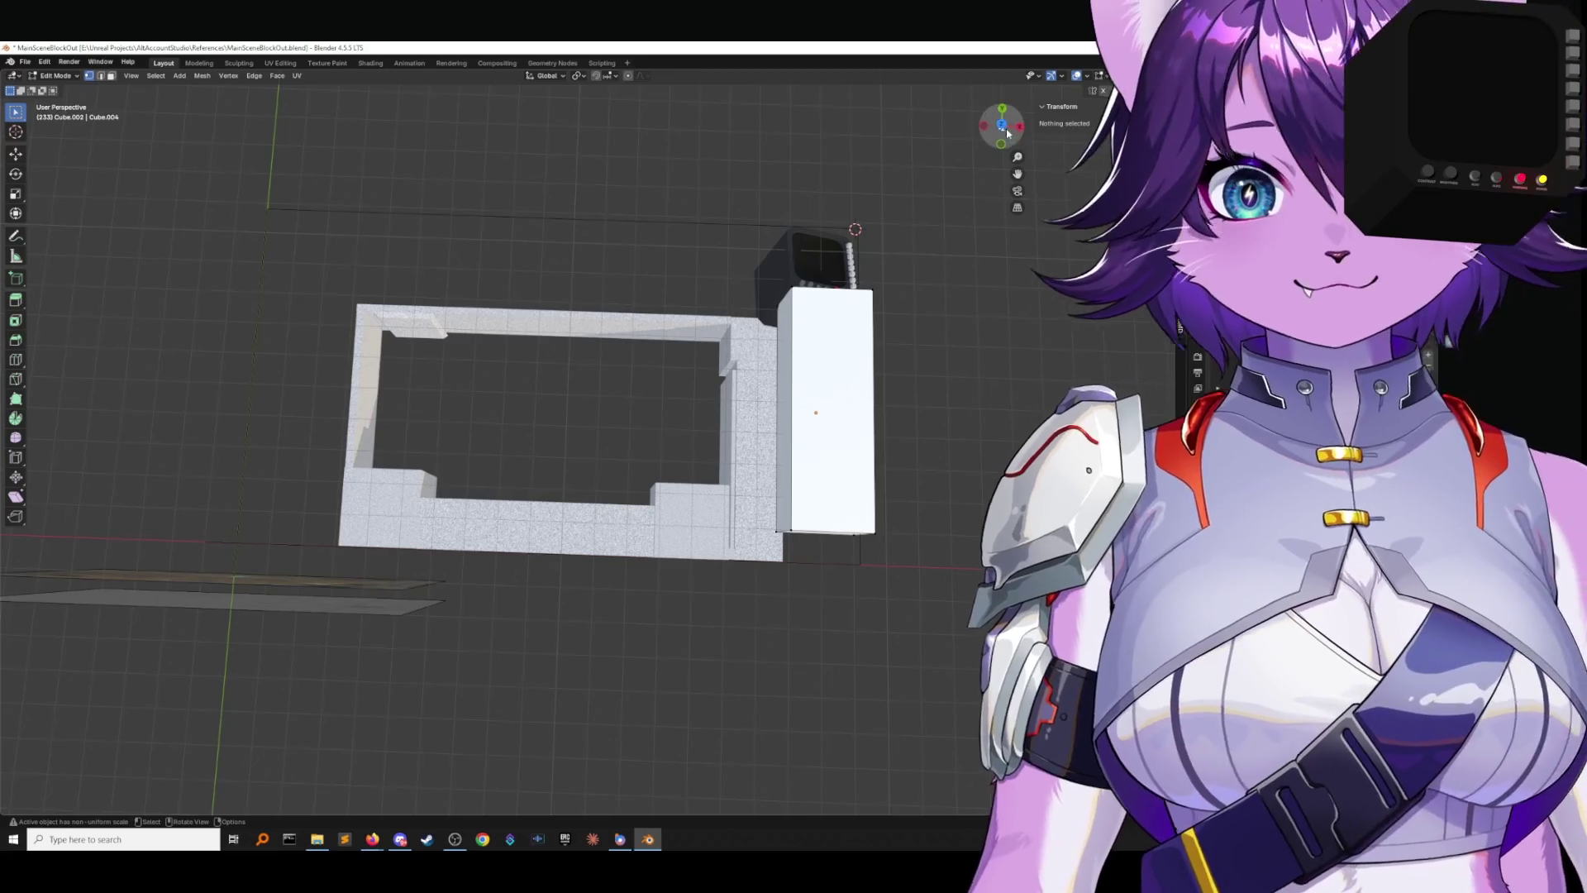
# Select the panel's end face and set its global X position to 1920 cm.
pyautogui.click(1003, 126)
pyautogui.scroll(2, 848, 339)
pyautogui.moveTo(529, 372); pyautogui.dragTo(612, 314, button='middle')
pyautogui.click(818, 492)
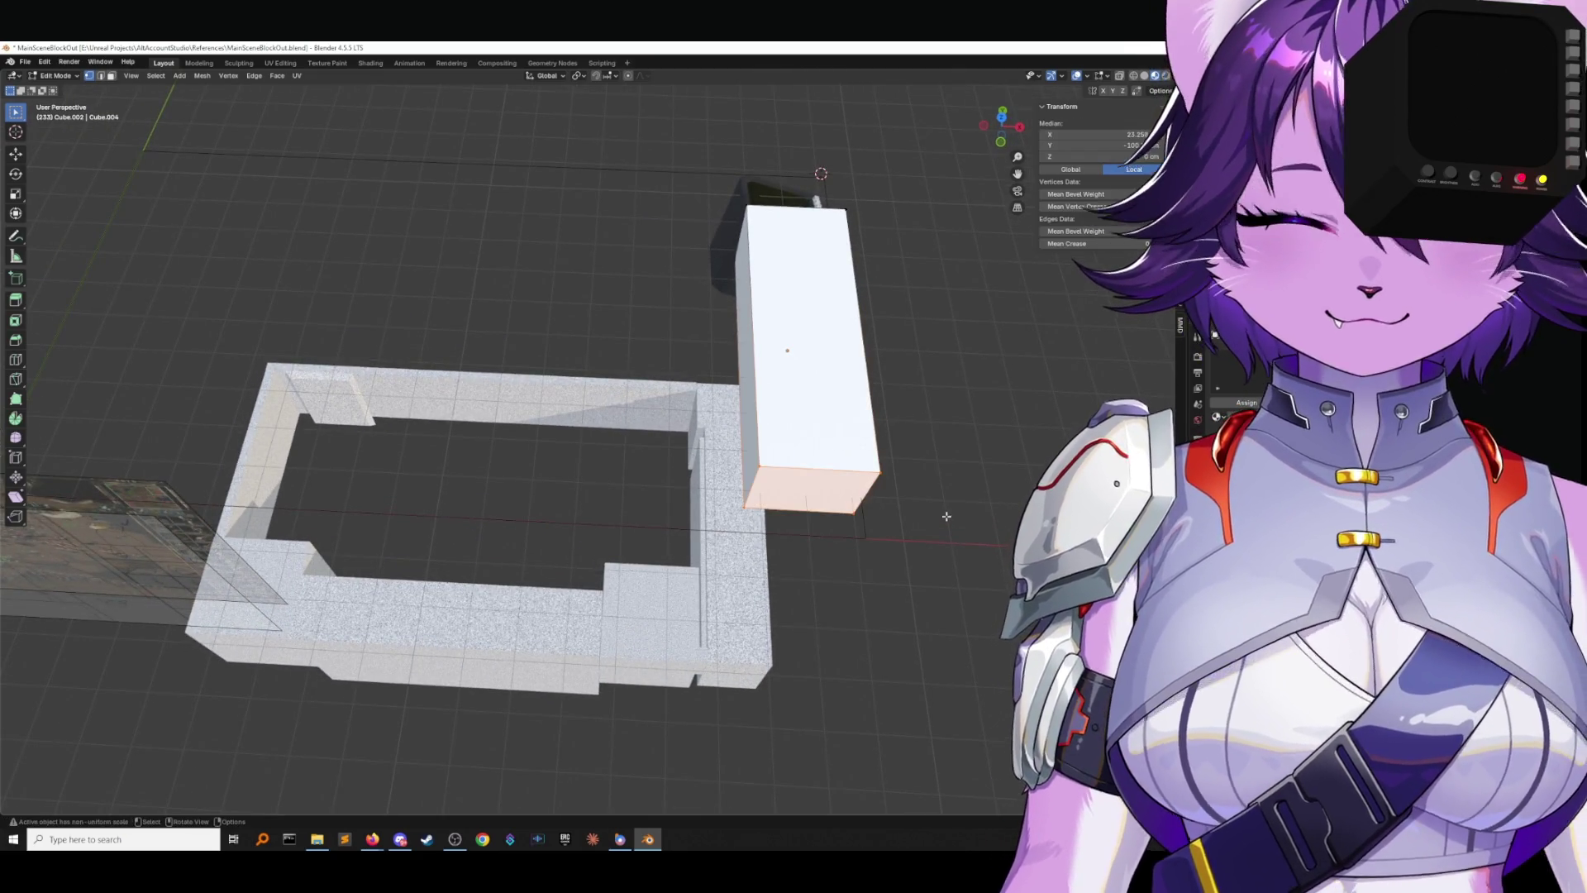
pyautogui.click(1001, 137)
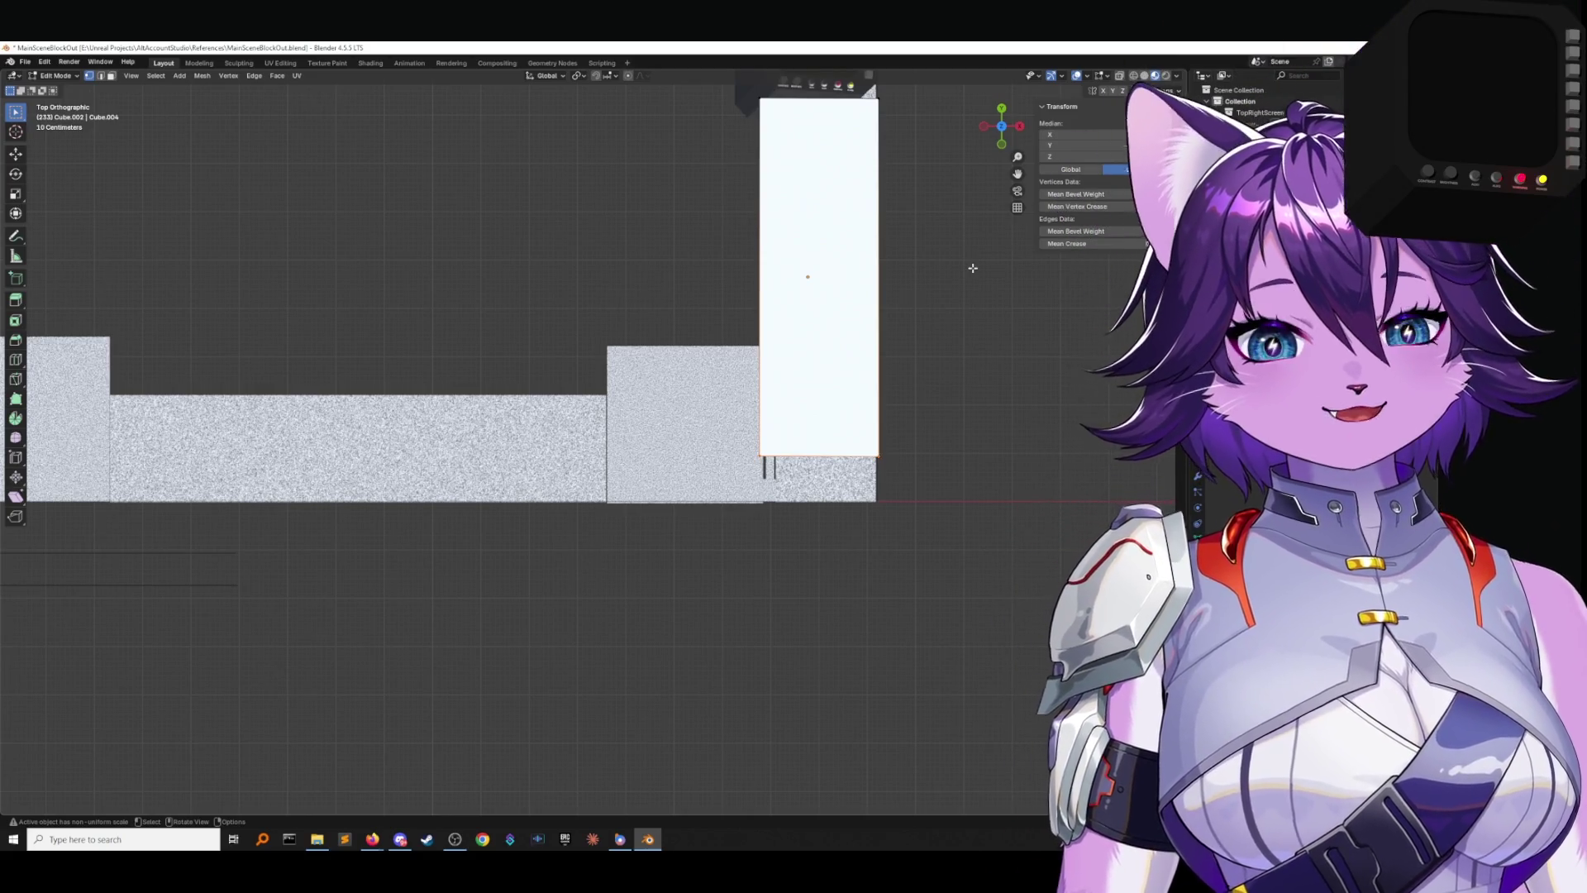
pyautogui.click(1070, 169)
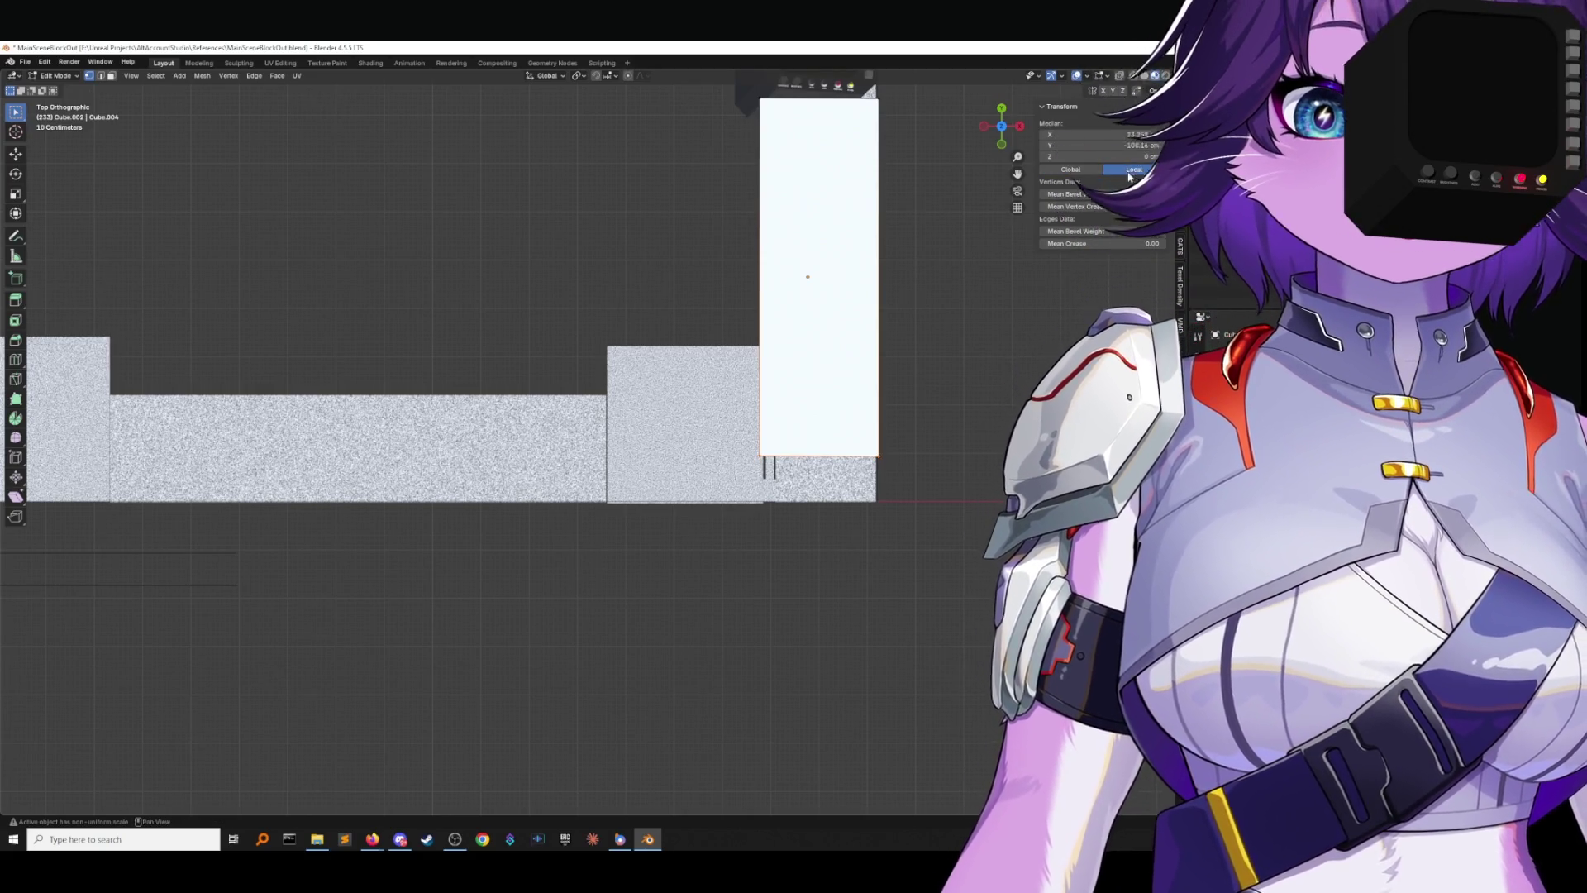
pyautogui.moveTo(948, 265)
pyautogui.mouseDown(button='middle')
pyautogui.moveTo(921, 379)
pyautogui.moveTo(882, 312)
pyautogui.moveTo(901, 329)
pyautogui.moveTo(819, 352)
pyautogui.mouseUp(button='middle')
pyautogui.click(915, 355)
pyautogui.click(614, 367)
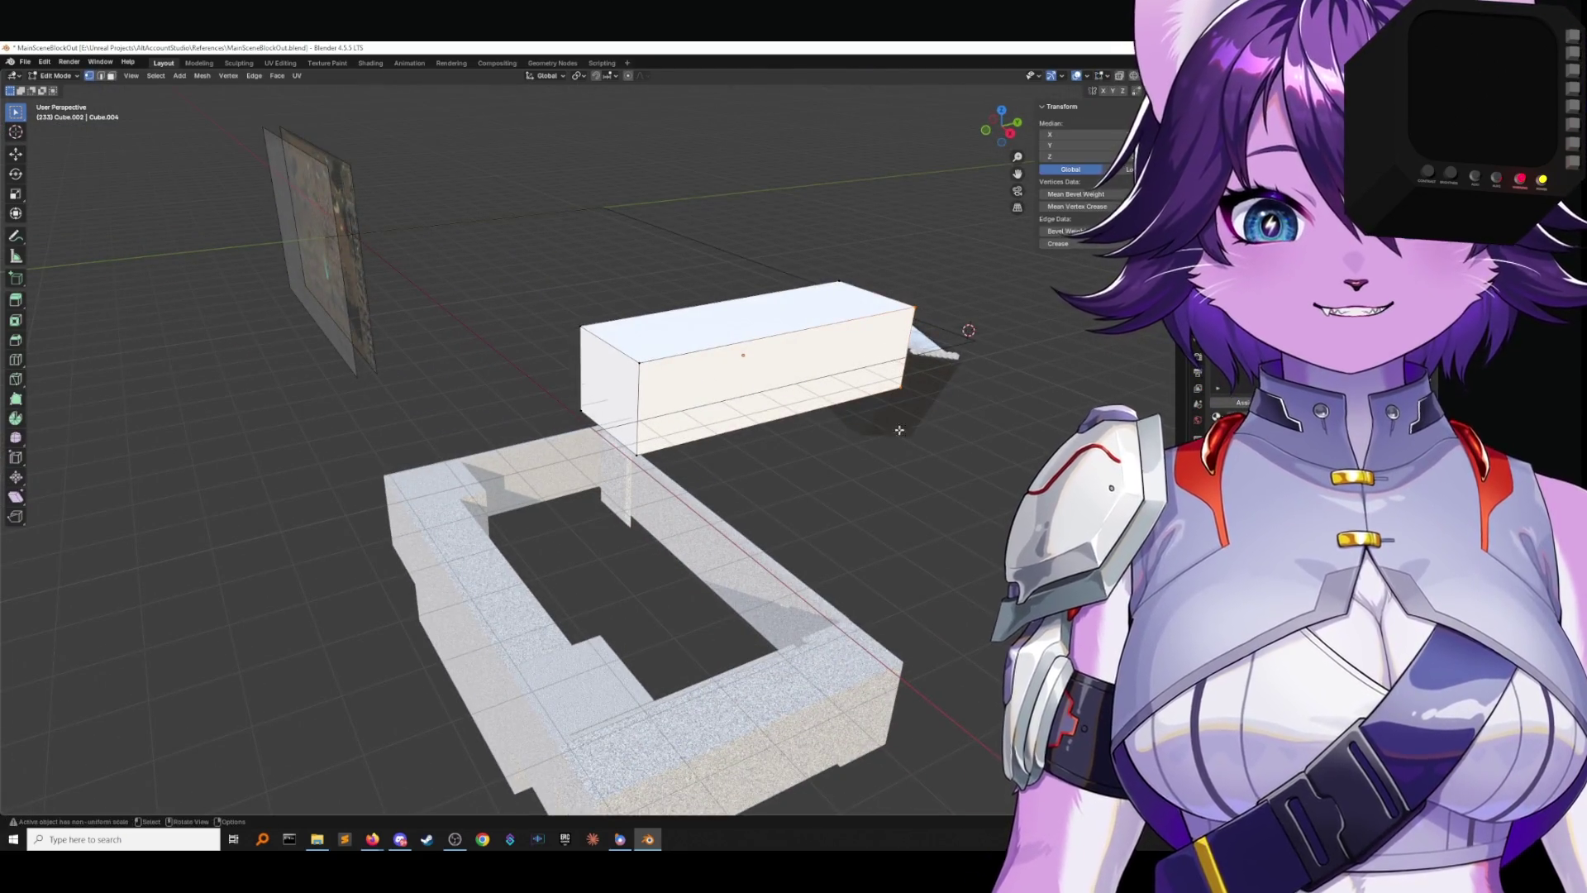
pyautogui.click(1002, 127)
pyautogui.keyDown('shift'); pyautogui.moveTo(982, 412); pyautogui.dragTo(852, 351, button='middle'); pyautogui.keyUp('shift')
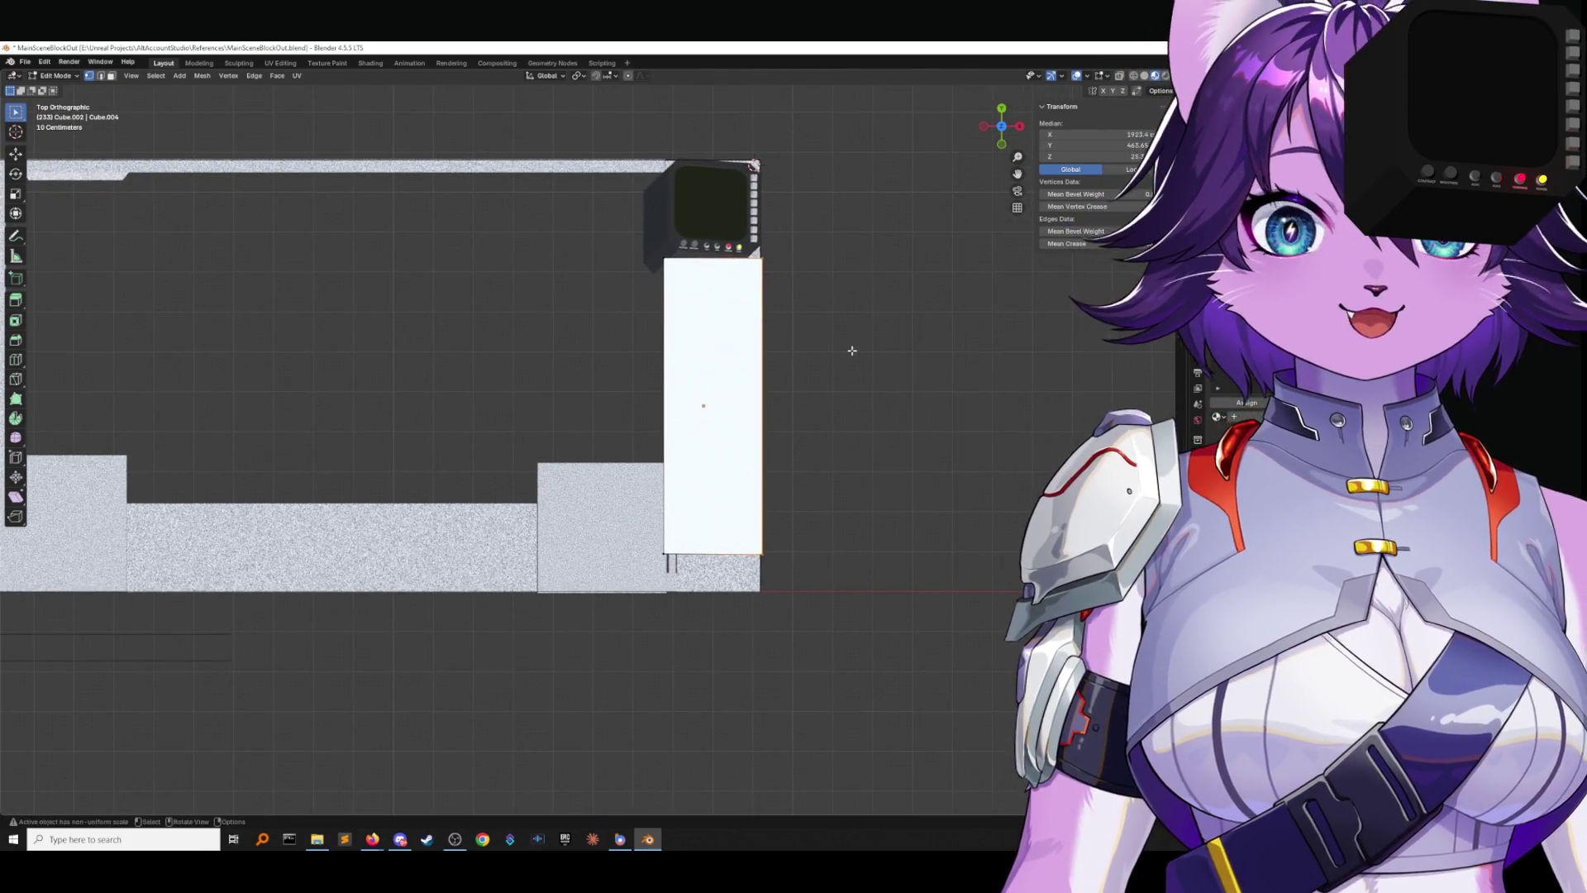
pyautogui.hotkey('ctrl', 'e')
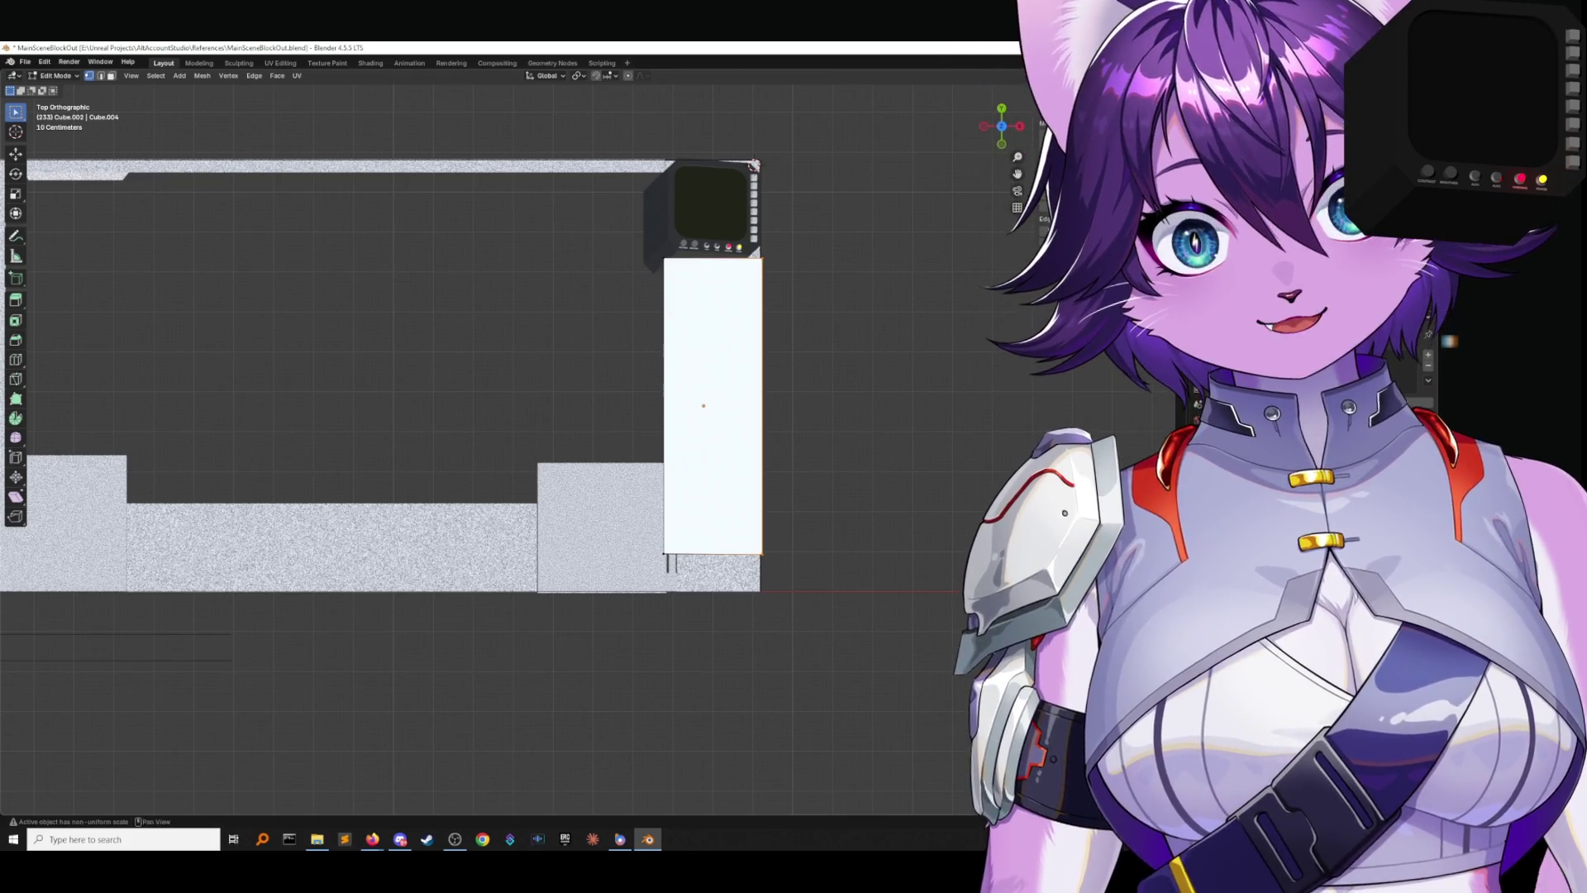
pyautogui.press('Return')
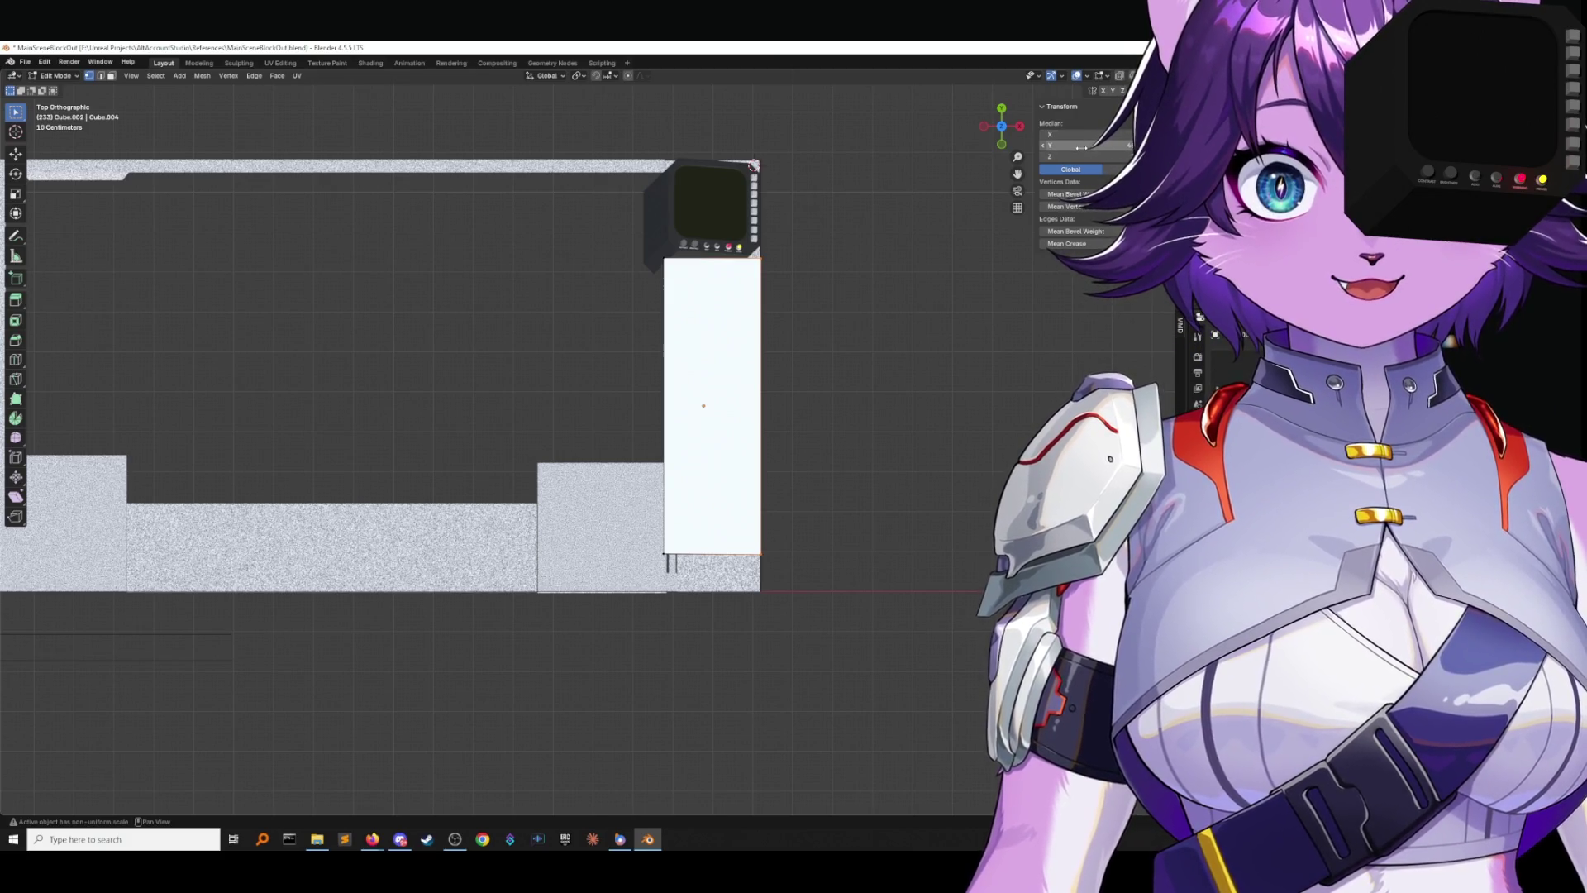
# Select the panel's base vertices, enter a new Median Y to lower the base, and exit Edit Mode.
pyautogui.moveTo(881, 453); pyautogui.dragTo(868, 404, button='middle')
pyautogui.moveTo(631, 456); pyautogui.dragTo(826, 567)
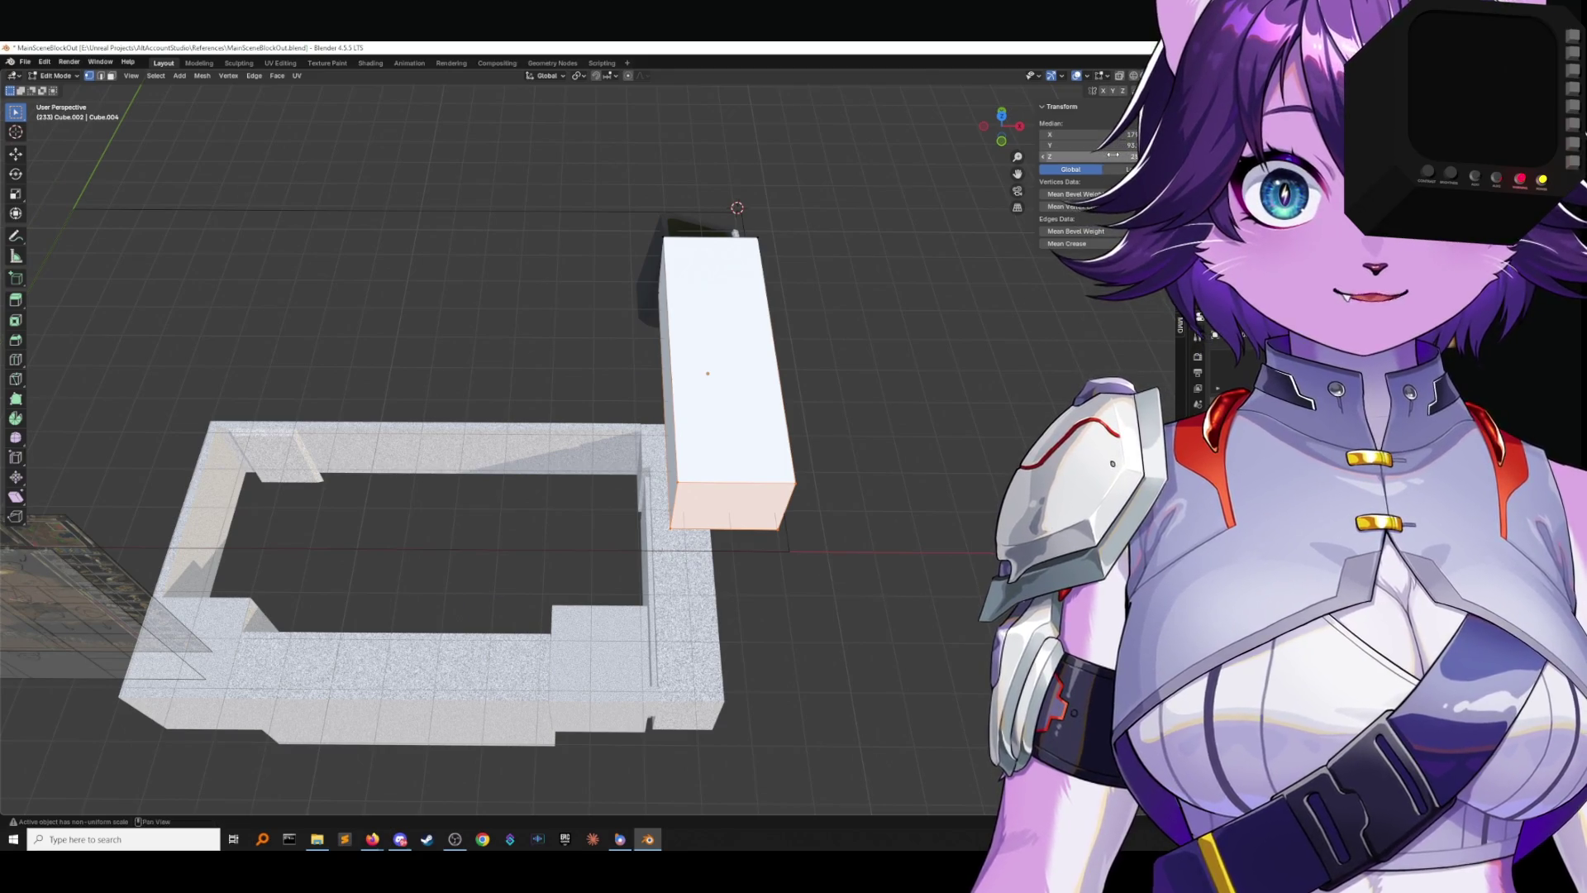
pyautogui.click(1001, 113)
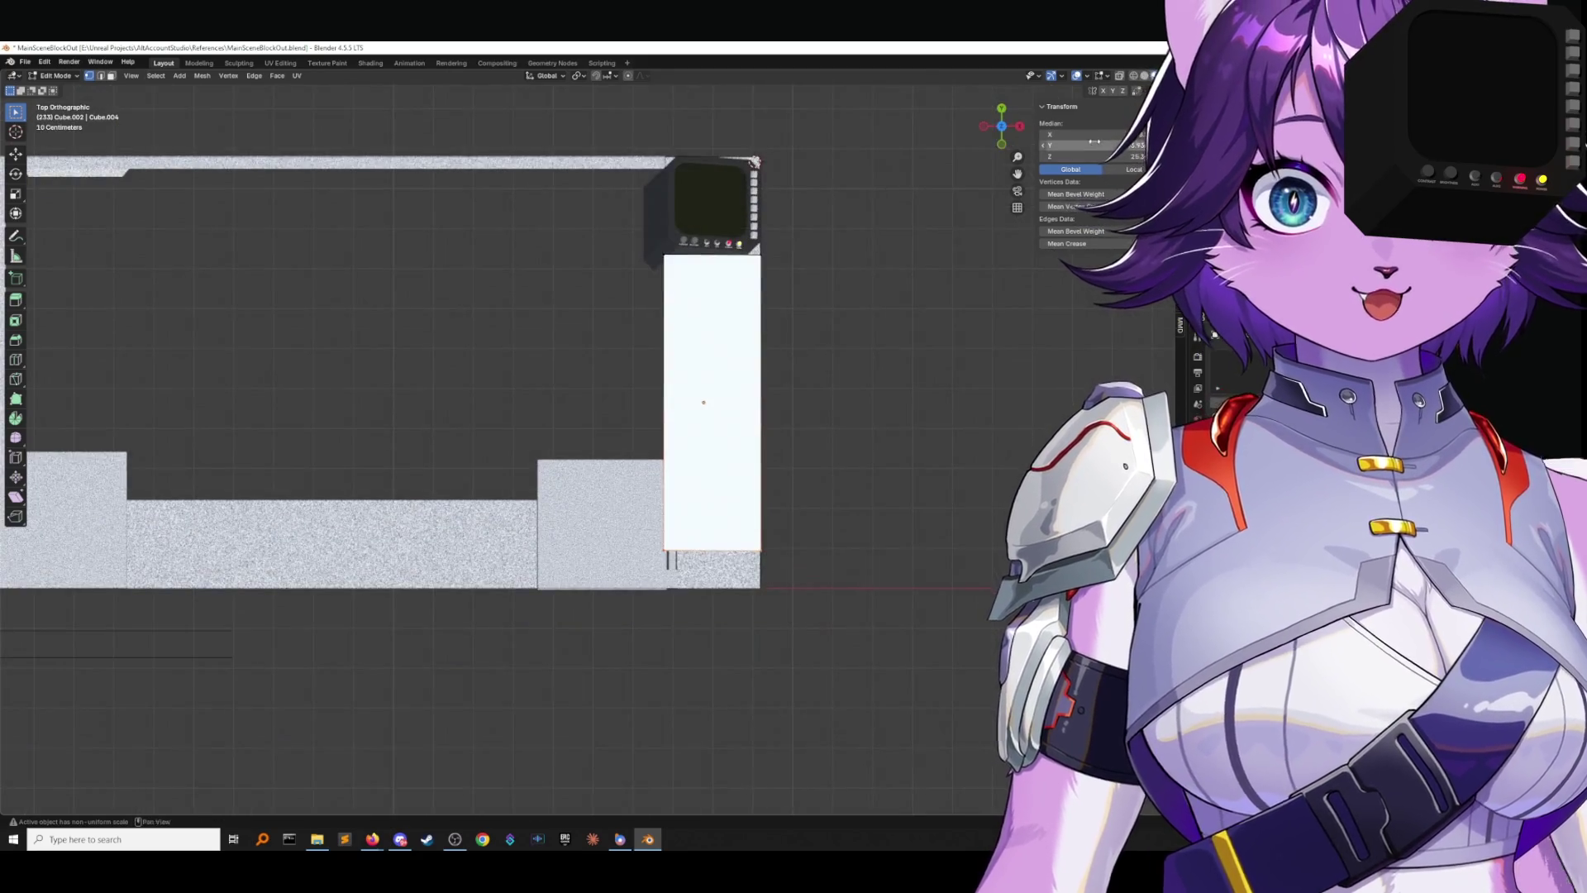
pyautogui.click(1091, 144)
pyautogui.press('Return')
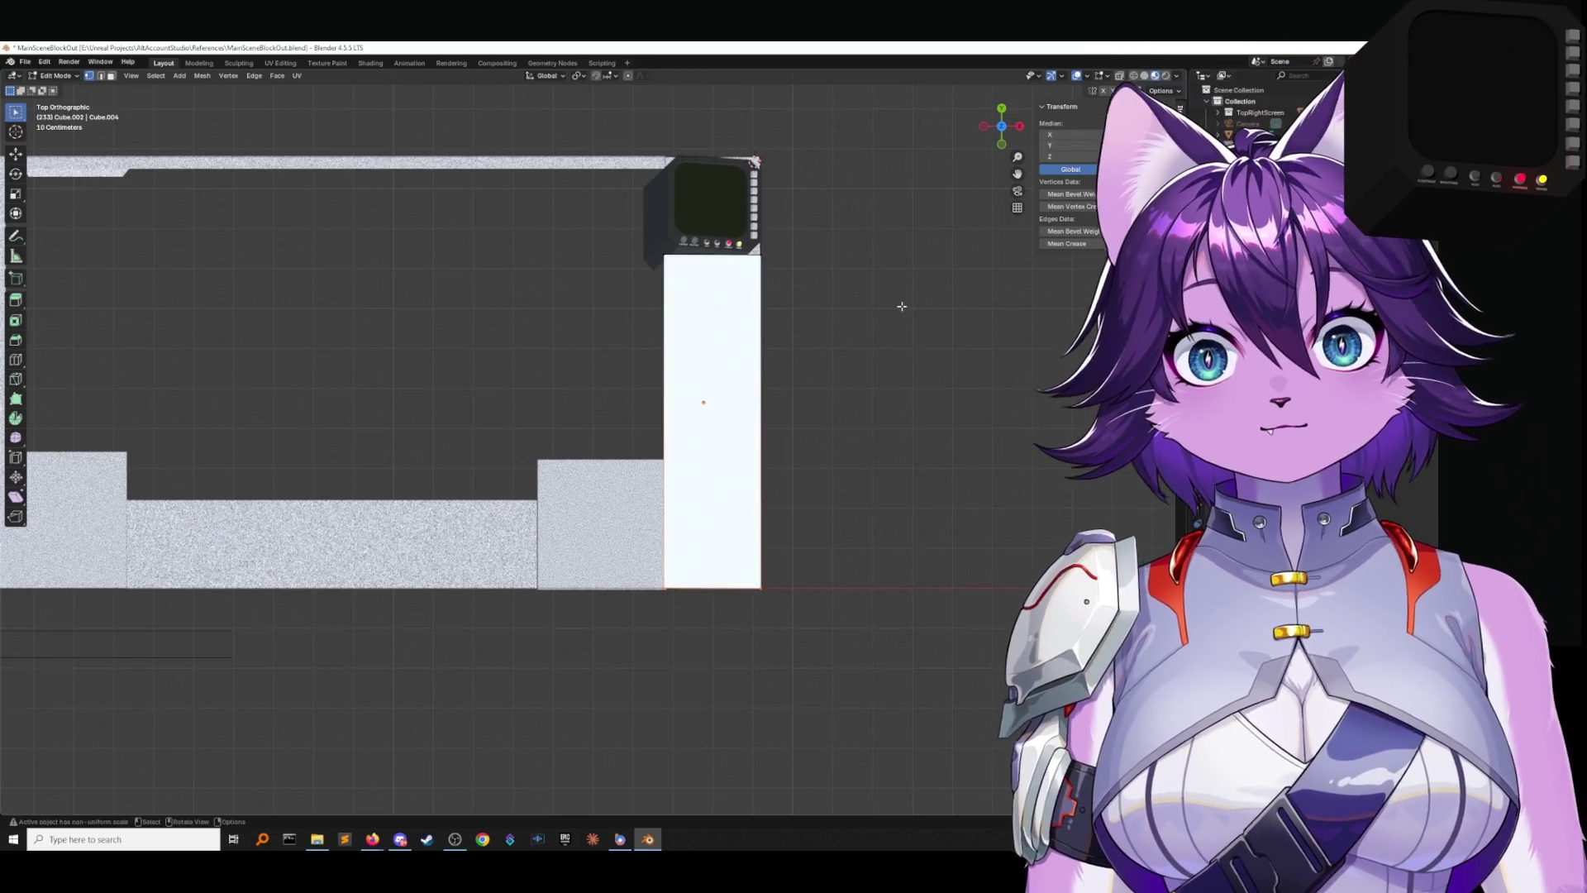
pyautogui.click(901, 306)
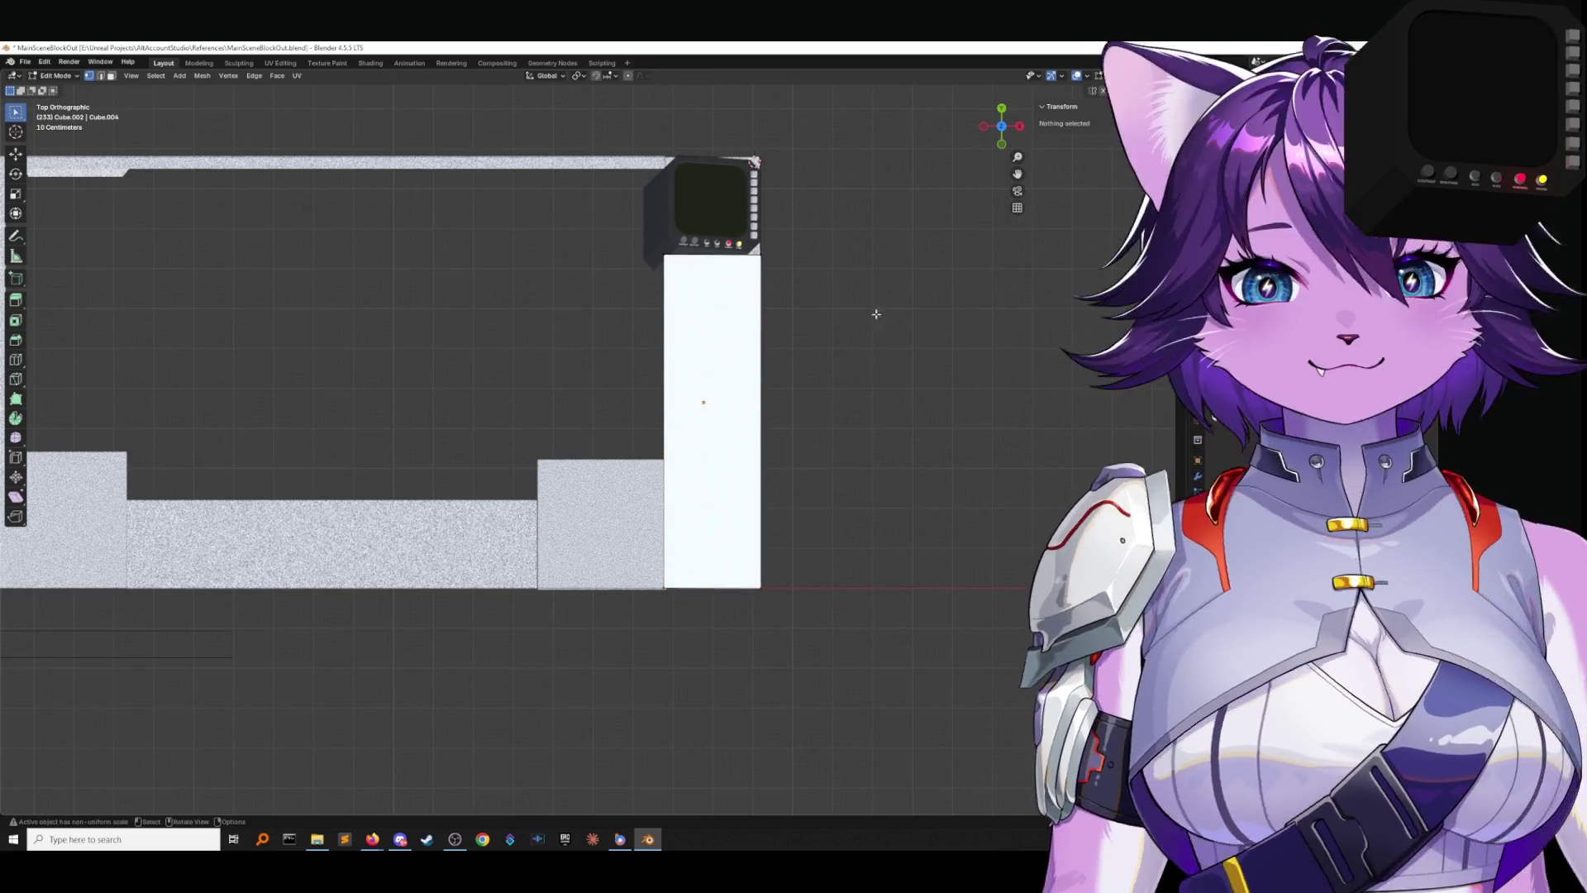
pyautogui.click(54, 75)
pyautogui.click(49, 86)
pyautogui.click(25, 62)
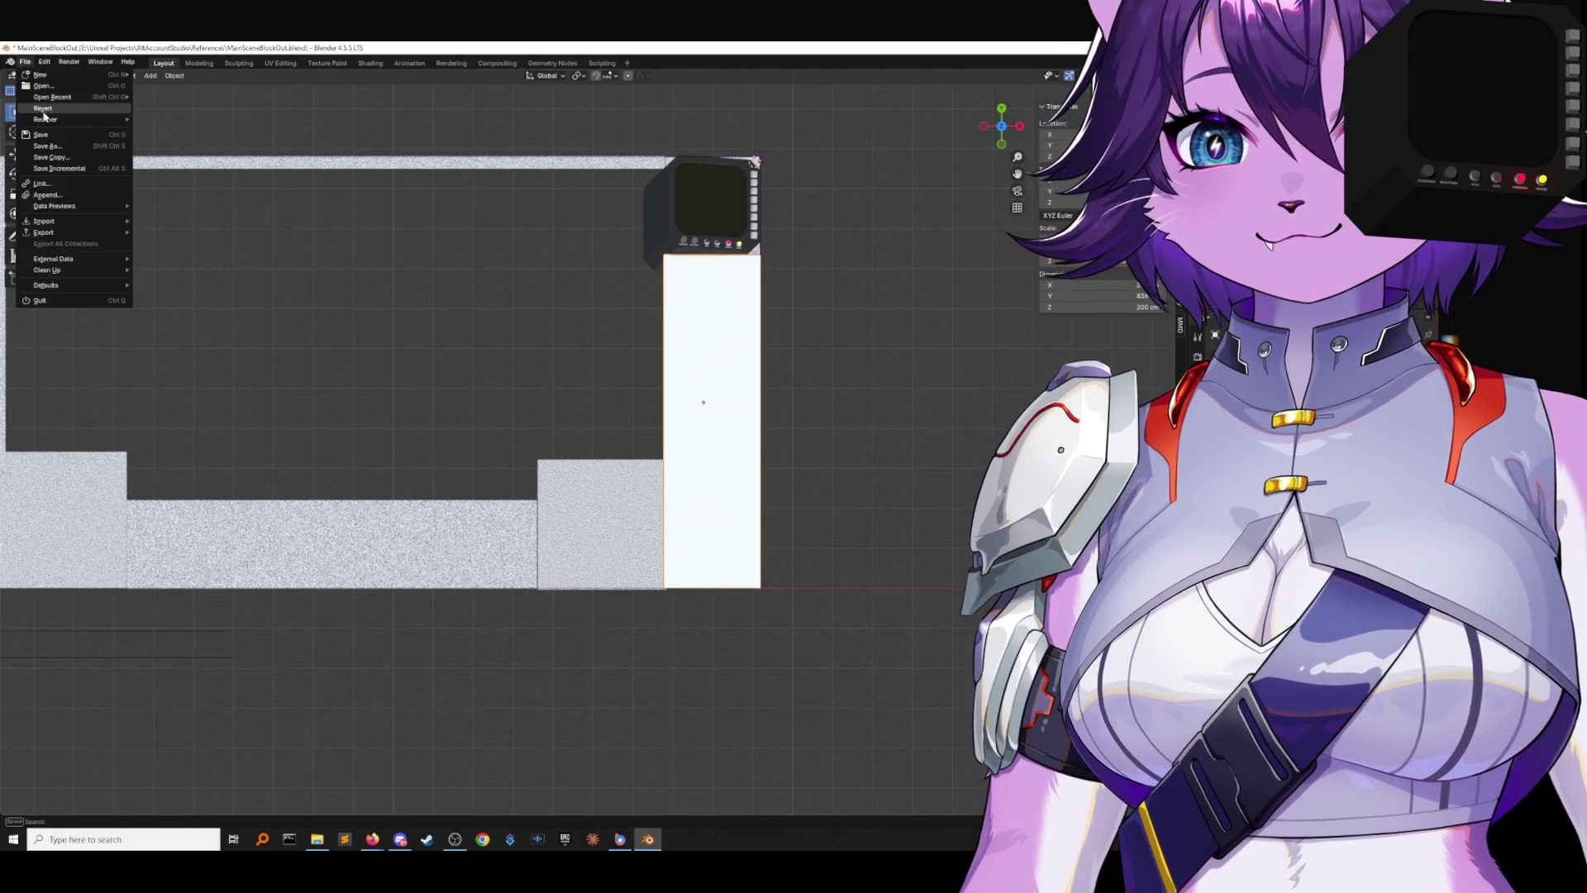
# Save MainSceneBlockOut.blend via File > Save.
pyautogui.click(40, 134)
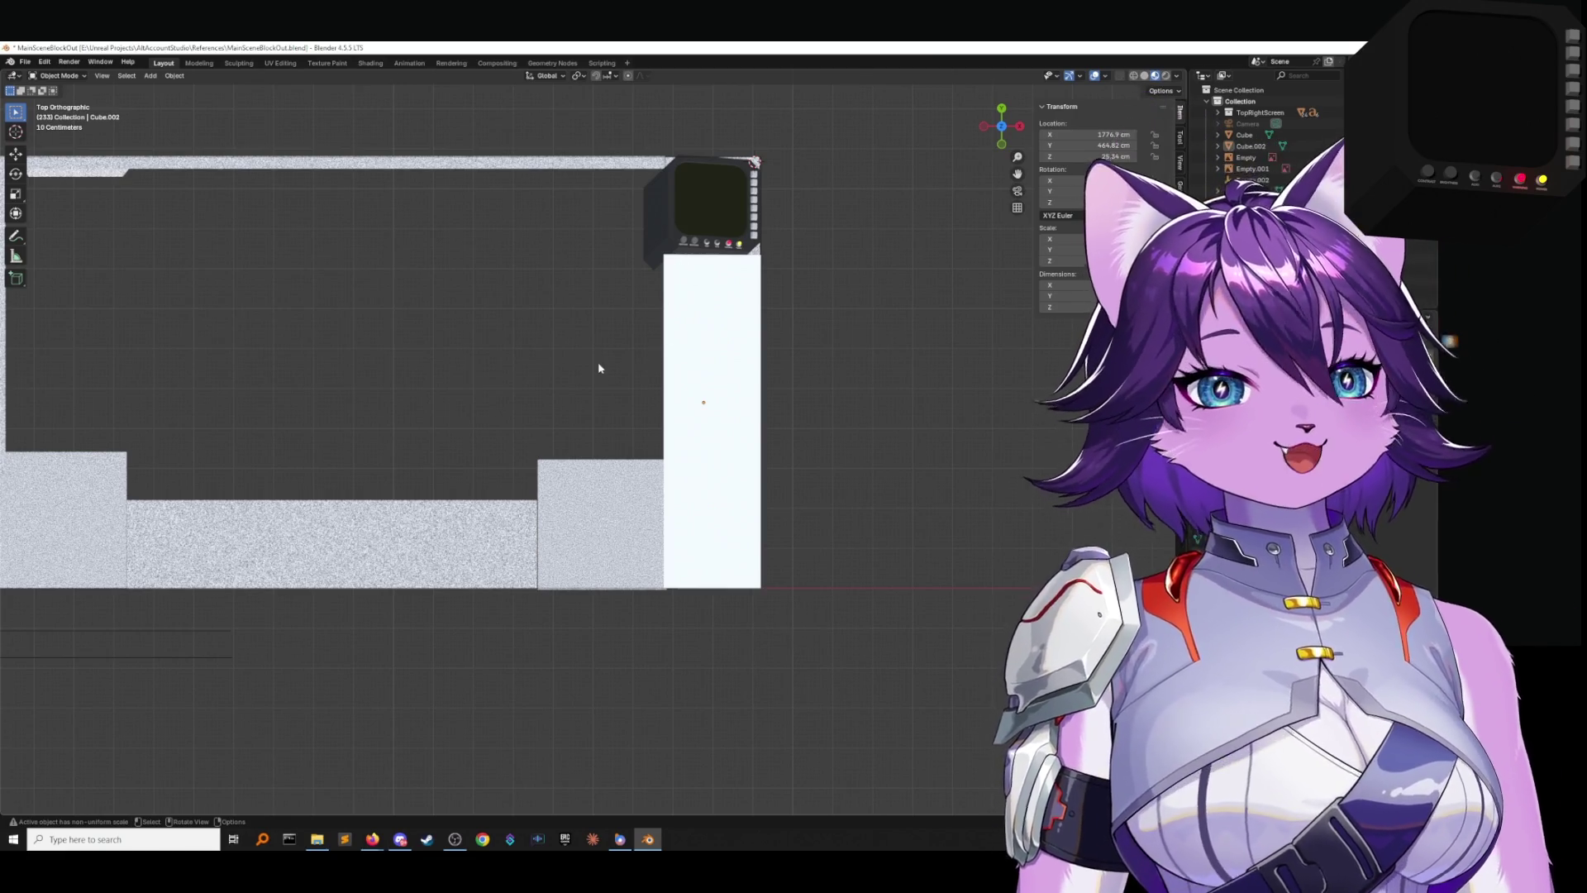
pyautogui.scroll(1, 639, 361)
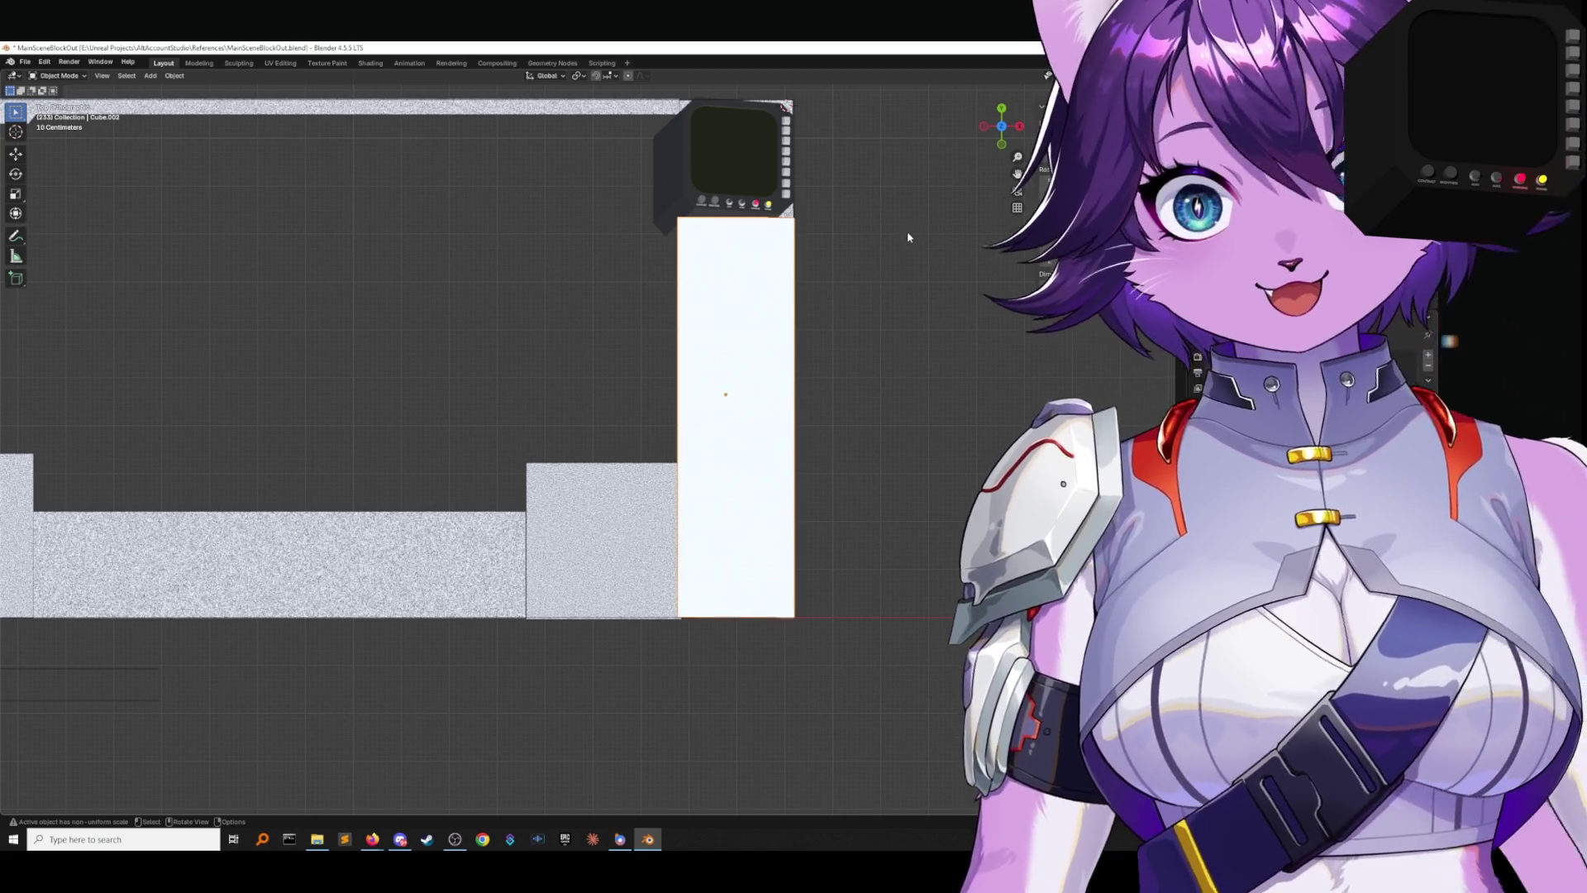
pyautogui.keyDown('shift'); pyautogui.moveTo(909, 230); pyautogui.dragTo(811, 256, button='middle'); pyautogui.keyUp('shift')
pyautogui.hotkey('alt', 'Tab')
pyautogui.click(811, 255)
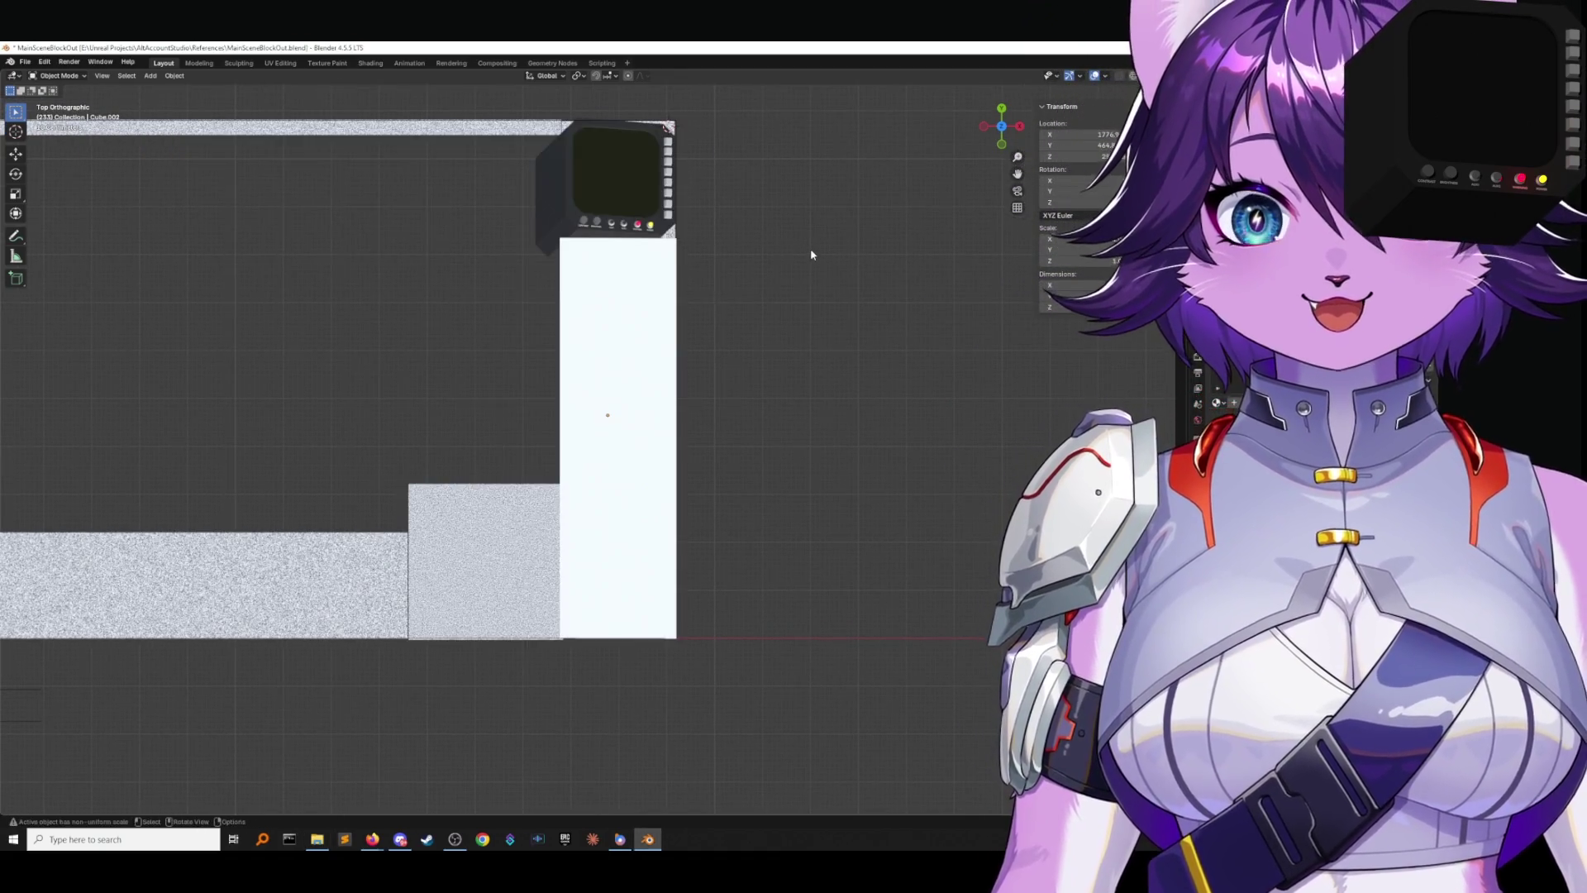
pyautogui.click(25, 61)
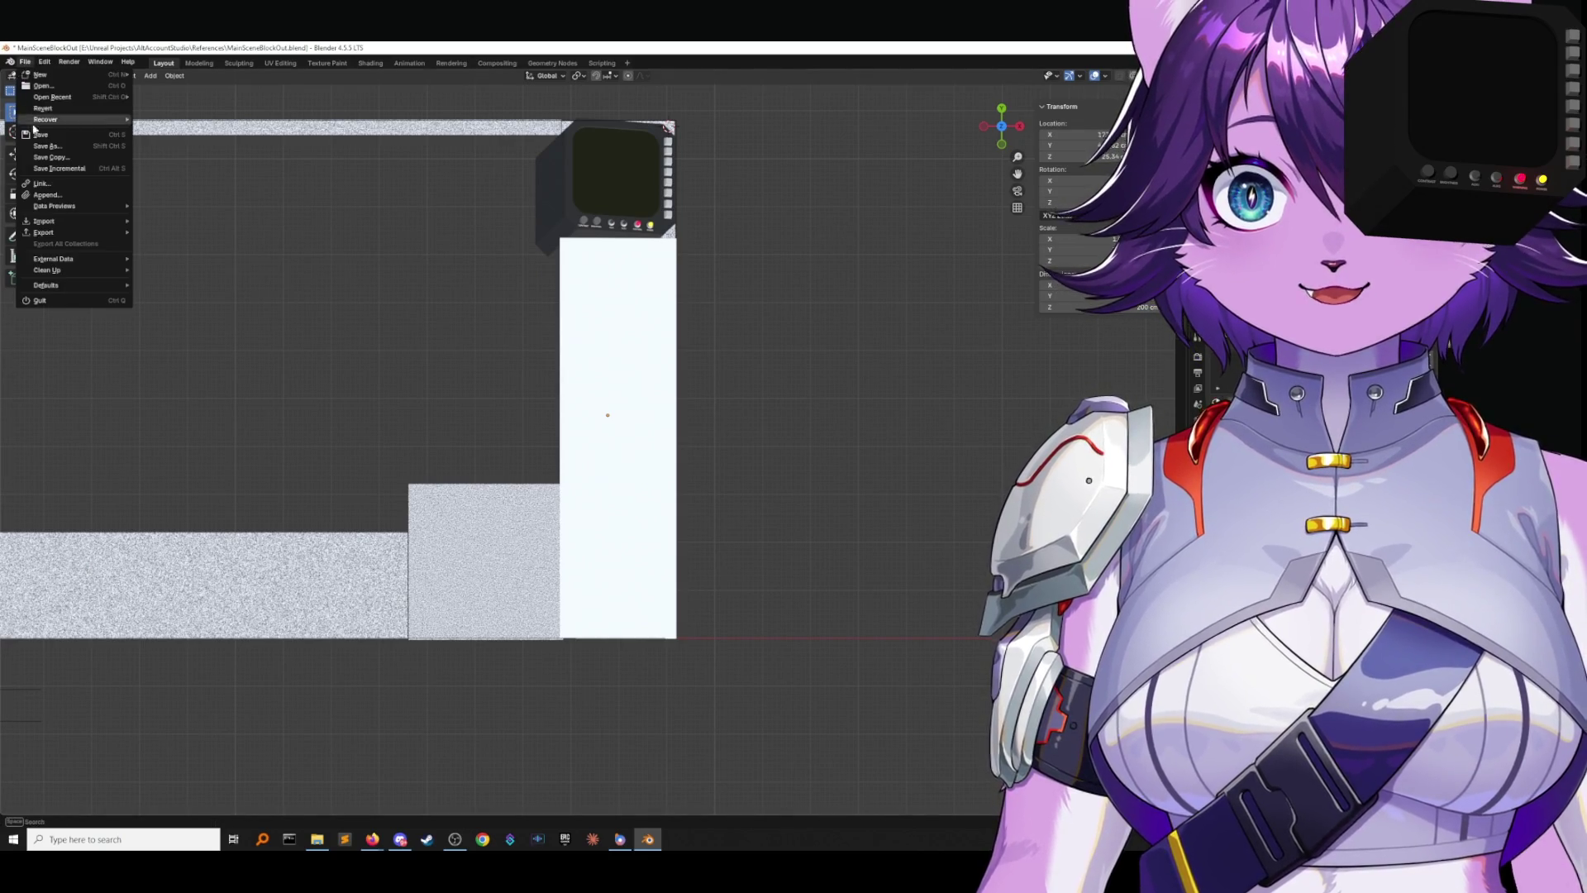
pyautogui.click(42, 131)
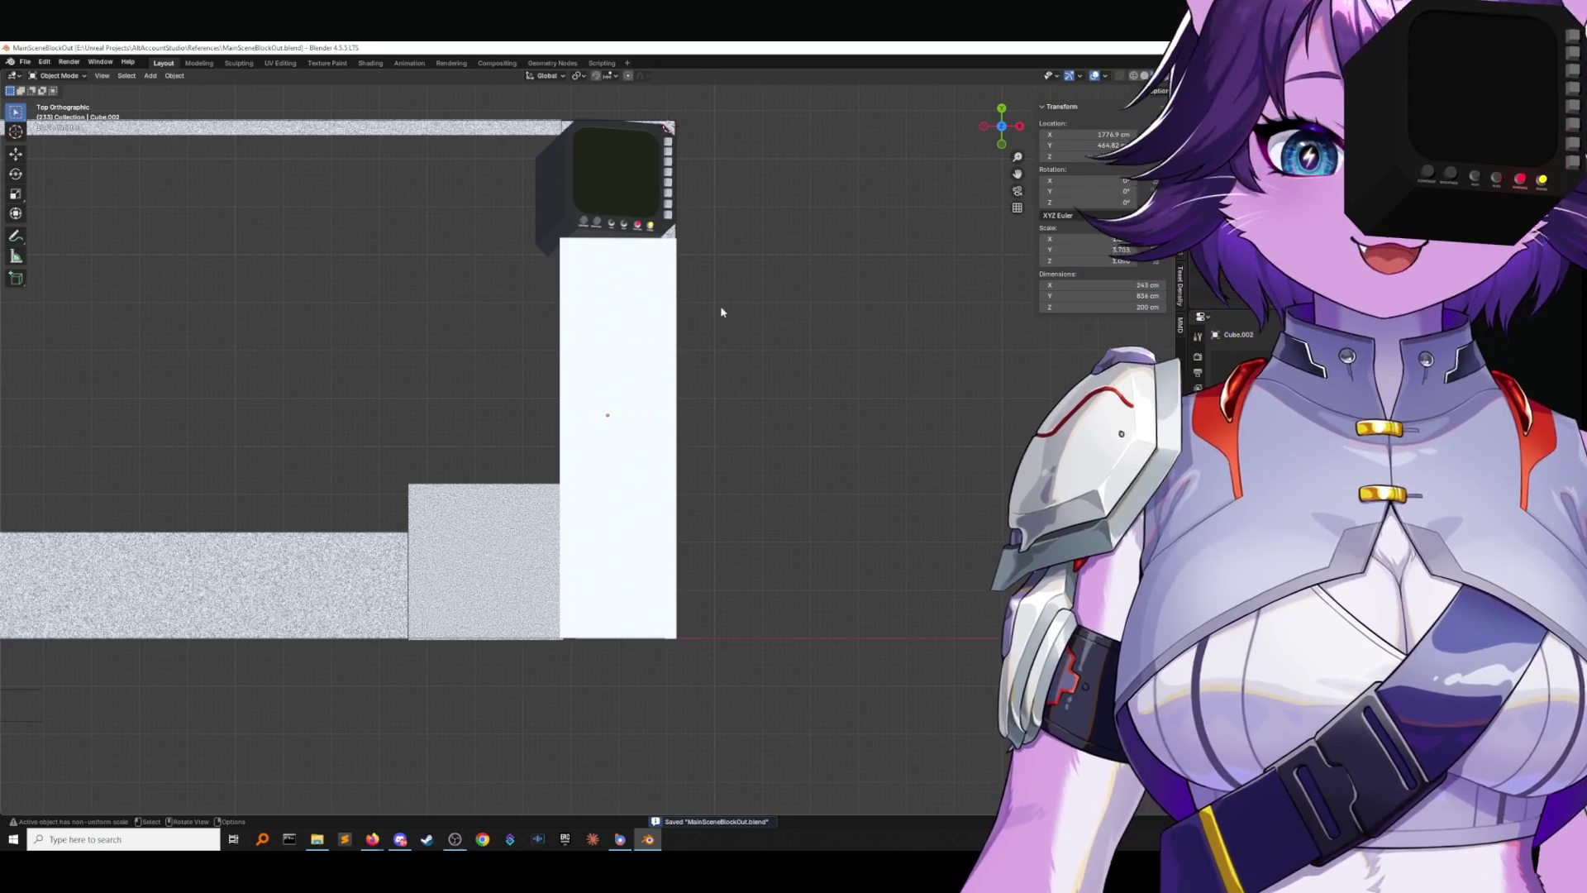
# Switch to the References folder window in File Explorer.
pyautogui.scroll(2, 728, 311)
pyautogui.hotkey('alt', 'Tab')
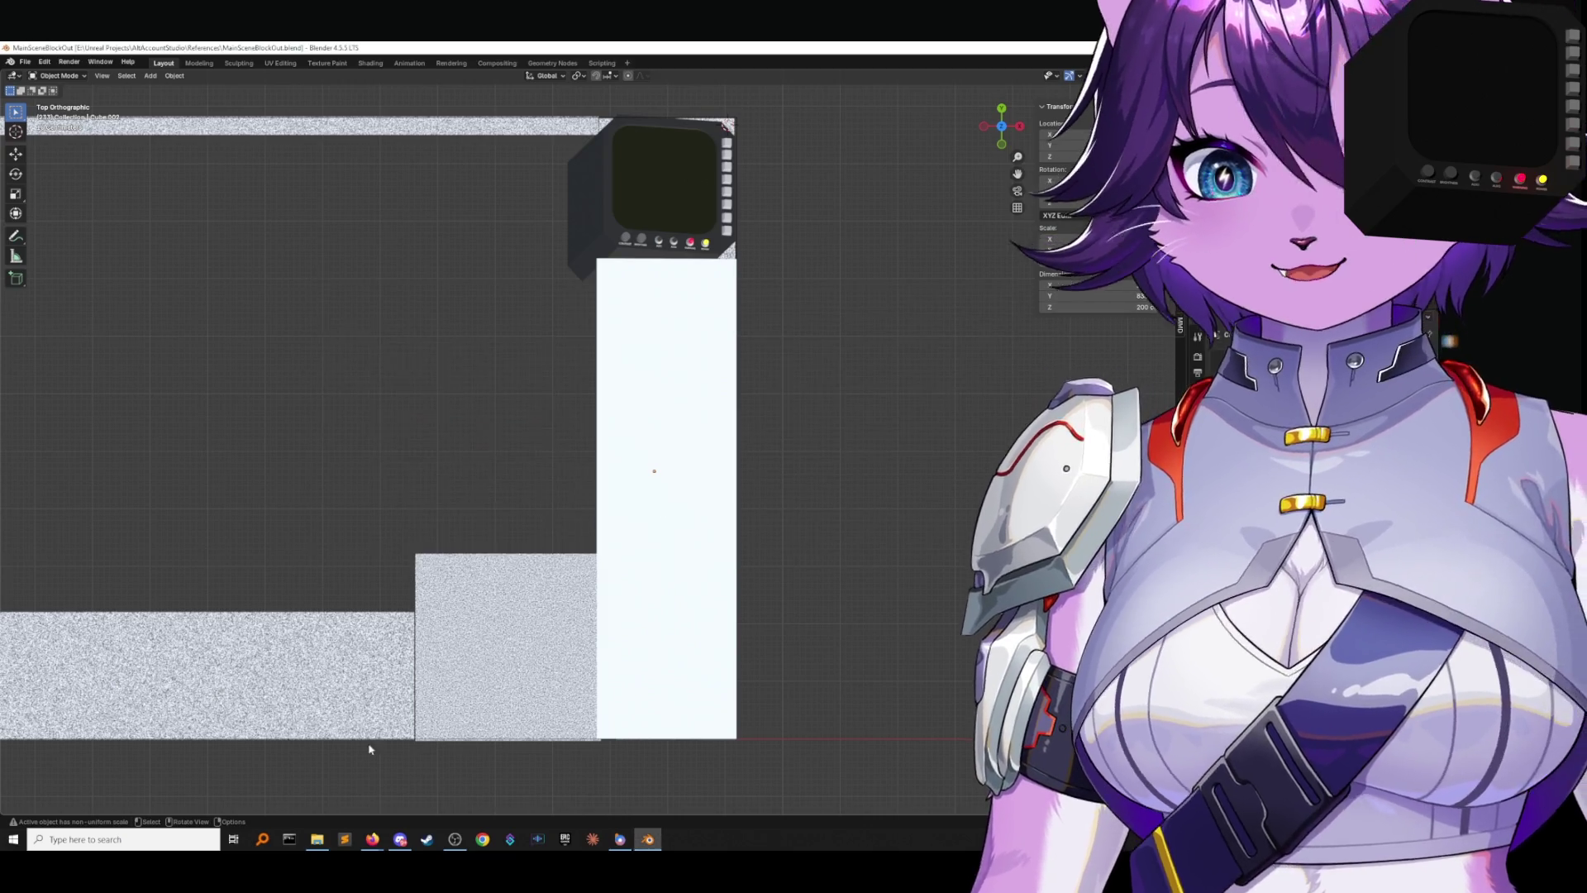
pyautogui.click(317, 839)
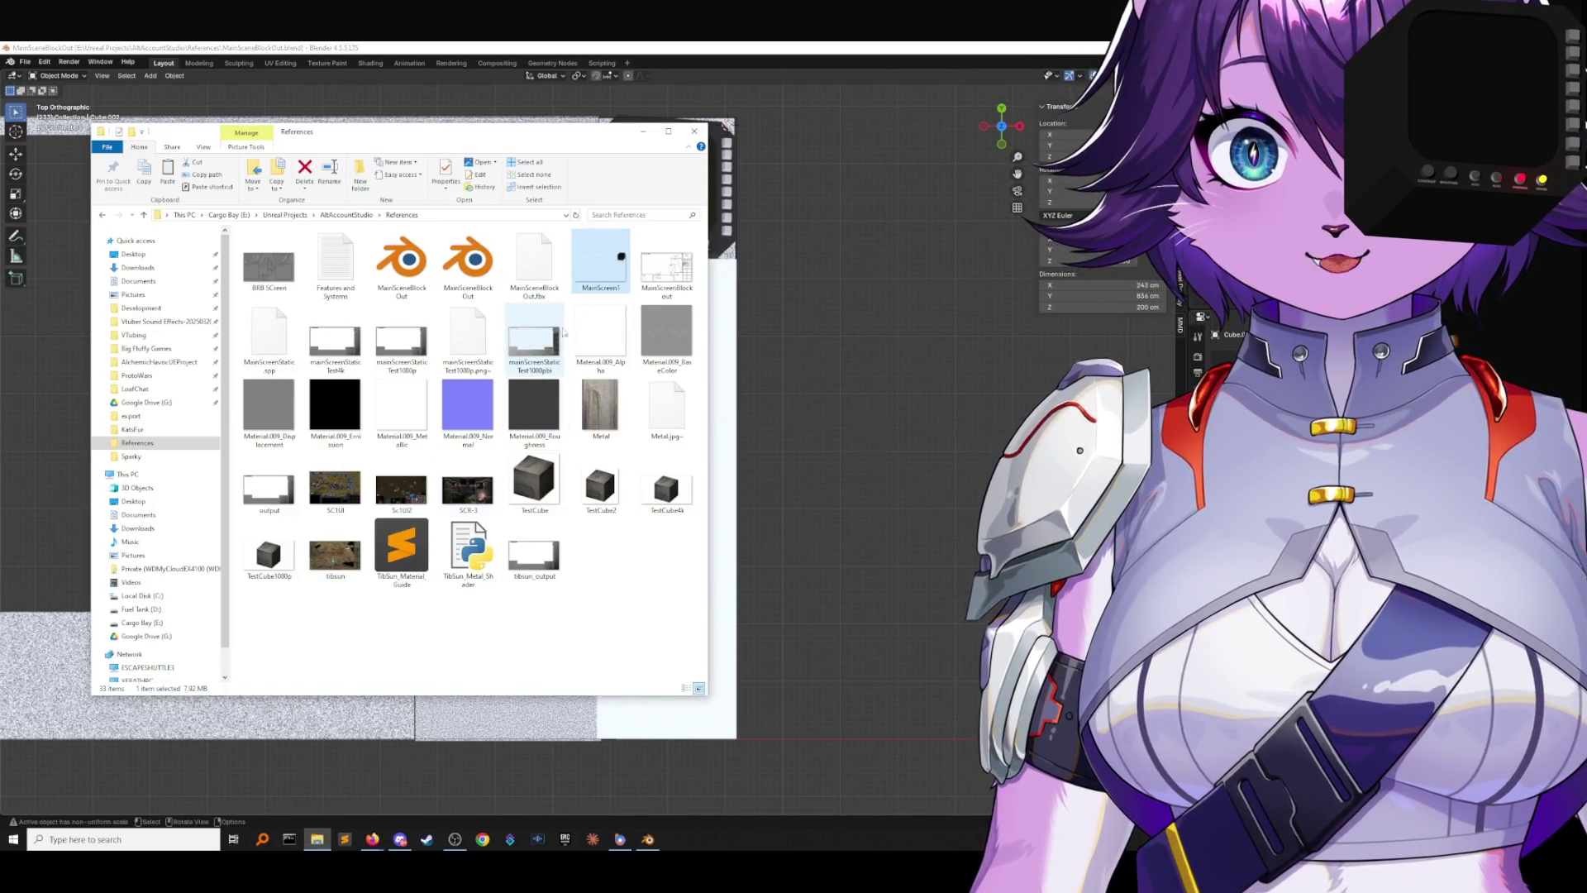
# Open MainScreenBlockout.png in Photos, minimize Explorer, and position the viewer near the top-left.
pyautogui.doubleClick(657, 273)
pyautogui.click(643, 133)
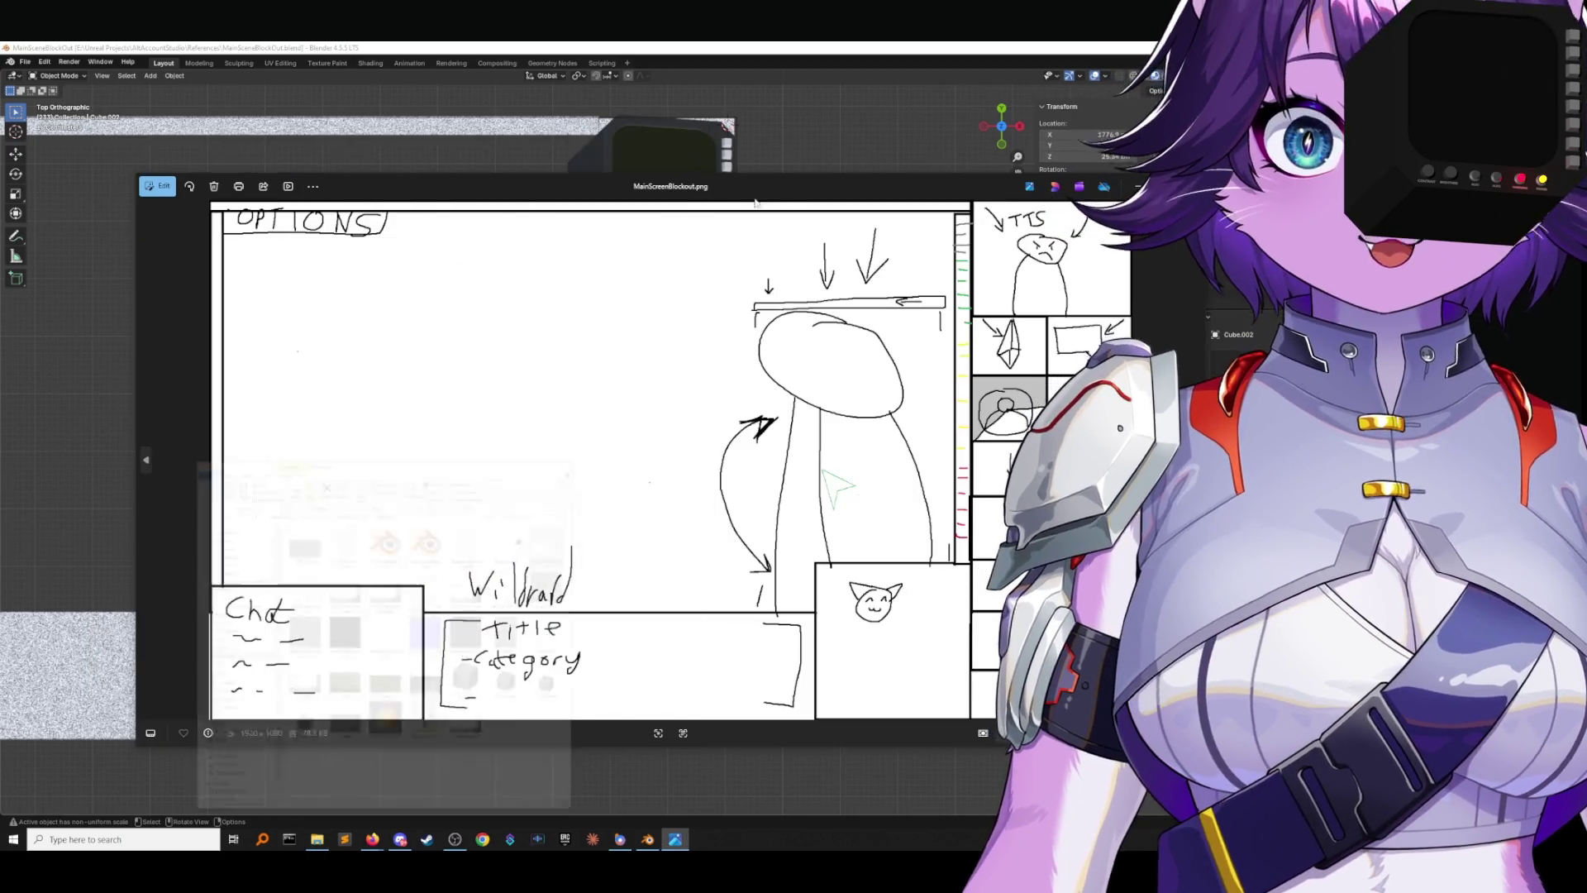
pyautogui.moveTo(720, 186)
pyautogui.mouseDown()
pyautogui.moveTo(531, 130)
pyautogui.moveTo(583, 109)
pyautogui.mouseUp()
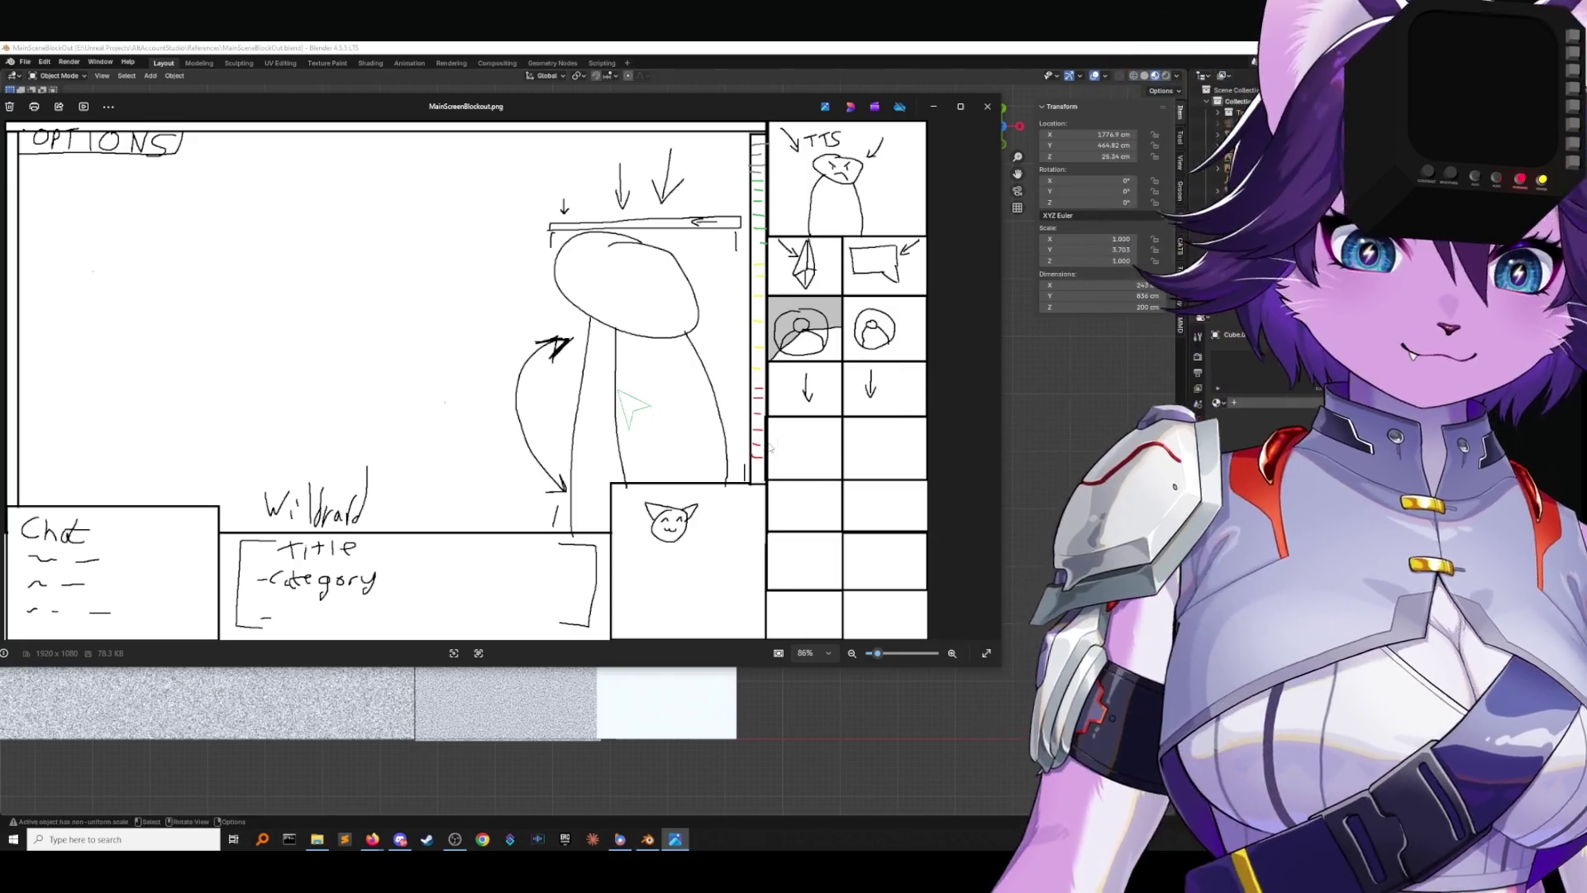
pyautogui.moveTo(271, 111); pyautogui.dragTo(352, 127)
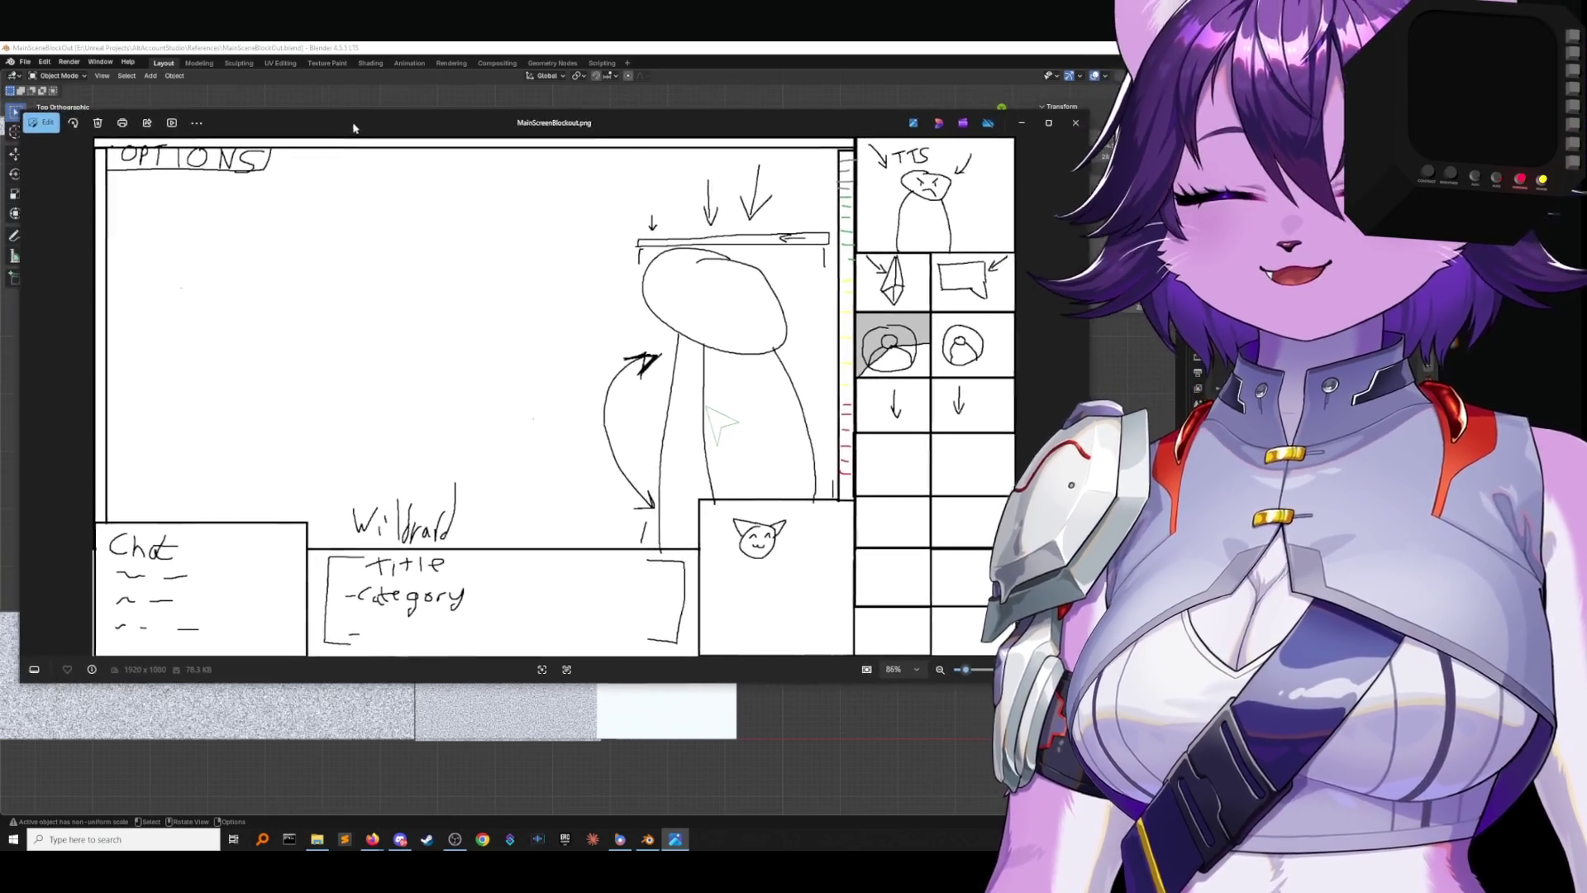
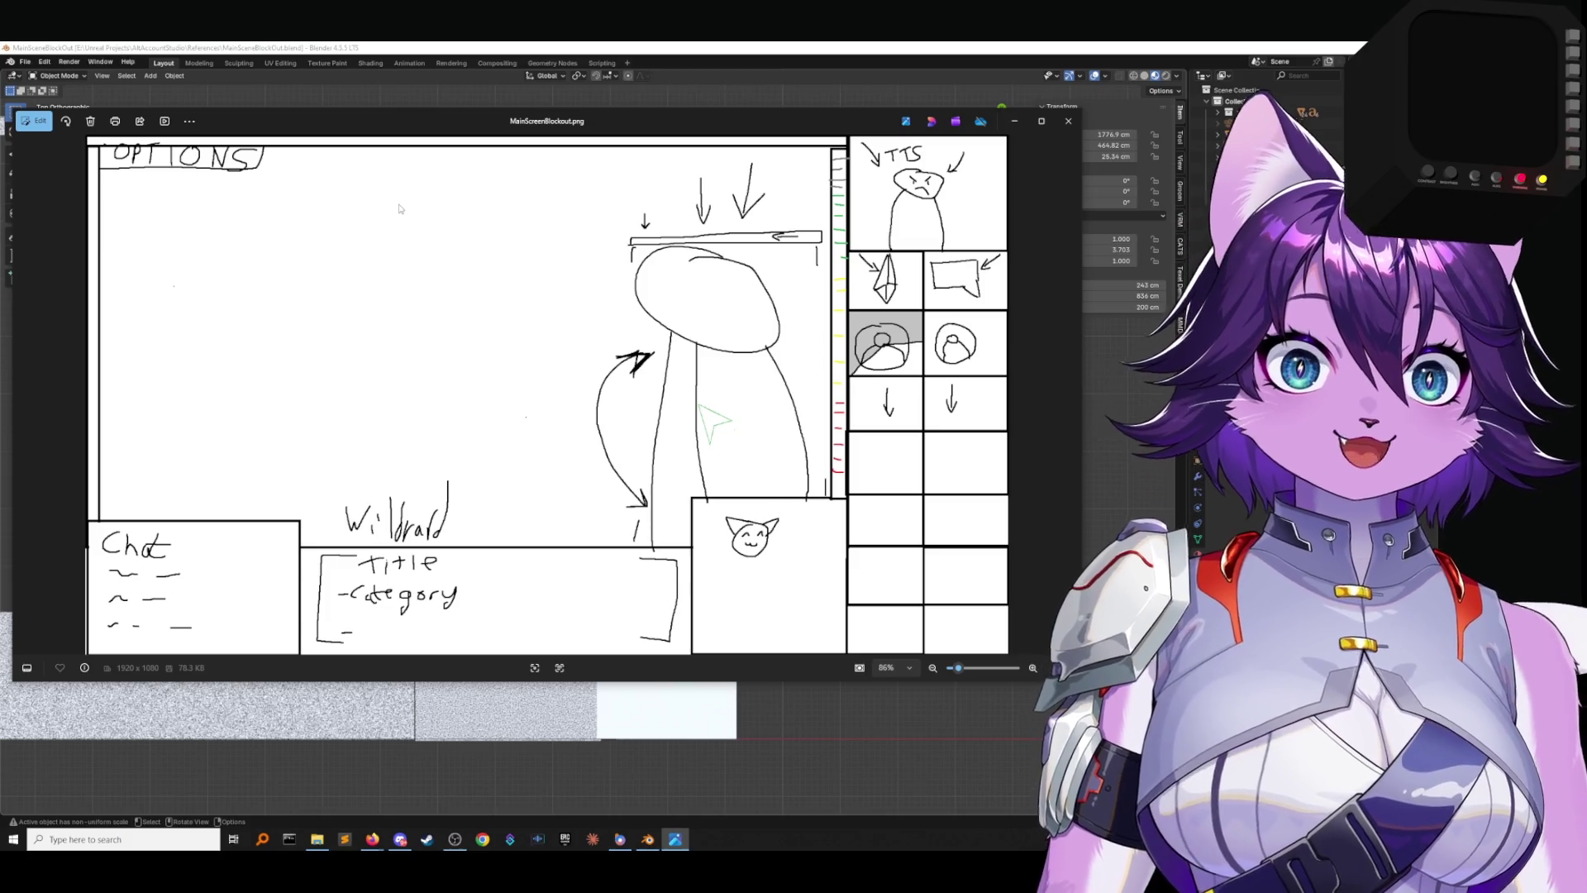
# Leave the Photos viewer and bring the Blender blockout scene back to the front.
pyautogui.hotkey('alt', 'Tab')
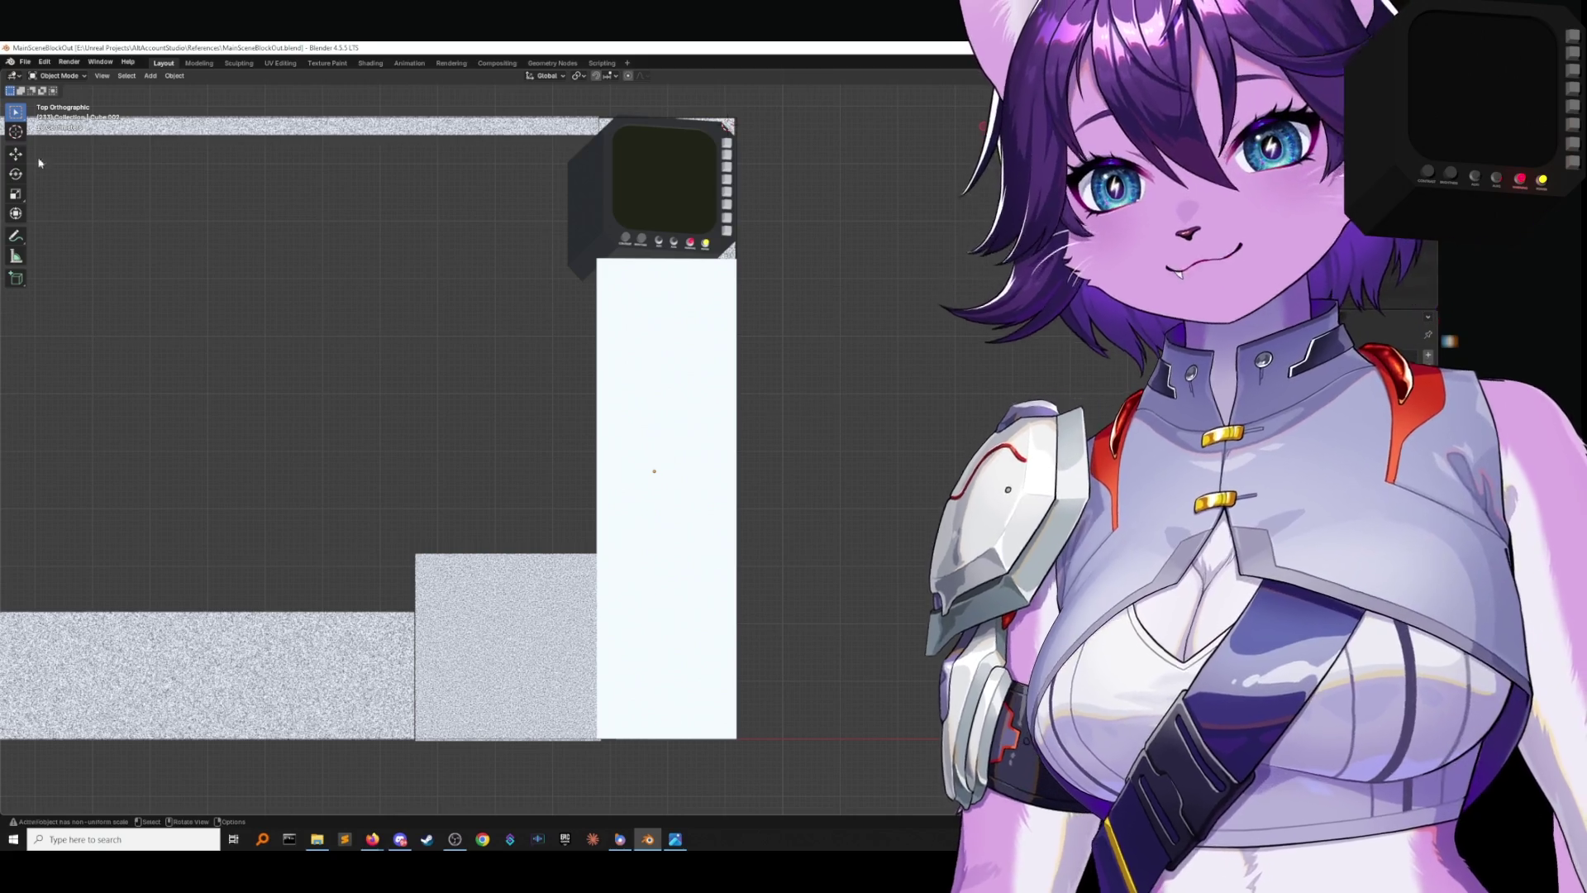
pyautogui.click(24, 61)
# Save the blend file and select the tall white block, viewing it from the front.
pyautogui.click(41, 149)
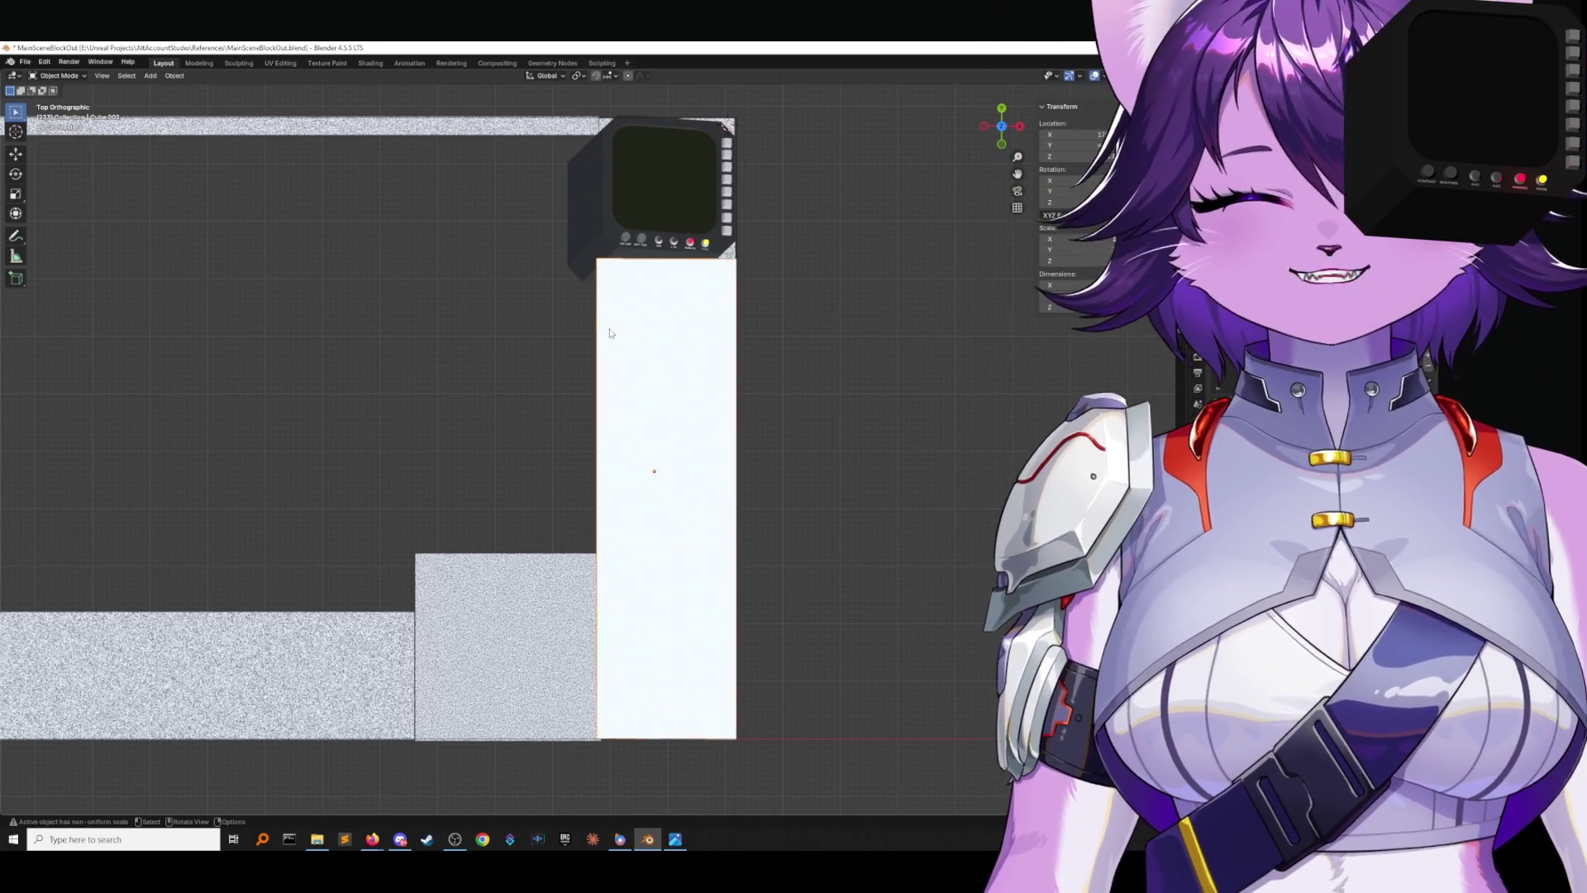
pyautogui.click(610, 330)
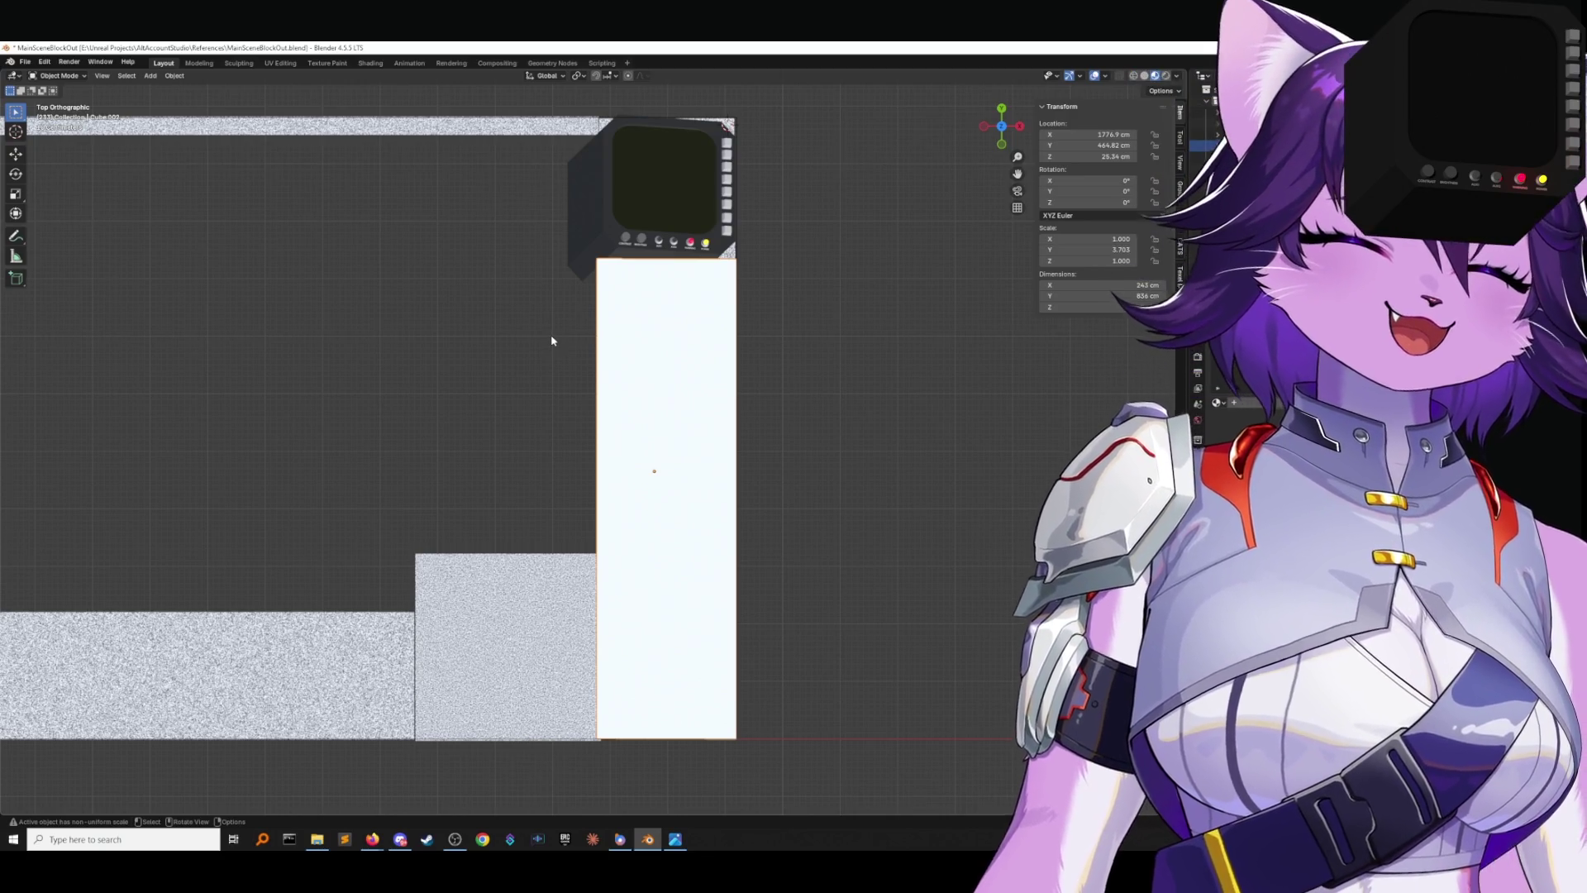
pyautogui.moveTo(549, 358)
pyautogui.mouseDown(button='middle')
pyautogui.moveTo(553, 280)
pyautogui.moveTo(742, 246)
pyautogui.mouseUp(button='middle')
pyautogui.press('KP_1')
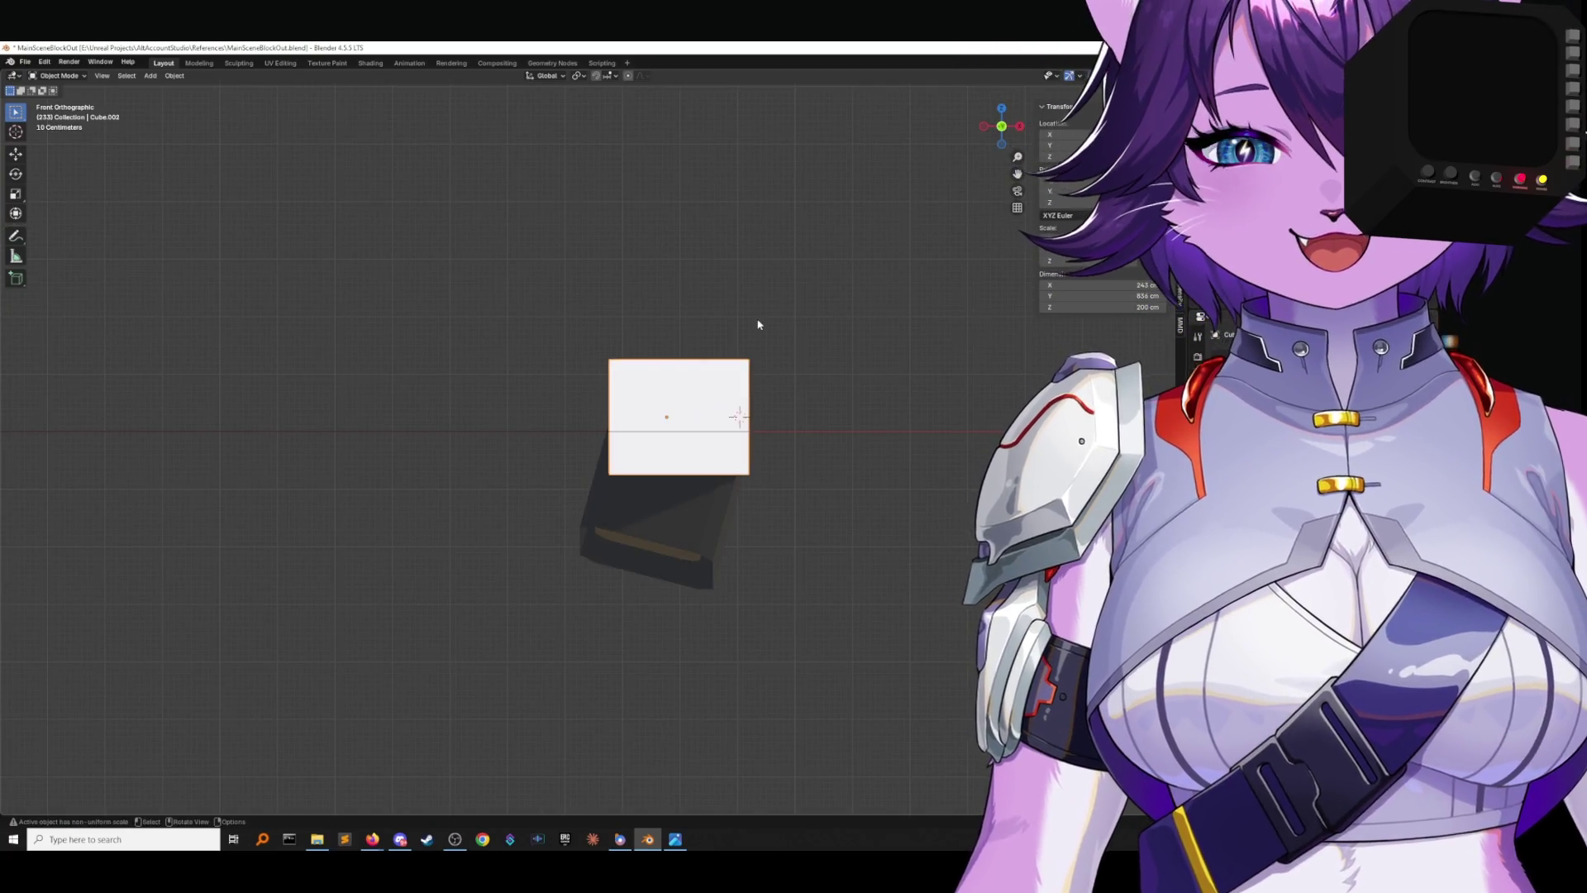
pyautogui.moveTo(705, 330)
pyautogui.mouseDown(button='middle')
pyautogui.moveTo(743, 358)
pyautogui.moveTo(826, 270)
pyautogui.mouseUp(button='middle')
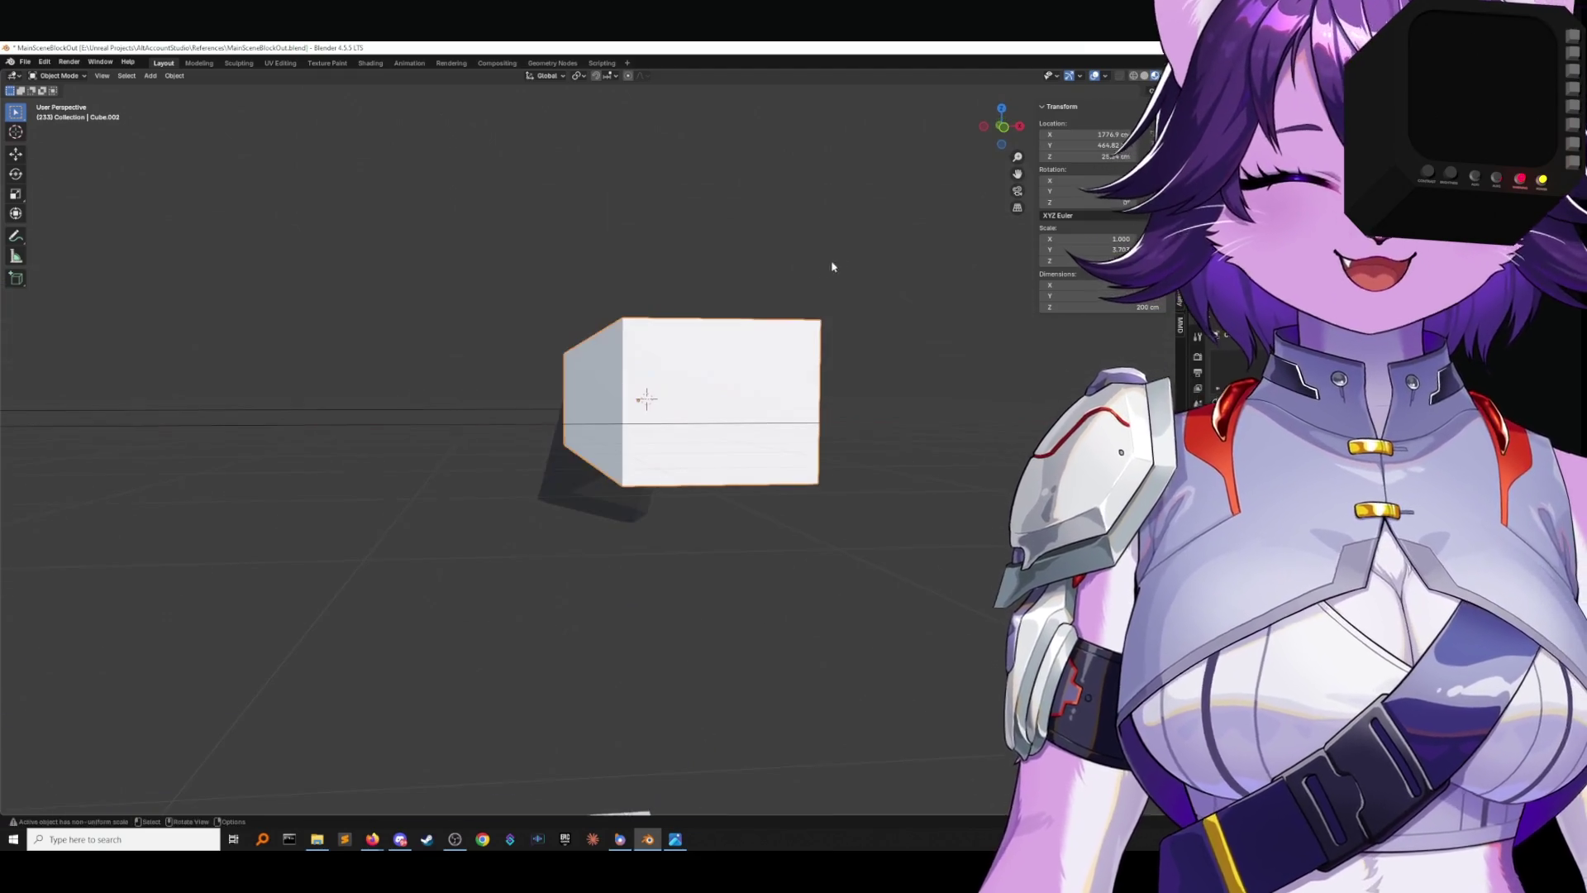
pyautogui.moveTo(1002, 126); pyautogui.dragTo(1002, 142)
pyautogui.click(1002, 127)
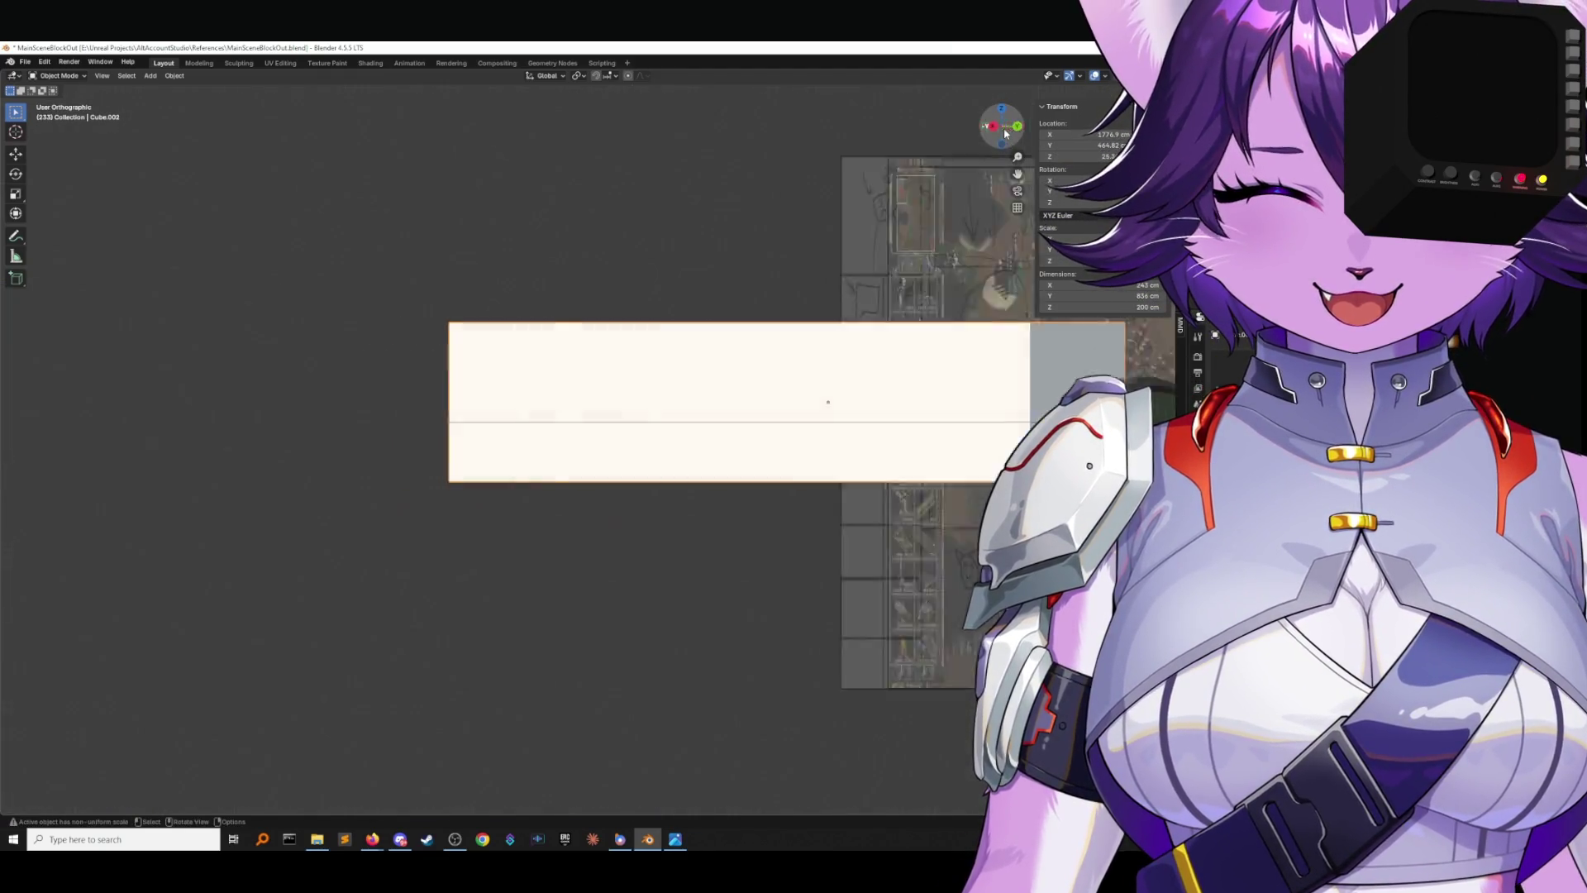
# In Edit Mode, box-select the vertices at both ends of the block and switch to Left view.
pyautogui.press('Tab')
pyautogui.moveTo(666, 268); pyautogui.dragTo(437, 305, button='middle')
pyautogui.moveTo(135, 213); pyautogui.dragTo(301, 299)
pyautogui.moveTo(585, 256); pyautogui.dragTo(764, 356)
pyautogui.click(994, 133)
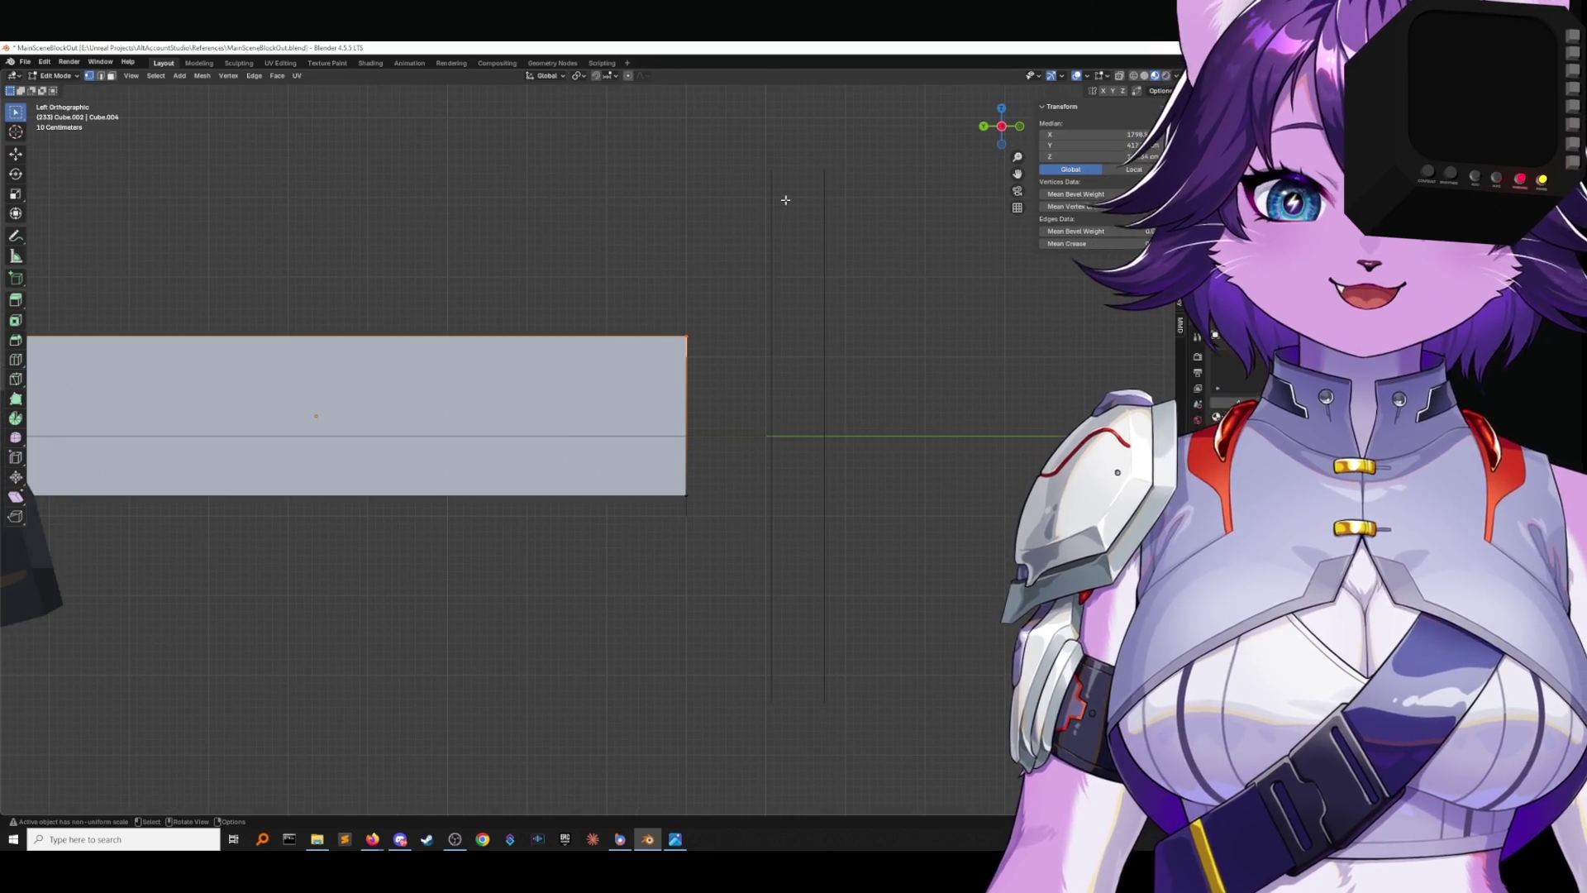
# Set the selected vertices' Median Z height in the N panel, then return to Object Mode and save.
pyautogui.click(1086, 155)
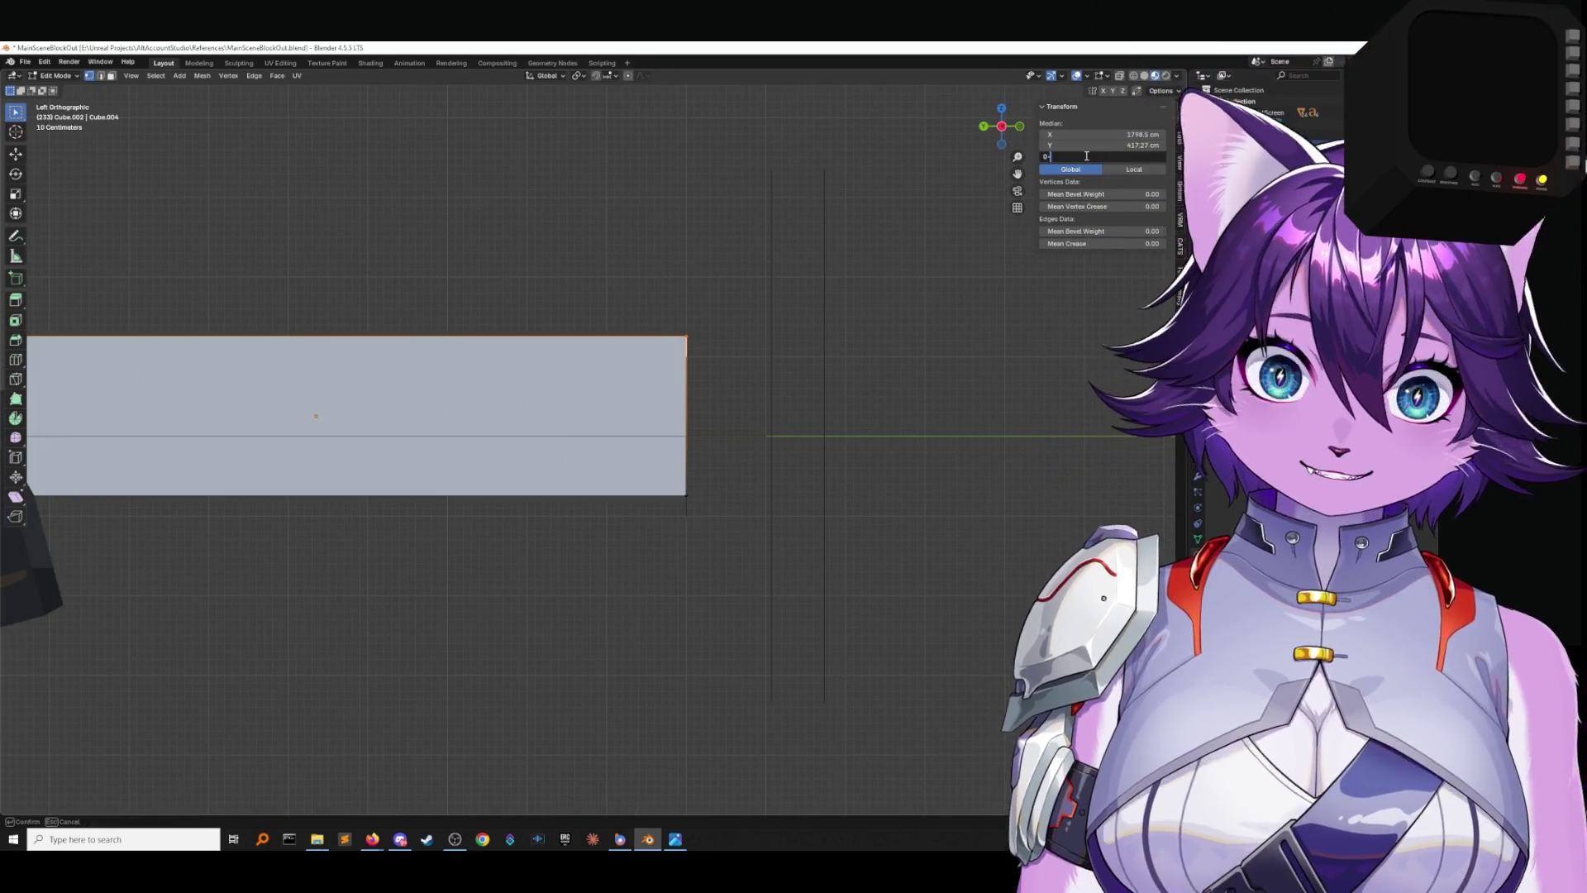
pyautogui.click(879, 269)
pyautogui.moveTo(879, 269)
pyautogui.mouseDown(button='middle')
pyautogui.moveTo(860, 273)
pyautogui.moveTo(875, 344)
pyautogui.moveTo(925, 355)
pyautogui.mouseUp(button='middle')
pyautogui.press('Tab')
pyautogui.hotkey('ctrl', 's')
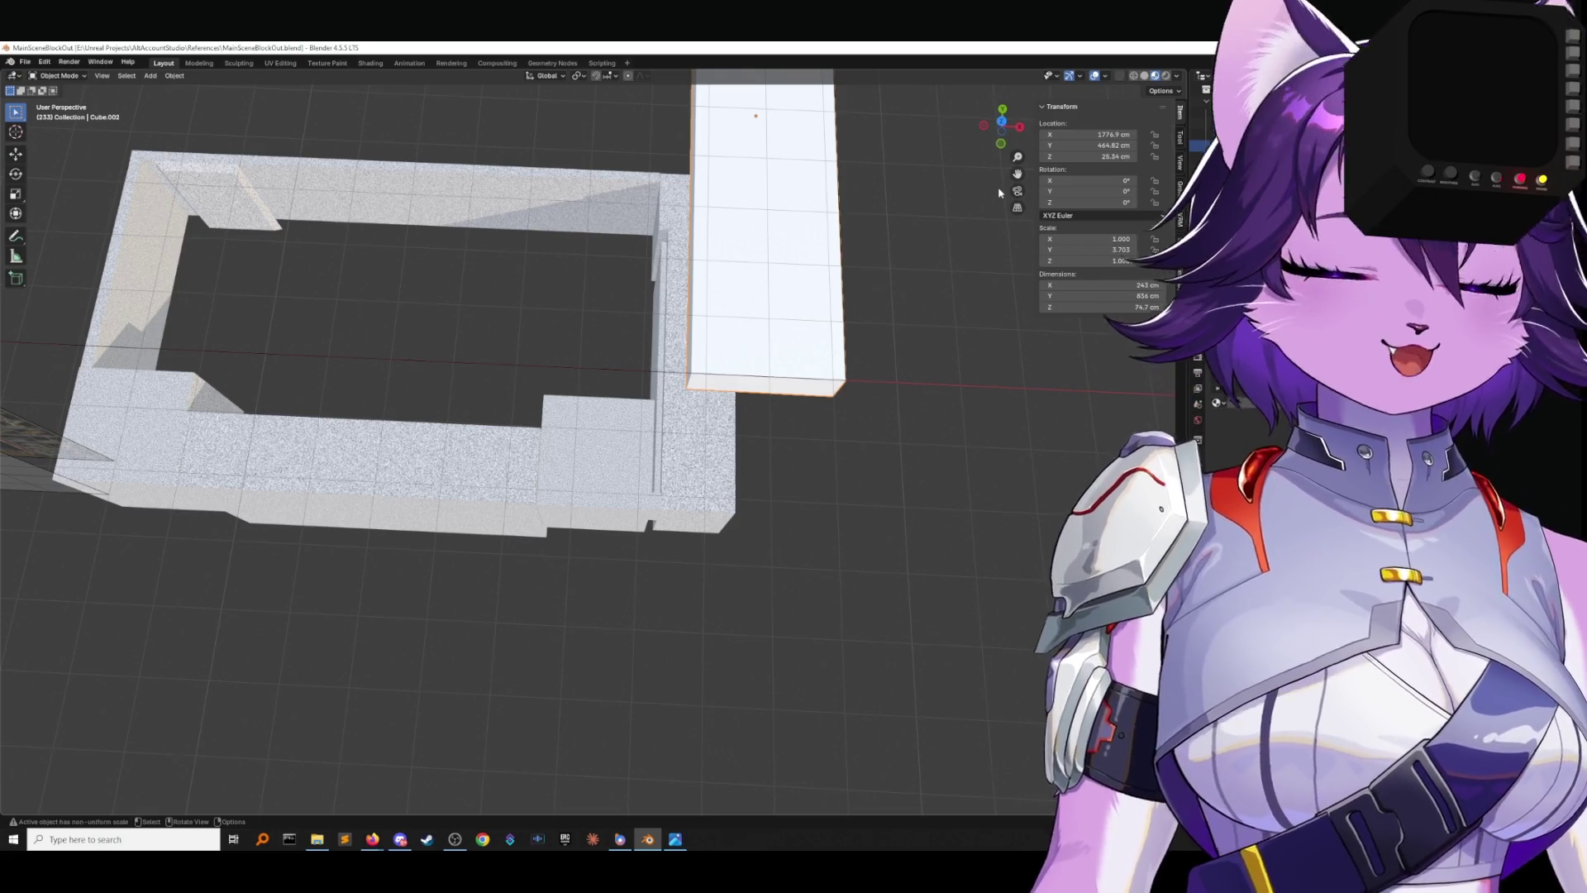
# Deselect the block, save the file again and return to the front view.
pyautogui.click(267, 142)
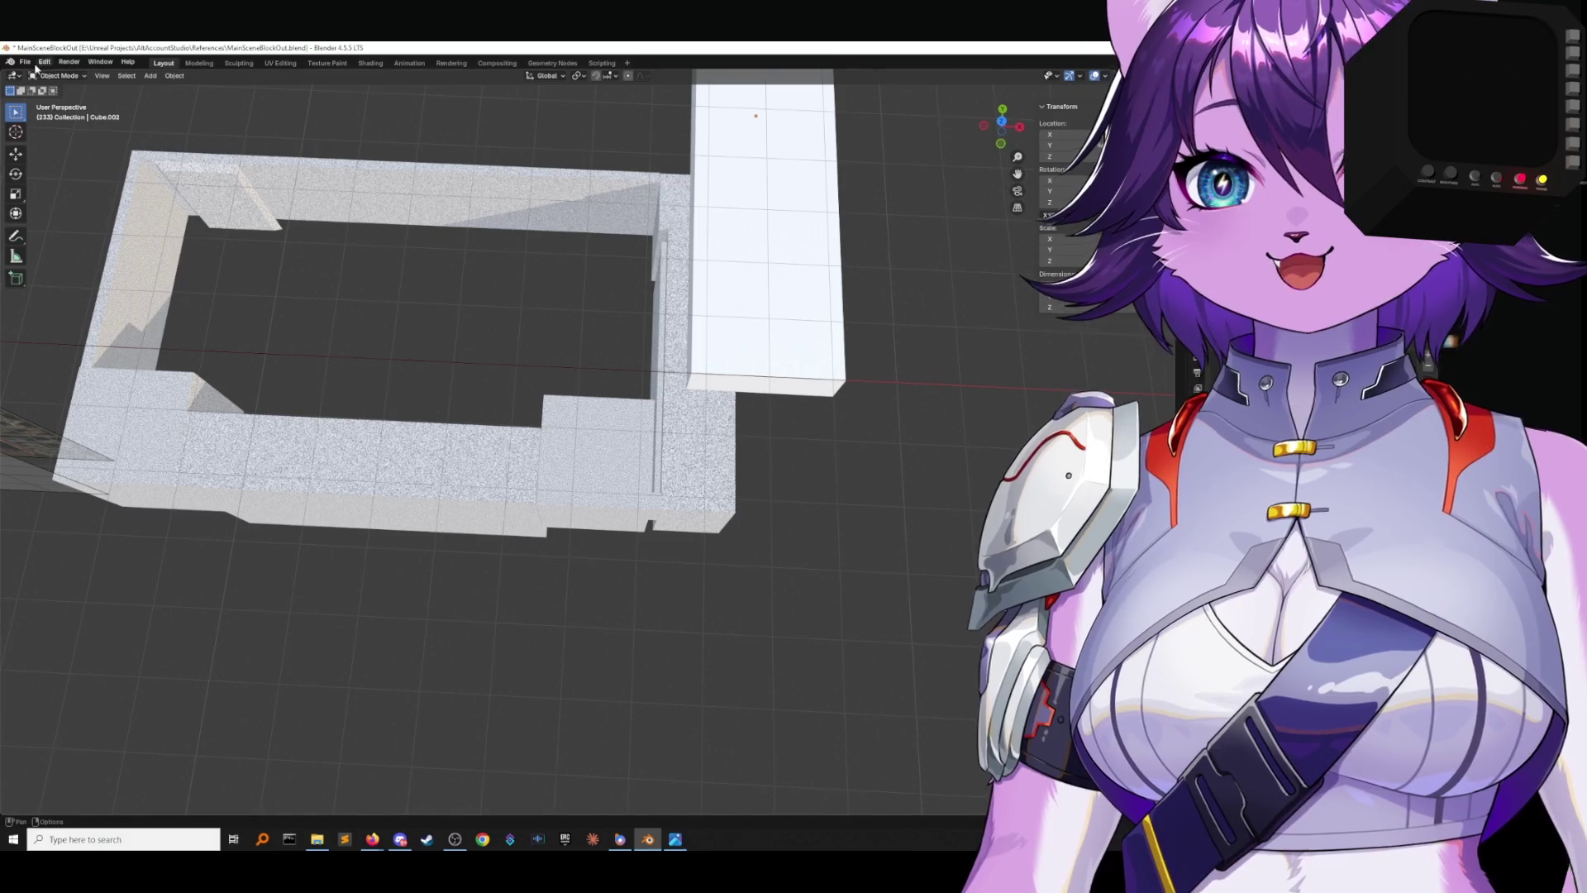
pyautogui.click(25, 61)
pyautogui.click(33, 120)
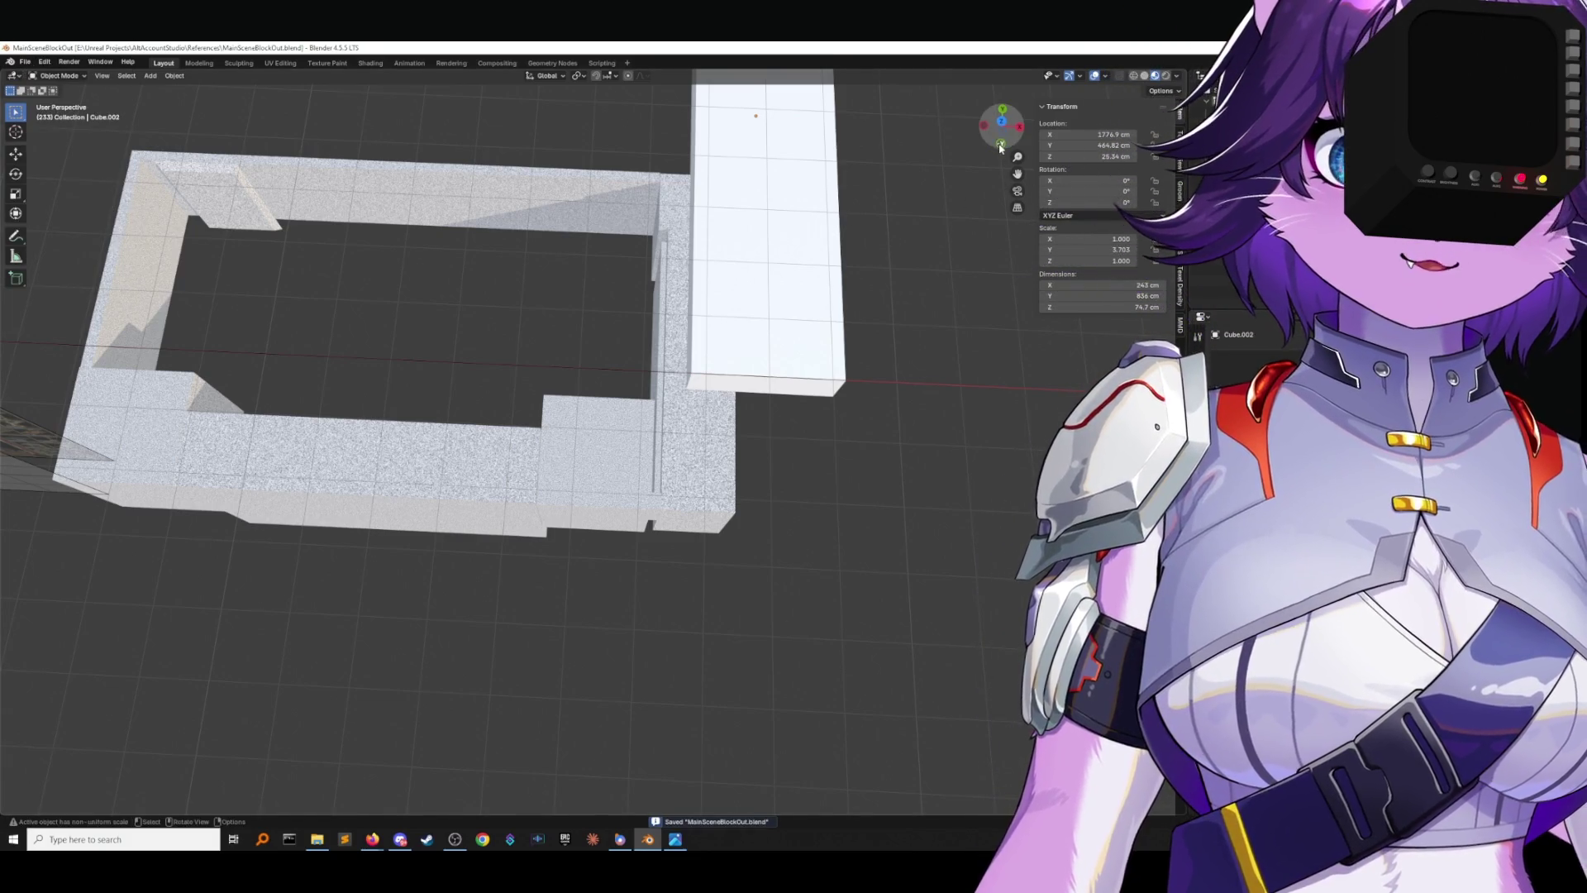
pyautogui.click(1001, 145)
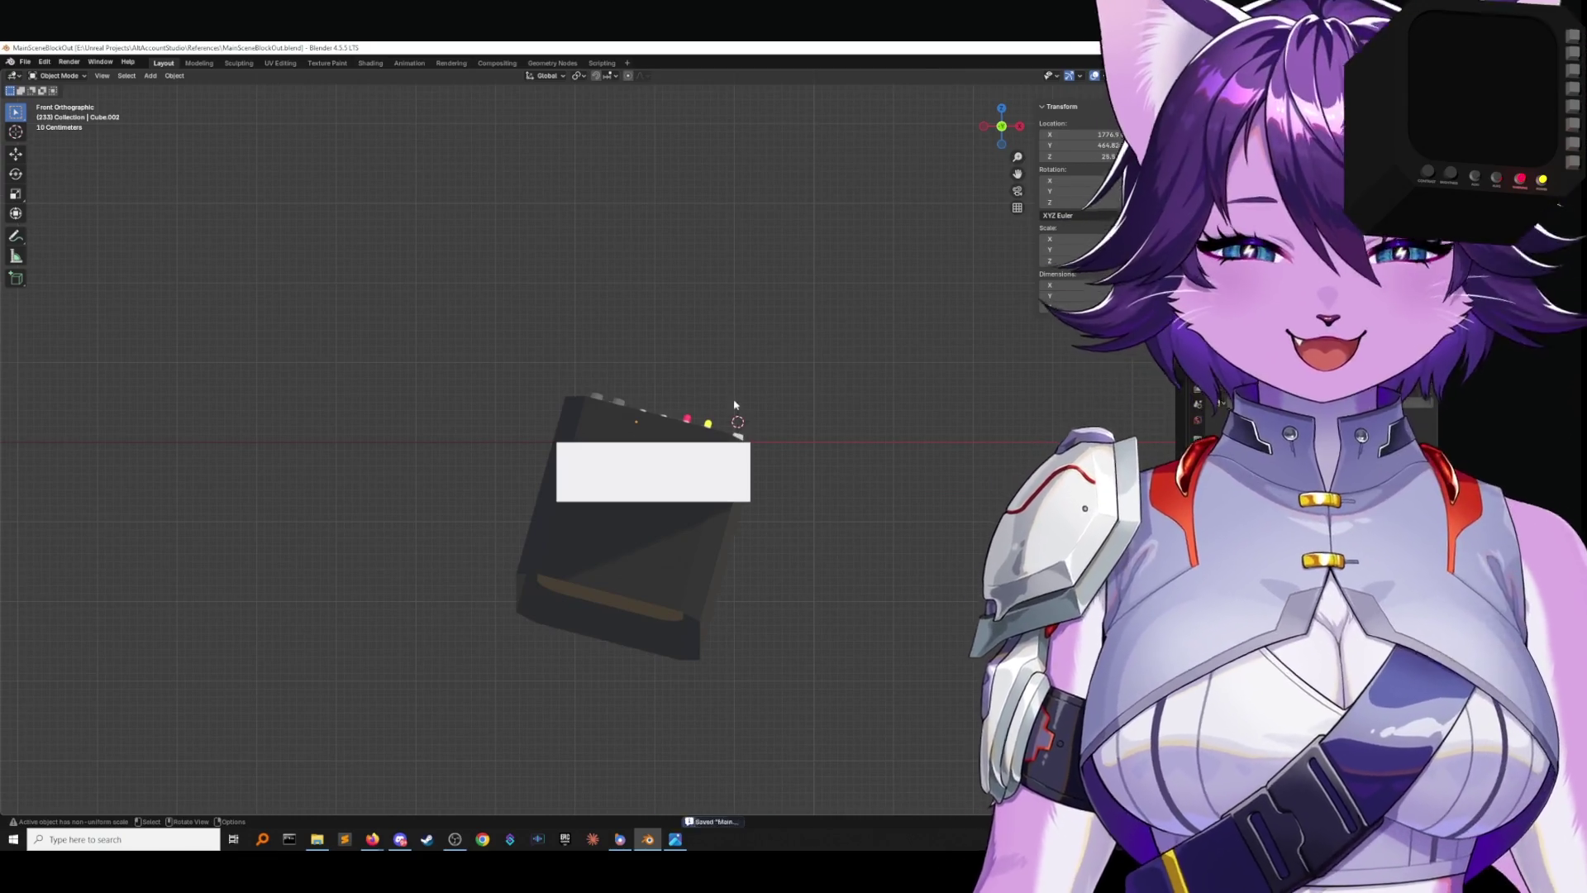
pyautogui.moveTo(742, 363); pyautogui.dragTo(751, 397, button='middle')
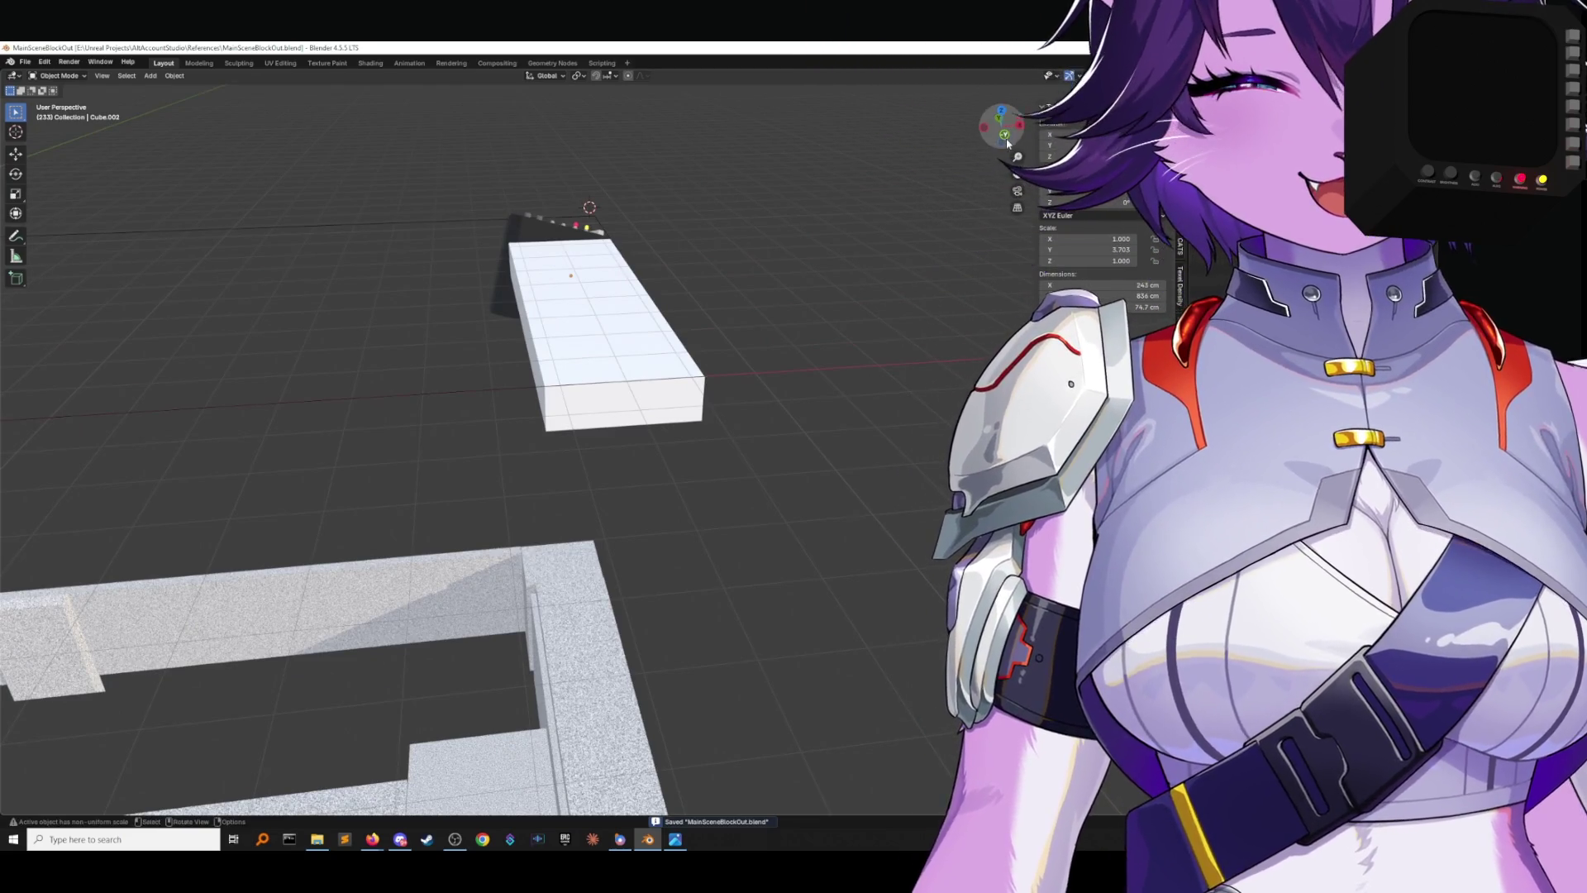
pyautogui.press('KP_1')
# Raise the block's two bottom corner vertices straight up along Z to thin the slab.
pyautogui.press('Tab')
pyautogui.moveTo(751, 503); pyautogui.dragTo(811, 485, button='middle')
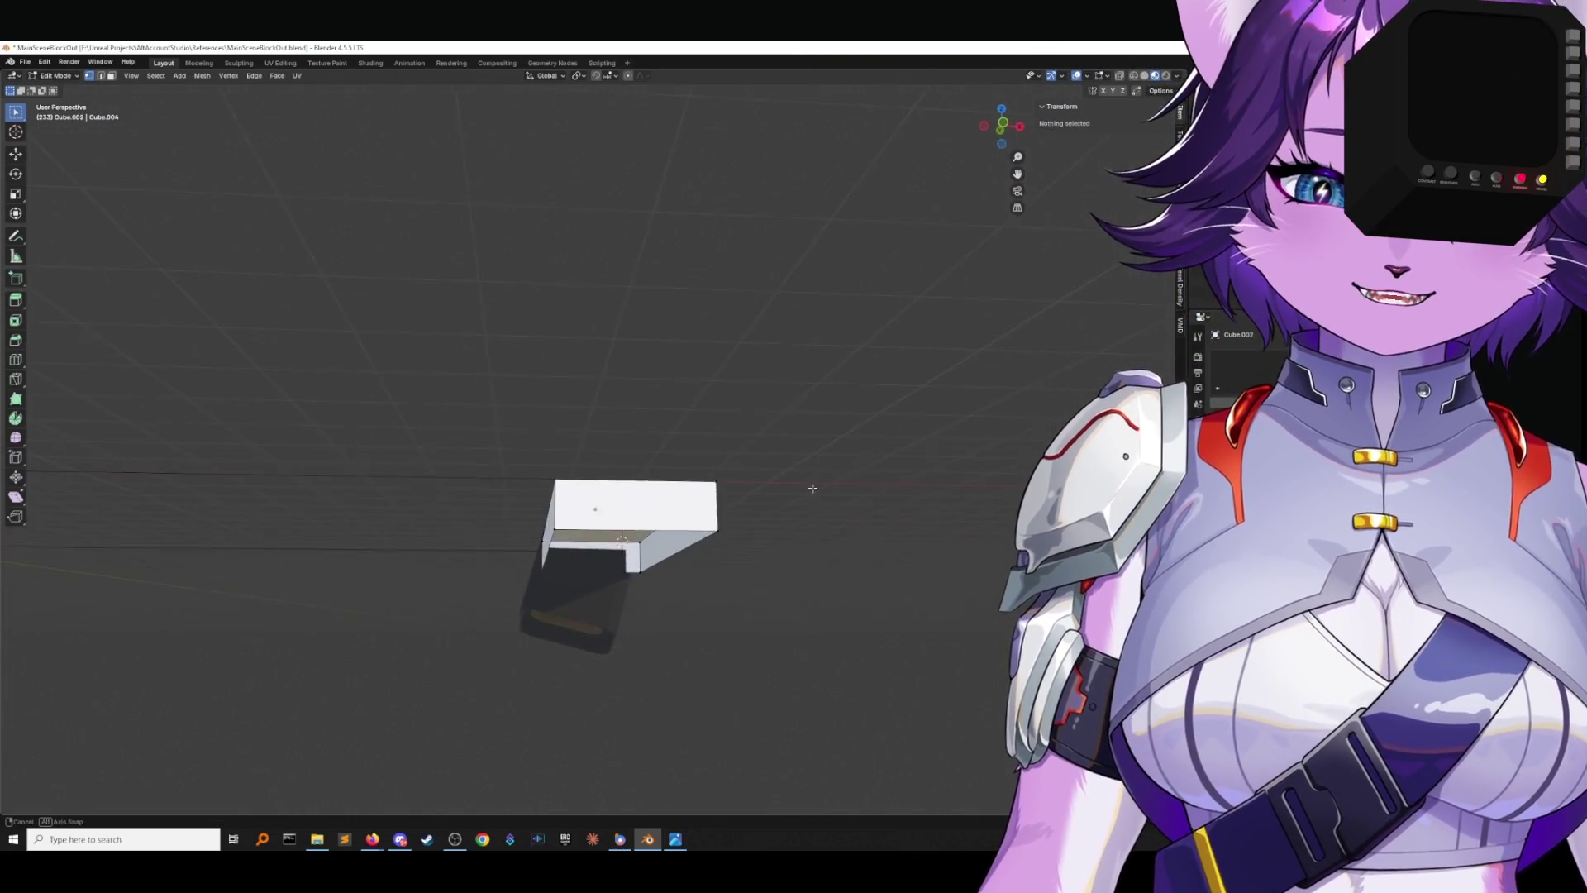
pyautogui.click(712, 533)
pyautogui.keyDown('shift'); pyautogui.click(626, 568); pyautogui.keyUp('shift')
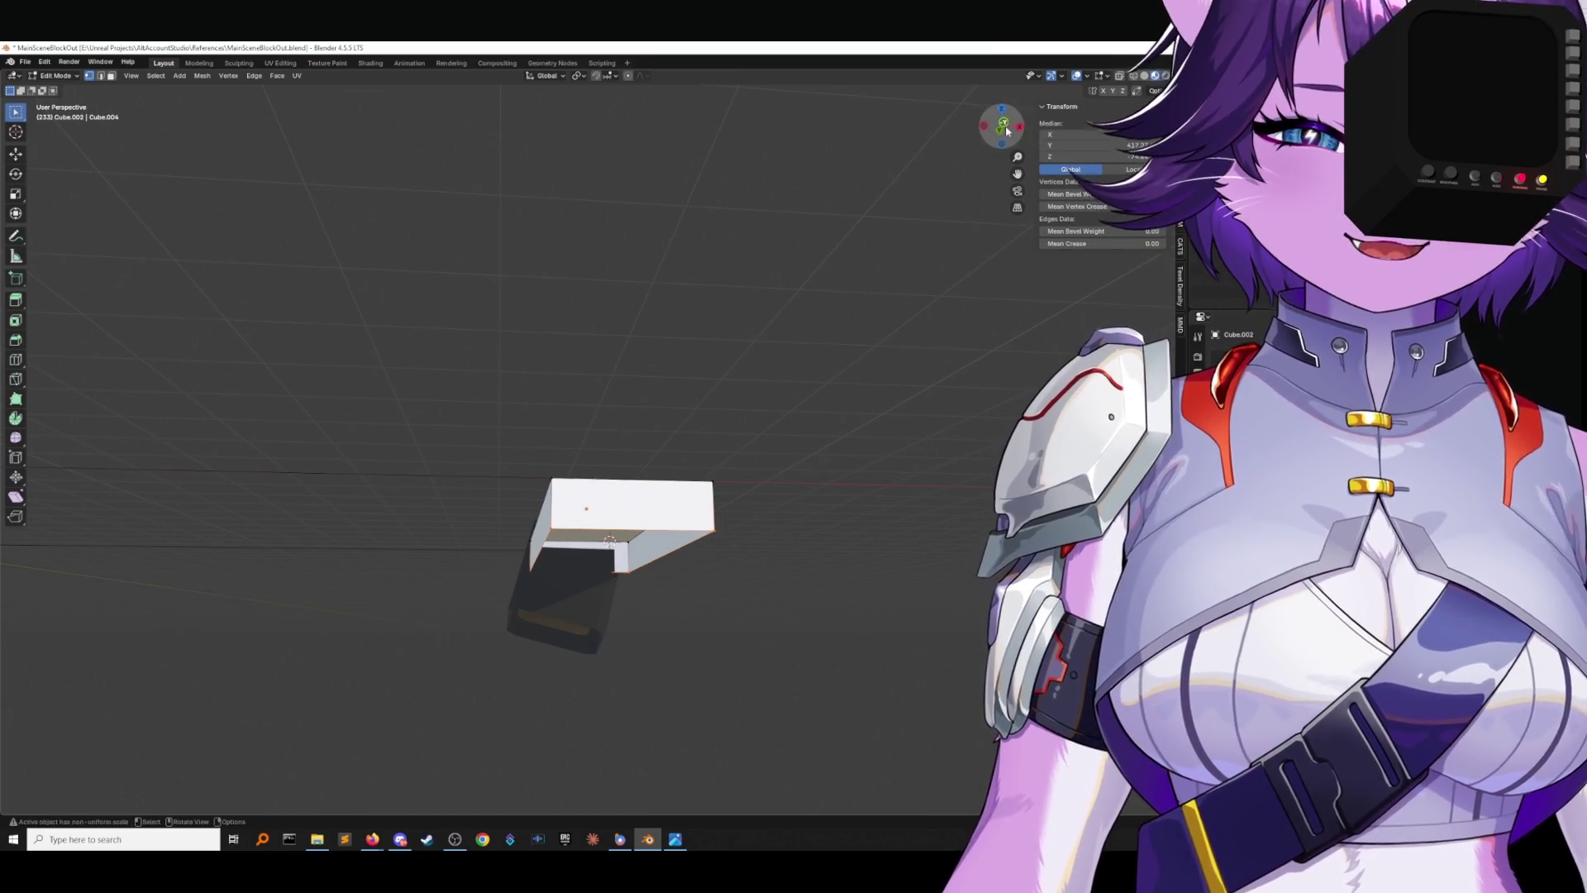
pyautogui.press('KP_1')
pyautogui.press('g')
pyautogui.press('z')
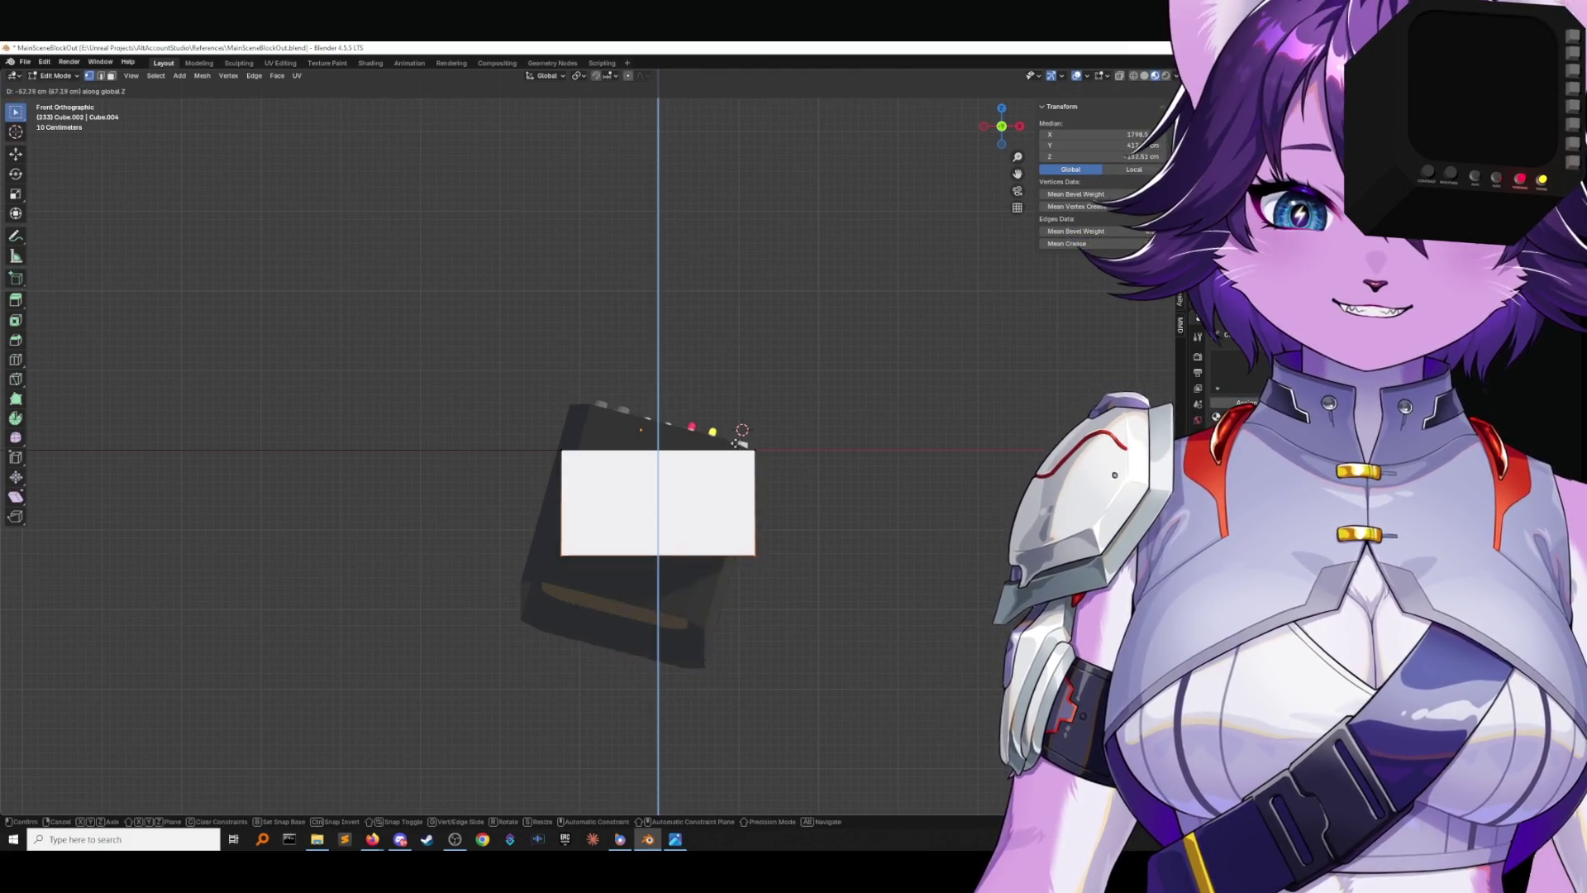
pyautogui.click(733, 510)
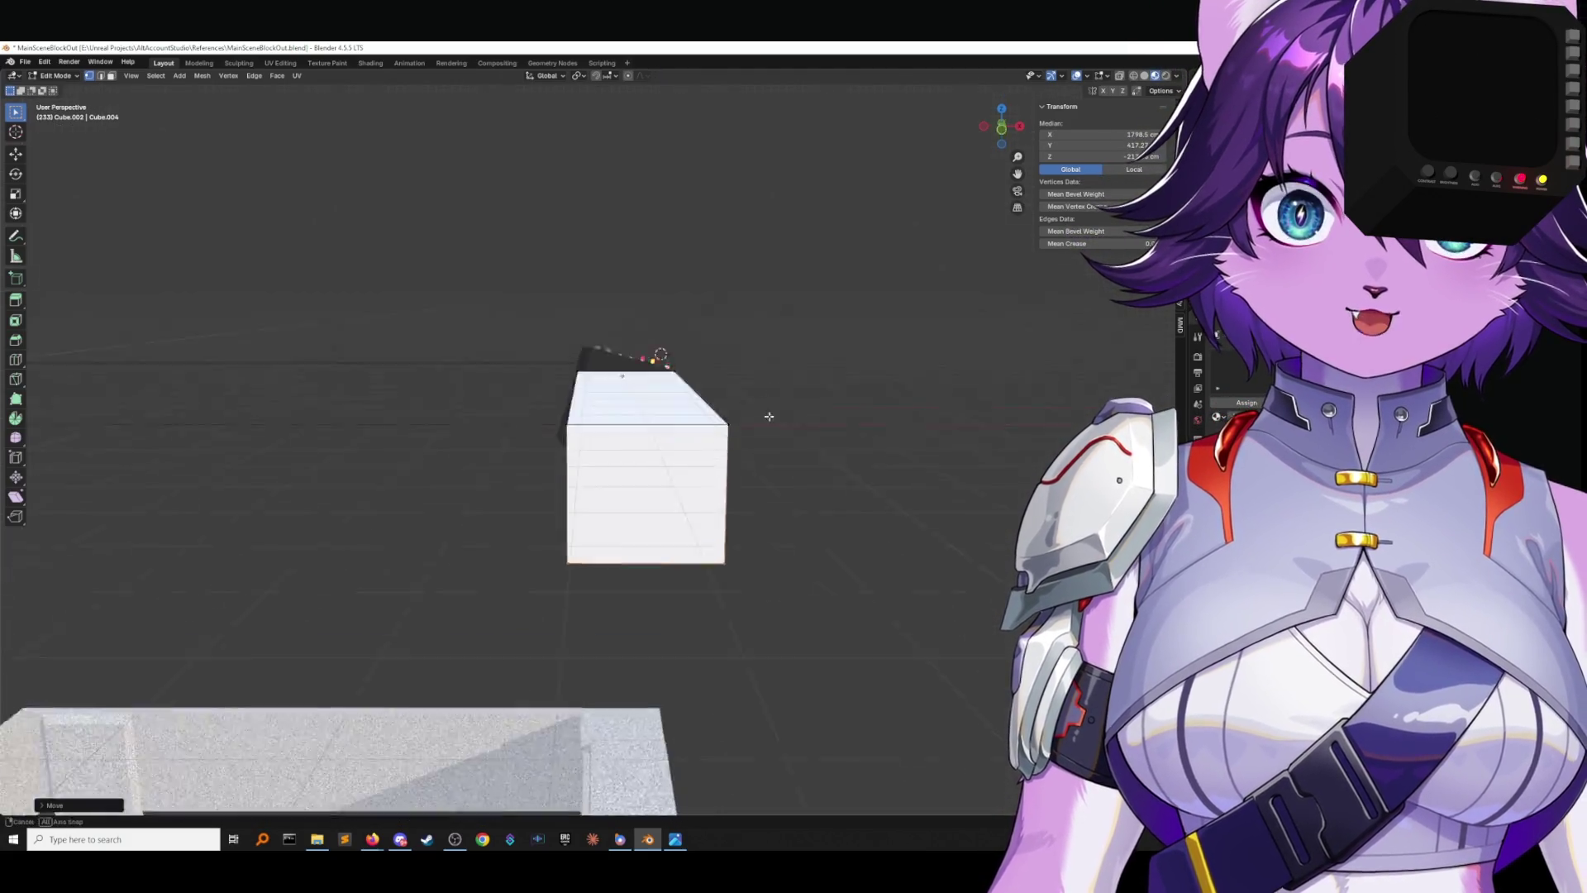
# Return to Object Mode and save, leaving Cube.002 at 243 × 834 × 218 cm.
pyautogui.moveTo(769, 408); pyautogui.dragTo(779, 487, button='middle')
pyautogui.click(55, 75)
pyautogui.click(51, 83)
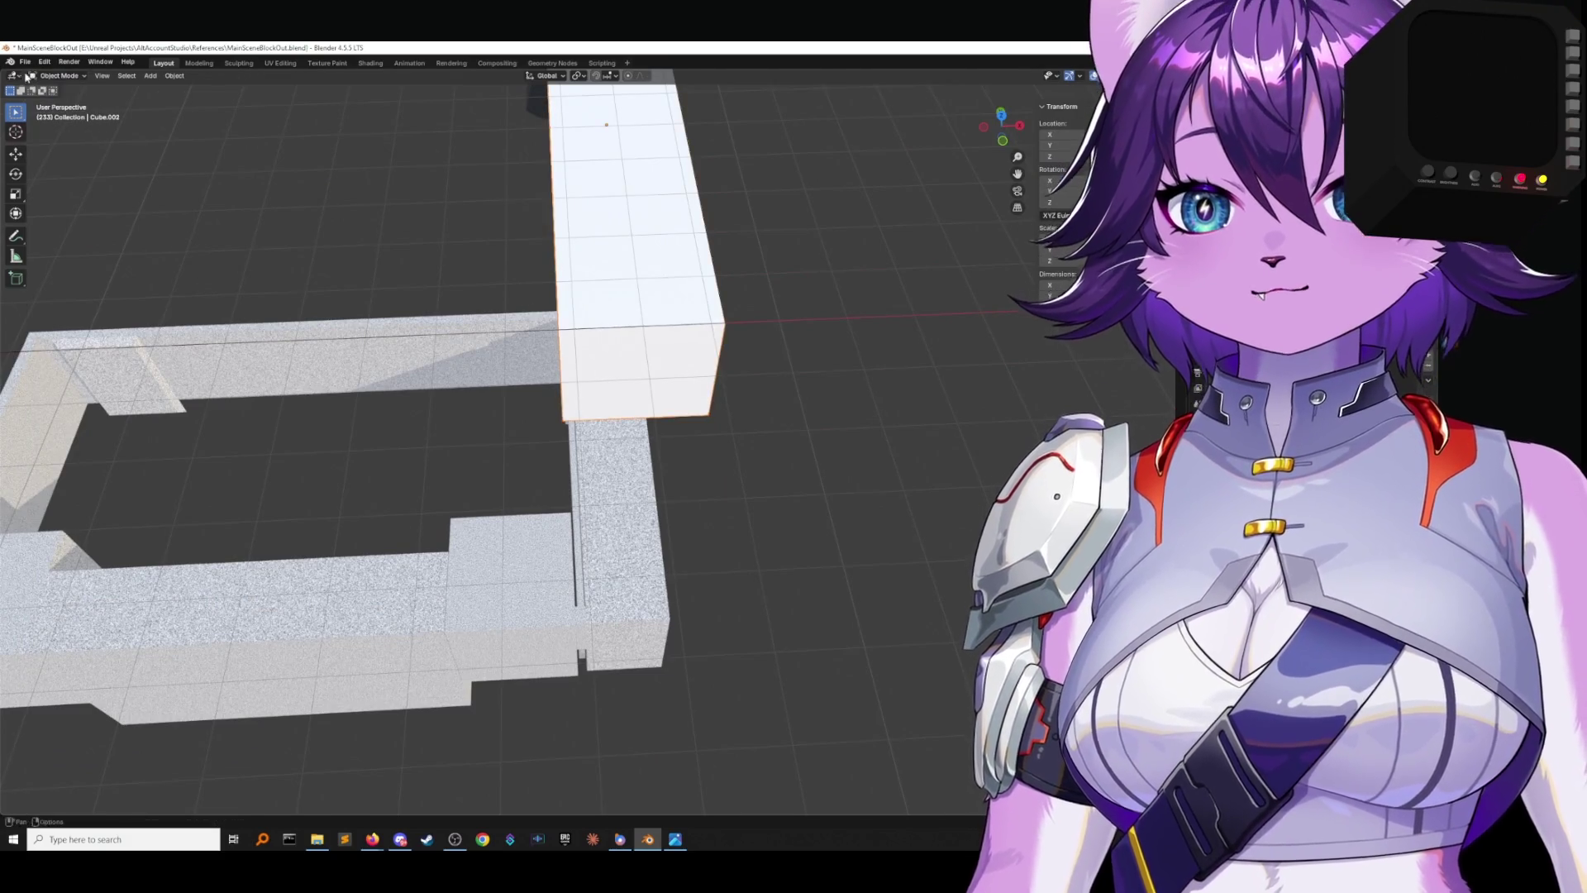
pyautogui.click(25, 61)
pyautogui.click(43, 134)
pyautogui.keyDown('shift'); pyautogui.moveTo(793, 248); pyautogui.dragTo(802, 358, button='middle'); pyautogui.keyUp('shift')
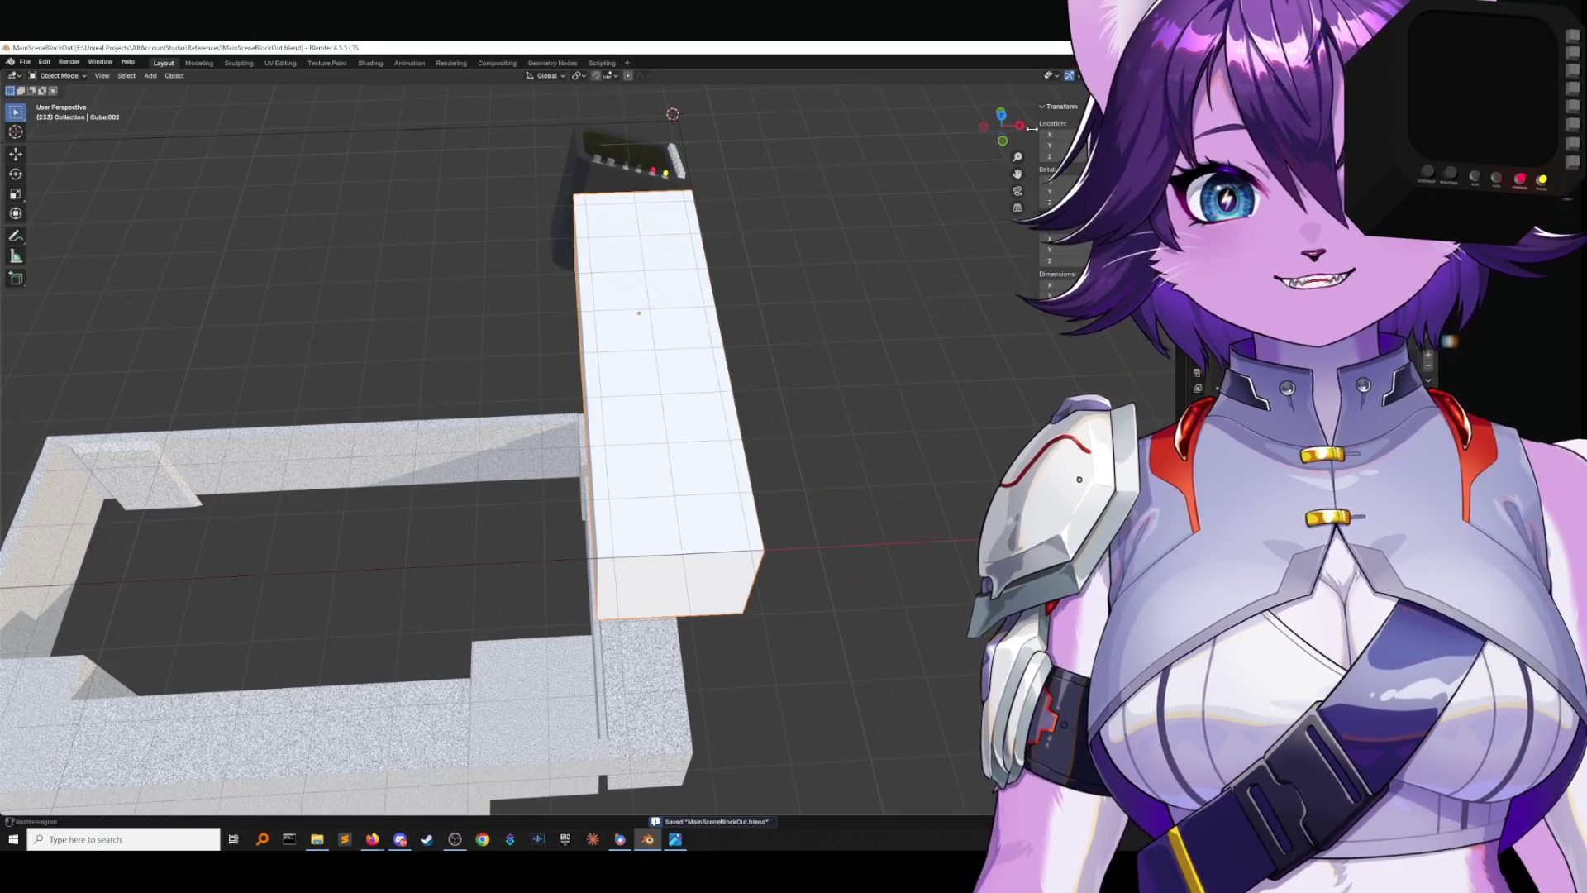
pyautogui.click(1001, 113)
# Bring the monitor console into top view, save MainSceneBlockOut.blend, then deselect the white block.
pyautogui.scroll(-2, 826, 243)
pyautogui.keyDown('shift'); pyautogui.moveTo(795, 237); pyautogui.dragTo(907, 374, button='middle'); pyautogui.keyUp('shift')
pyautogui.scroll(-1, 876, 338)
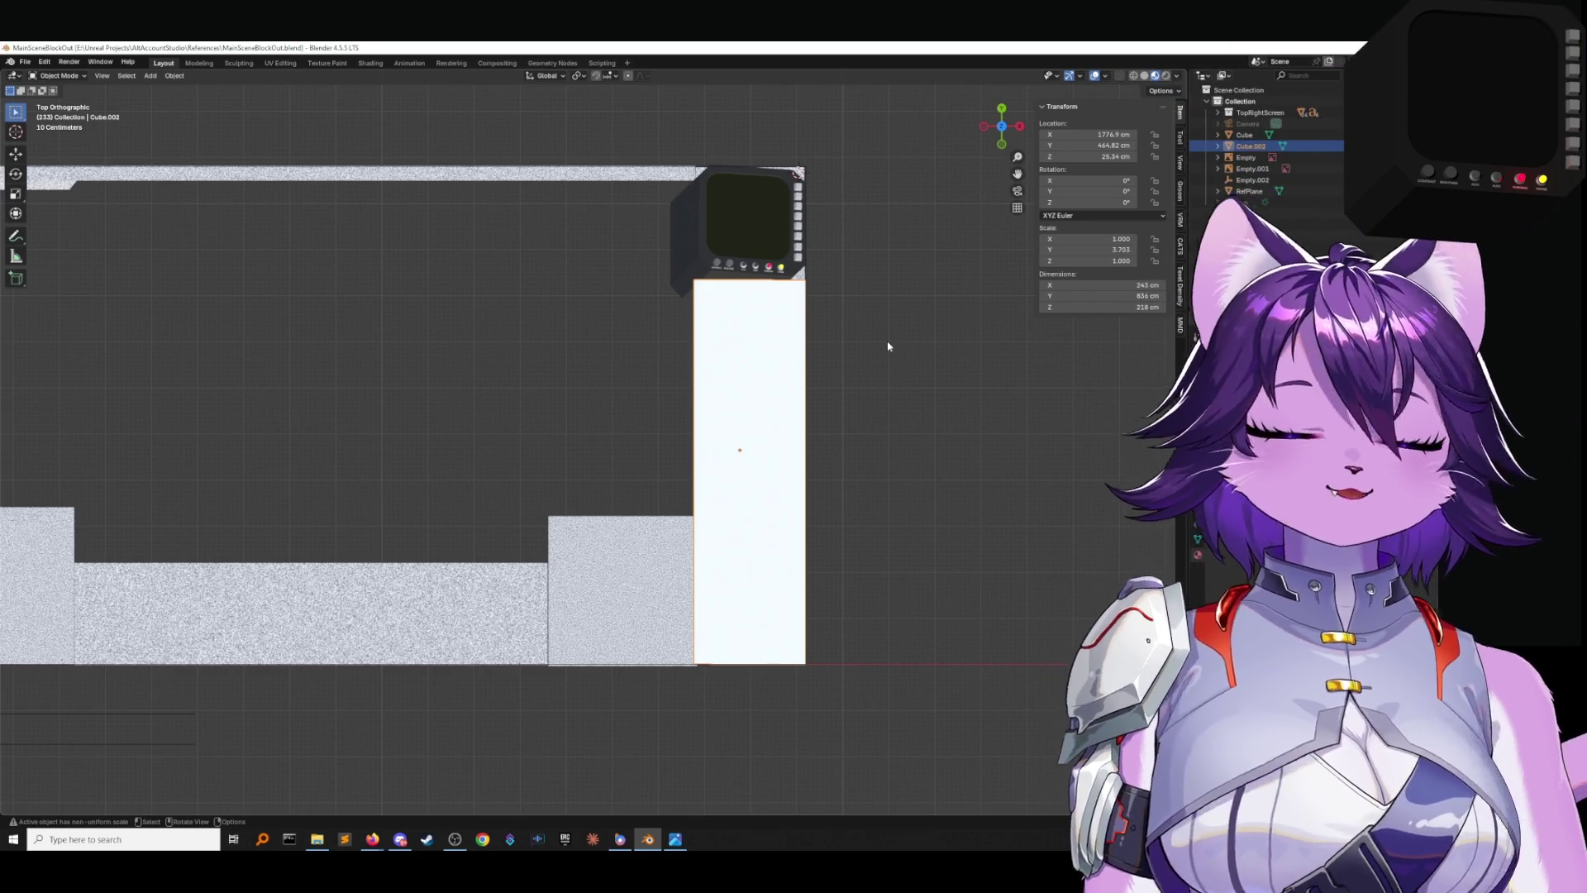
pyautogui.click(25, 61)
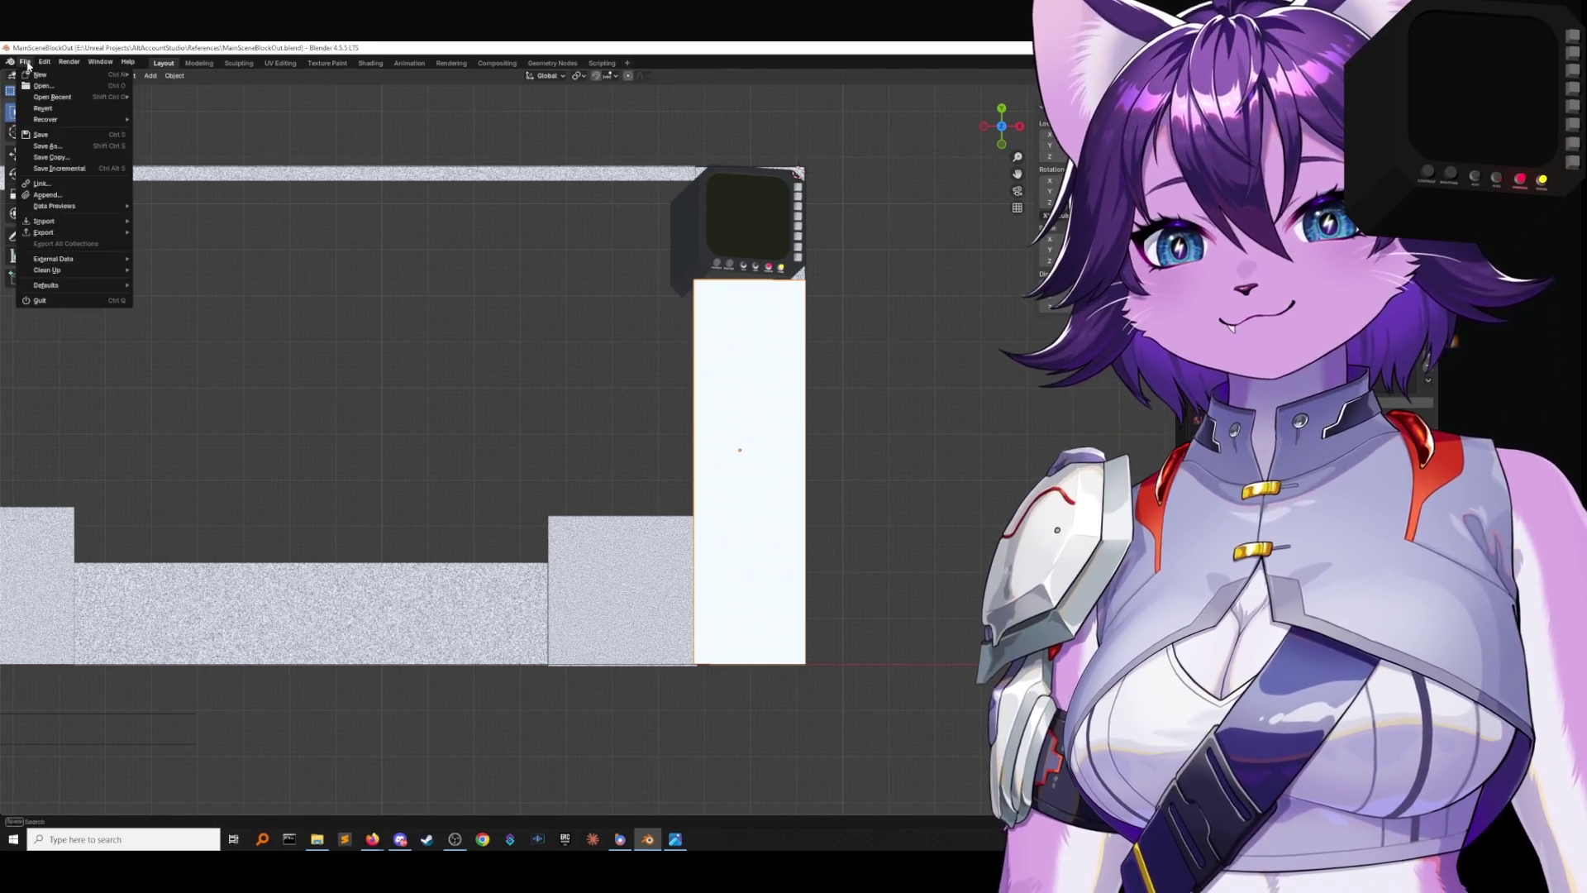
pyautogui.click(49, 137)
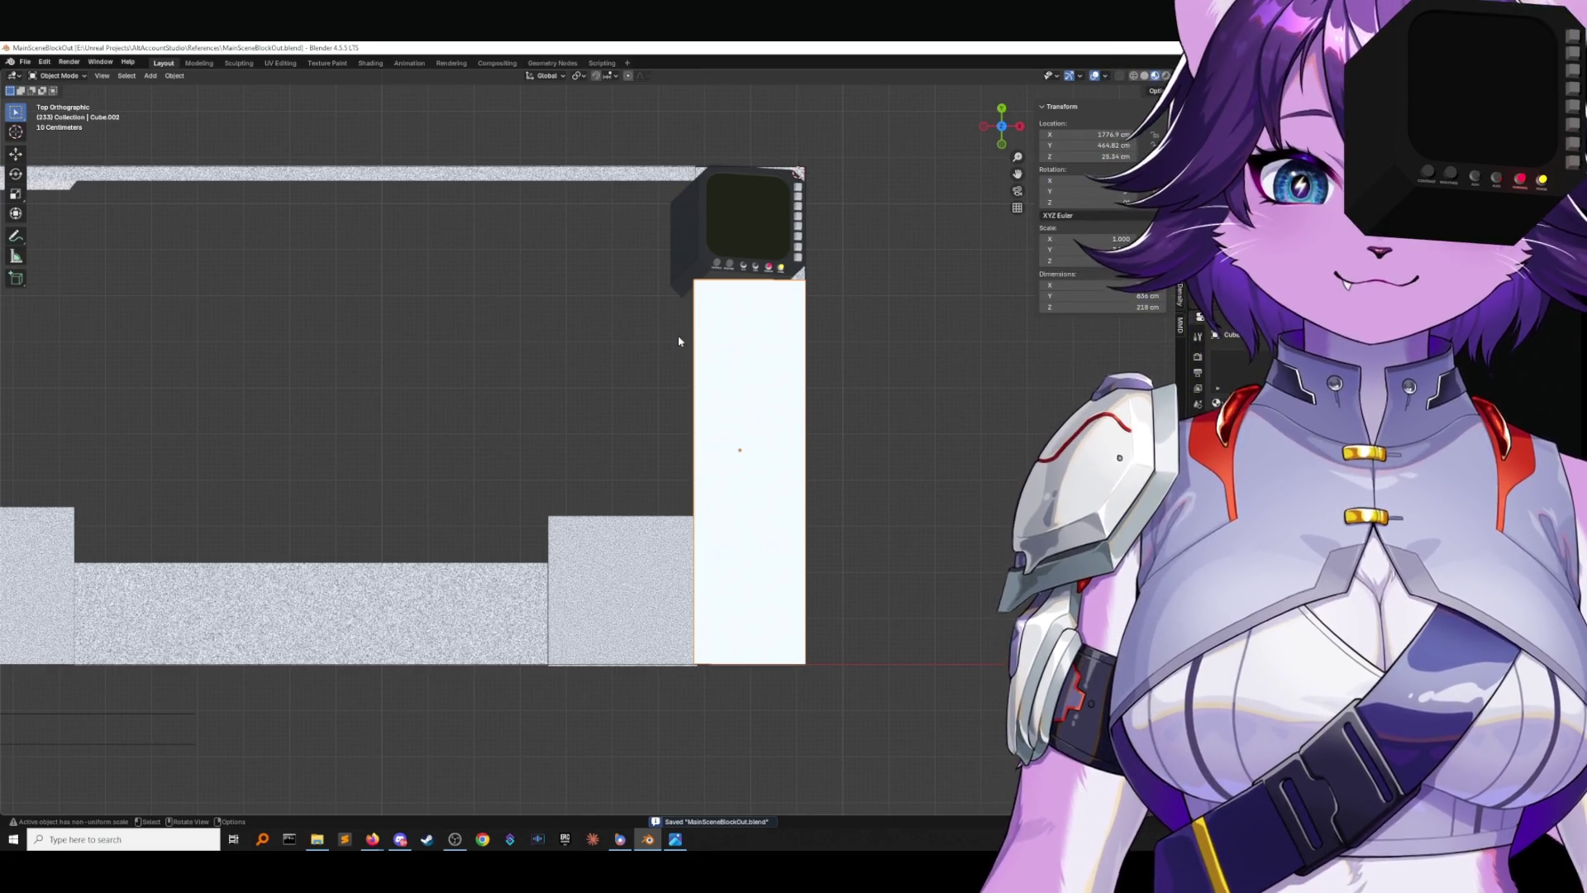
pyautogui.click(650, 334)
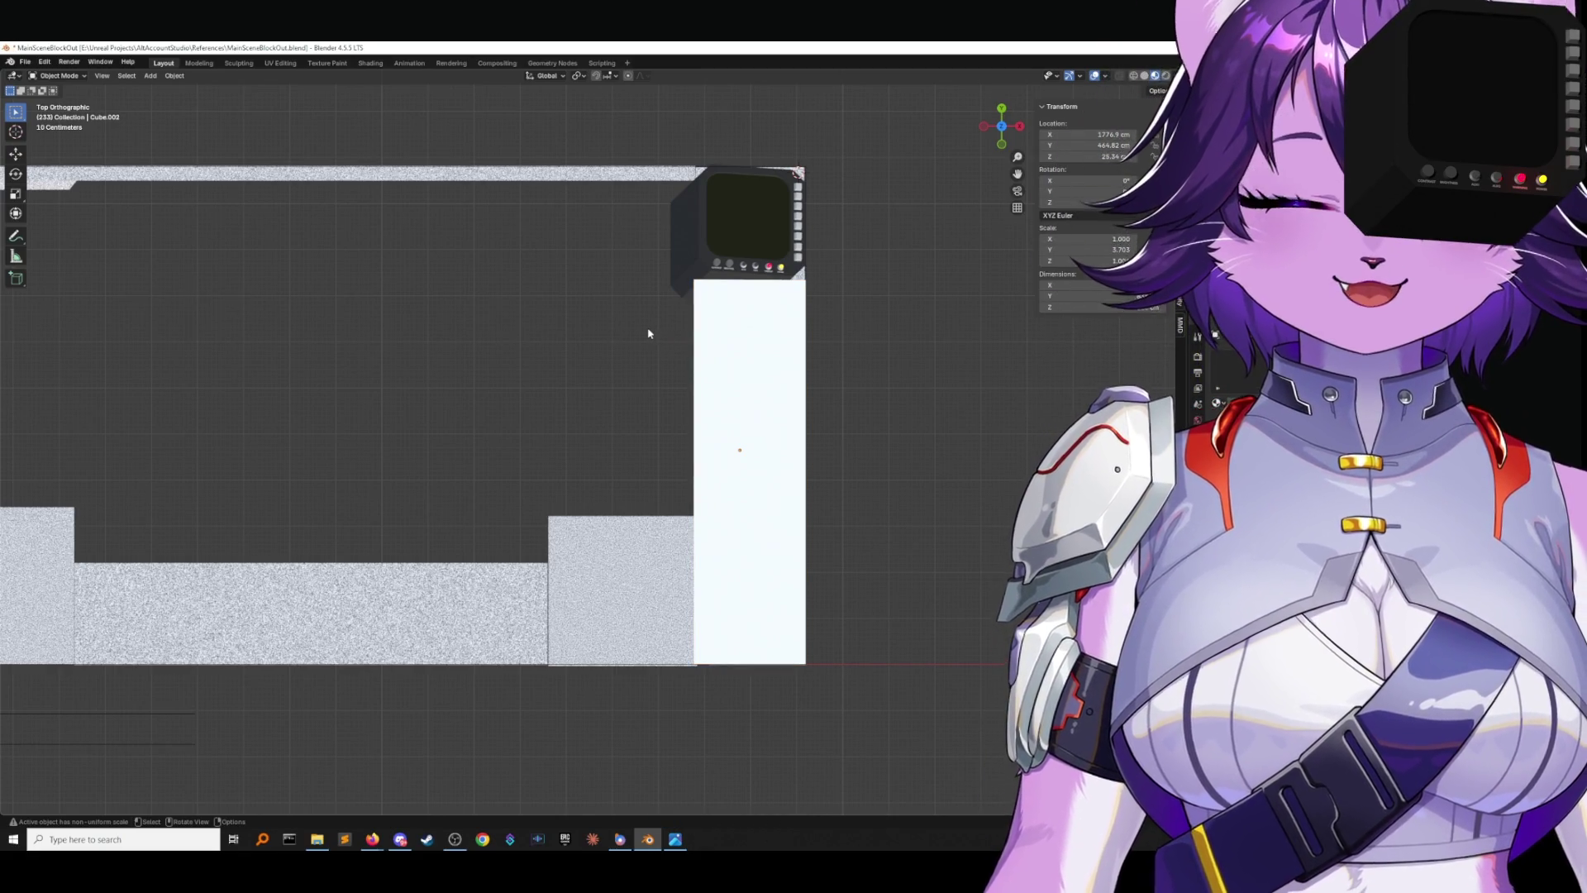
pyautogui.scroll(4, 649, 333)
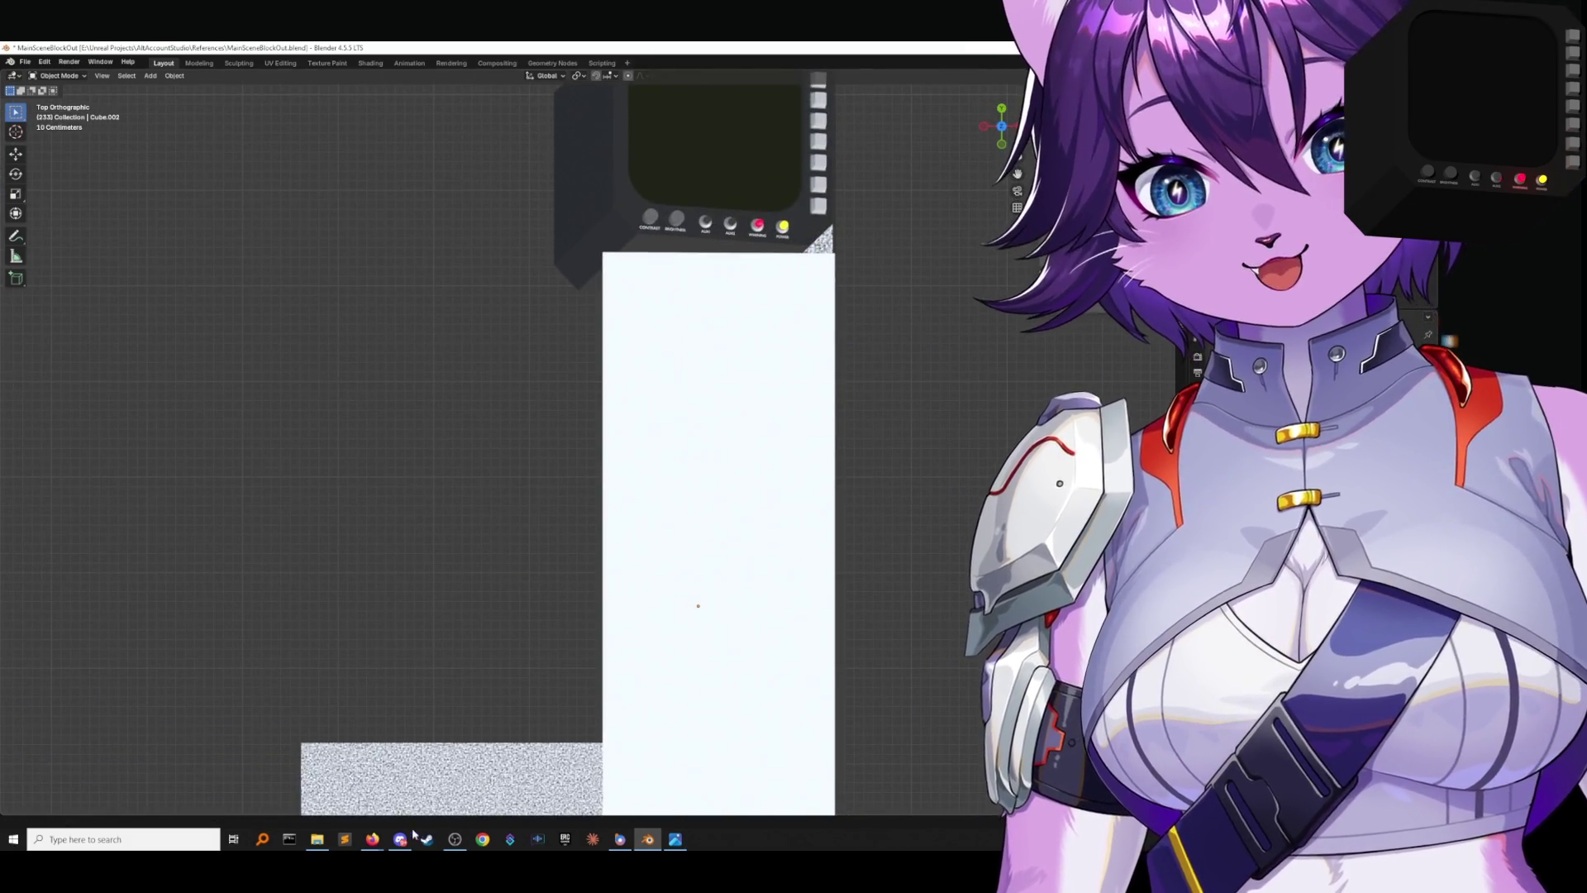
pyautogui.moveTo(373, 839)
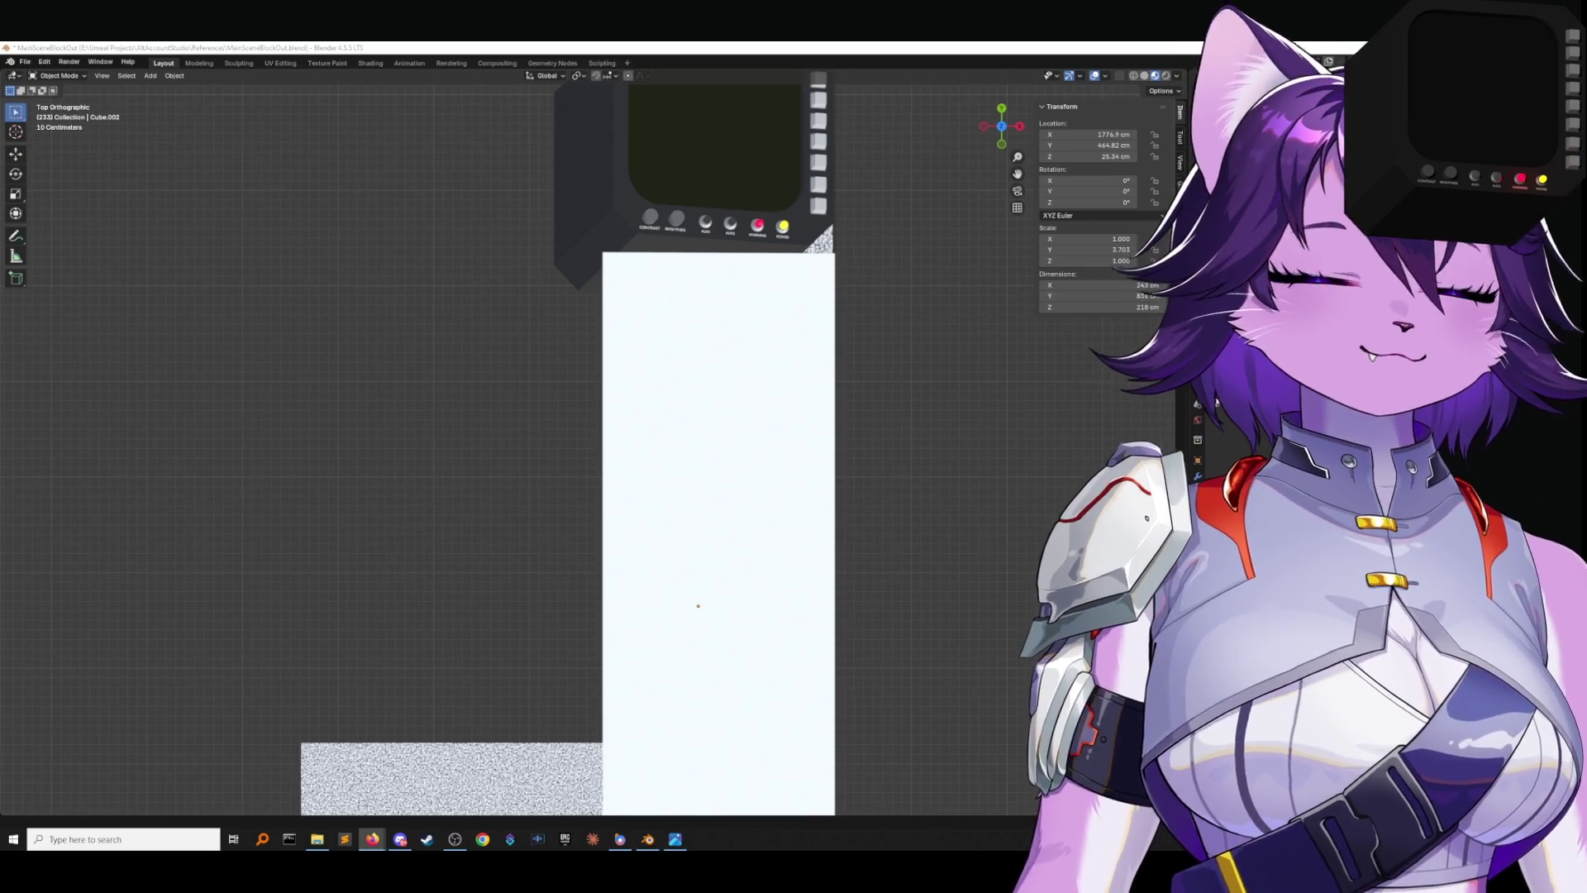
pyautogui.hotkey('alt', 'Tab')
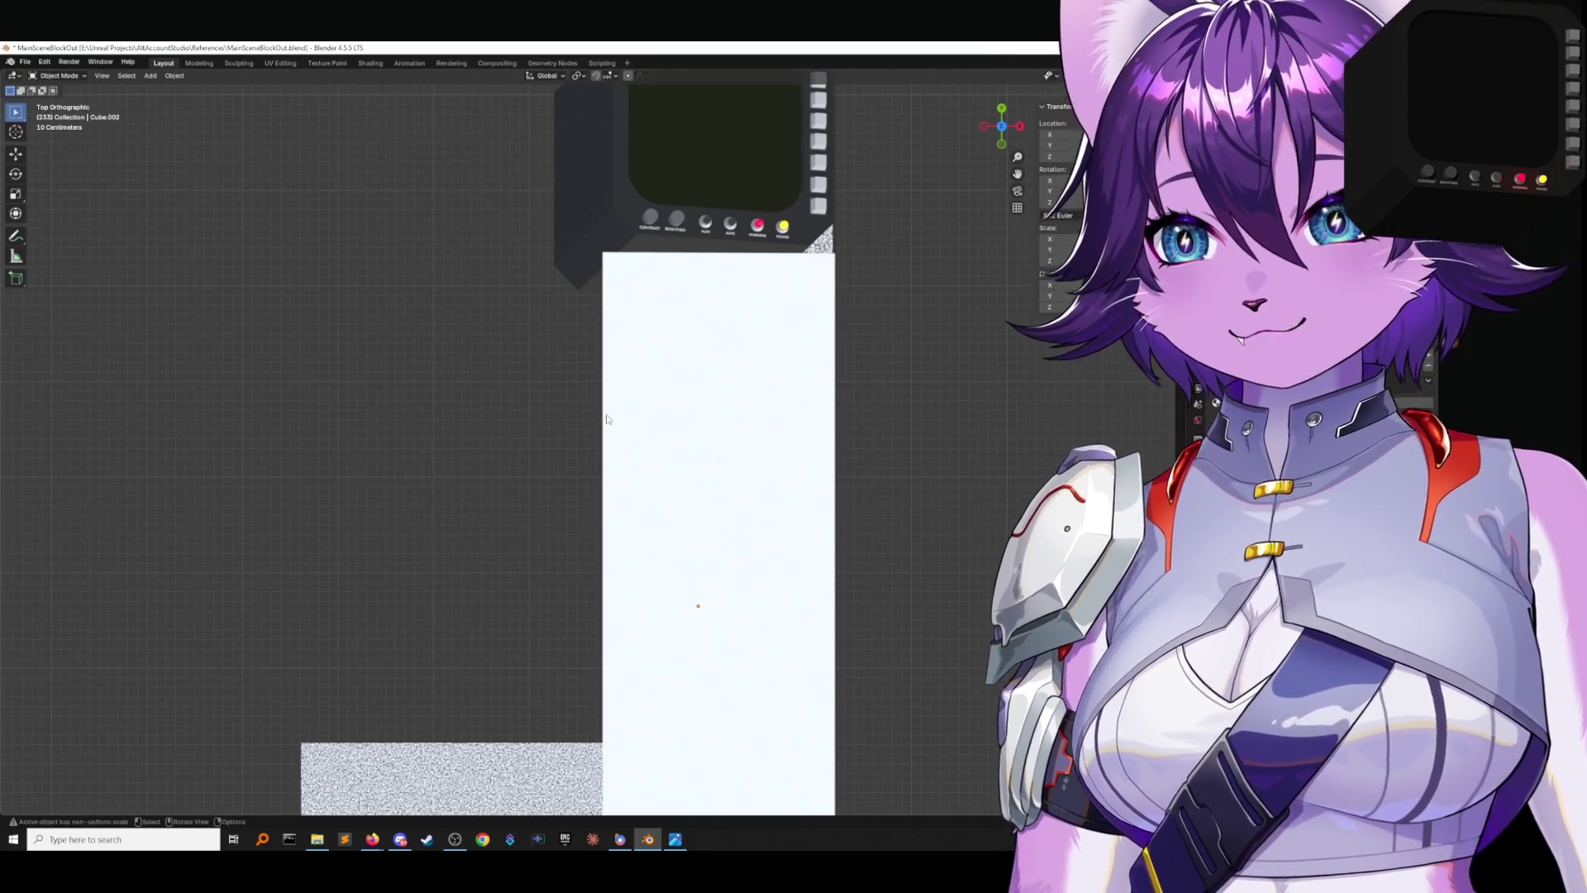
pyautogui.hotkey('alt', 'Tab')
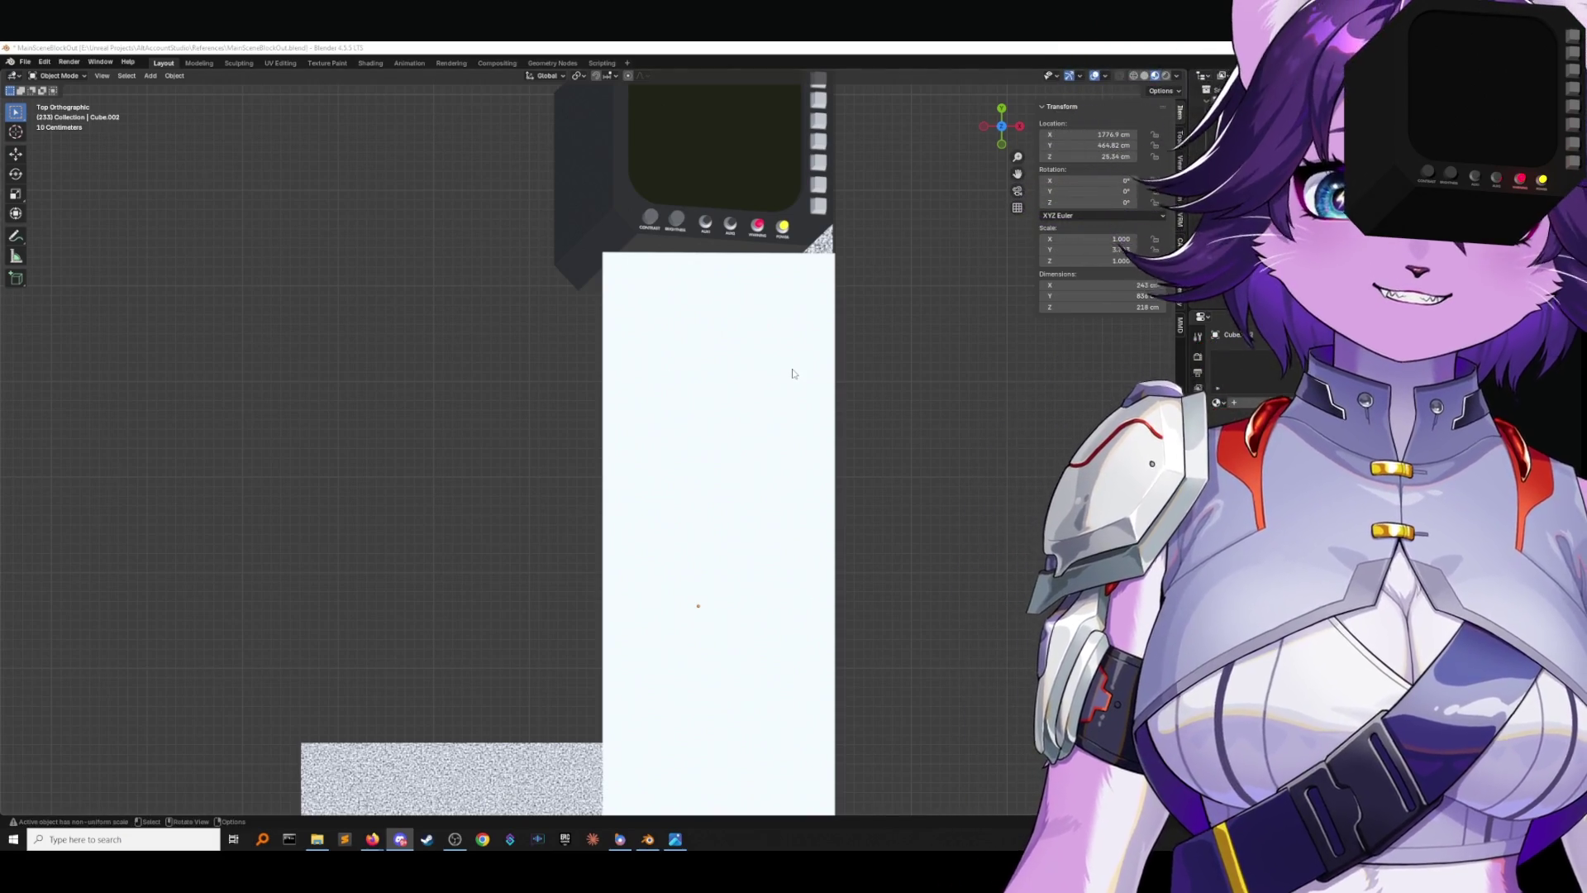
pyautogui.click(316, 840)
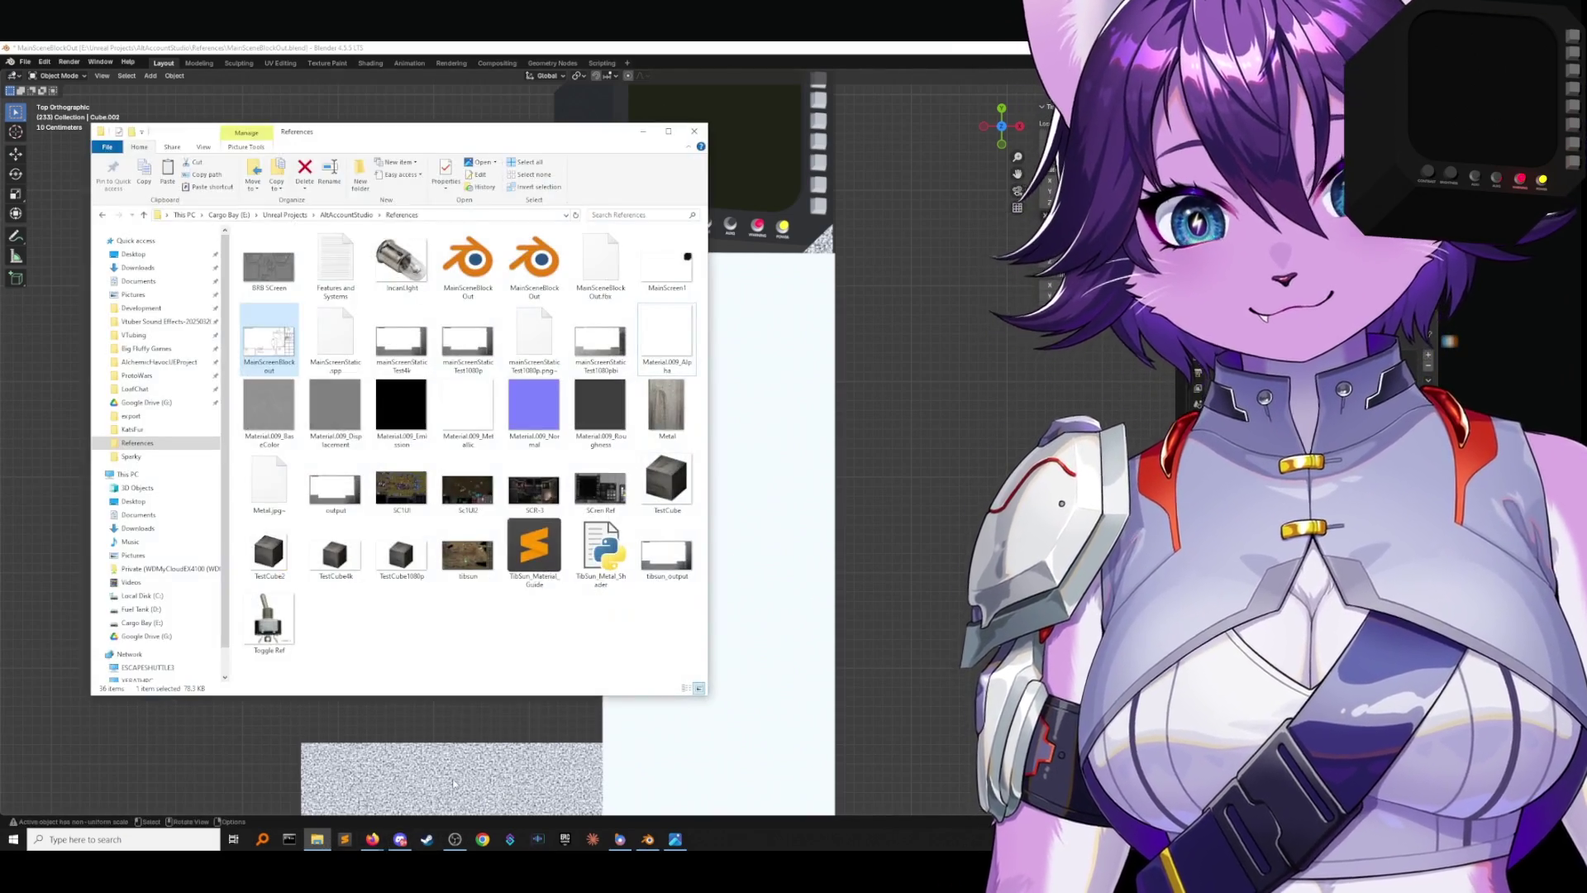
# Open tibsun.jpg from the References folder and maximize it in Photos.
pyautogui.doubleClick(468, 554)
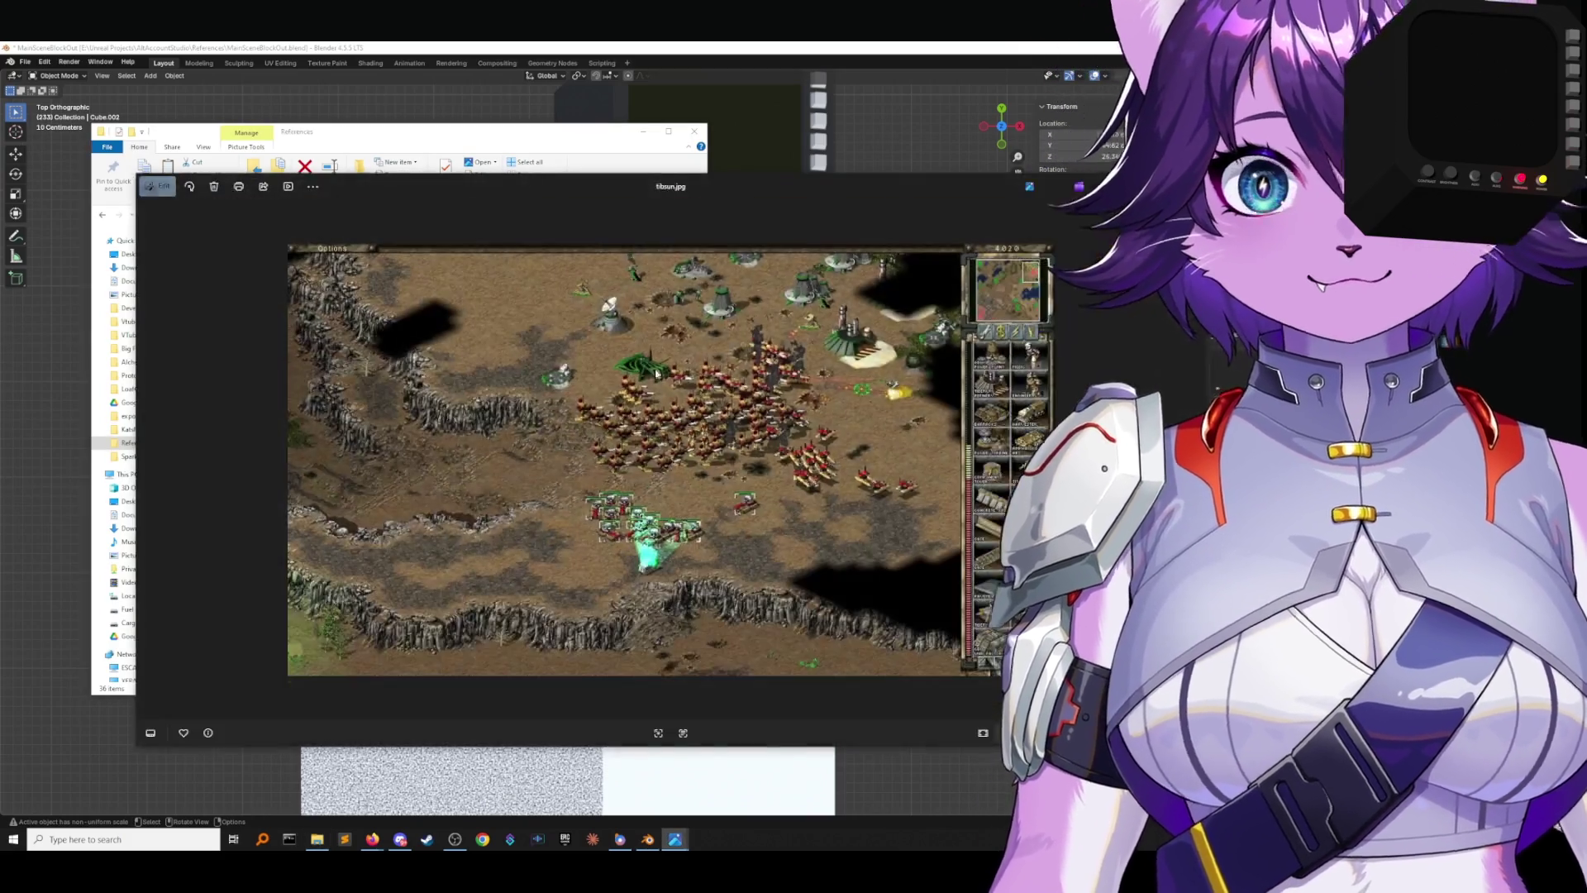
pyautogui.click(643, 132)
pyautogui.click(1163, 196)
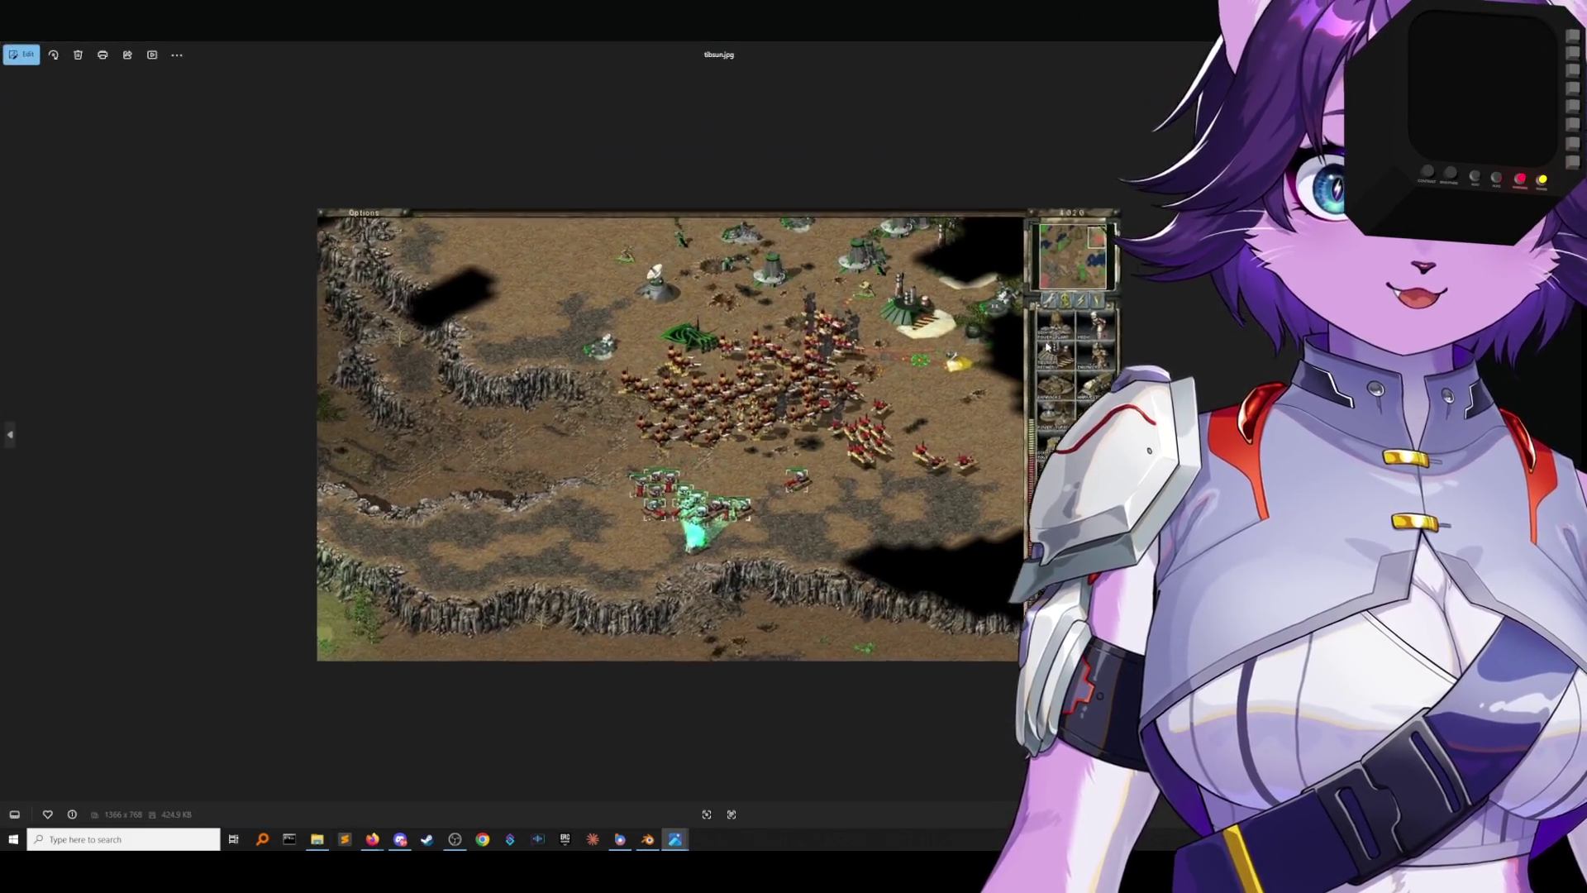
pyautogui.scroll(5, 1077, 411)
pyautogui.scroll(-3, 1077, 411)
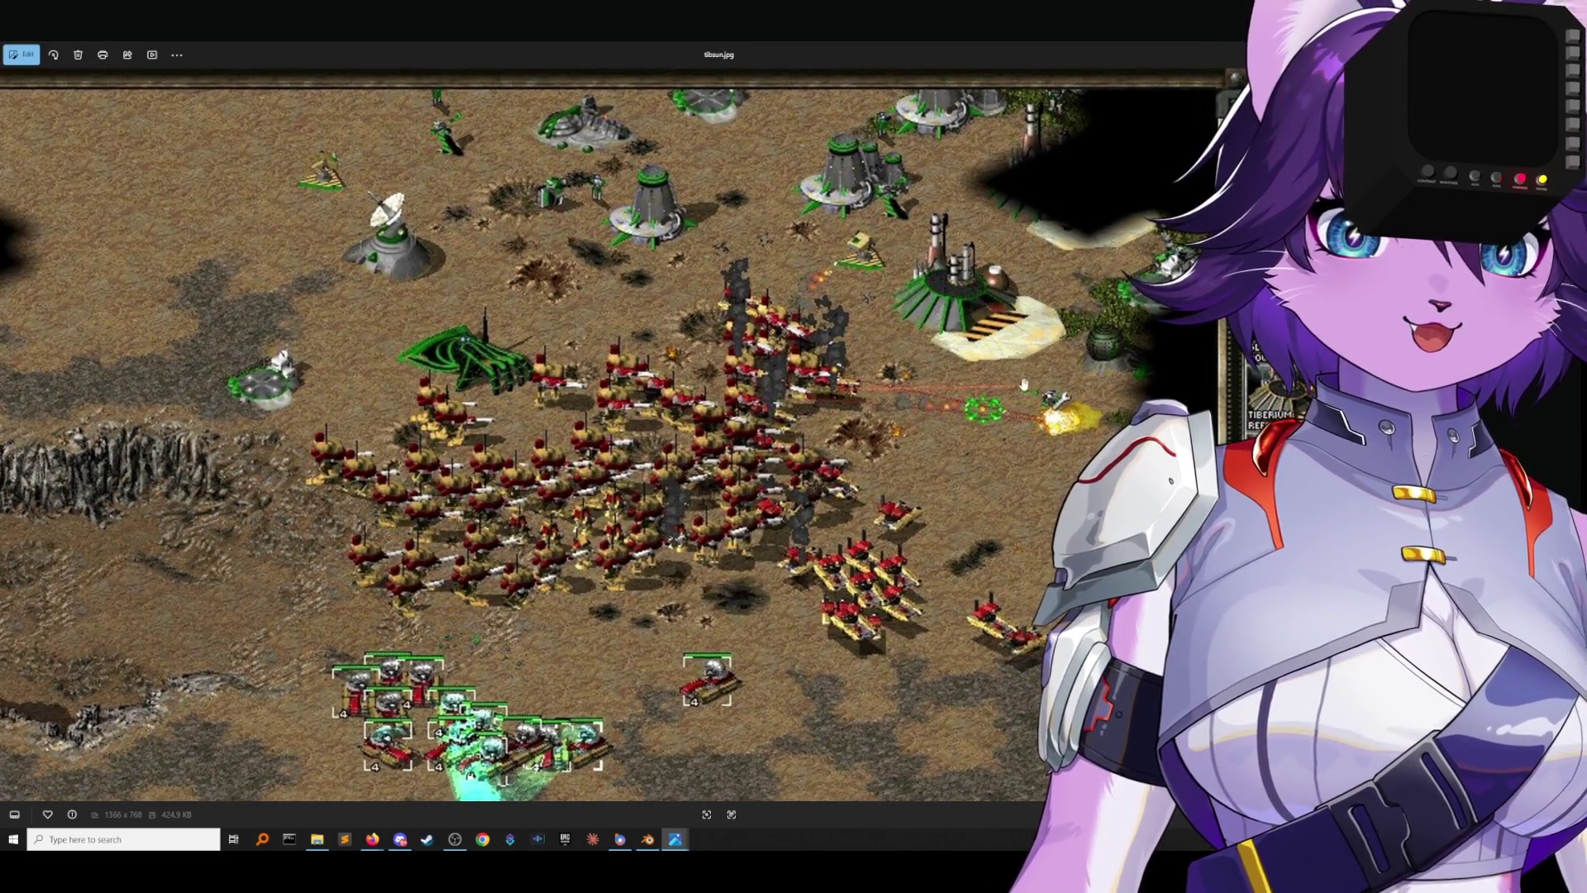
# Resize the Photos window beside Blender and zoom the screenshot to about 229%.
pyautogui.moveTo(1126, 67)
pyautogui.mouseDown()
pyautogui.moveTo(785, 83)
pyautogui.moveTo(612, 223)
pyautogui.mouseUp()
pyautogui.moveTo(681, 353)
pyautogui.mouseDown()
pyautogui.moveTo(1022, 273)
pyautogui.moveTo(1096, 86)
pyautogui.mouseUp()
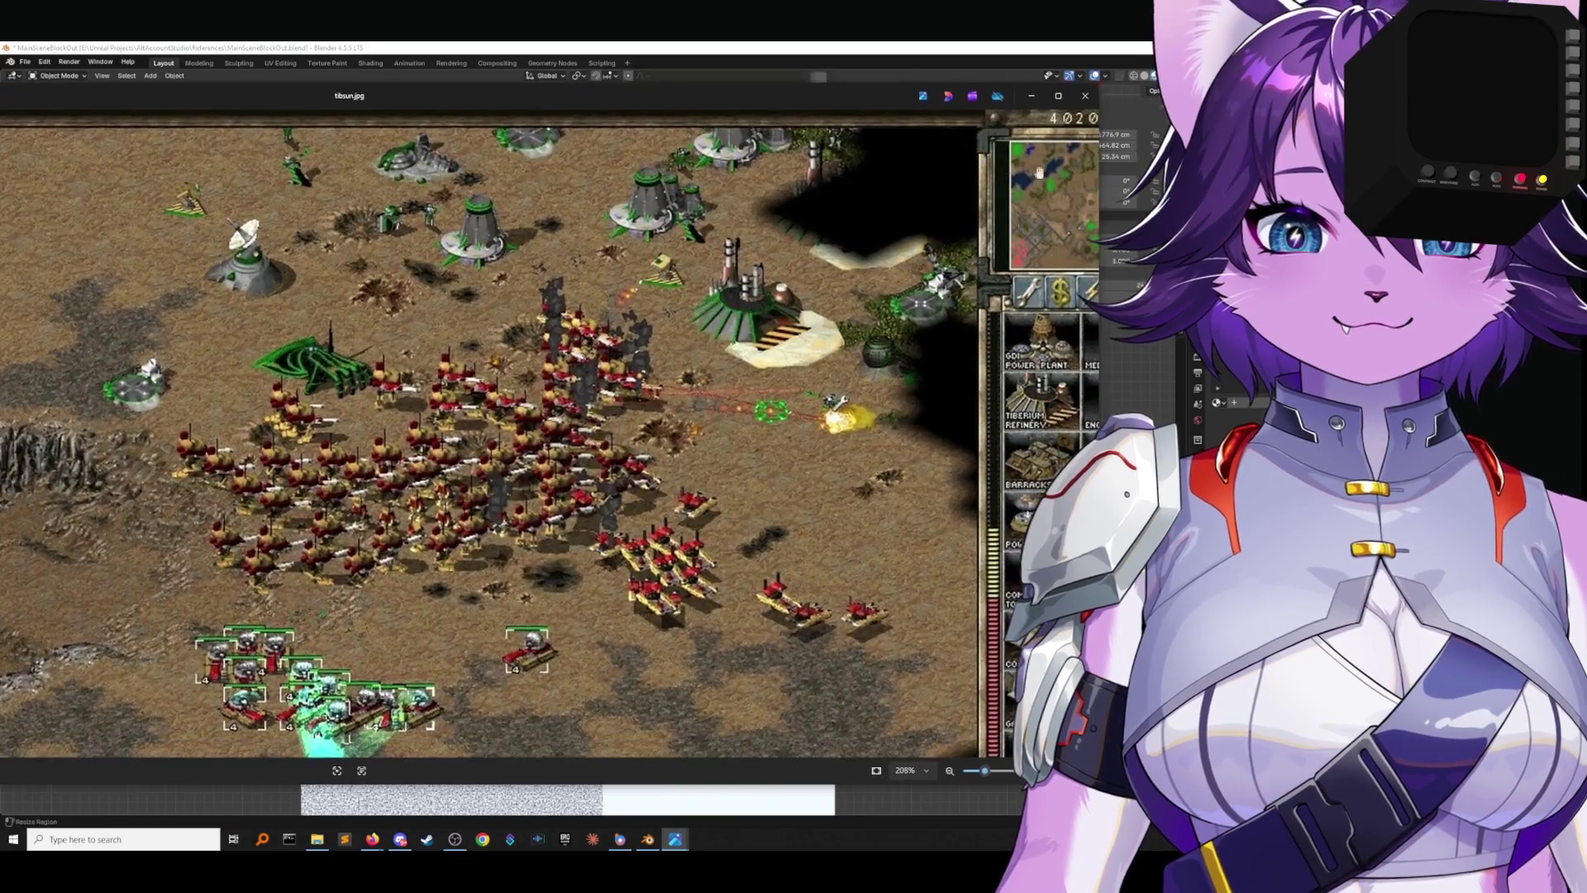
pyautogui.scroll(3, 878, 317)
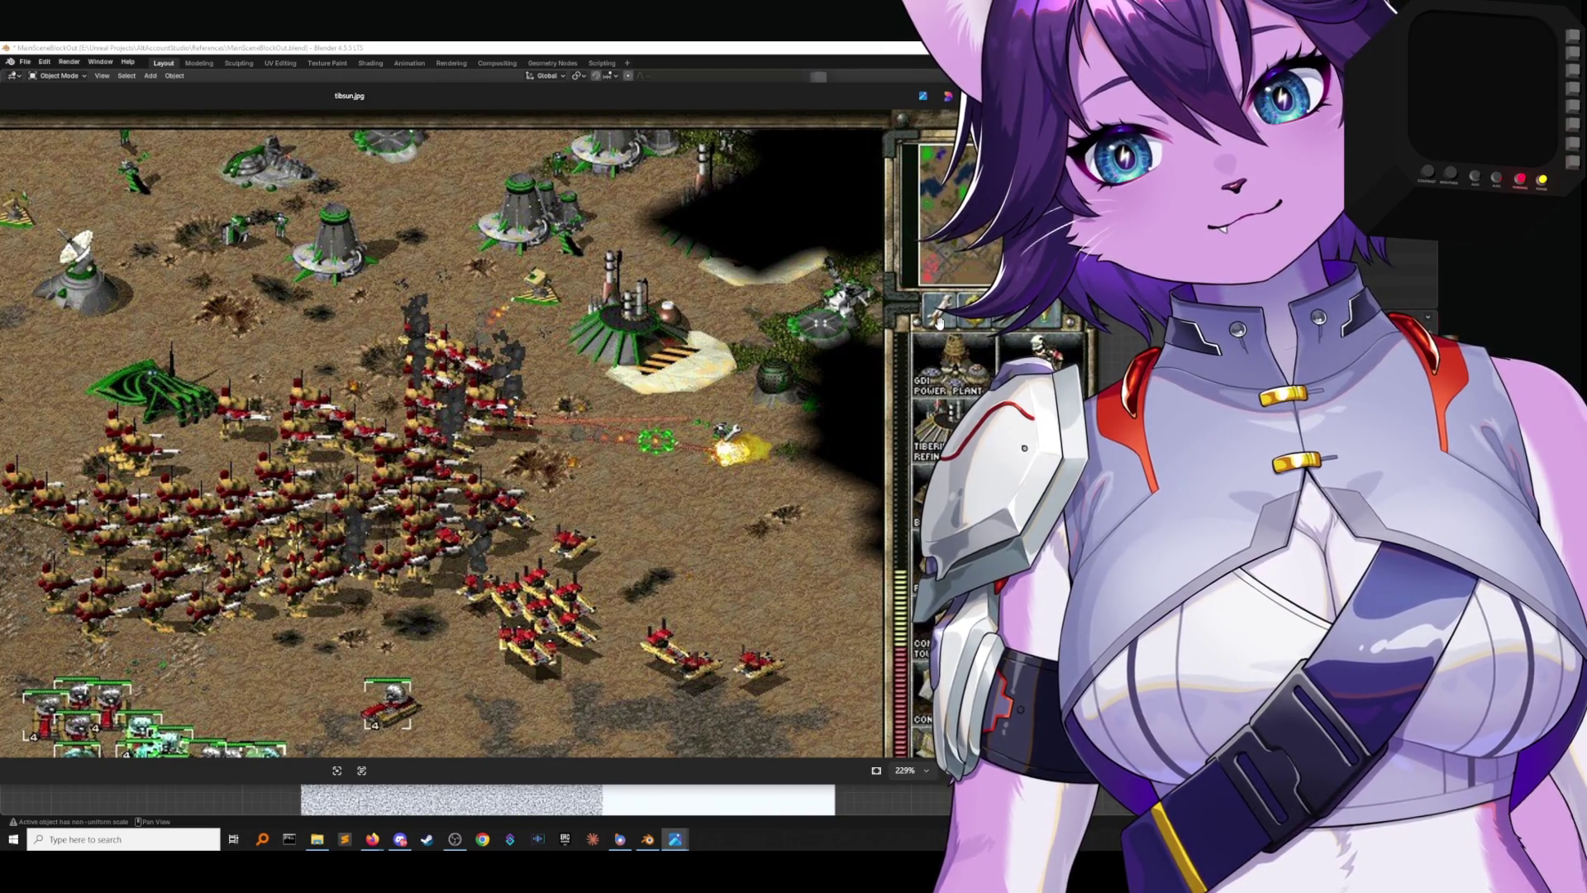
pyautogui.rightClick(940, 323)
# Zoom and pan across the tibsun.jpg units, then minimize Photos and restore the References folder.
pyautogui.click(888, 298)
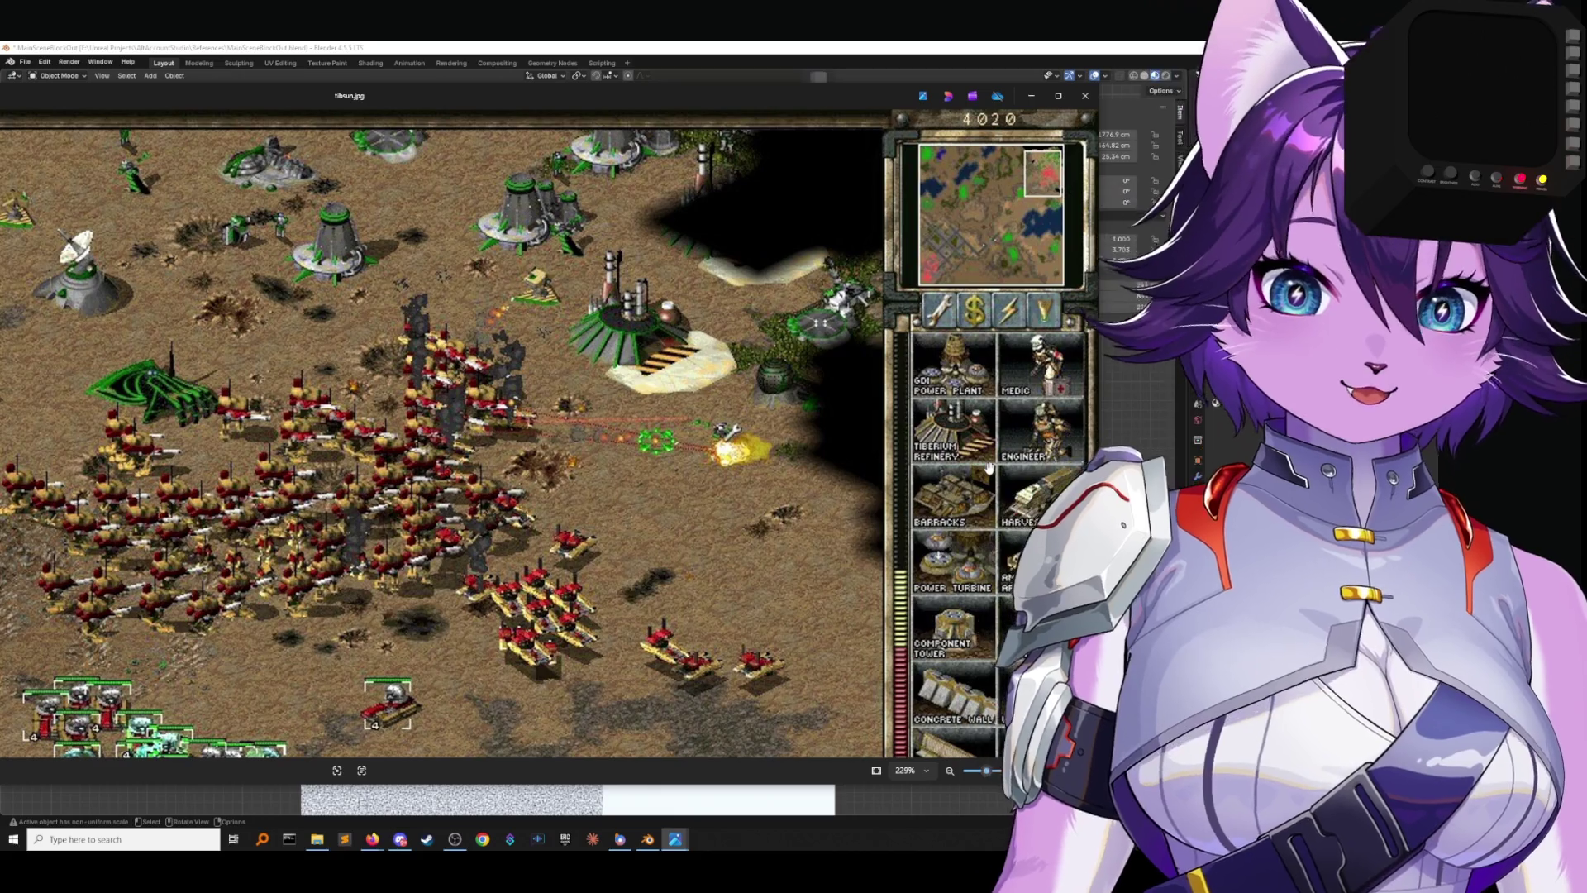
pyautogui.scroll(-5, 989, 468)
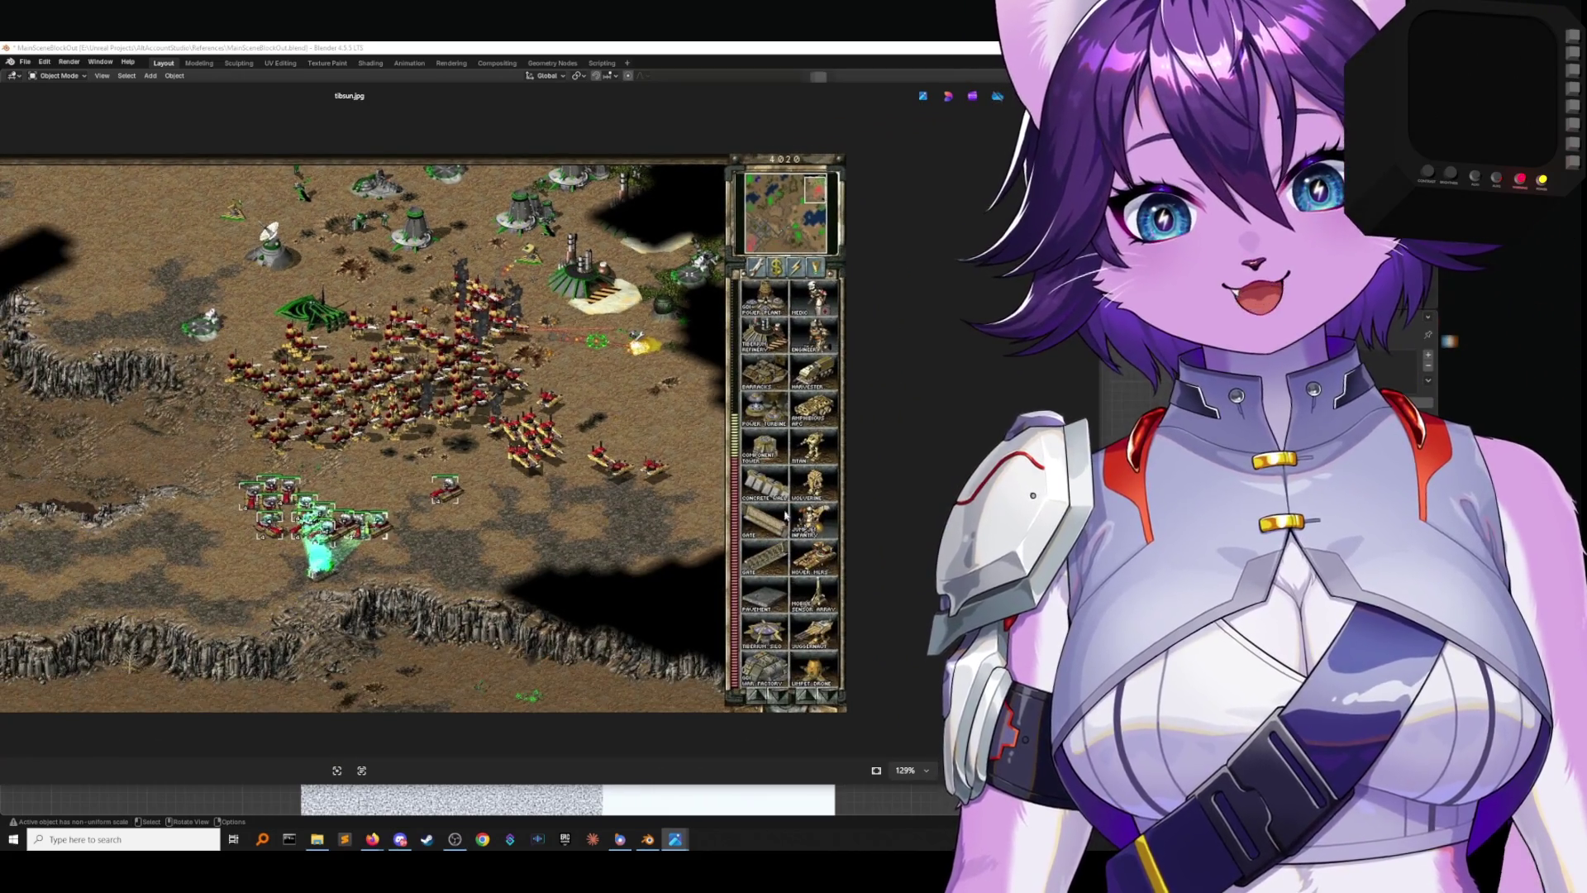
pyautogui.scroll(3, 788, 519)
pyautogui.moveTo(875, 562); pyautogui.dragTo(875, 728, button='middle')
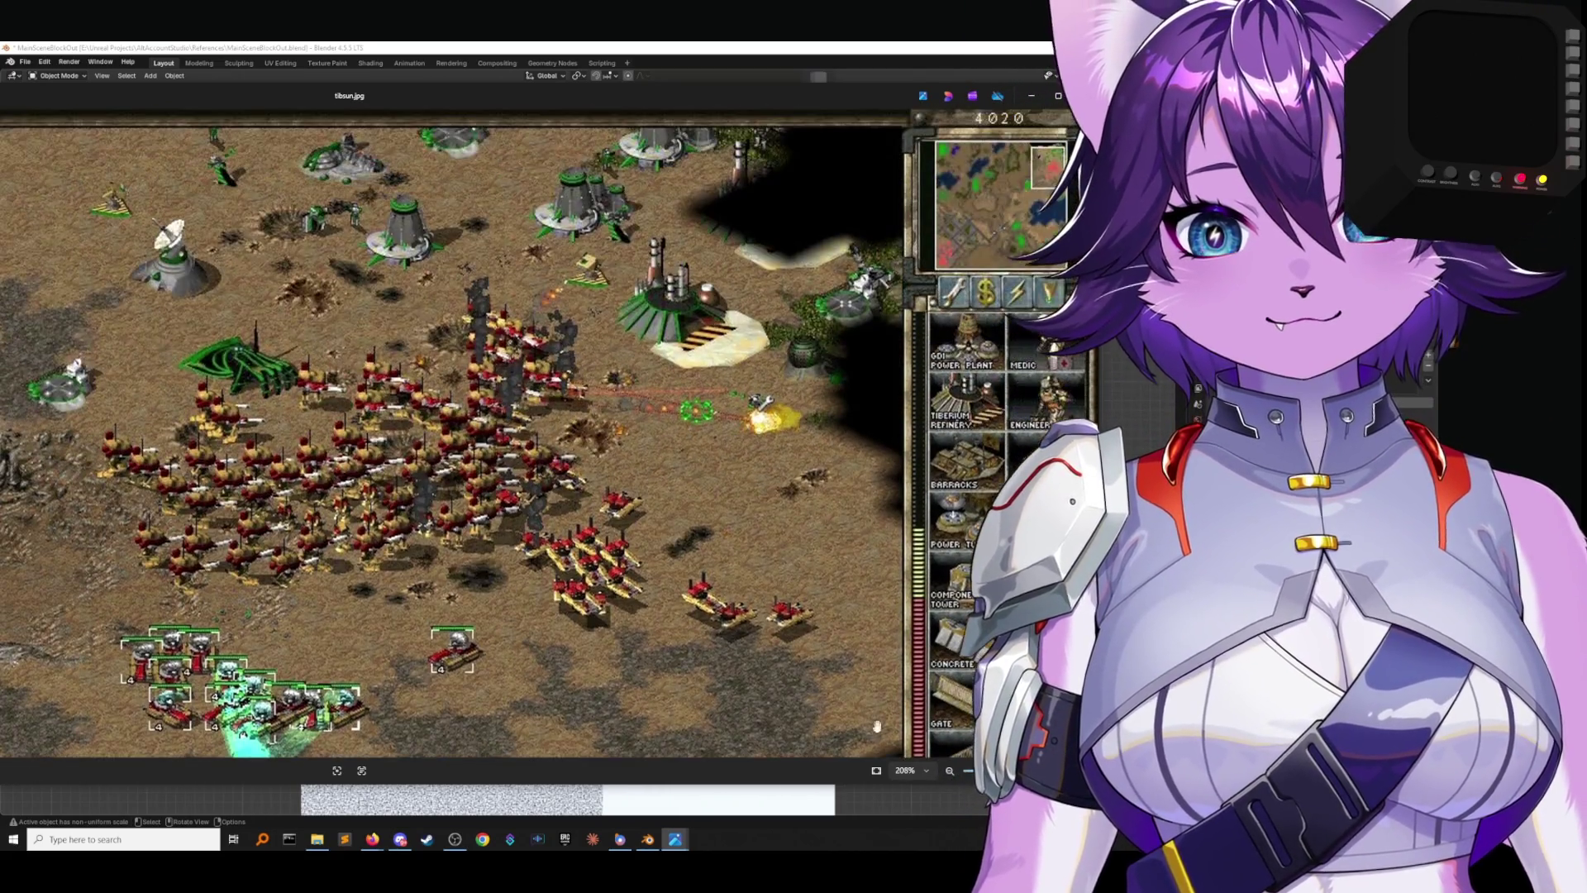
pyautogui.scroll(1, 975, 387)
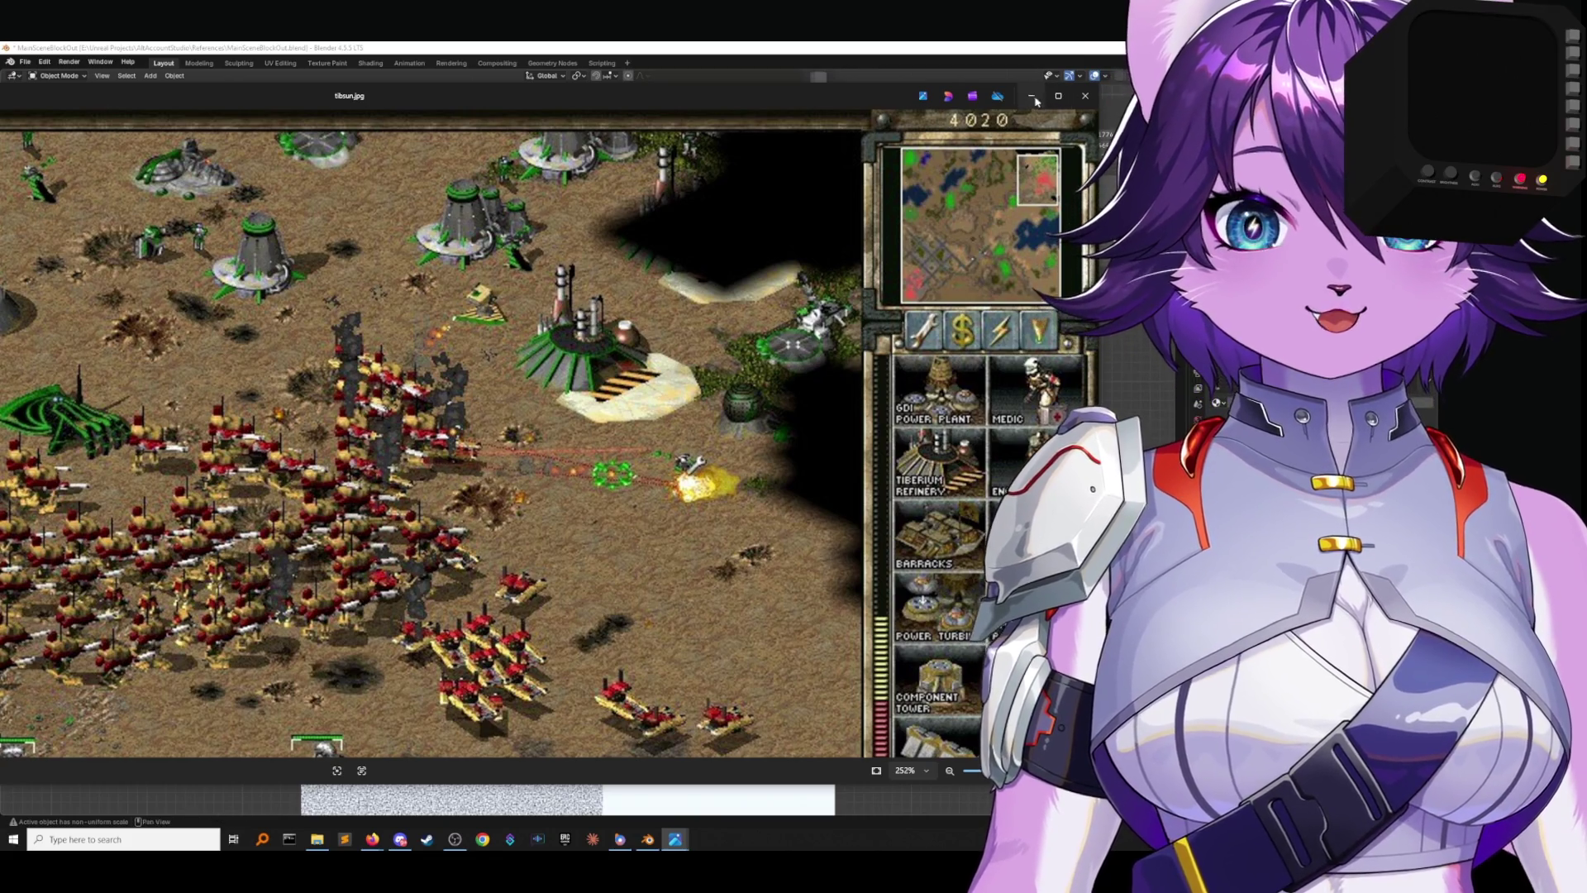
pyautogui.click(1032, 96)
pyautogui.click(323, 841)
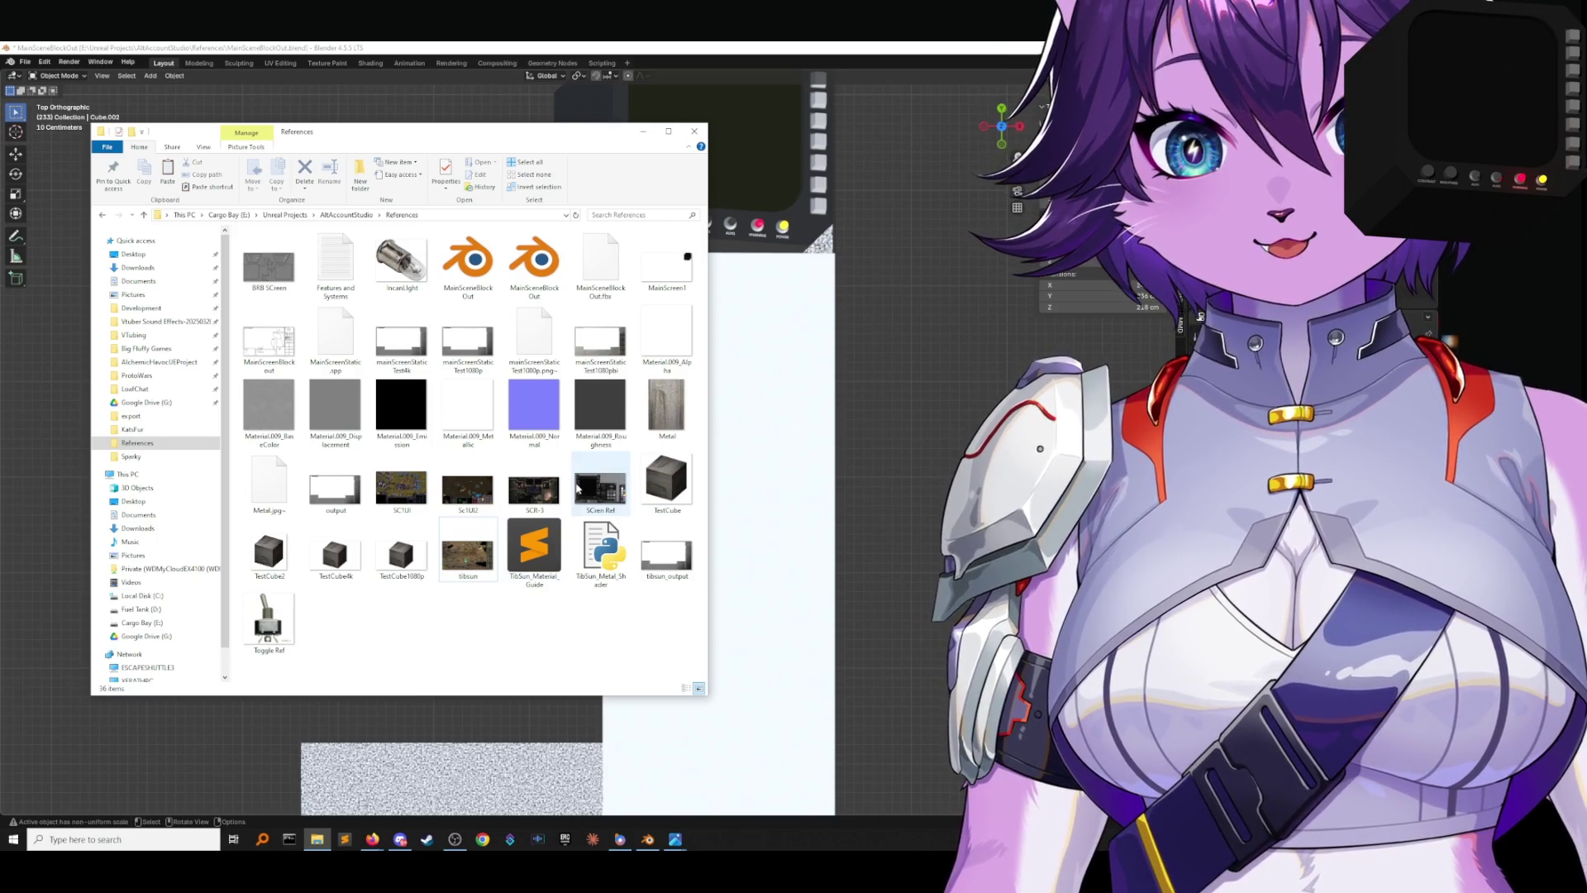
# Open SC1UI.png in Photos, zoom in to study it, then close it and return to Blender.
pyautogui.click(576, 500)
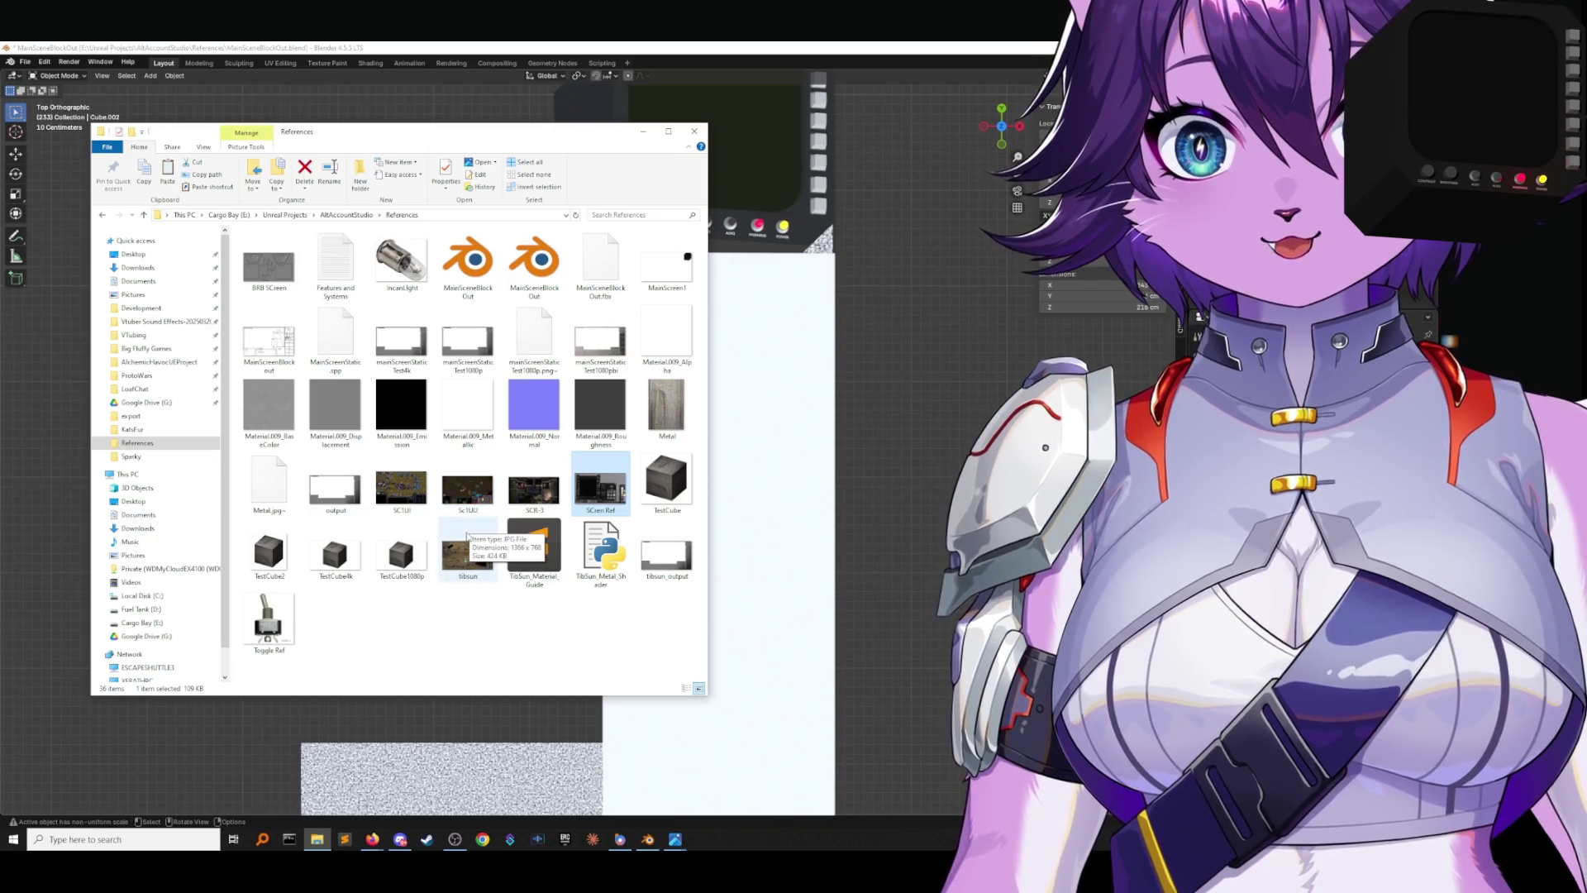
pyautogui.rightClick(403, 489)
pyautogui.click(422, 496)
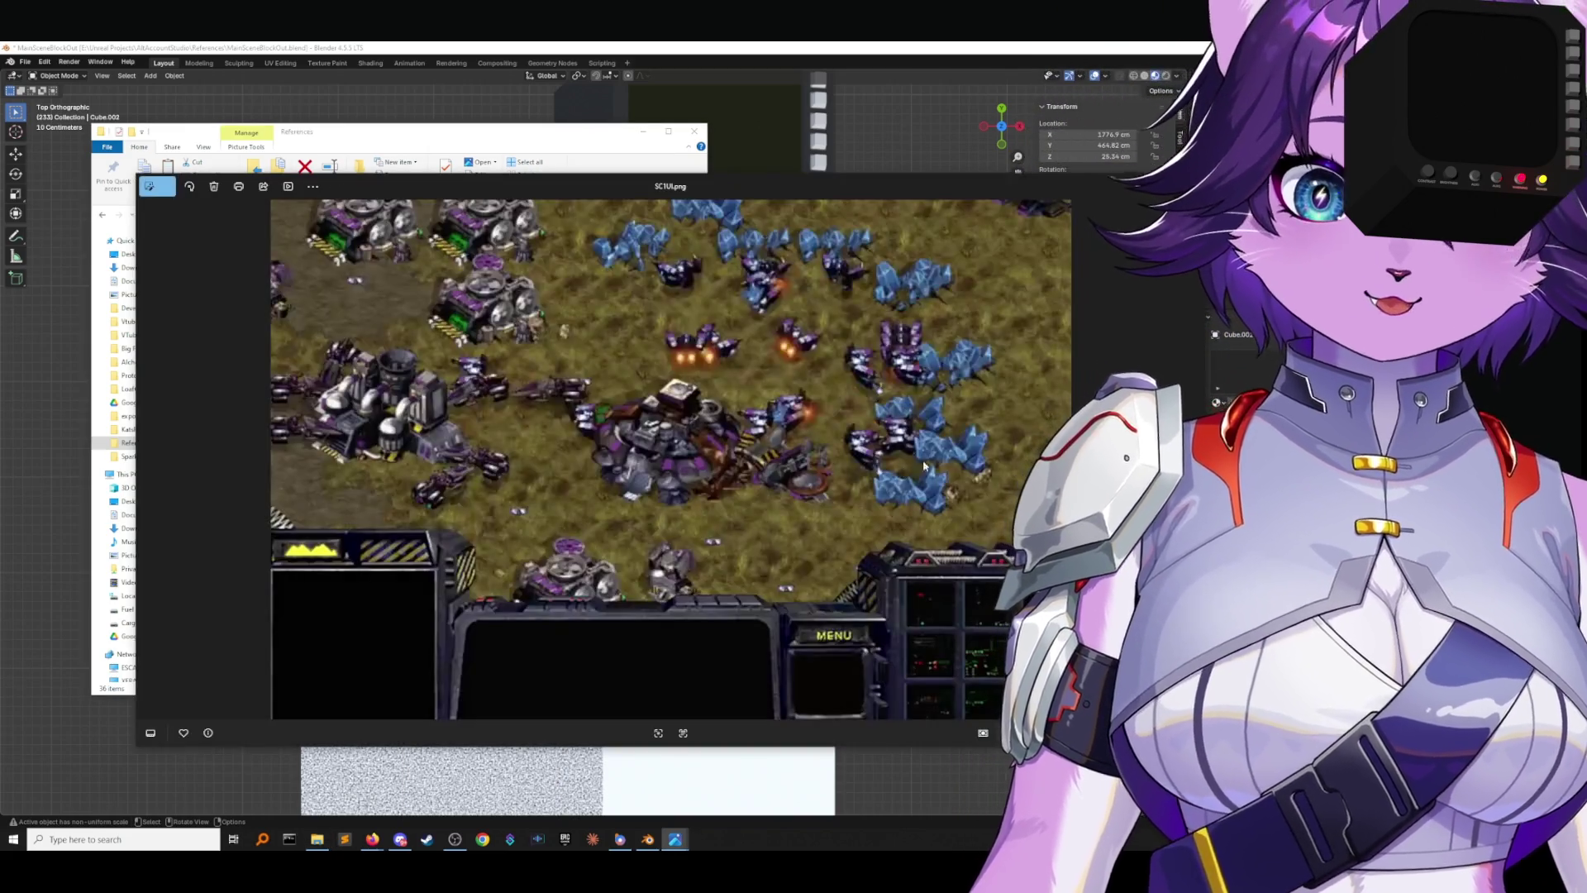
pyautogui.scroll(4, 898, 385)
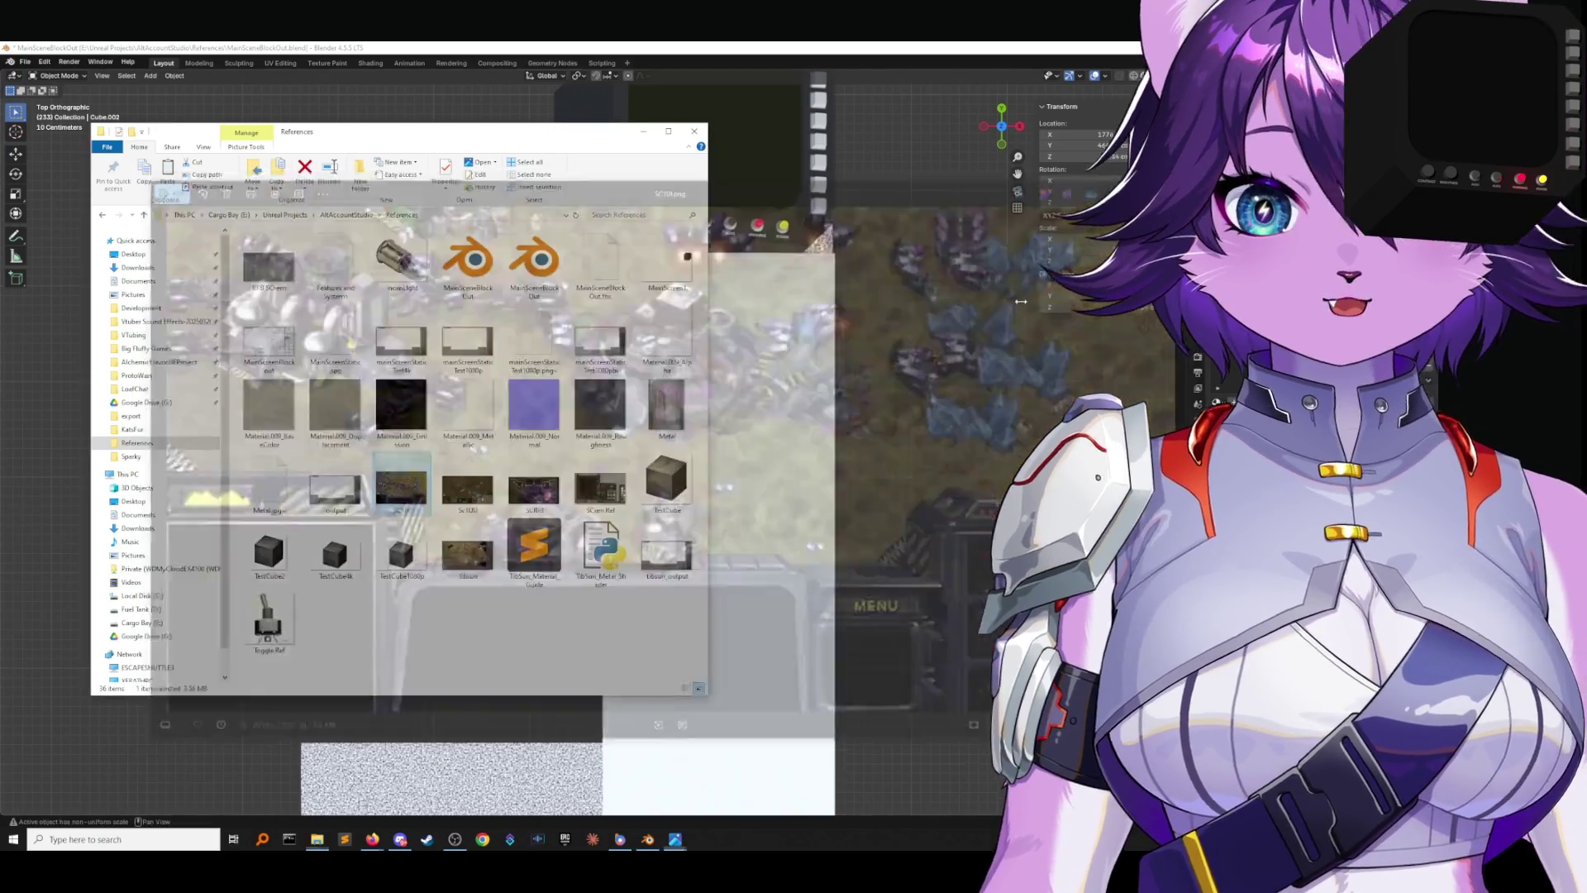
pyautogui.press('Escape')
pyautogui.click(931, 453)
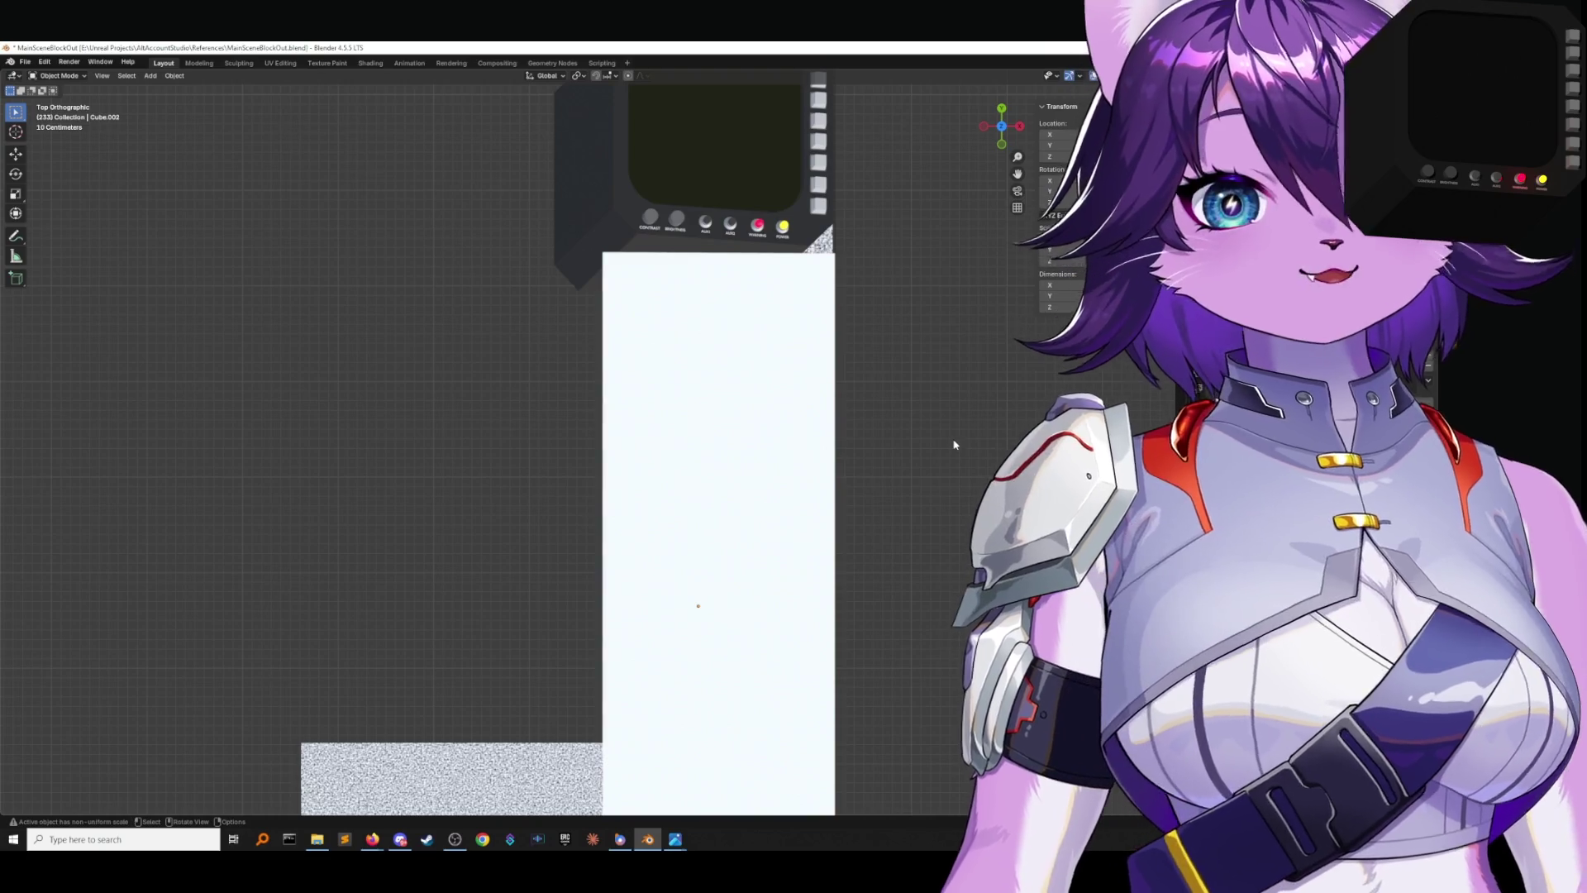
# Zoom and orbit over the wall layout, snap back to Top view, then restore the References folder.
pyautogui.scroll(-2, 663, 302)
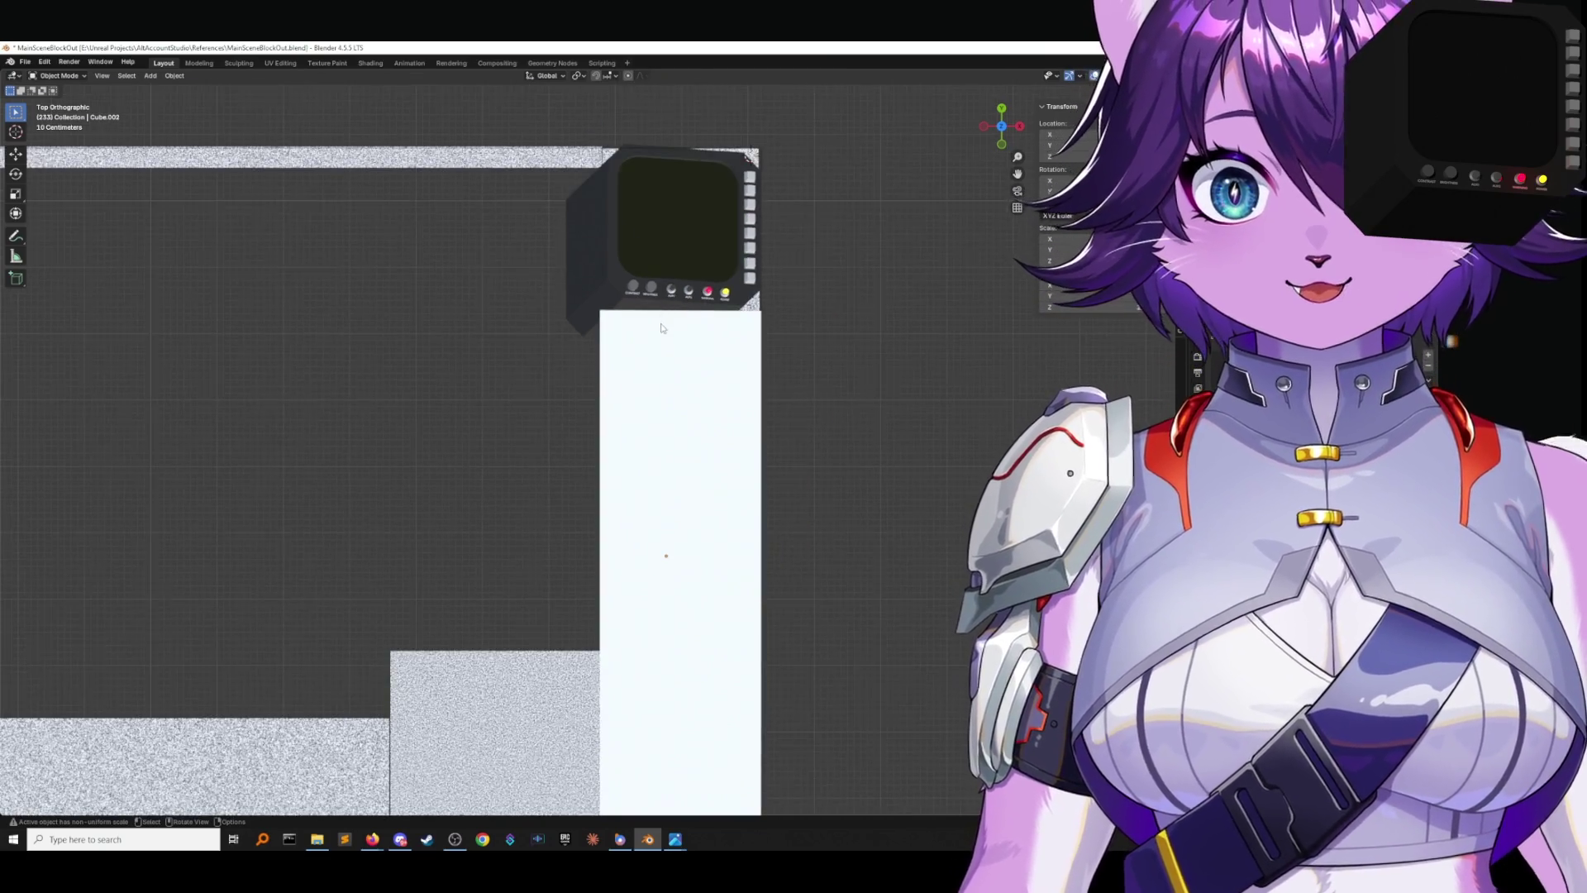
pyautogui.scroll(1, 628, 296)
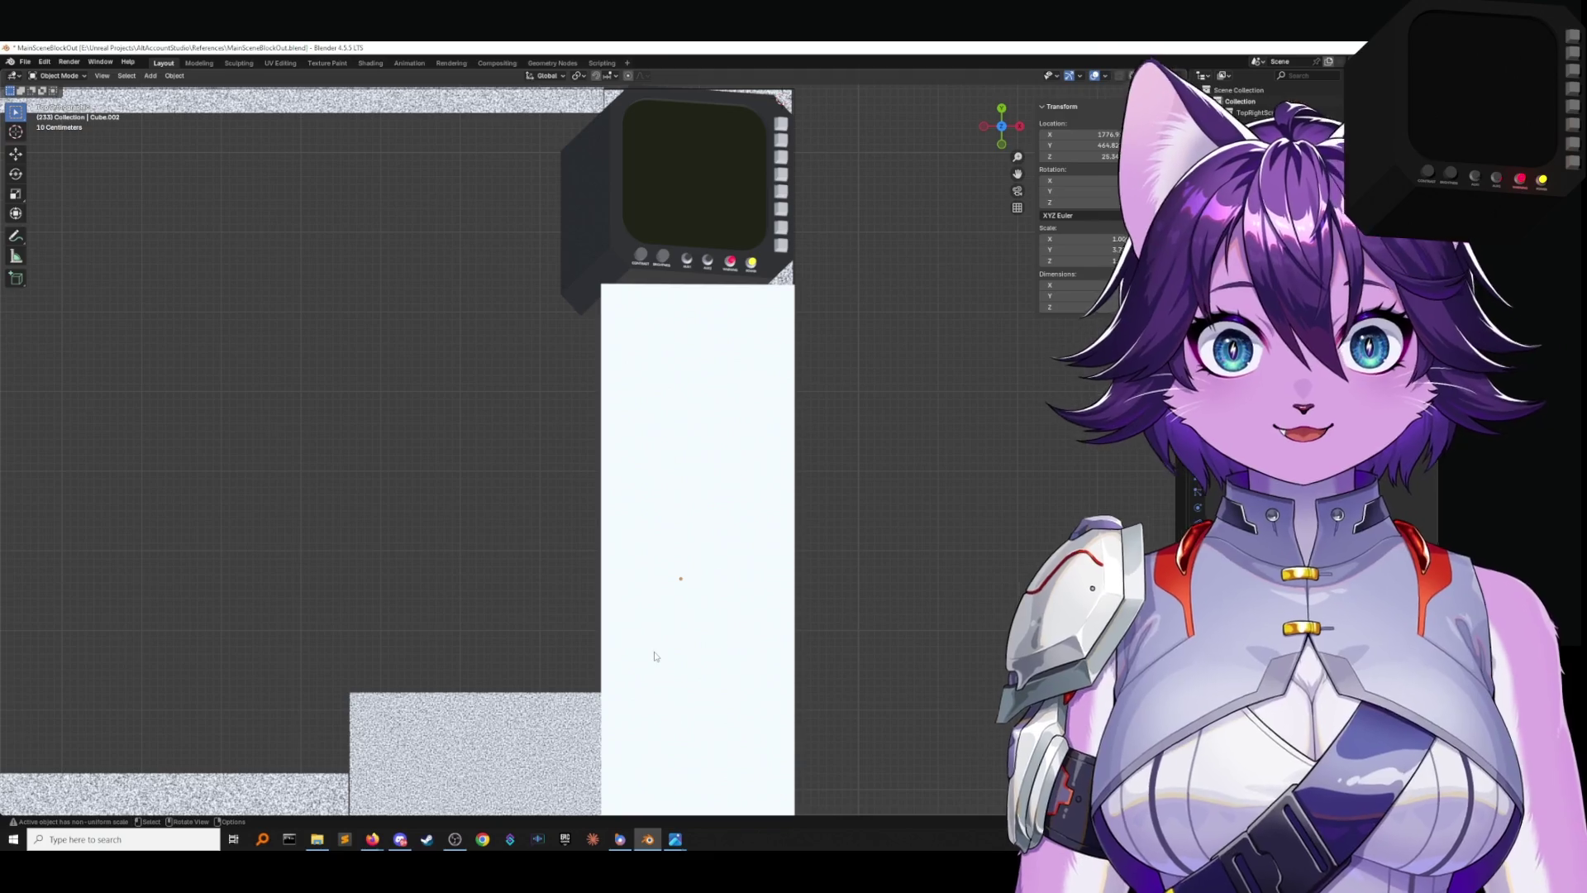
pyautogui.scroll(-3, 660, 452)
pyautogui.moveTo(1001, 126); pyautogui.dragTo(998, 147)
pyautogui.click(1002, 130)
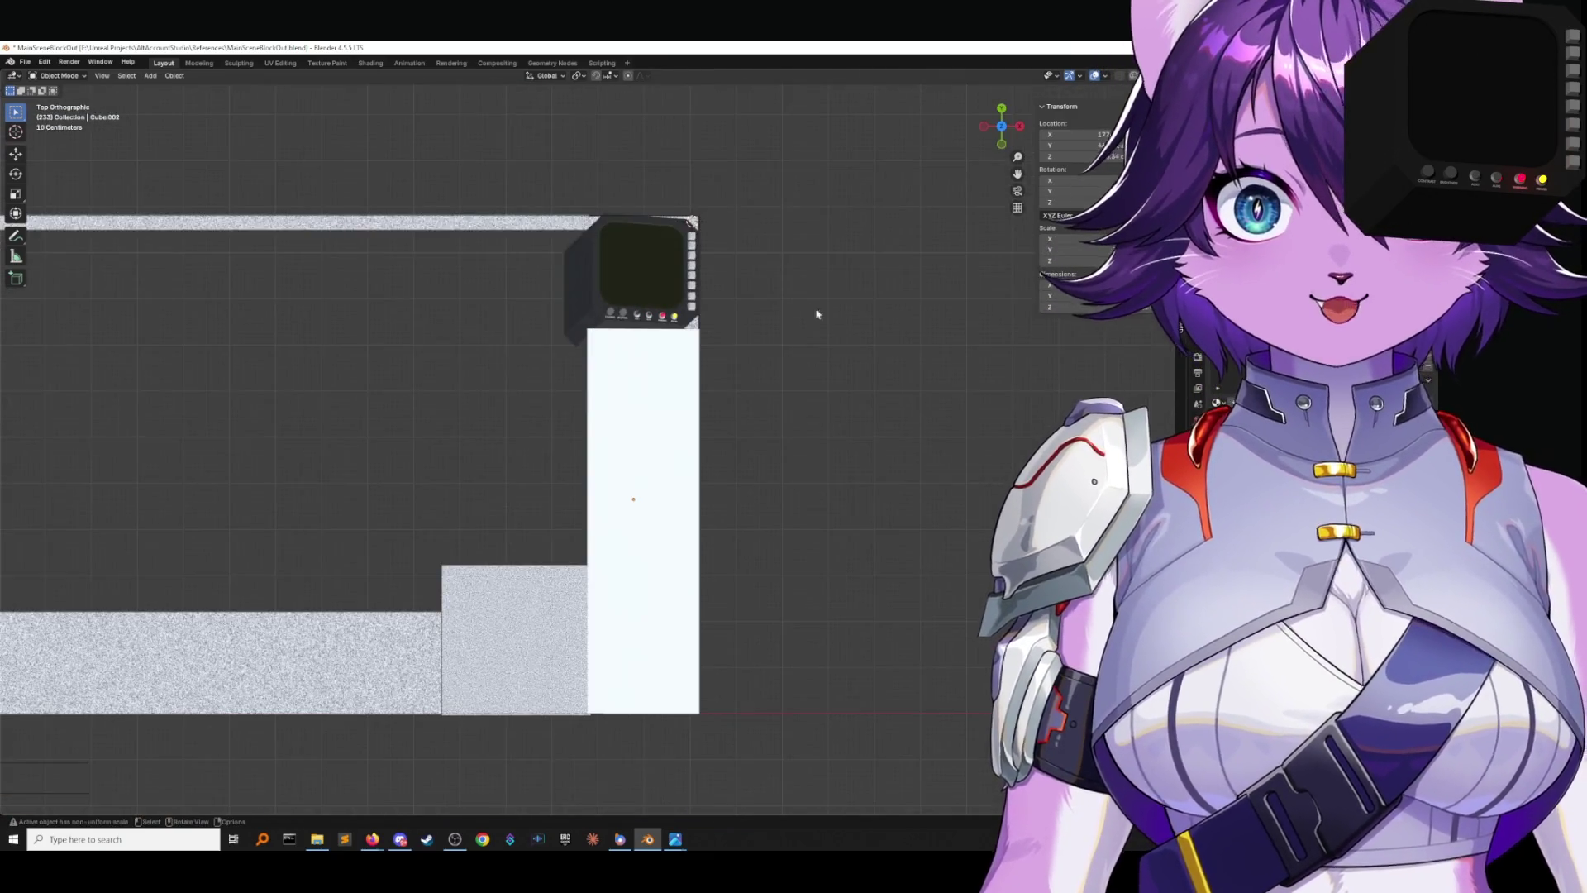
pyautogui.scroll(-2, 614, 478)
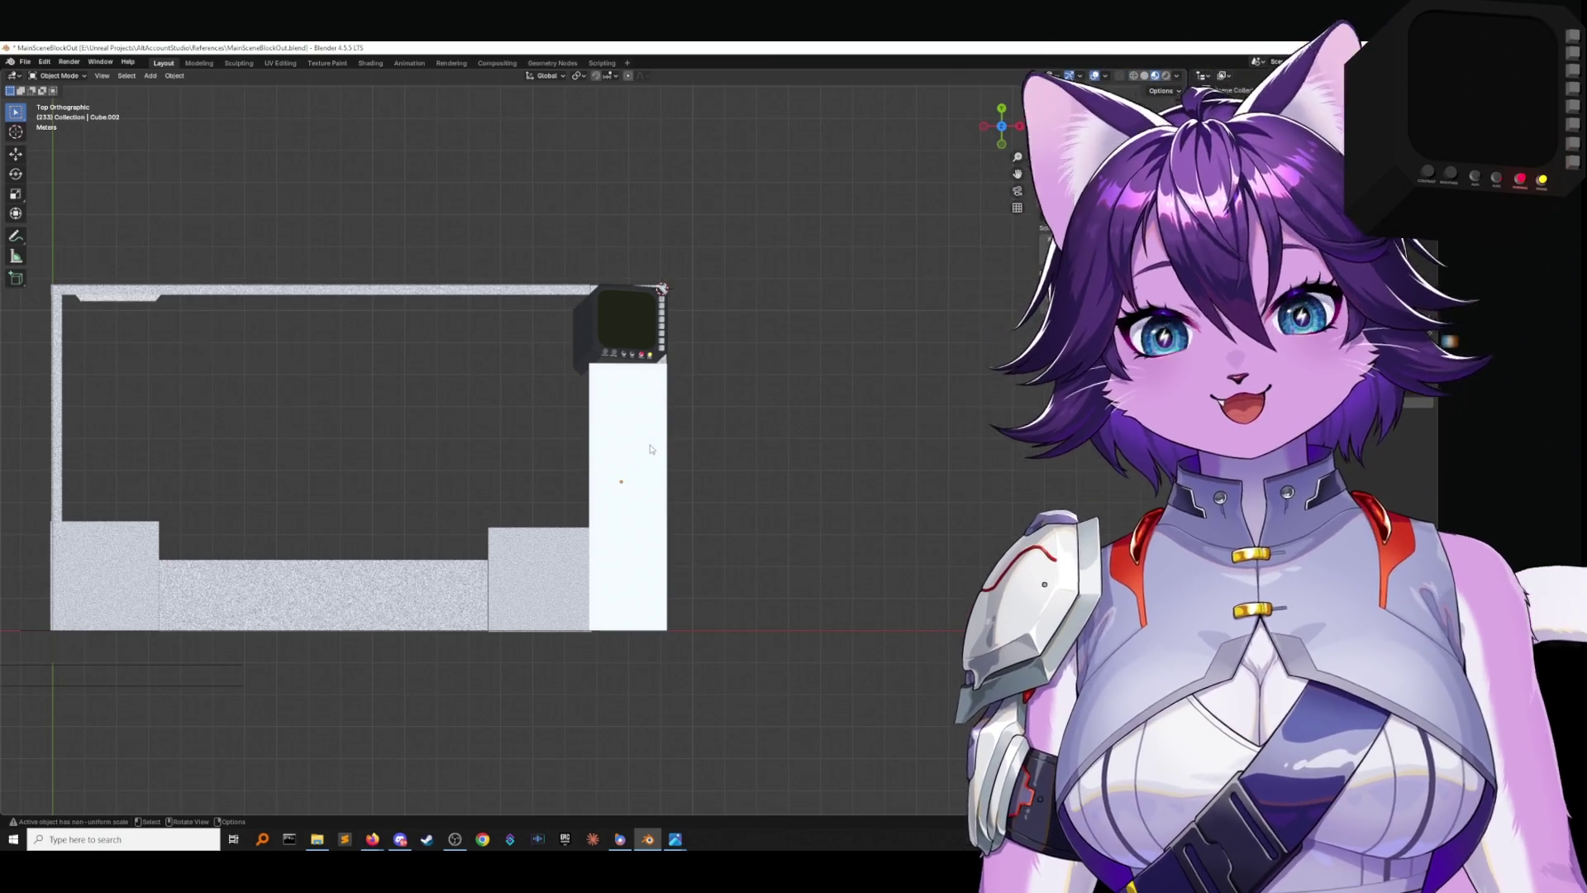
pyautogui.scroll(2, 649, 397)
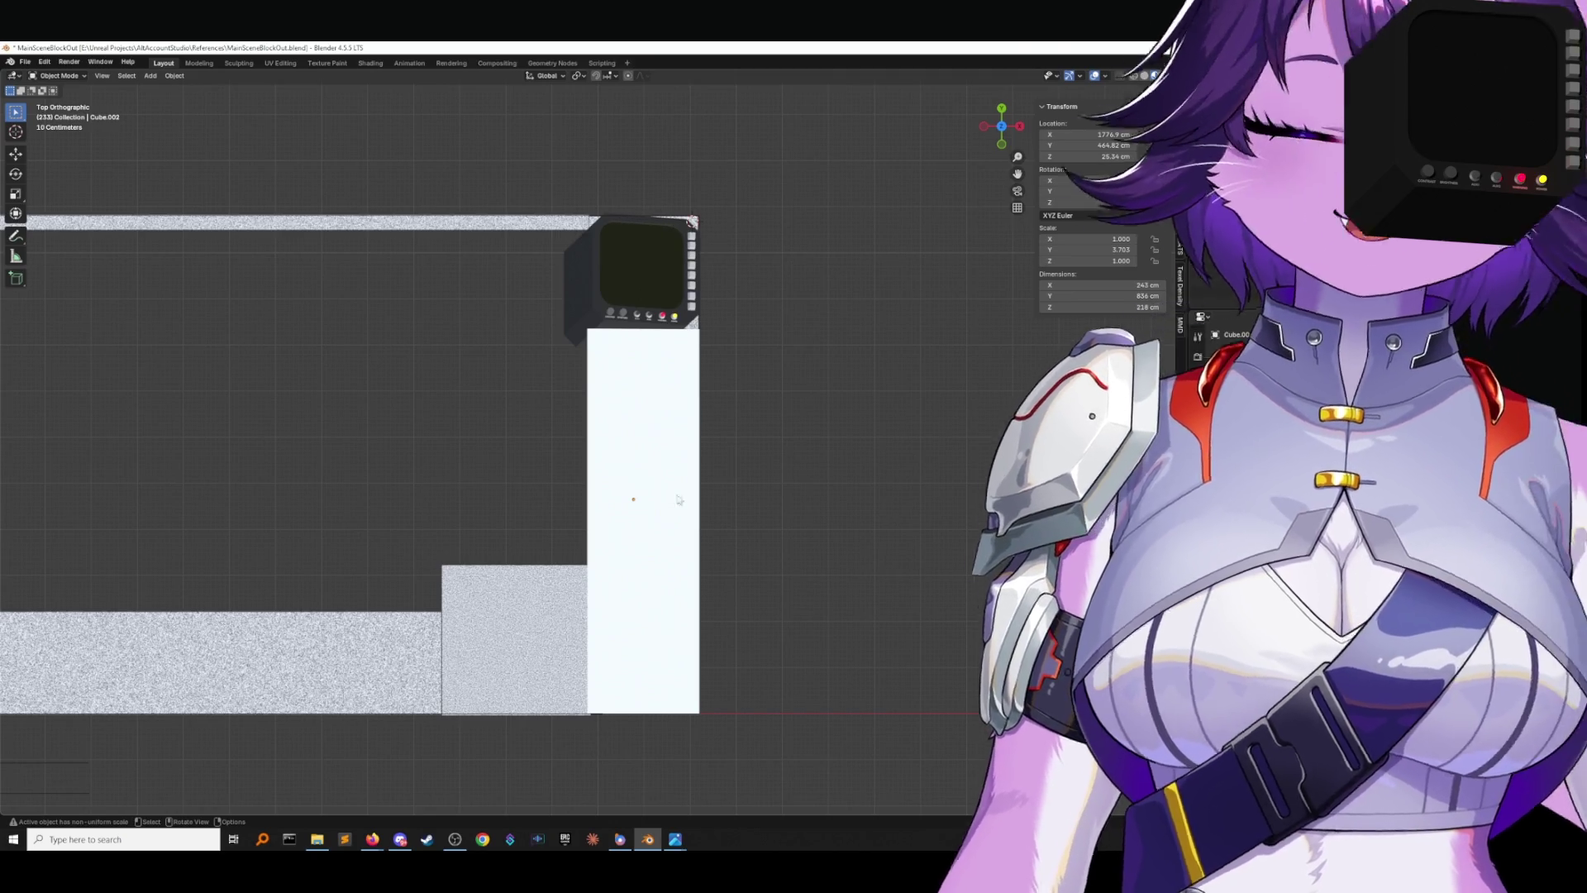
pyautogui.moveTo(671, 844)
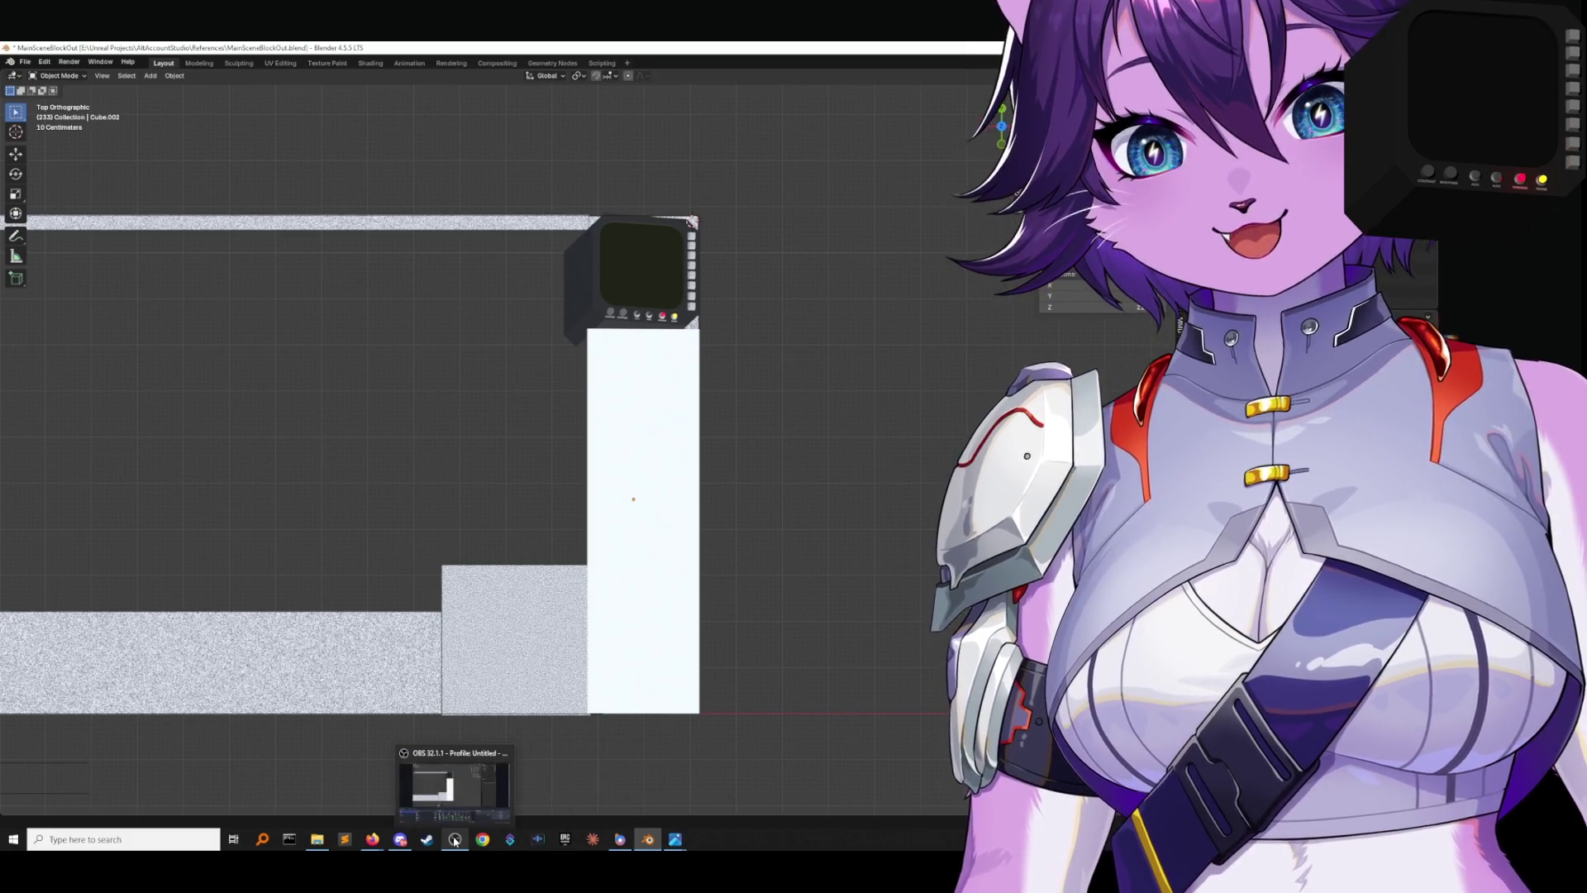
pyautogui.moveTo(402, 843)
pyautogui.click(316, 839)
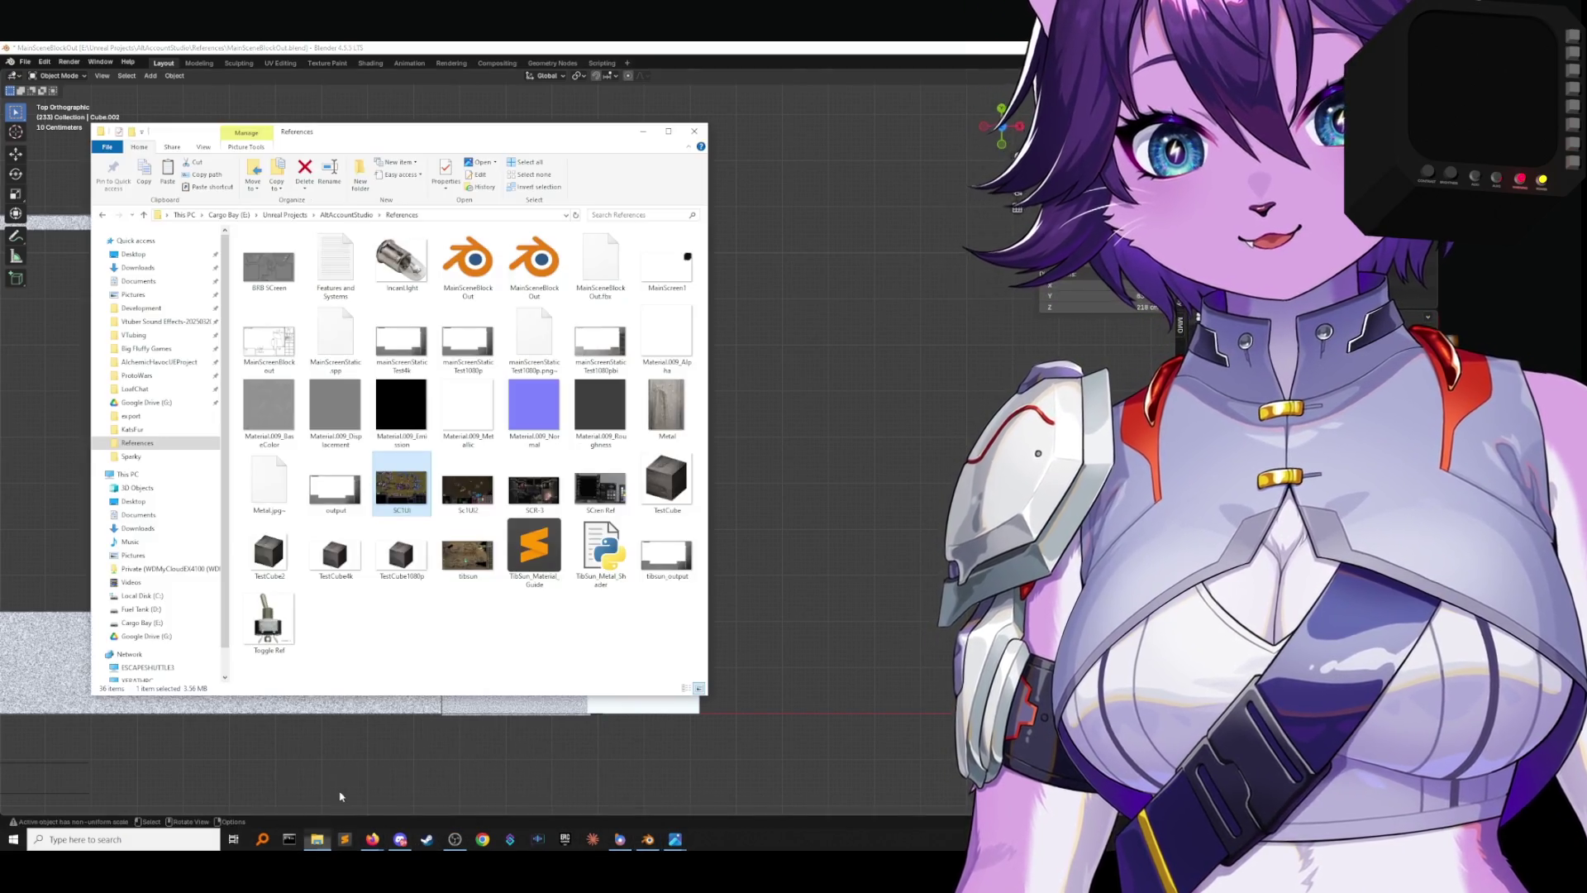
# Reopen SC1UI.png, then minimize both the Photos viewer and the References folder.
pyautogui.doubleClick(405, 500)
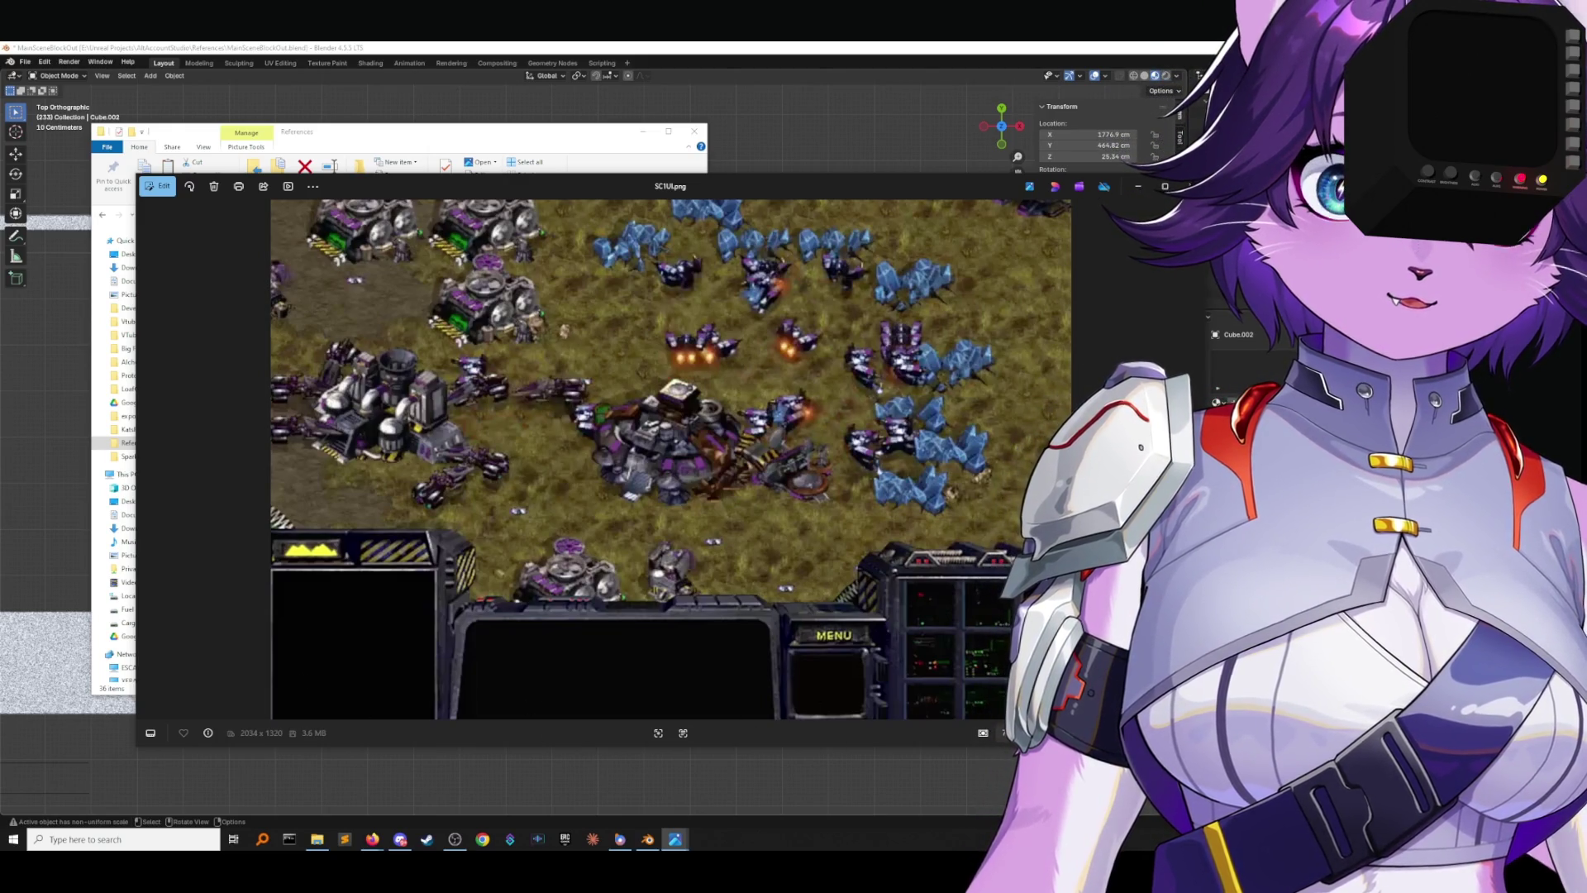
pyautogui.click(1152, 195)
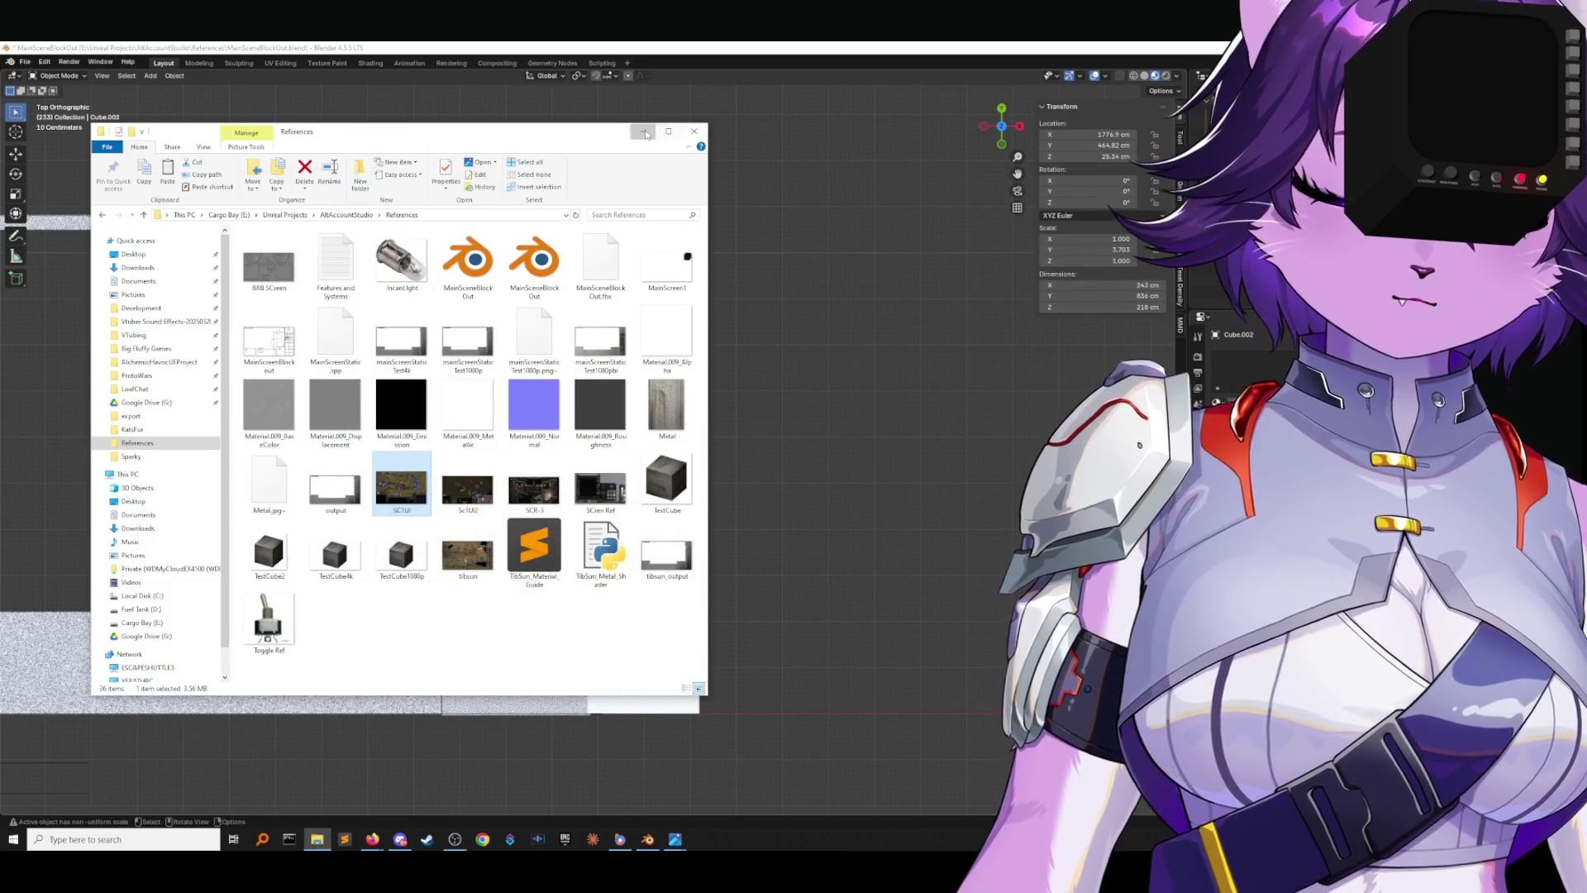
pyautogui.click(643, 130)
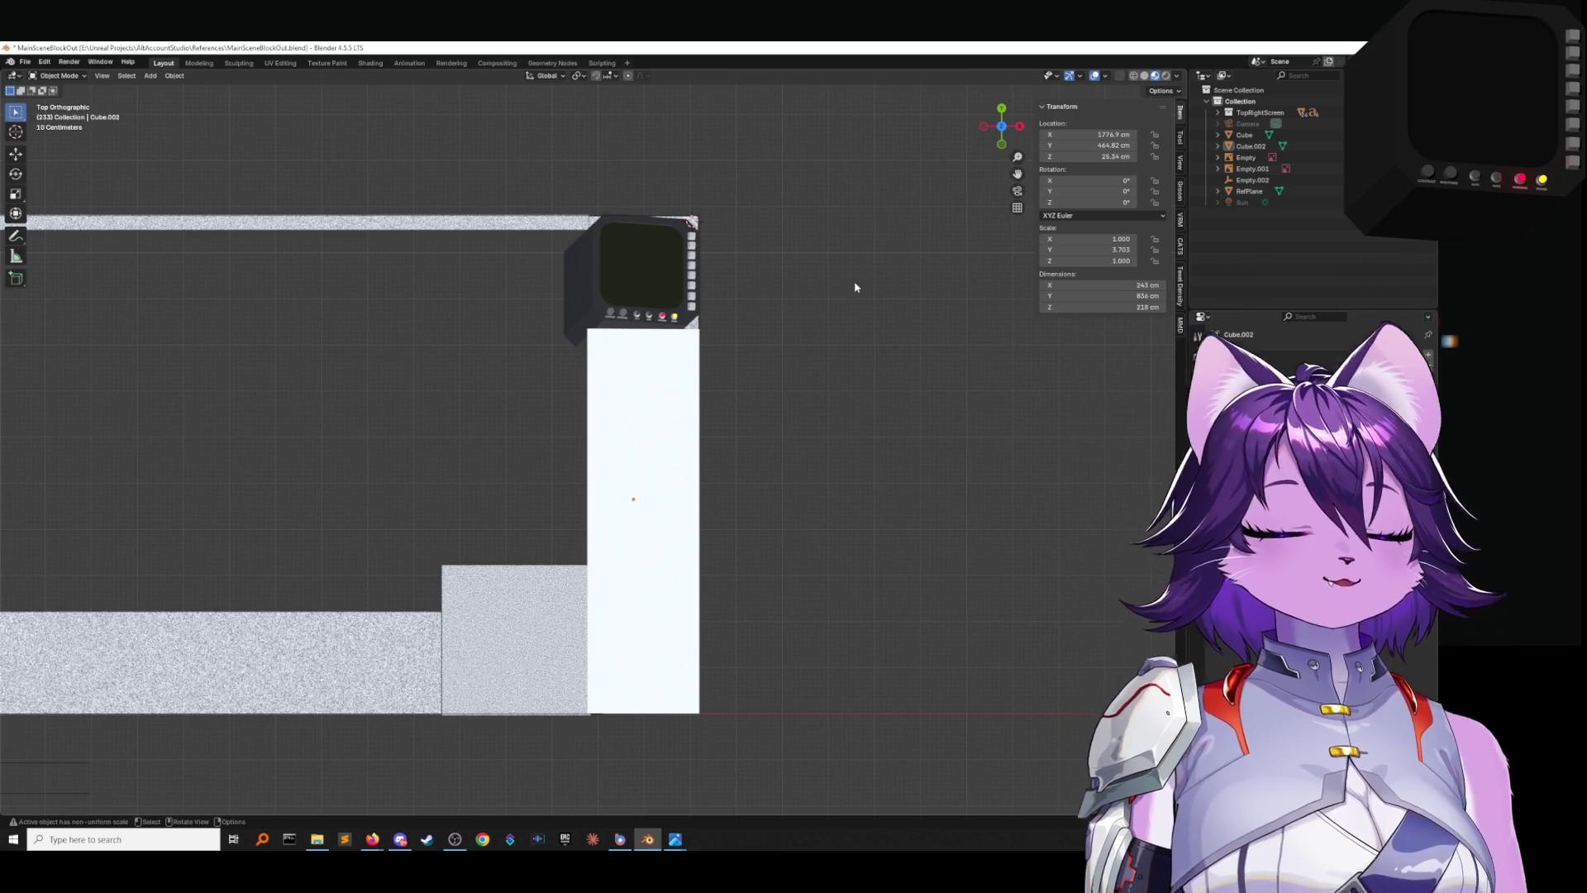
# Select the long white block Cube.004 in top view and enter Edit Mode.
pyautogui.scroll(1, 782, 236)
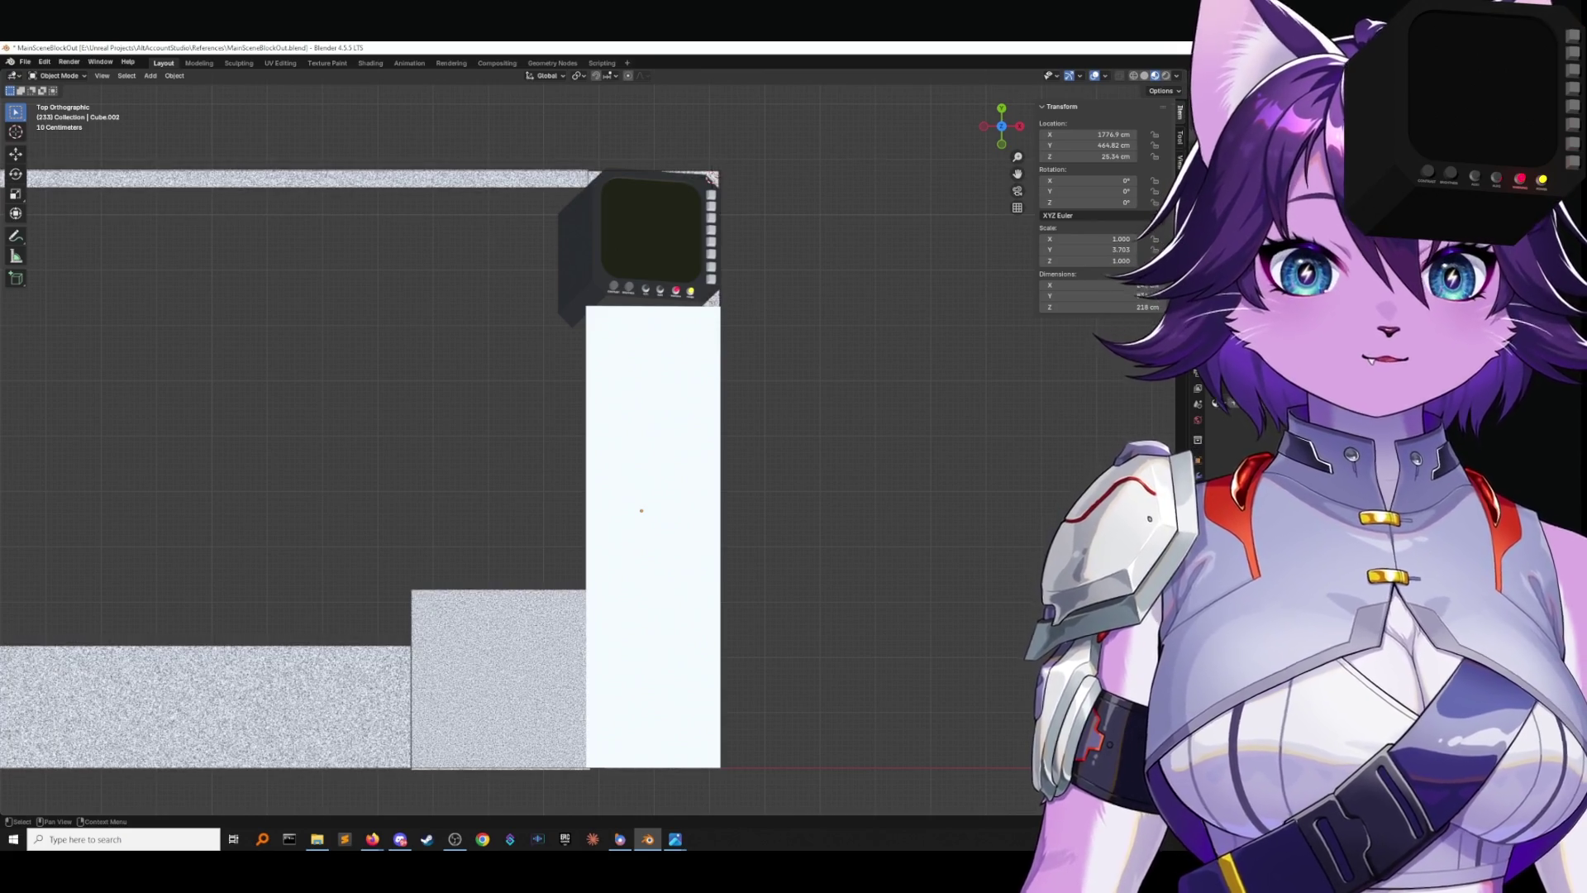
pyautogui.click(644, 496)
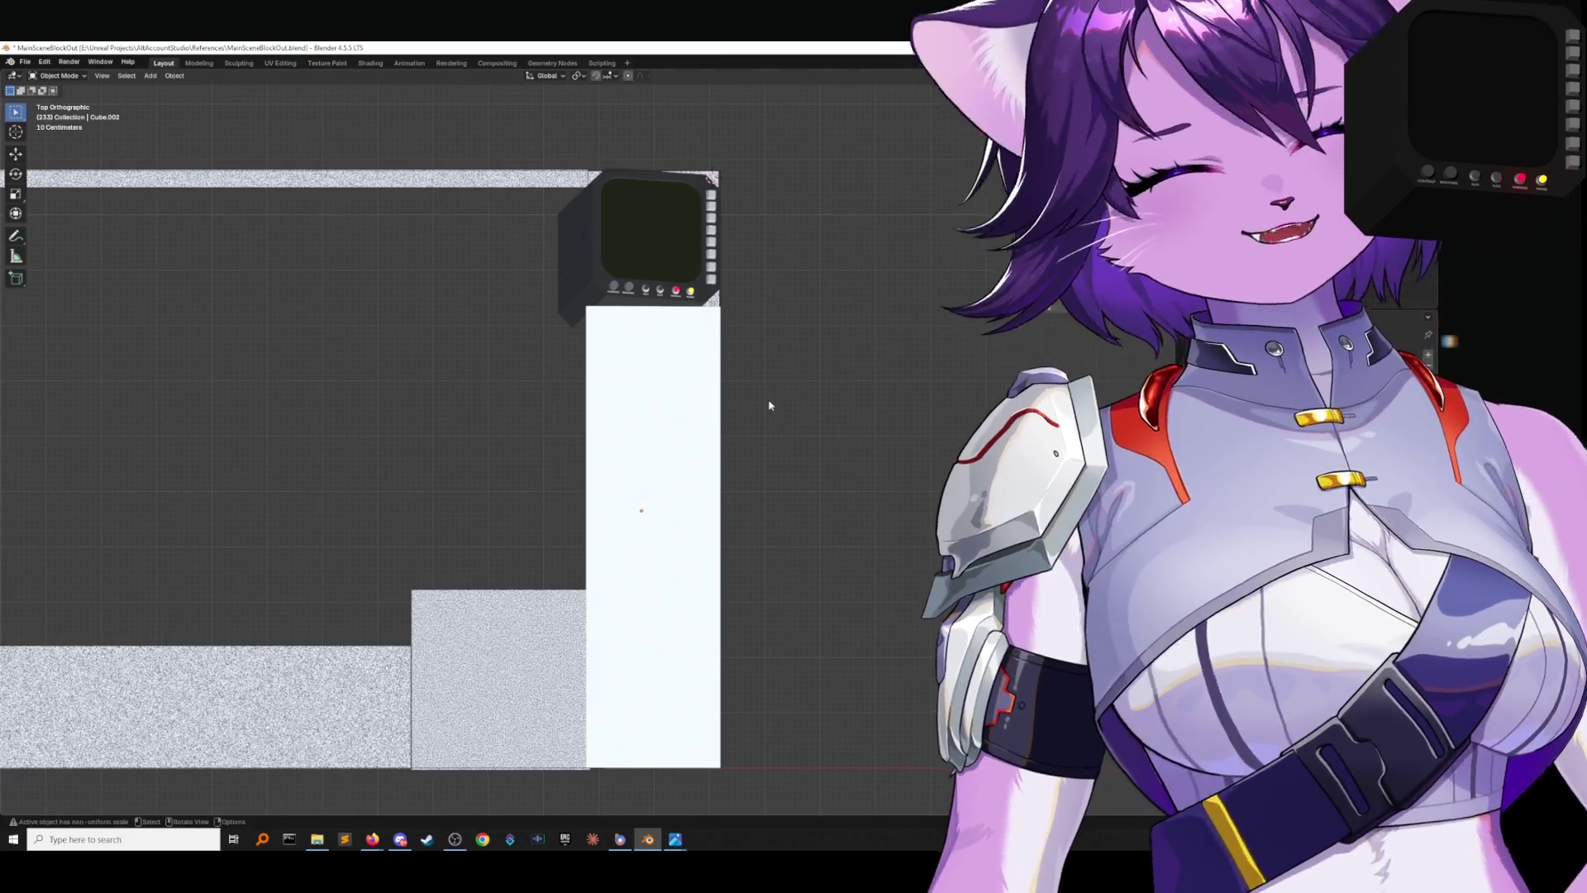
pyautogui.keyDown('shift'); pyautogui.moveTo(637, 456); pyautogui.dragTo(758, 368, button='middle'); pyautogui.keyUp('shift')
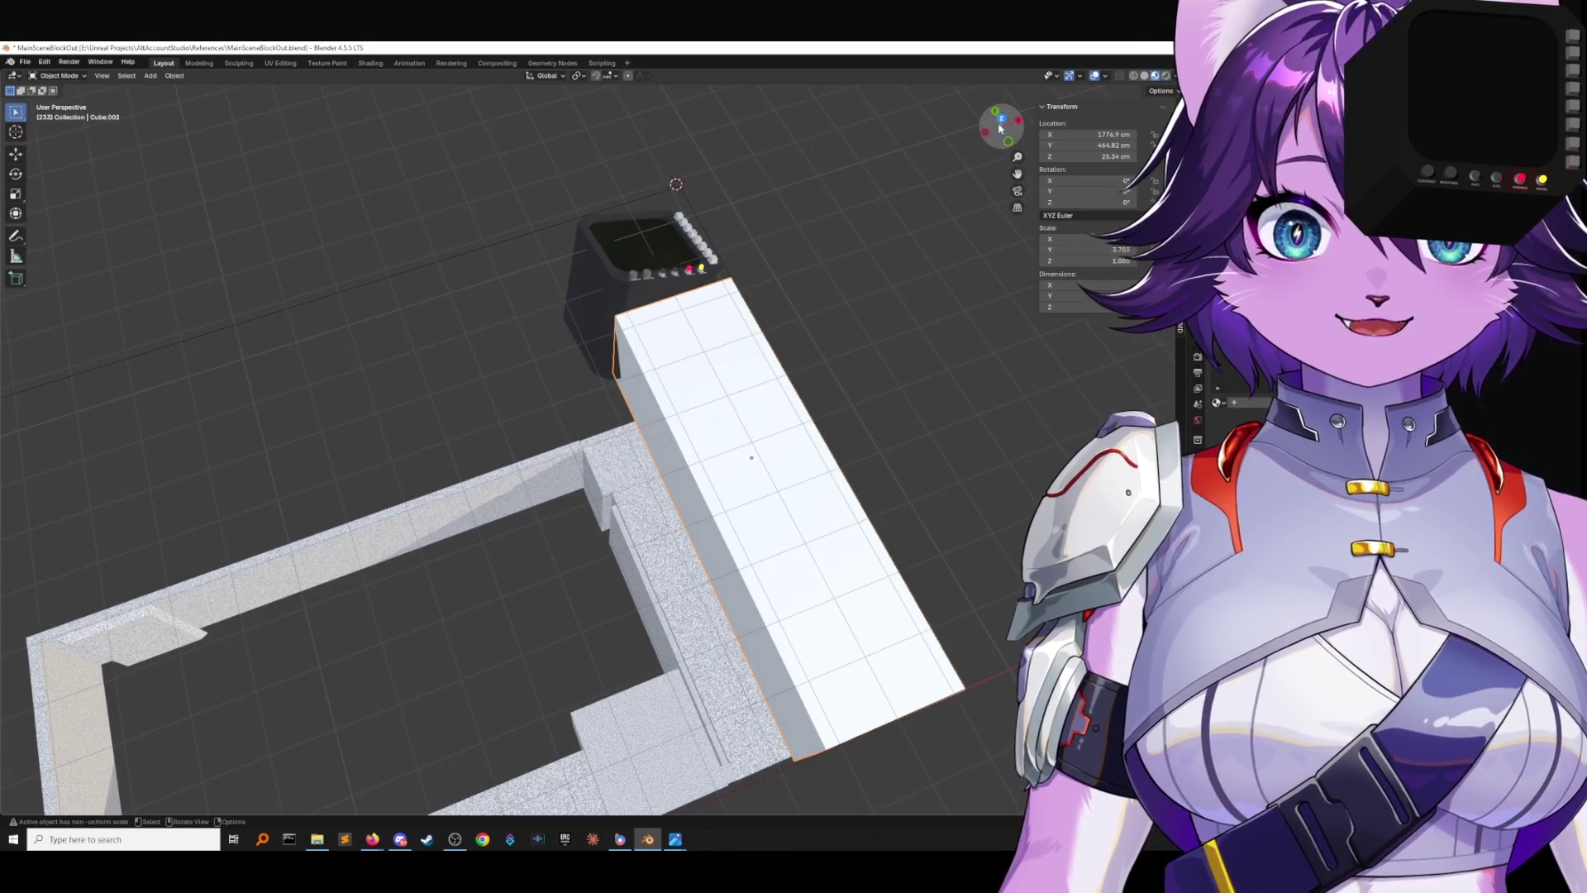
pyautogui.press('Tab')
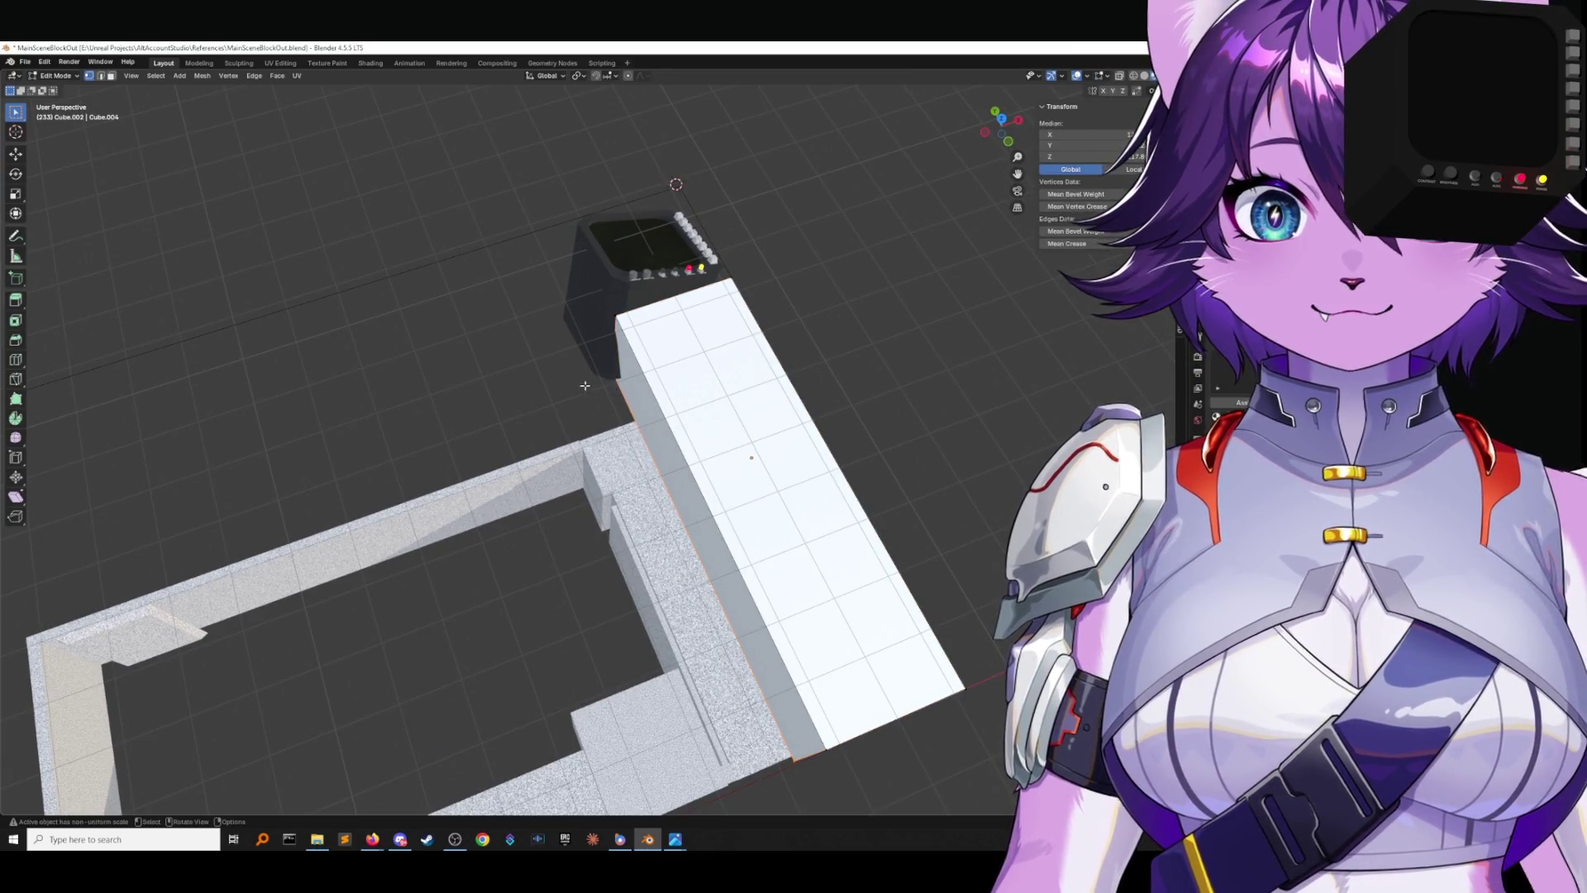
# Move all of the white block's faces along X so it lines up under the monitor console.
pyautogui.press('3')
pyautogui.press('a')
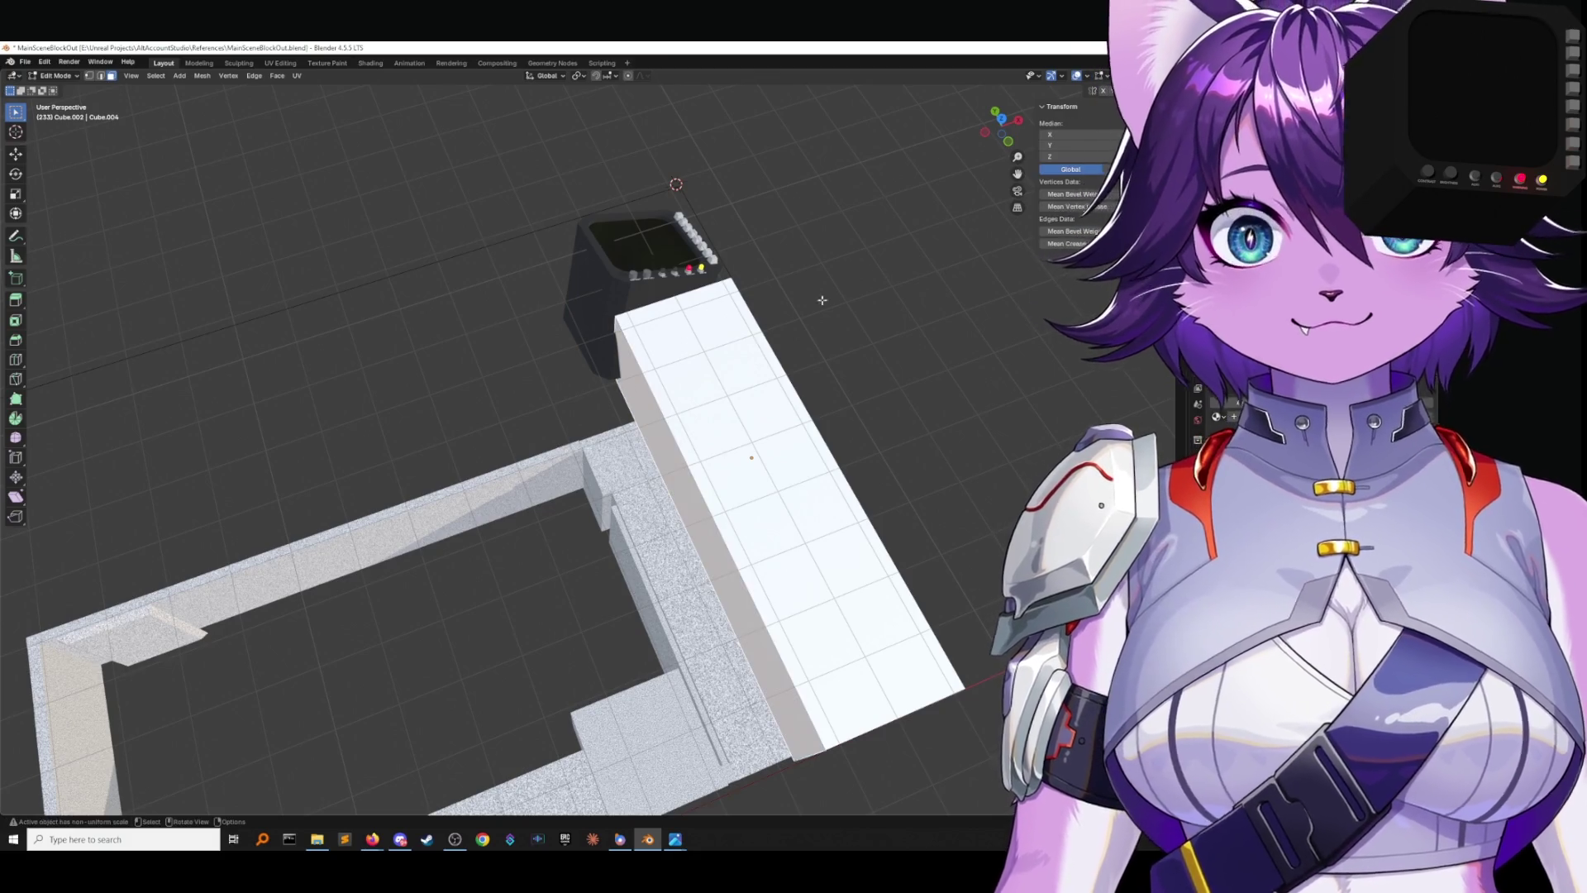
pyautogui.click(1004, 125)
pyautogui.press('g')
pyautogui.press('x')
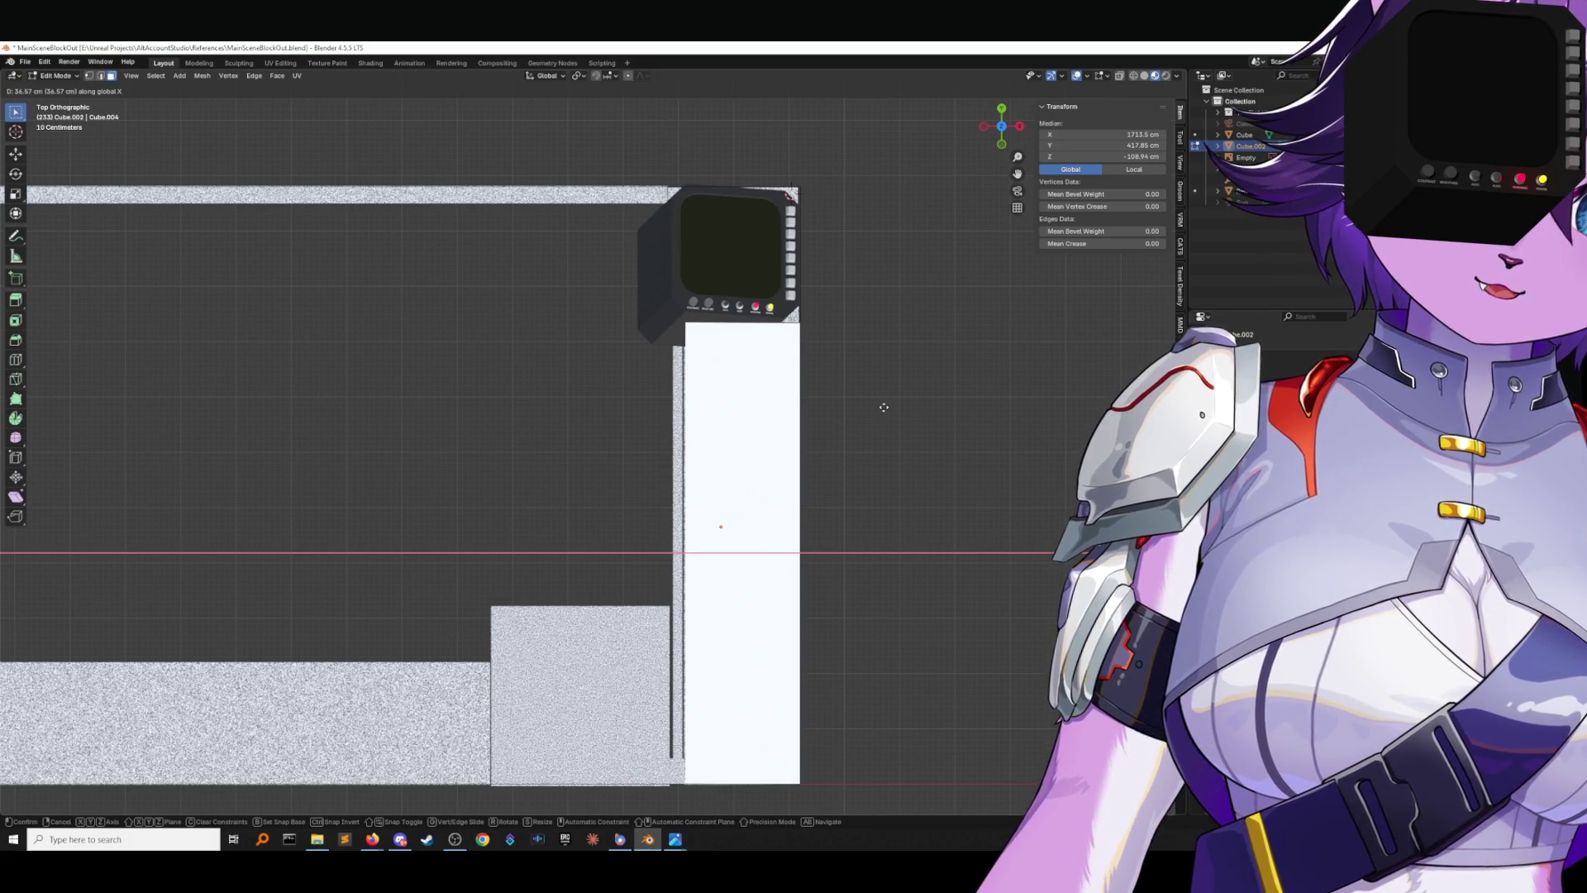
pyautogui.click(882, 409)
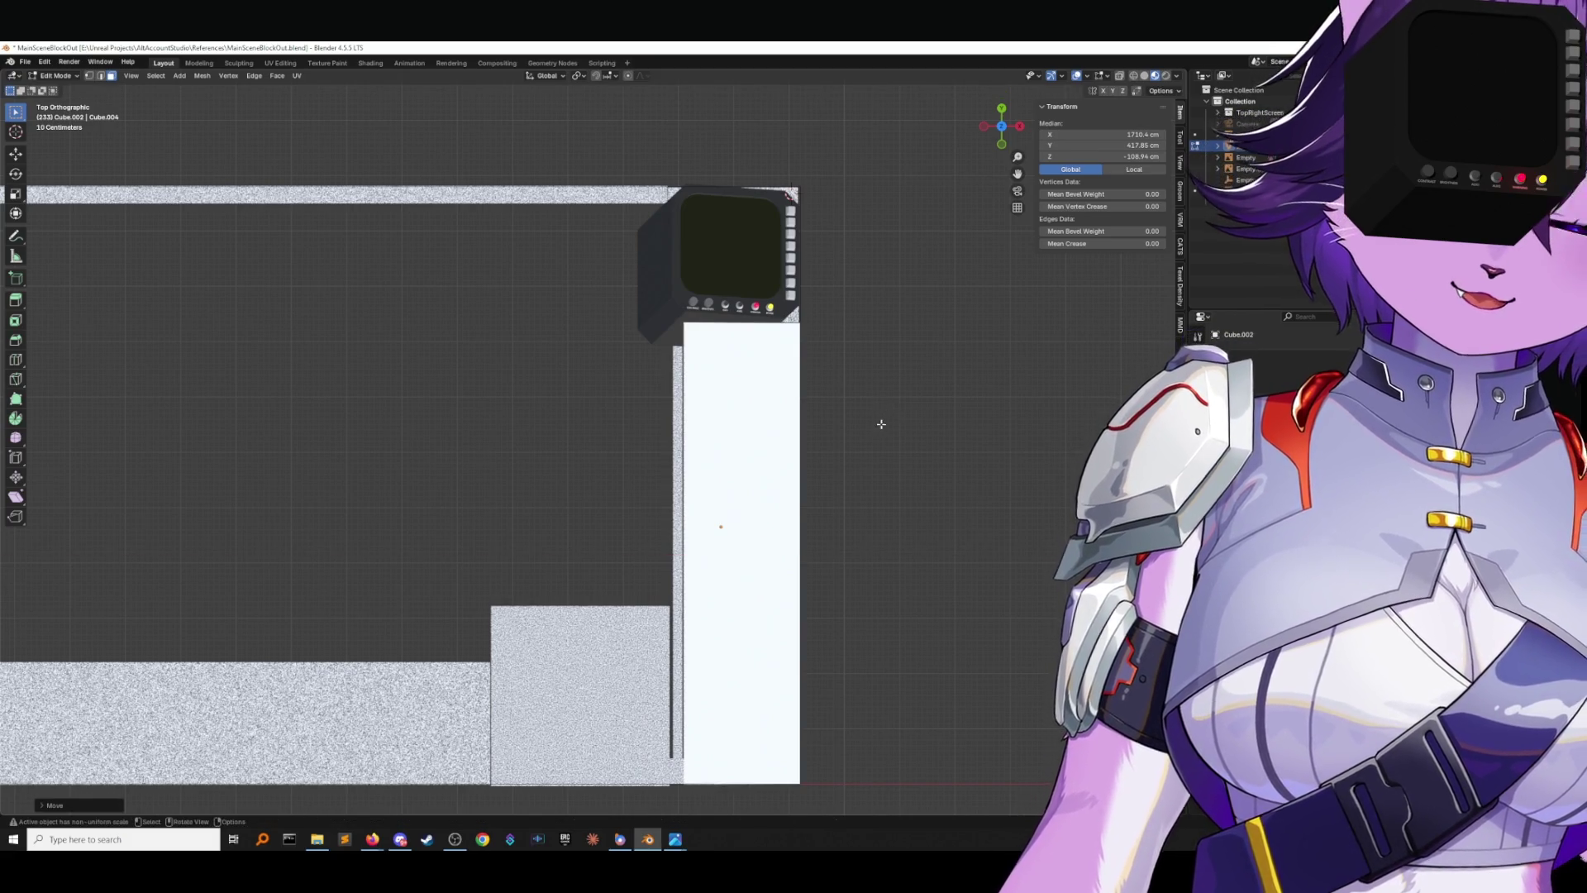
# Clear the selection, return to Object Mode and save MainSceneBlockOut.blend.
pyautogui.keyDown('shift'); pyautogui.moveTo(882, 414); pyautogui.dragTo(921, 355, button='middle'); pyautogui.keyUp('shift')
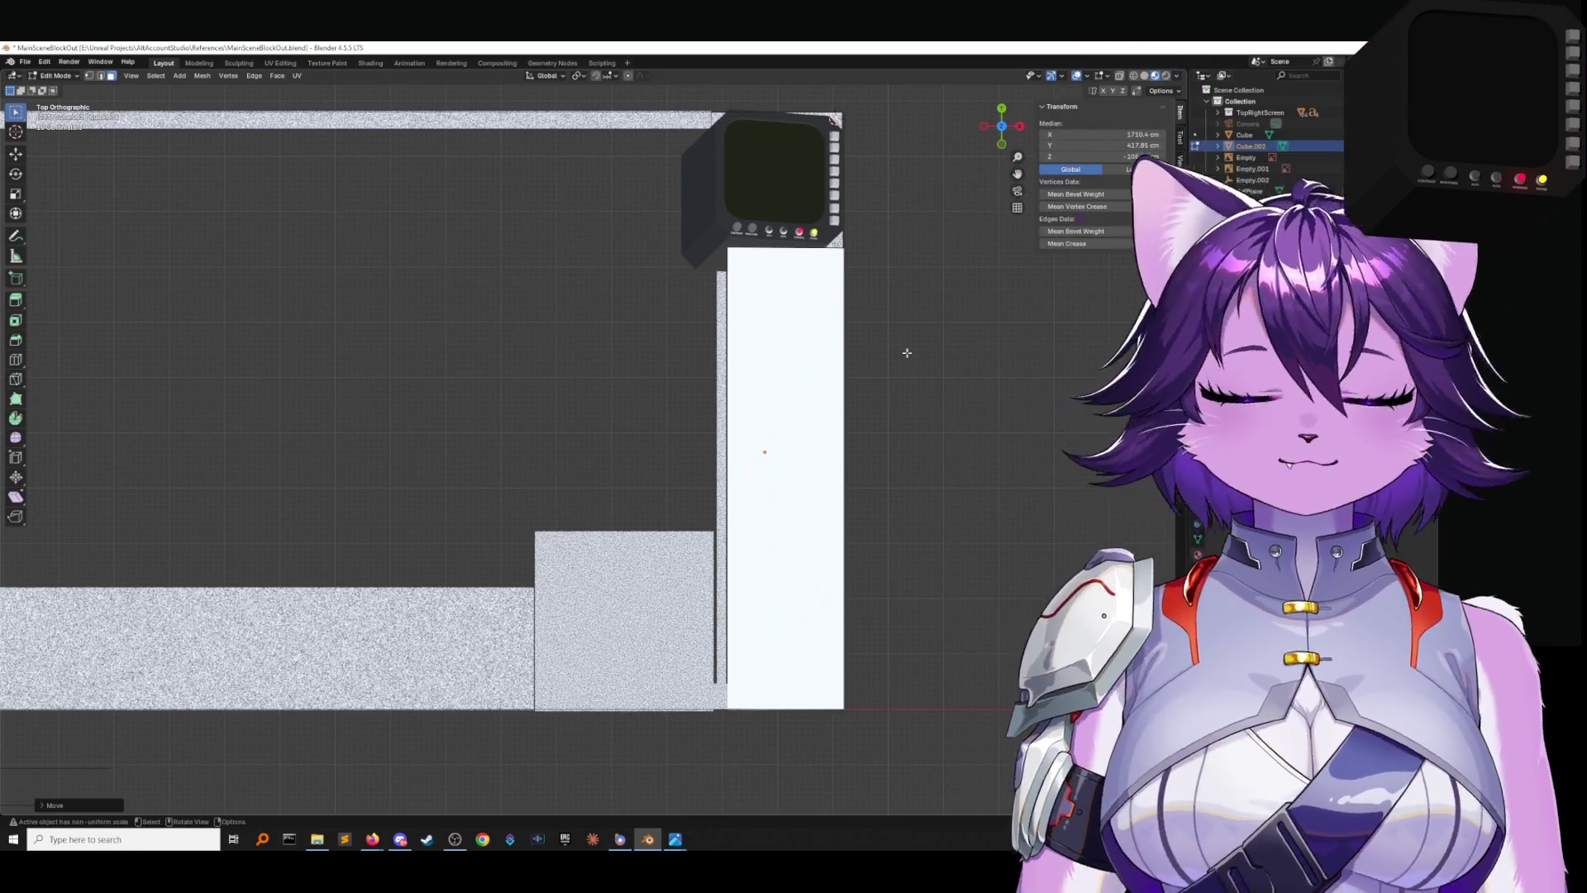
pyautogui.click(909, 354)
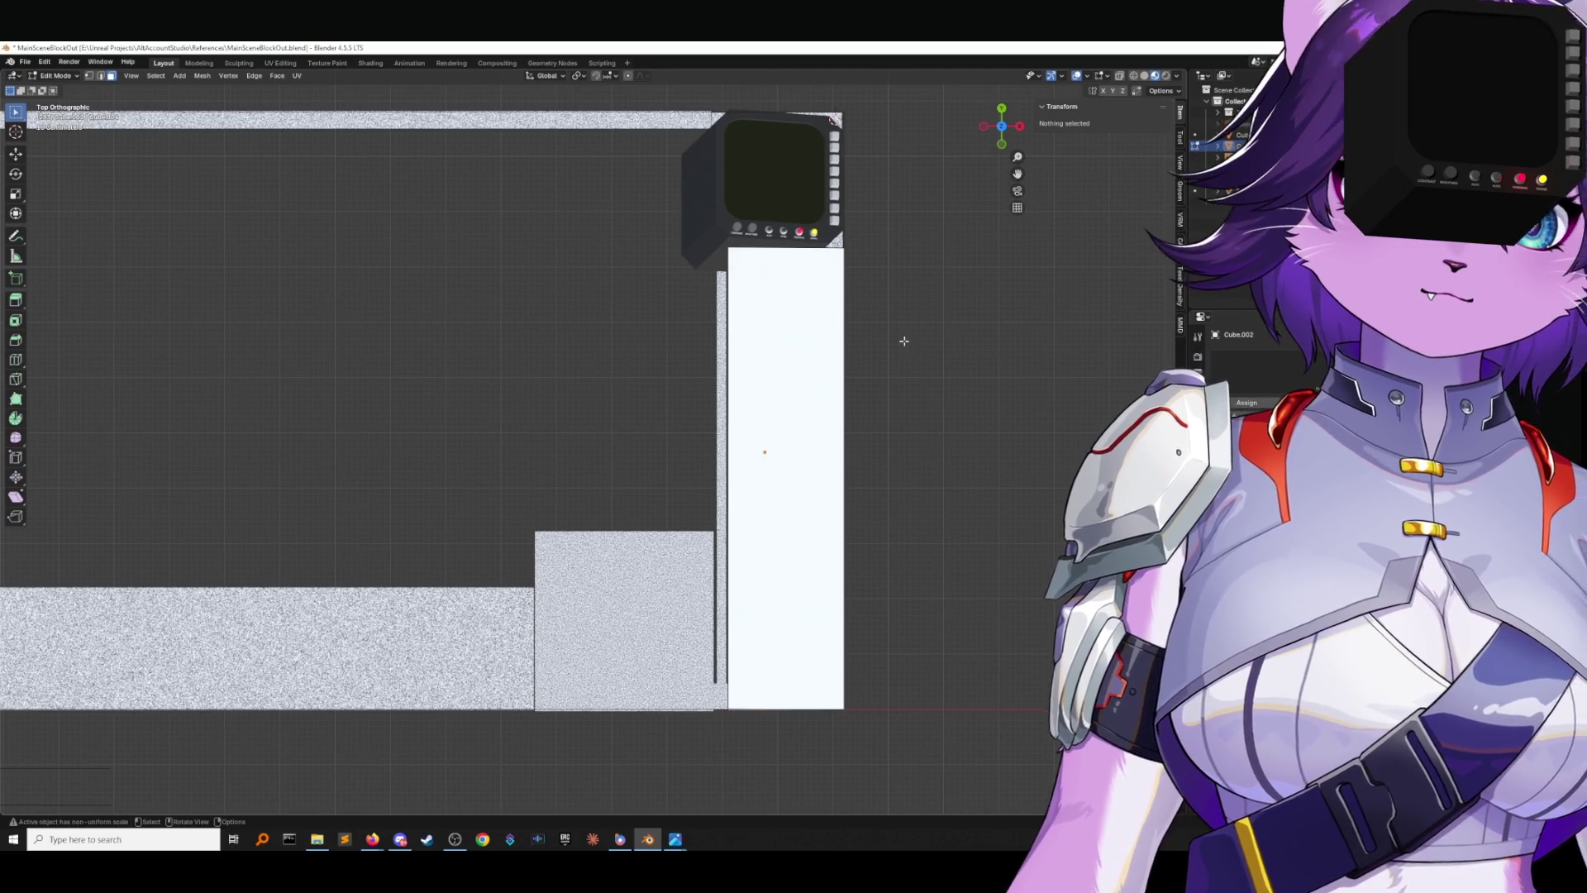
pyautogui.scroll(1, 903, 341)
pyautogui.keyDown('shift'); pyautogui.moveTo(913, 339); pyautogui.dragTo(857, 400, button='middle'); pyautogui.keyUp('shift')
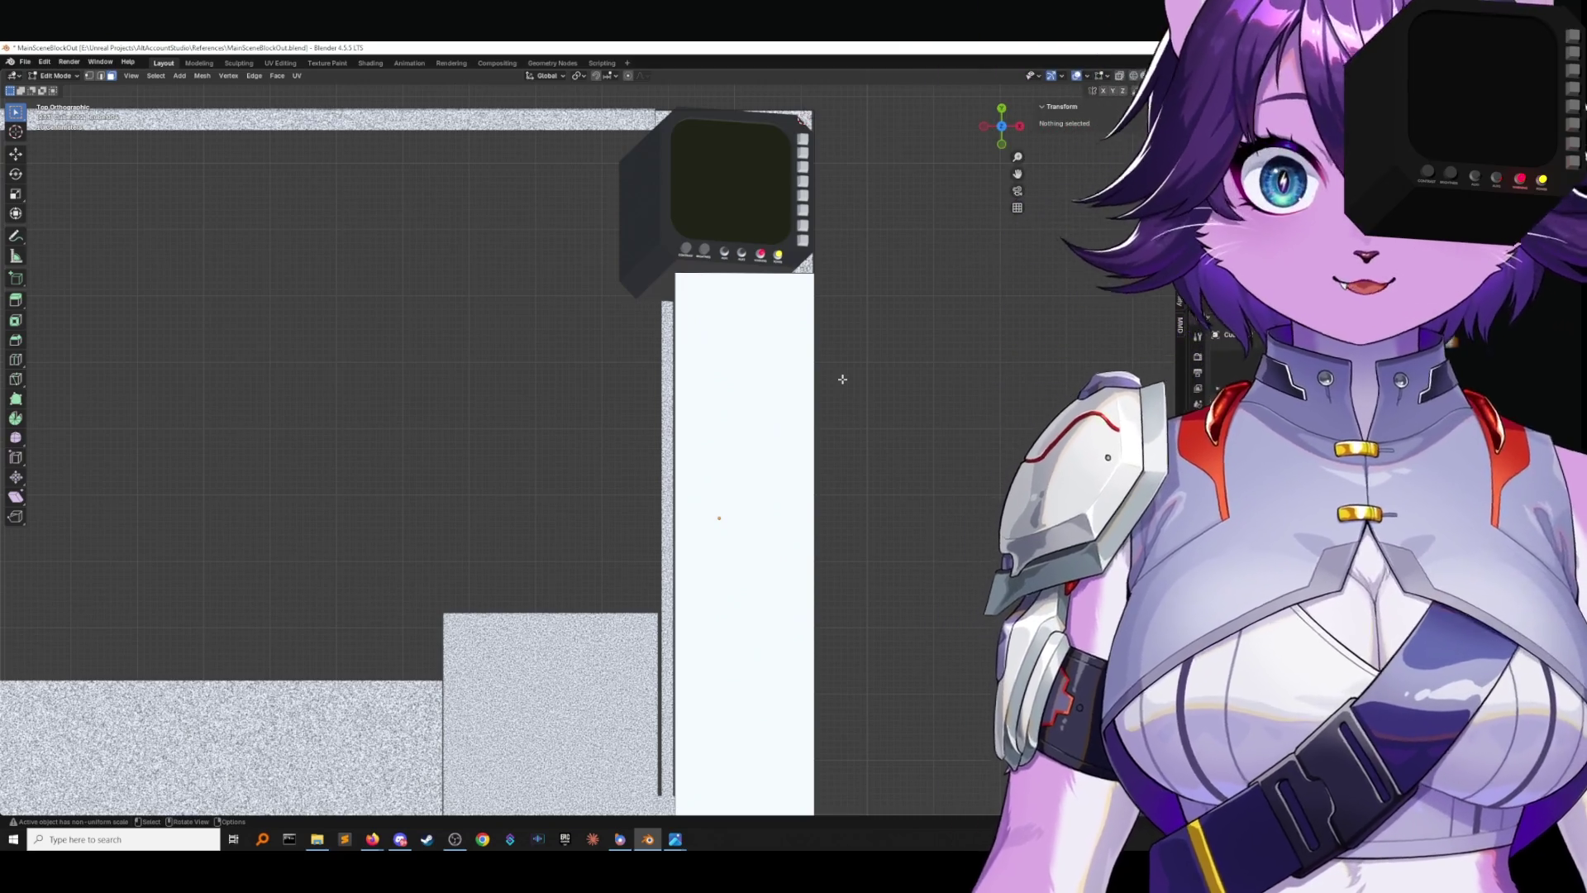
pyautogui.click(54, 75)
pyautogui.click(49, 82)
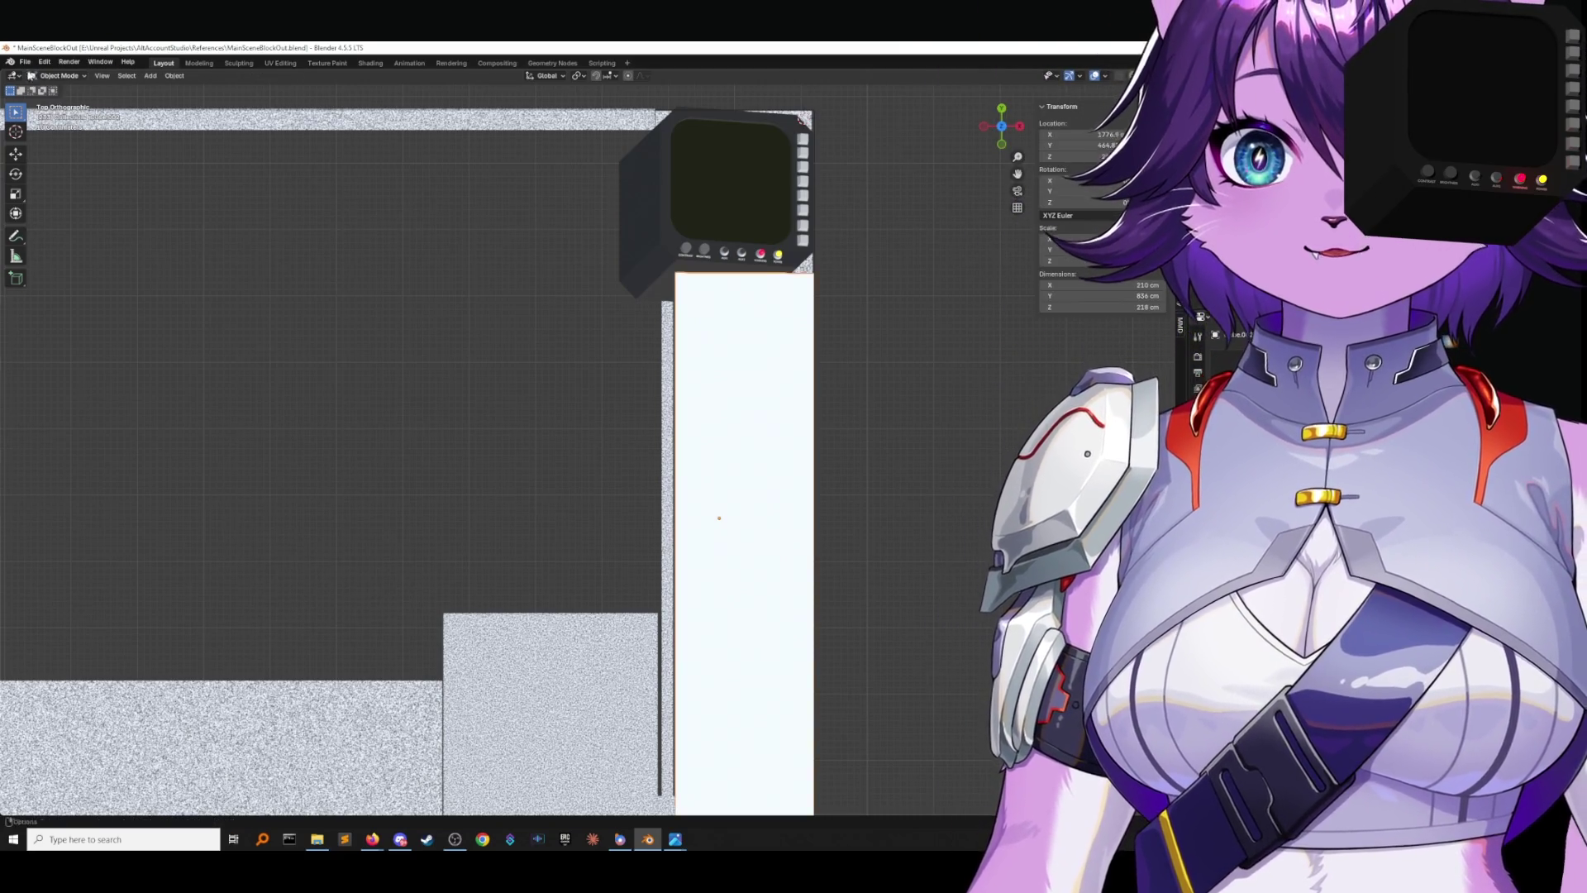
pyautogui.click(24, 61)
pyautogui.click(41, 135)
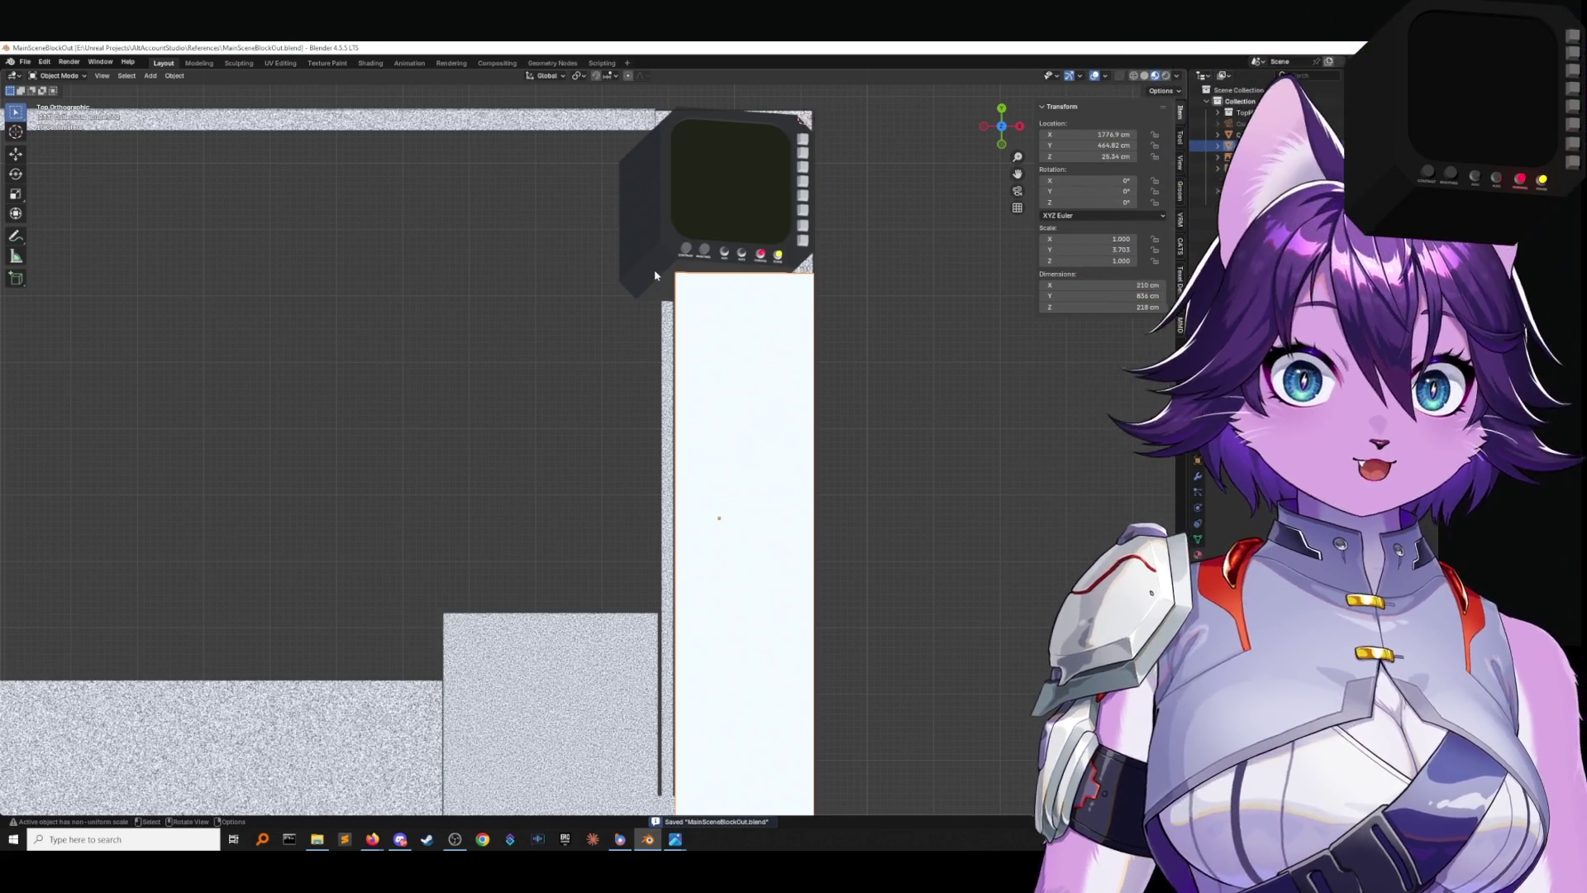
# Switch the long white block into Edit Mode.
pyautogui.moveTo(655, 275); pyautogui.dragTo(483, 313, button='middle')
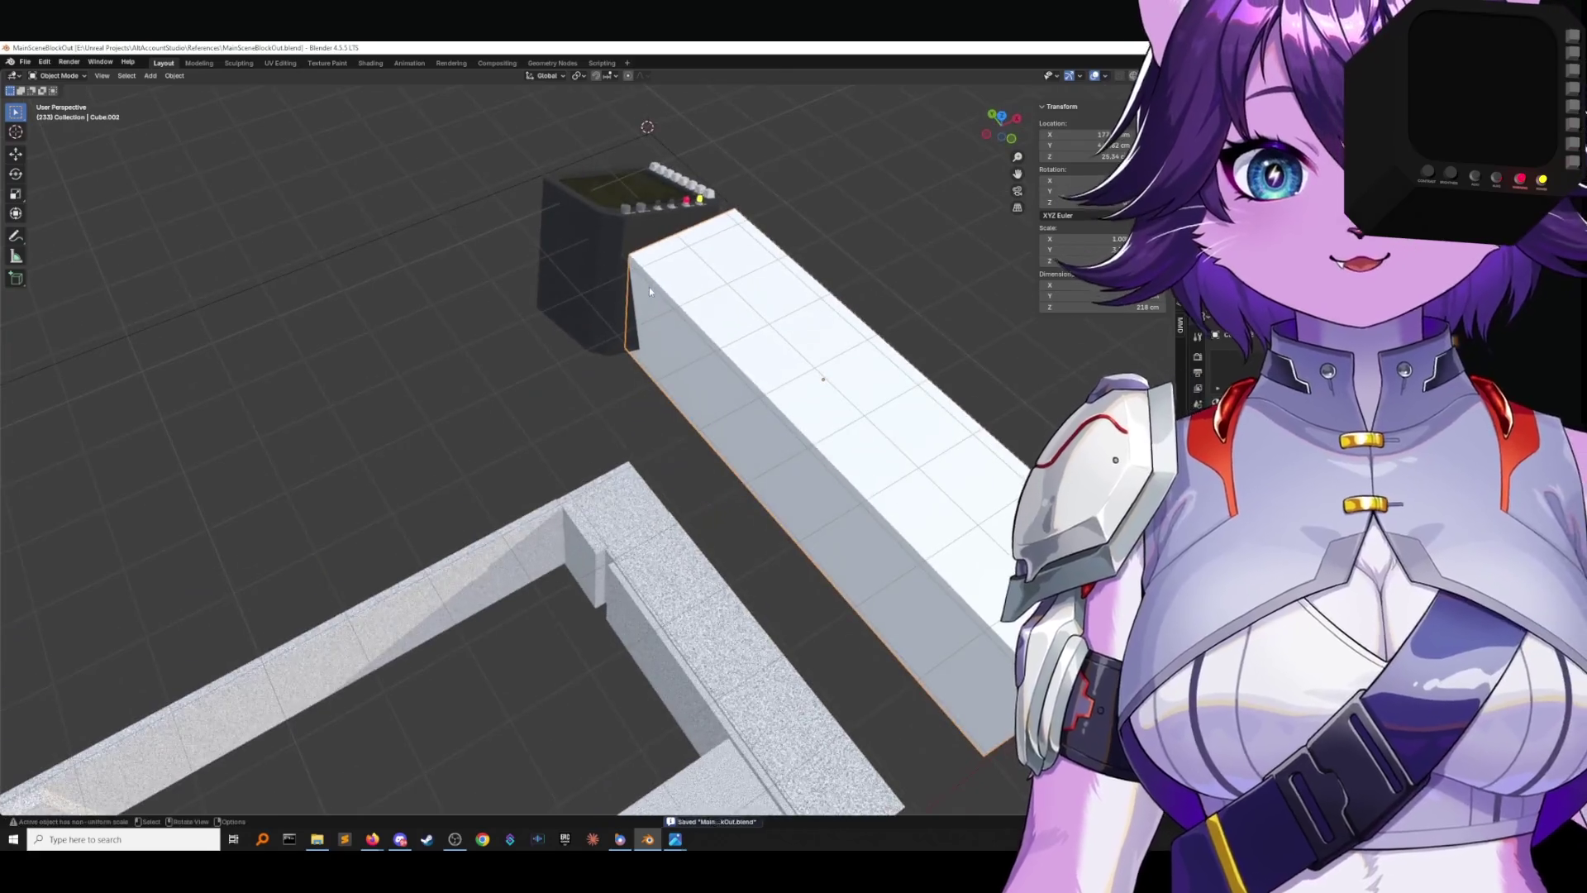
pyautogui.click(58, 75)
pyautogui.click(55, 102)
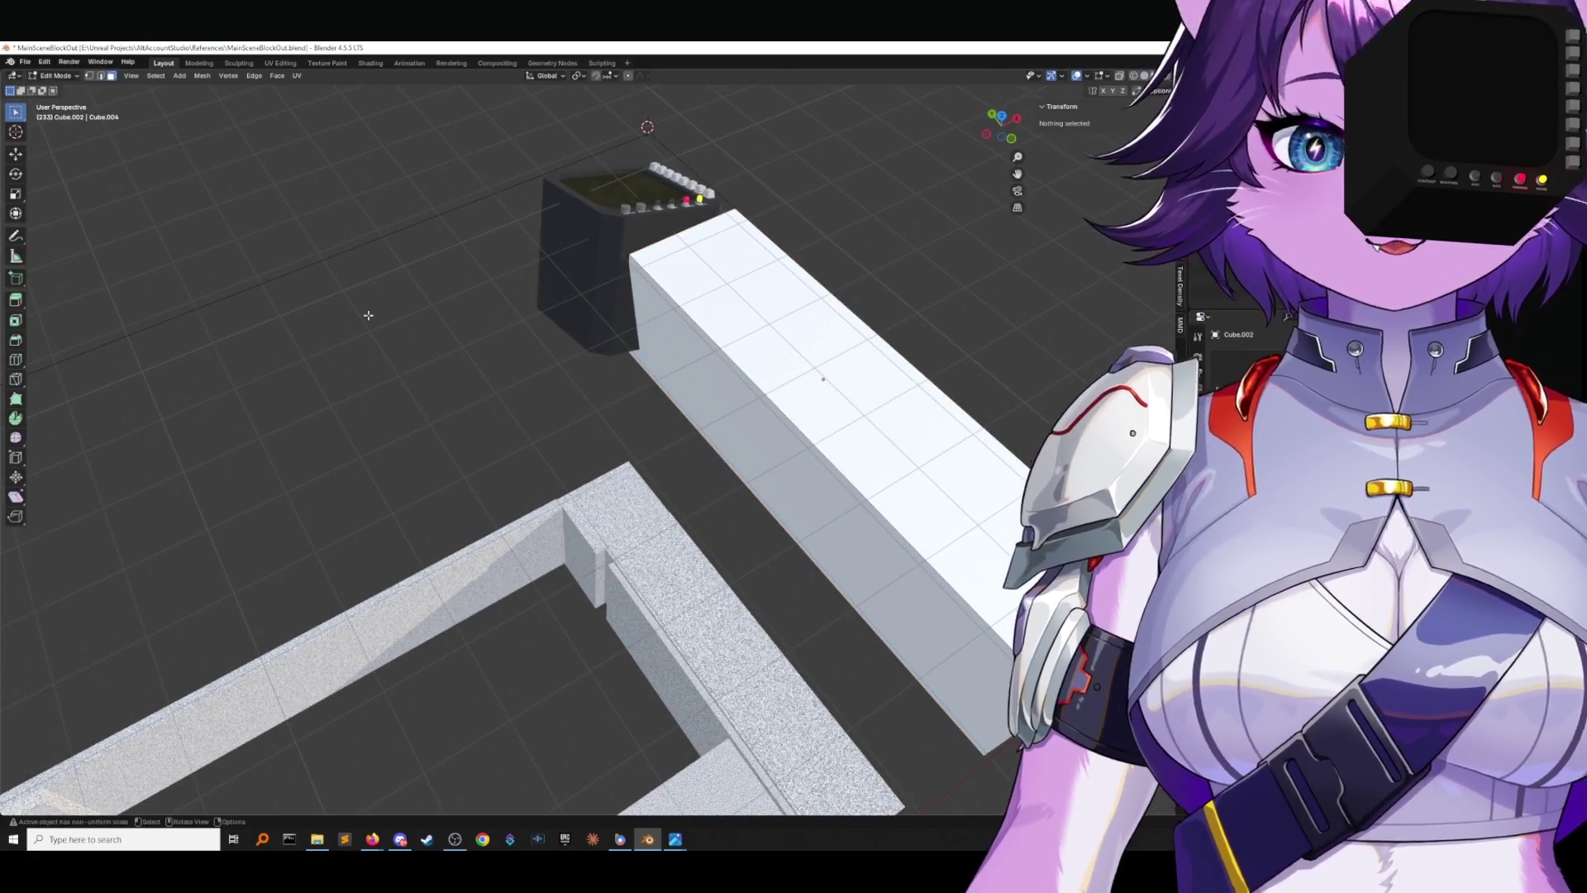
pyautogui.keyDown('shift'); pyautogui.moveTo(881, 558); pyautogui.dragTo(741, 451, button='middle'); pyautogui.keyUp('shift')
# Select two edges at the block's end and start Bevel Edges from the F3 search.
pyautogui.click(100, 75)
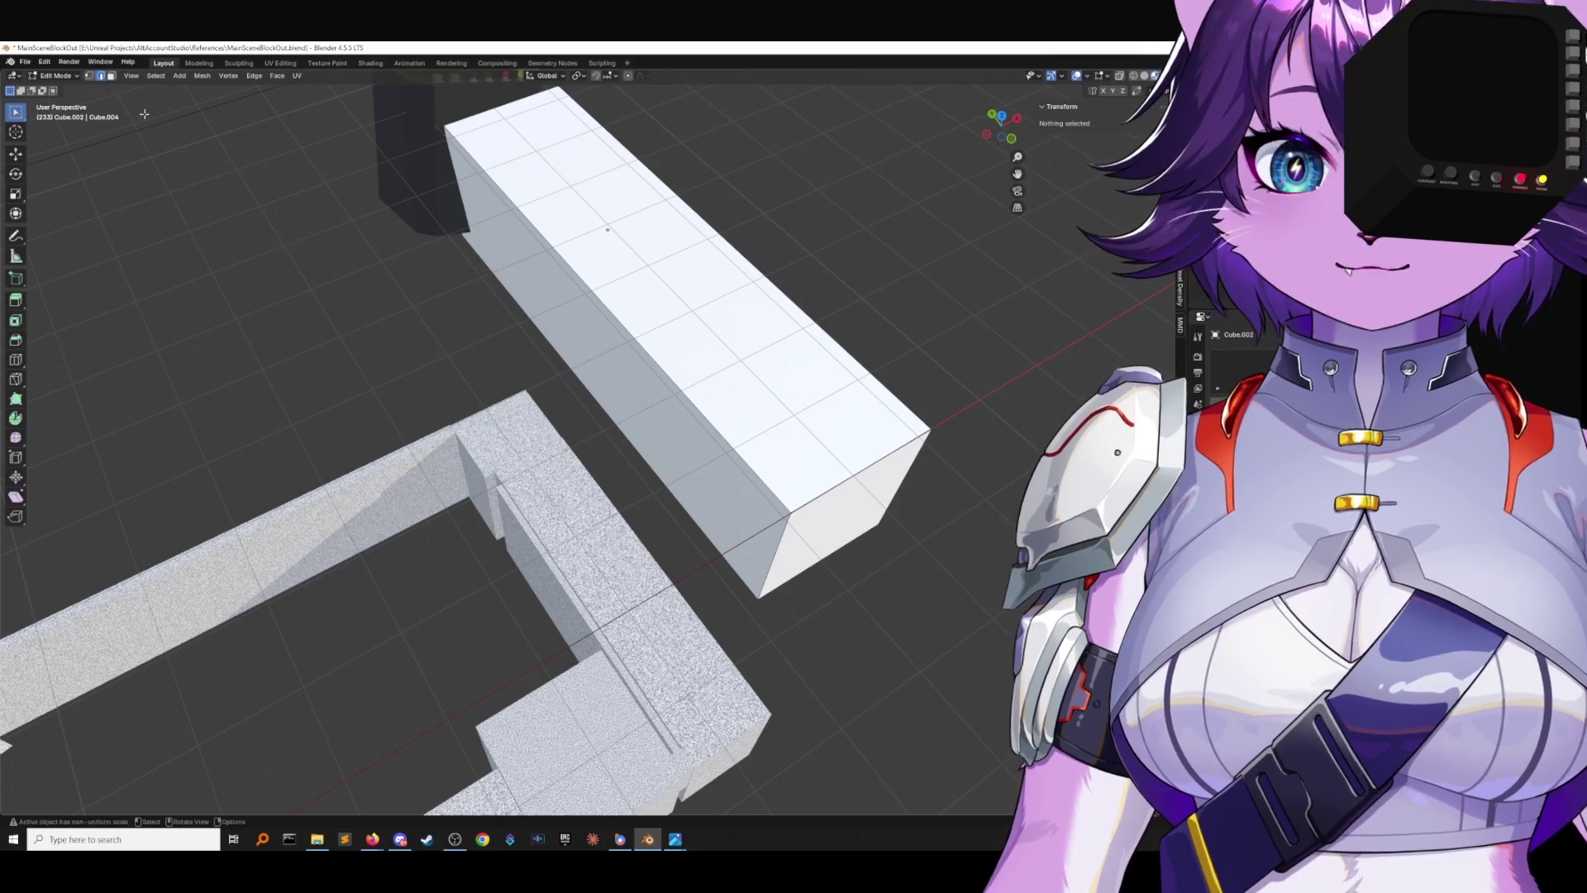
pyautogui.click(801, 537)
pyautogui.keyDown('shift'); pyautogui.click(910, 475); pyautogui.keyUp('shift')
pyautogui.moveTo(909, 475)
pyautogui.mouseDown(button='middle')
pyautogui.moveTo(709, 612)
pyautogui.moveTo(661, 579)
pyautogui.moveTo(711, 510)
pyautogui.moveTo(741, 532)
pyautogui.moveTo(721, 546)
pyautogui.moveTo(407, 335)
pyautogui.mouseUp(button='middle')
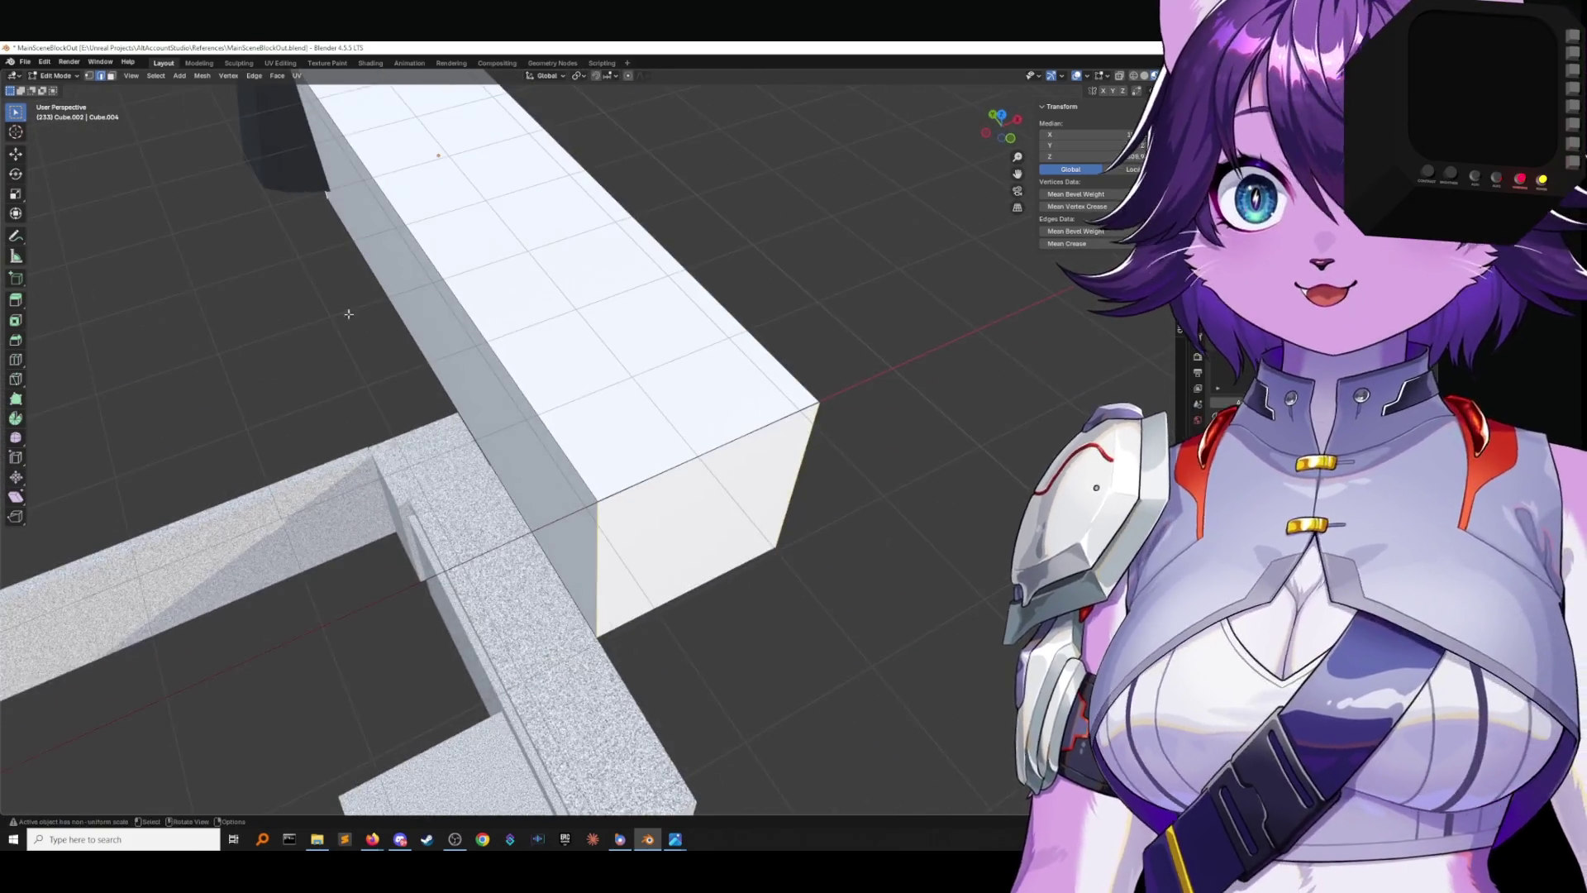
pyautogui.press('F2')
pyautogui.press('Escape')
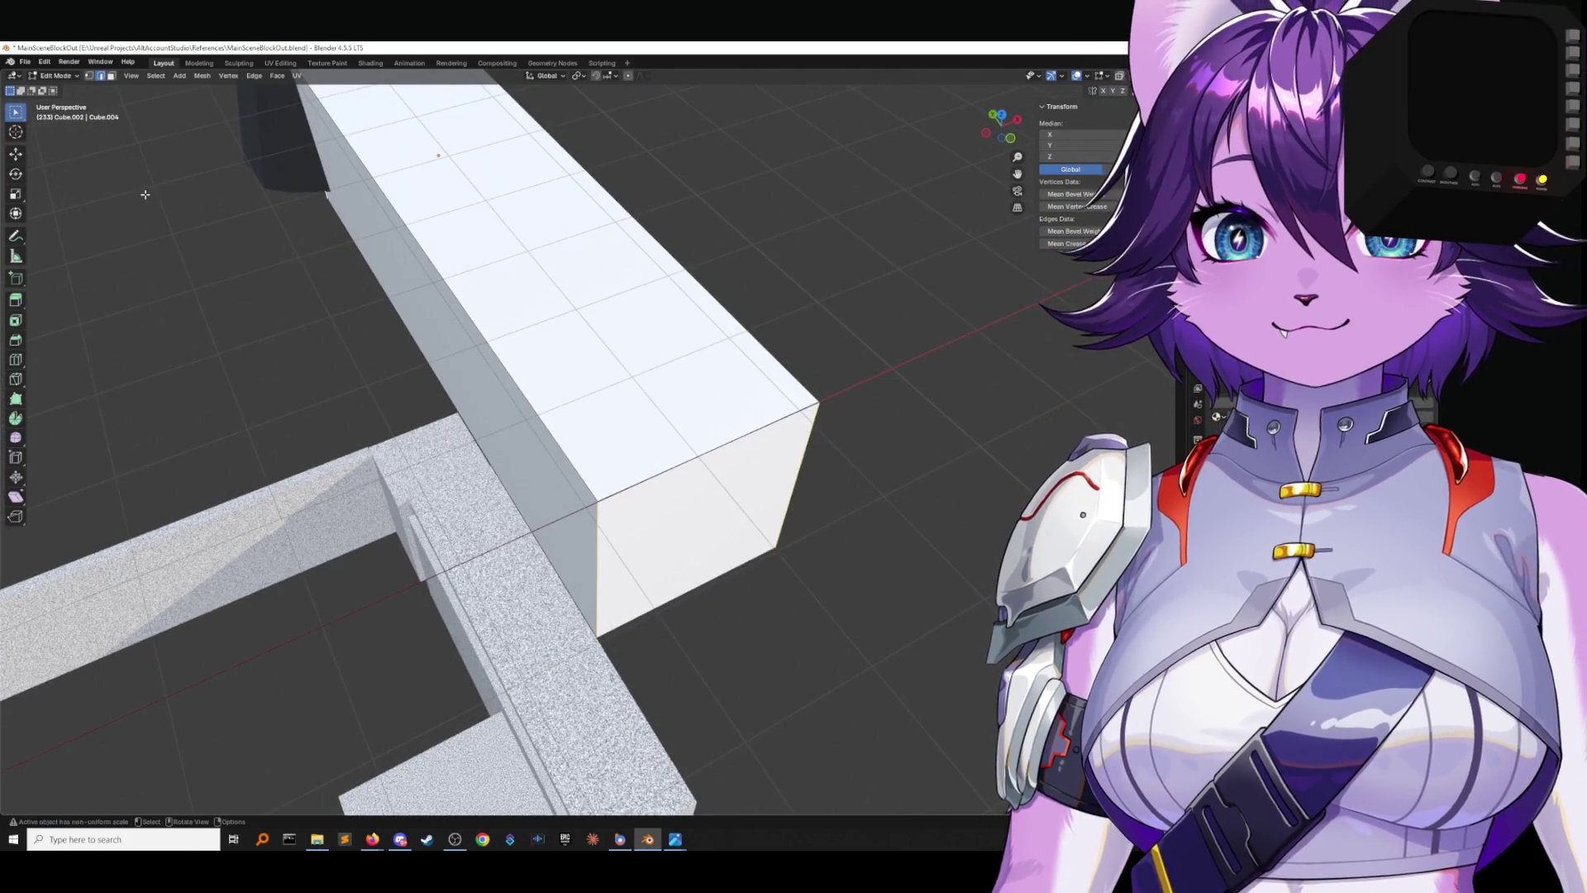
pyautogui.press('F3')
pyautogui.click(219, 217)
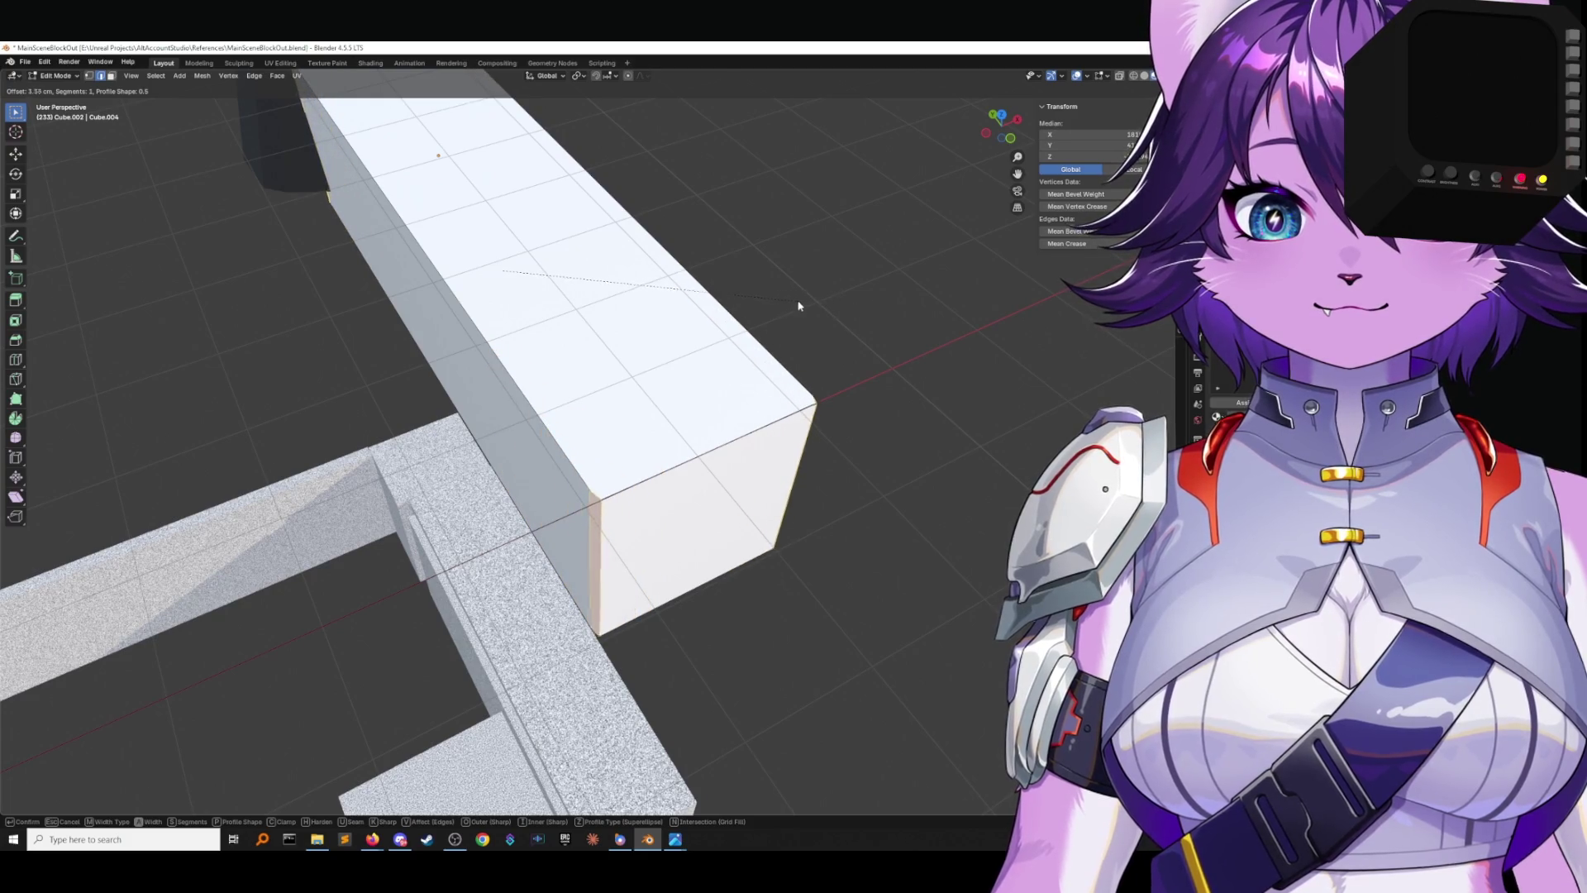
# Confirm the end-edge bevel and expand its settings, keeping it on edges rather than vertices.
pyautogui.click(797, 337)
pyautogui.moveTo(797, 336); pyautogui.dragTo(764, 403, button='middle')
pyautogui.moveTo(719, 344); pyautogui.dragTo(133, 711, button='middle')
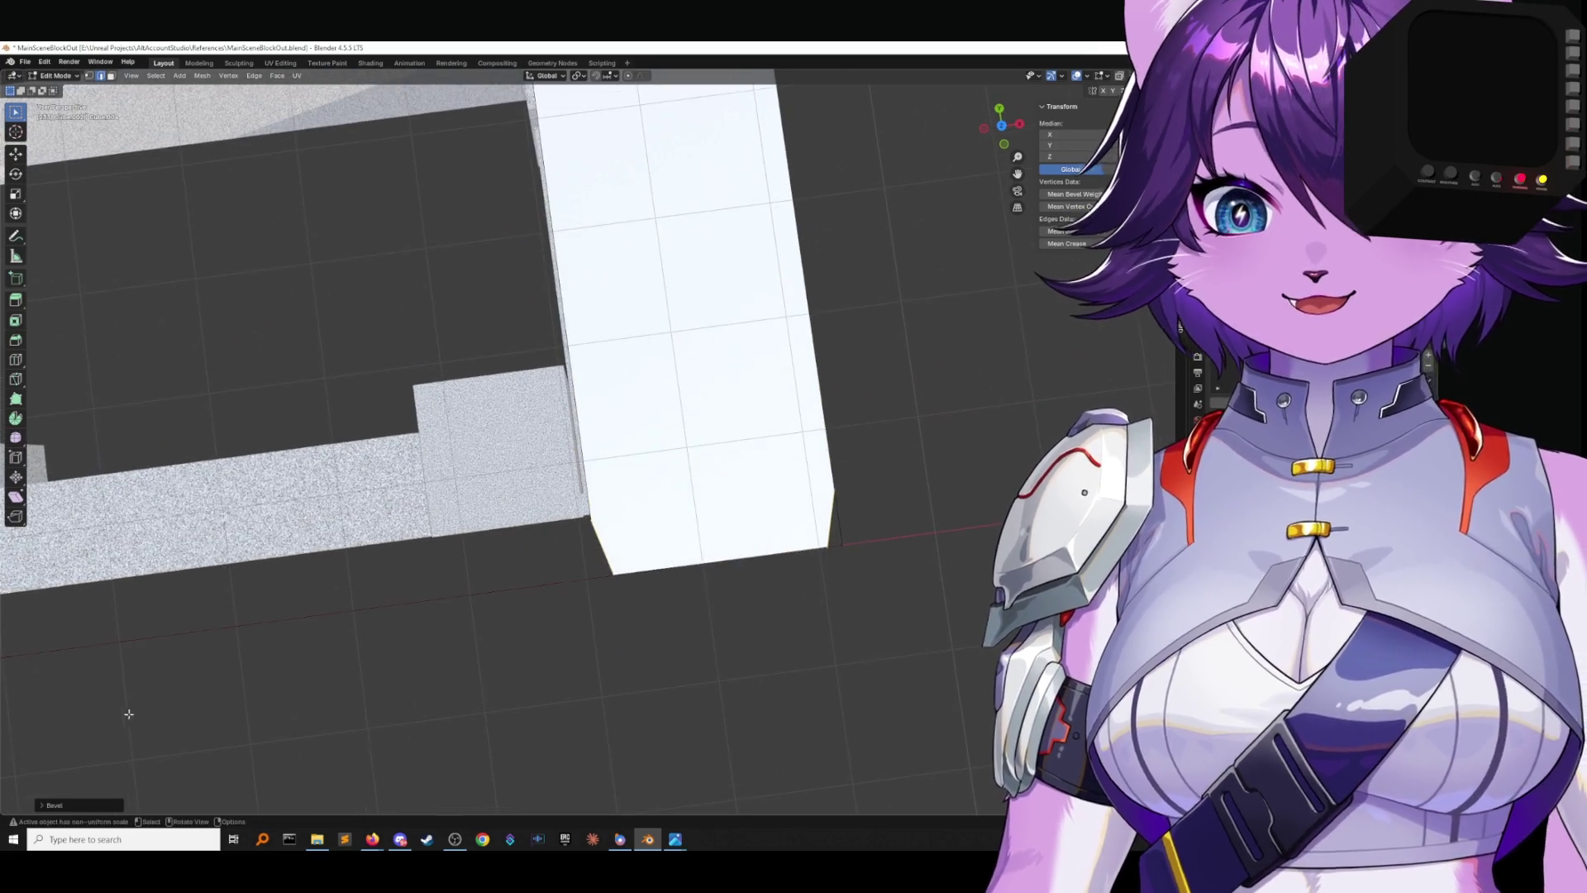
pyautogui.click(43, 806)
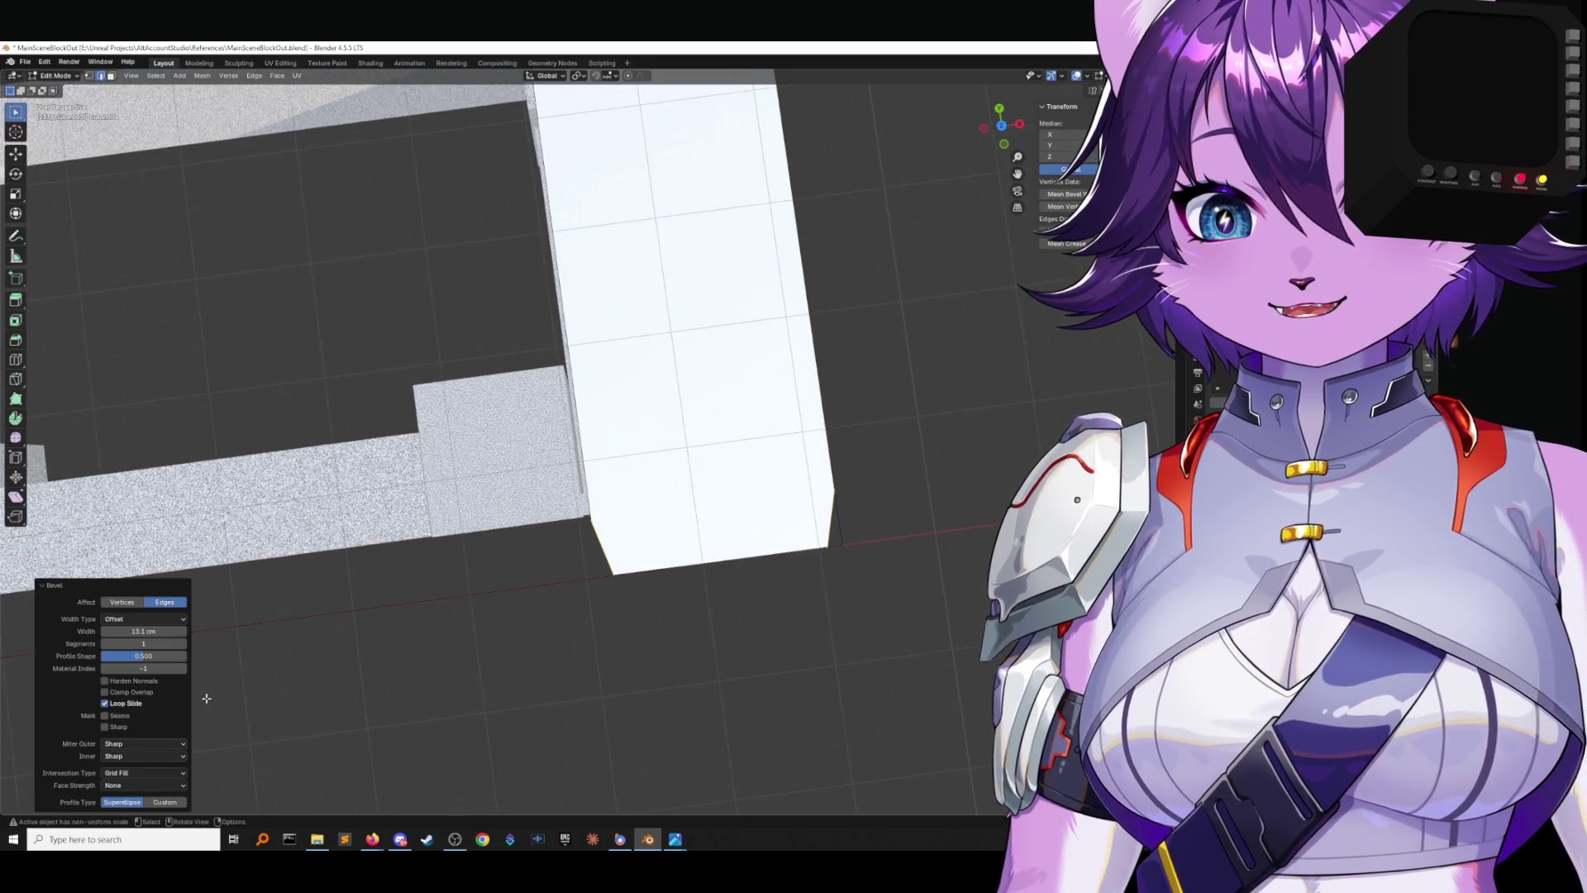
pyautogui.click(121, 602)
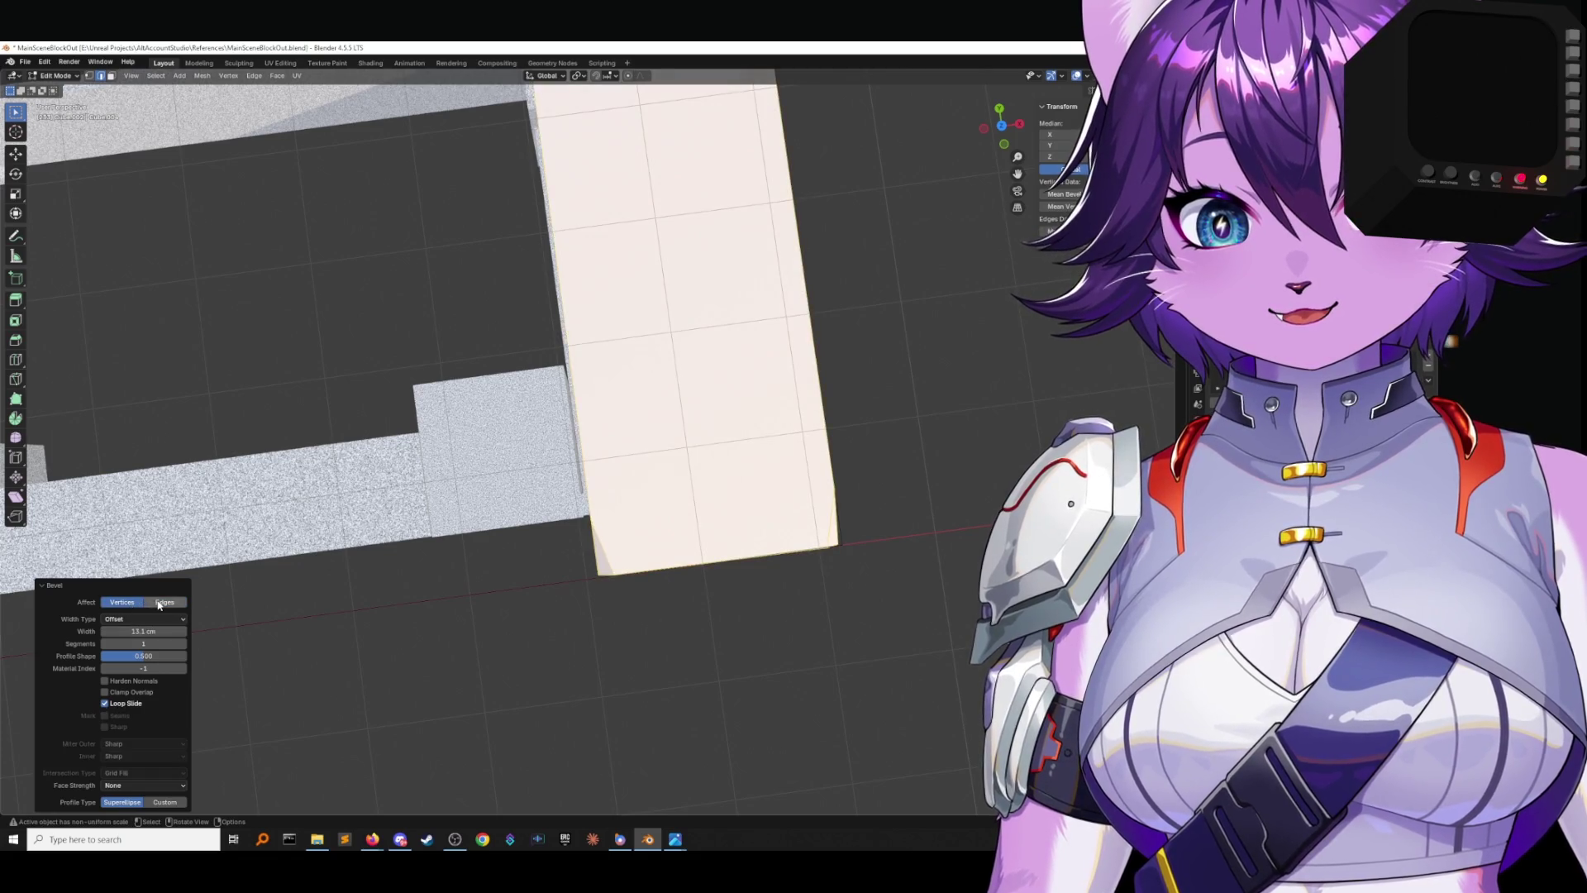
pyautogui.click(169, 608)
pyautogui.moveTo(169, 607); pyautogui.dragTo(284, 616, button='middle')
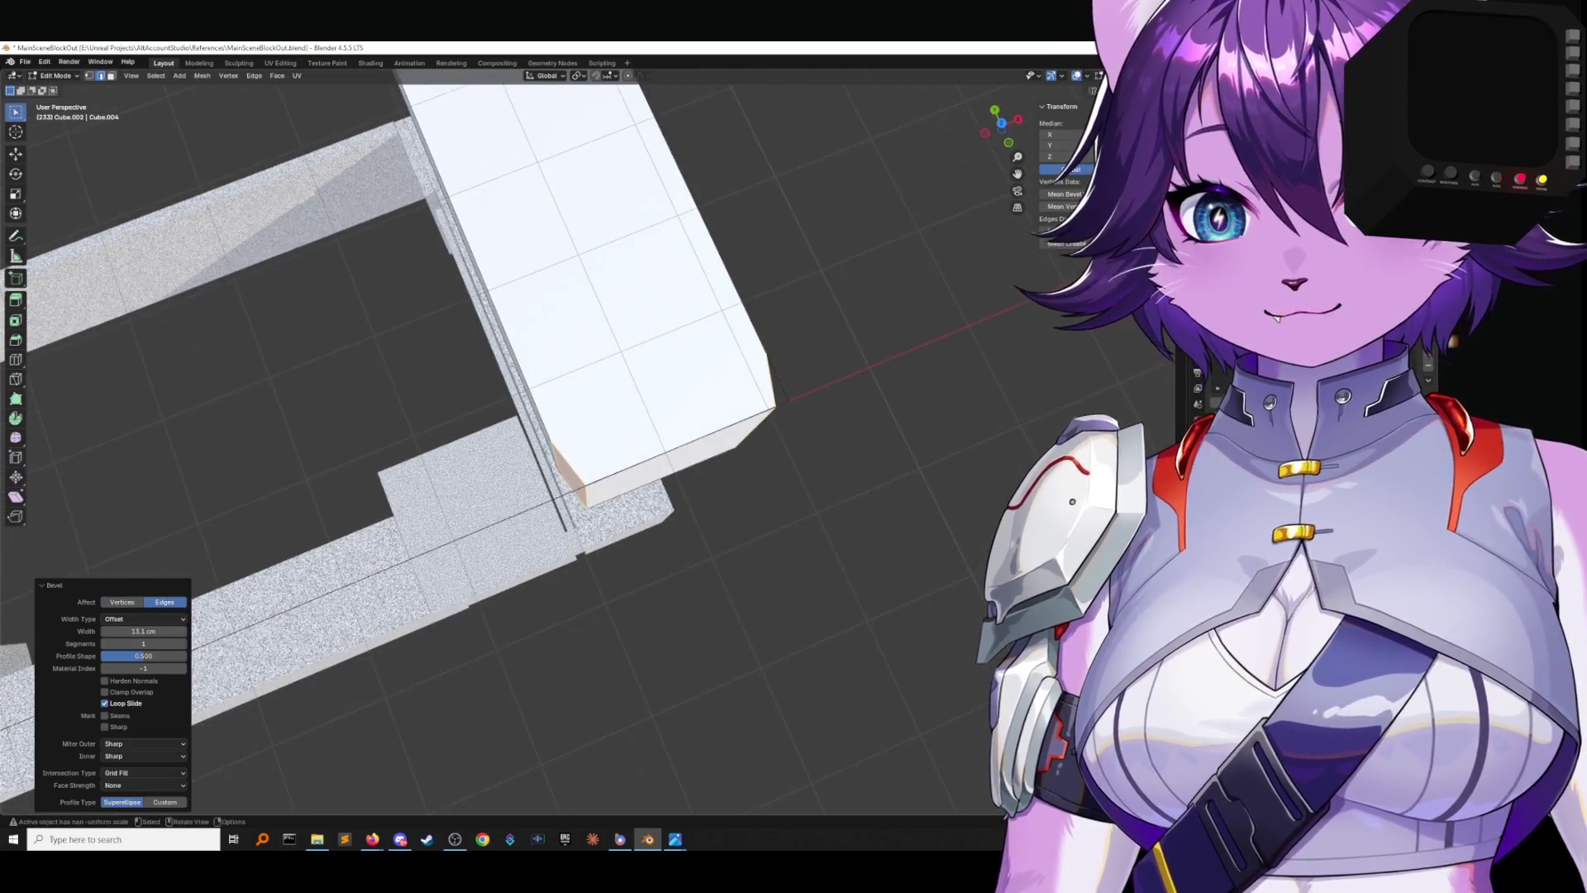
# Adjust the bevel width from 10.1 cm to 7.1 cm, then 0 cm, checking in top view.
pyautogui.moveTo(143, 631)
pyautogui.mouseDown()
pyautogui.moveTo(107, 631)
pyautogui.moveTo(194, 657)
pyautogui.moveTo(178, 632)
pyautogui.moveTo(194, 633)
pyautogui.moveTo(107, 655)
pyautogui.moveTo(194, 632)
pyautogui.moveTo(121, 631)
pyautogui.mouseUp()
pyautogui.moveTo(363, 529); pyautogui.dragTo(408, 602, button='middle')
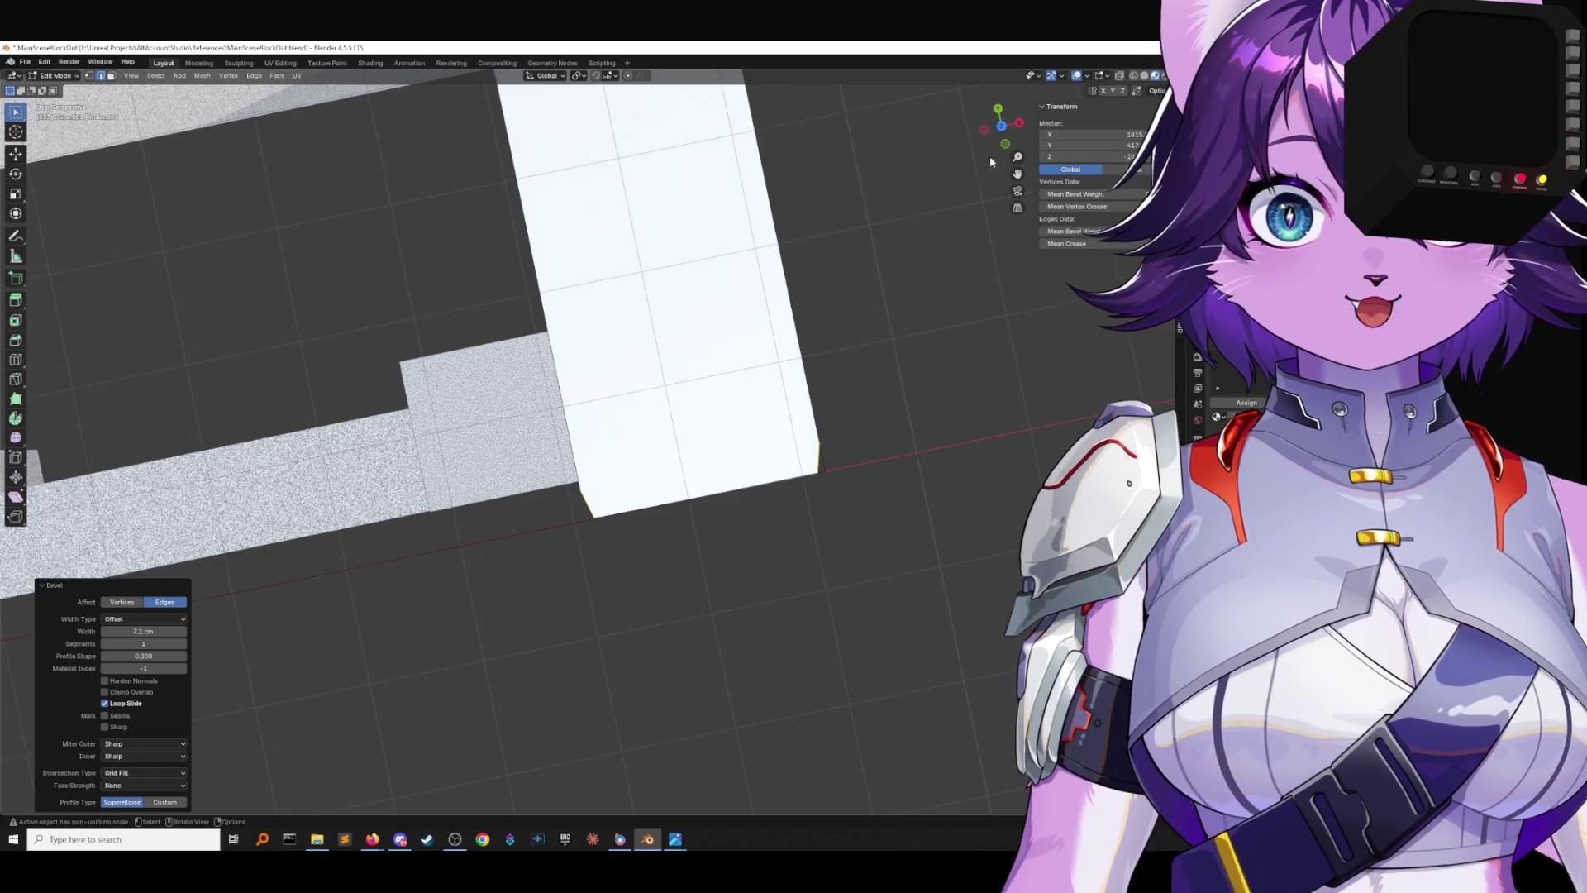
pyautogui.click(1001, 125)
pyautogui.click(1002, 126)
pyautogui.keyDown('shift'); pyautogui.moveTo(862, 313); pyautogui.dragTo(850, 385, button='middle'); pyautogui.keyUp('shift')
pyautogui.moveTo(149, 631)
pyautogui.mouseDown()
pyautogui.moveTo(107, 630)
pyautogui.moveTo(149, 631)
pyautogui.mouseUp()
pyautogui.click(184, 619)
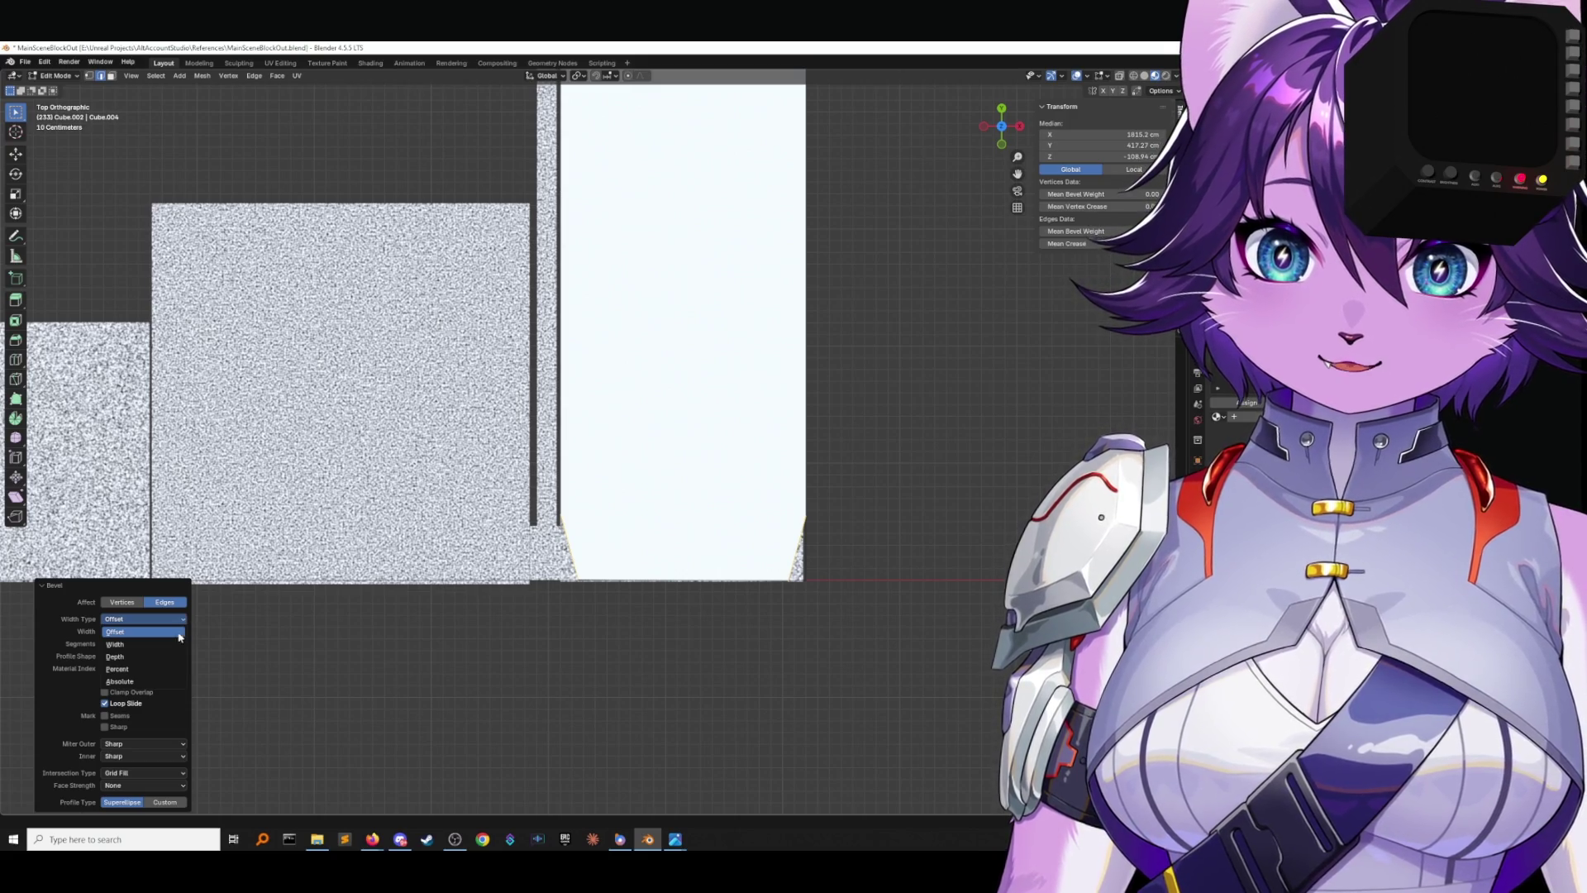
# Try Absolute, Offset and Width types for the bevel width, settling at 5.1 cm.
pyautogui.click(163, 681)
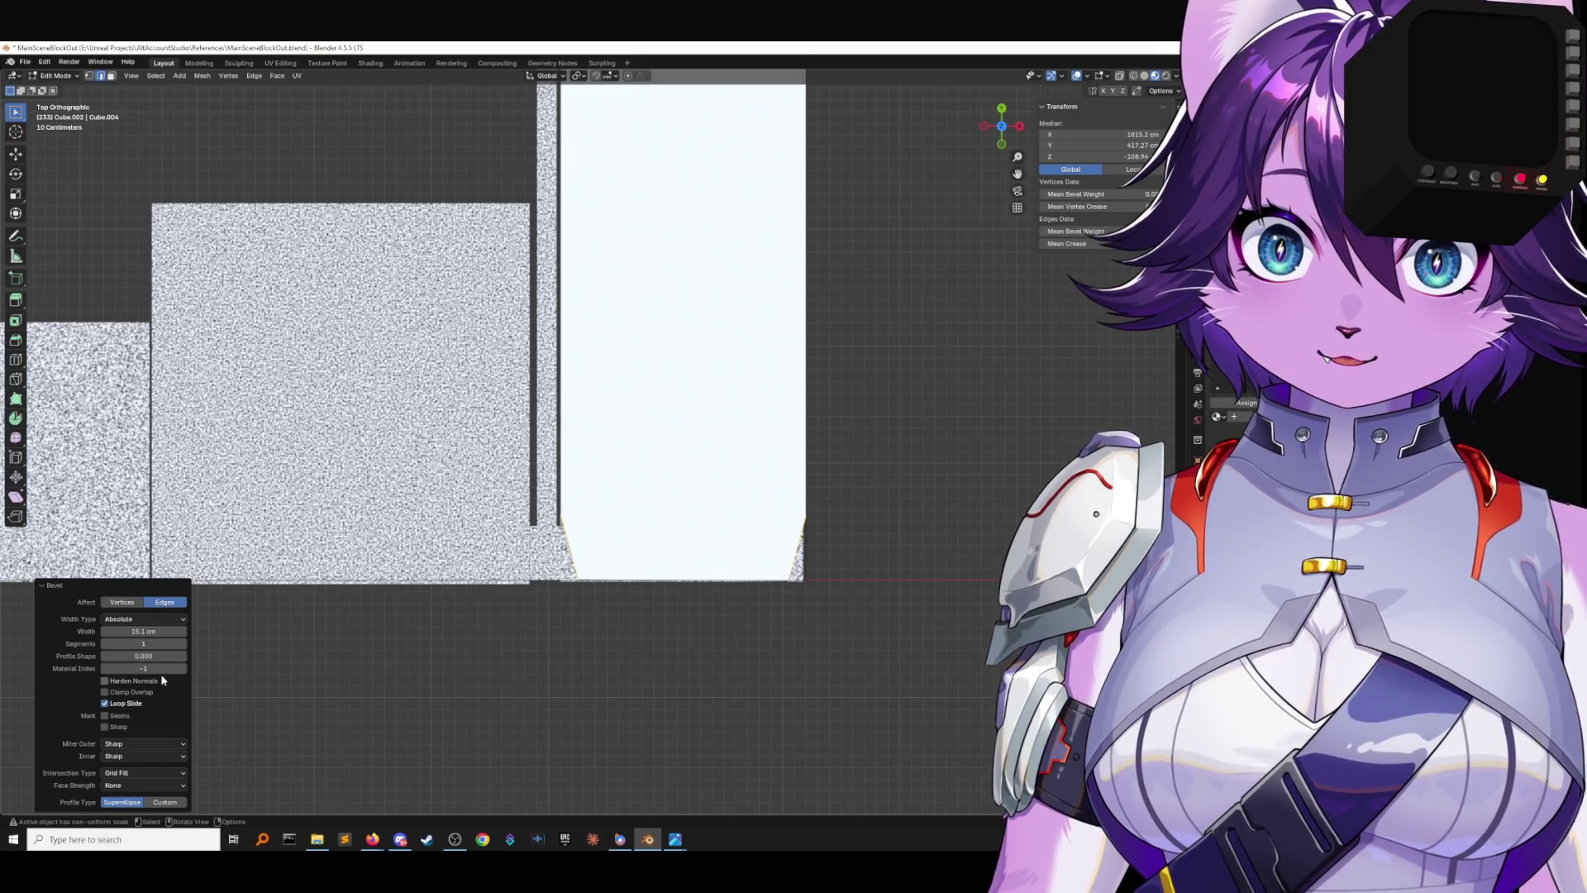
pyautogui.moveTo(137, 631); pyautogui.dragTo(178, 631)
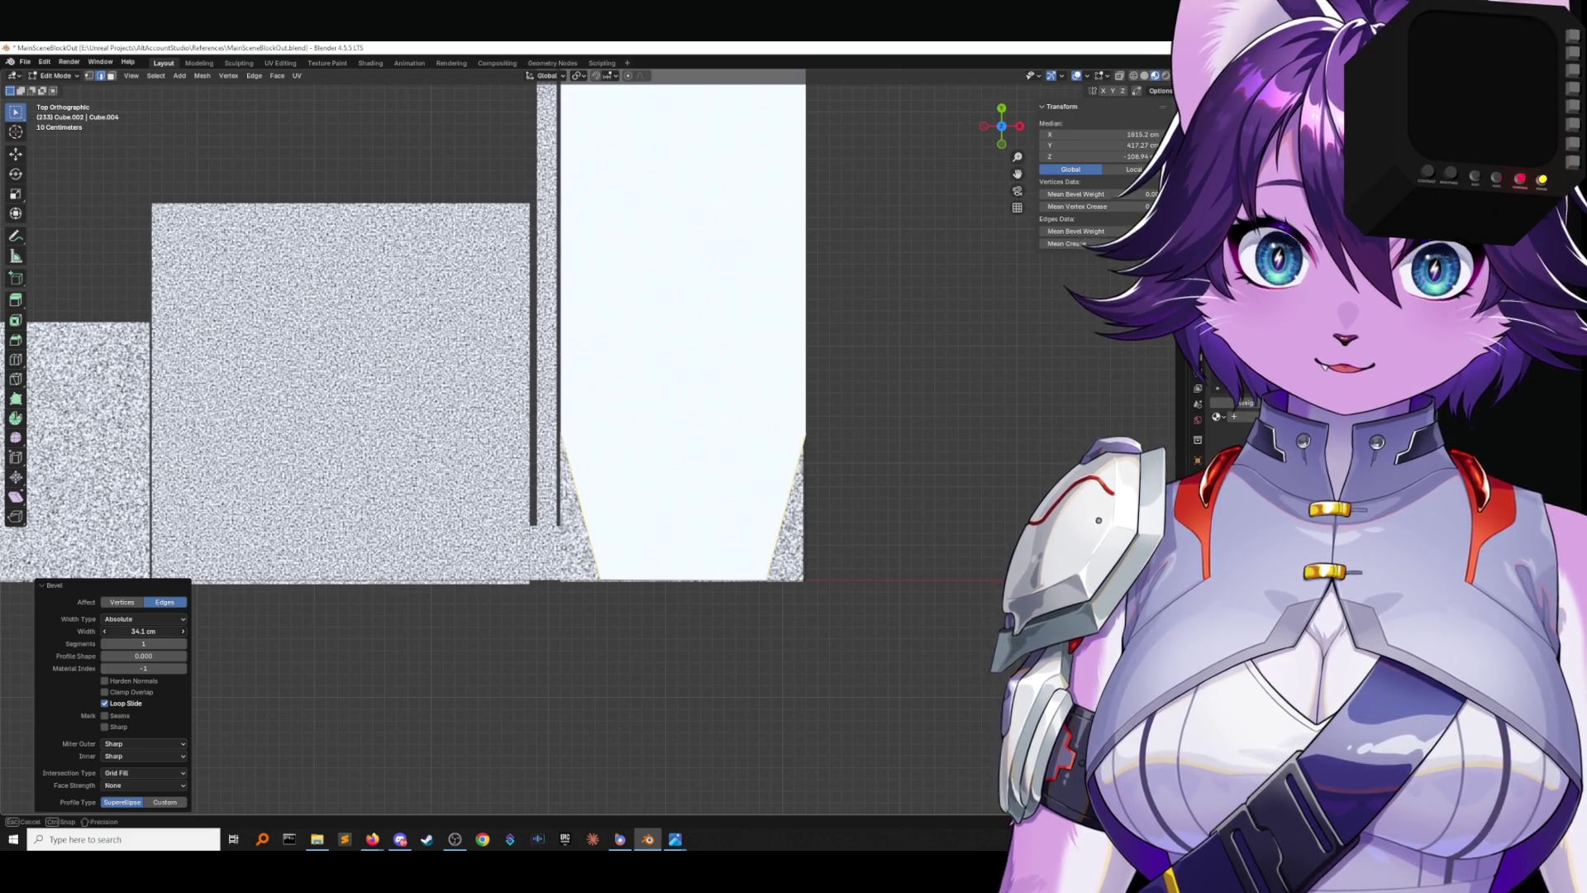
pyautogui.click(155, 619)
pyautogui.click(155, 632)
pyautogui.click(154, 619)
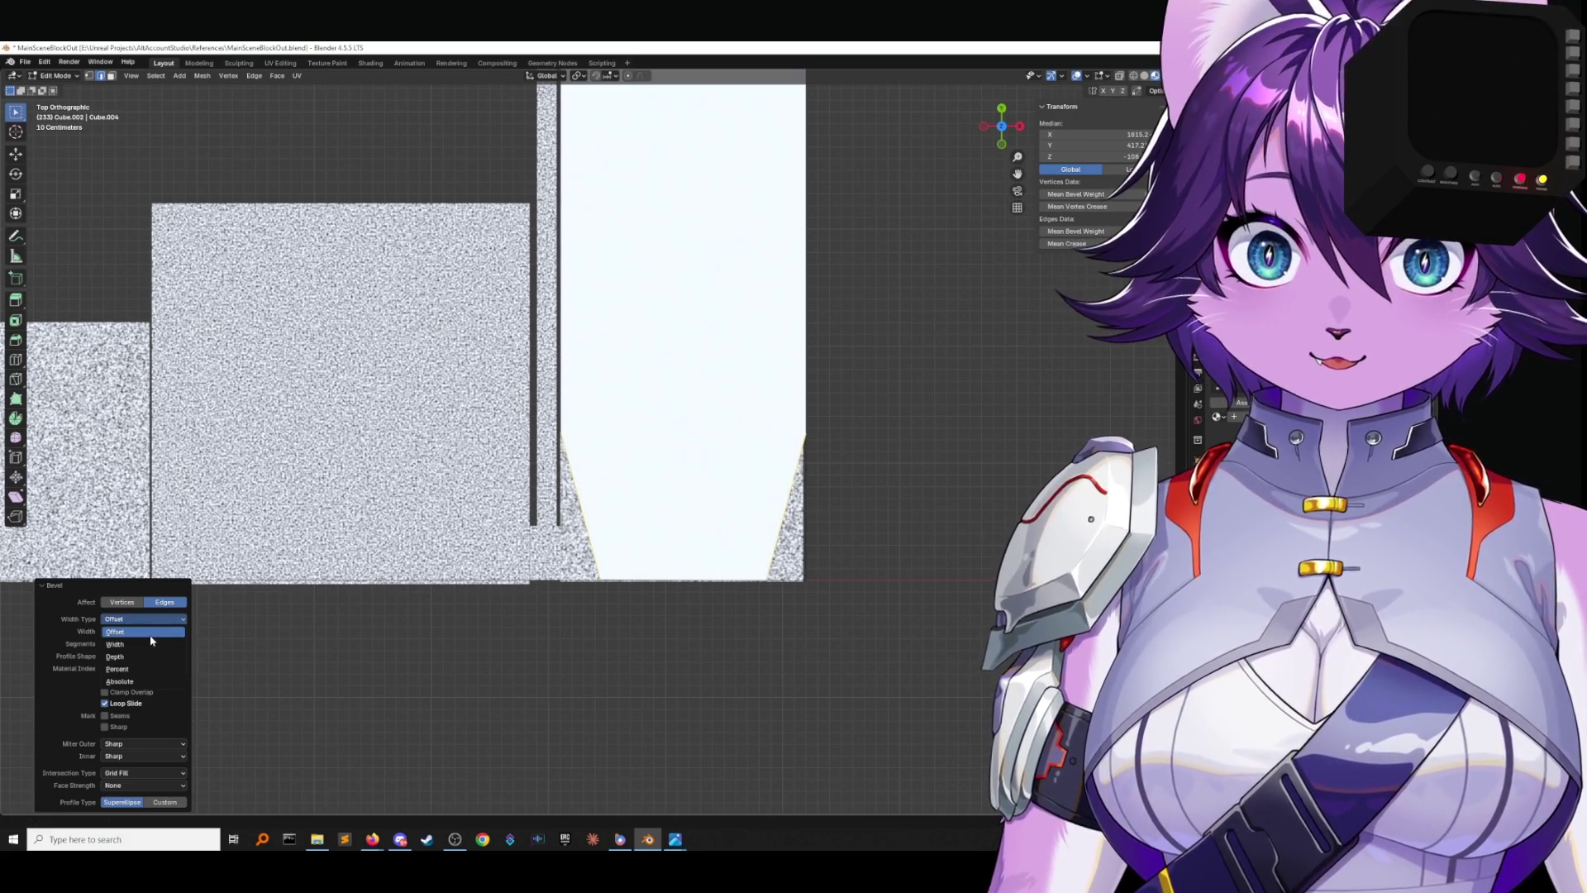
pyautogui.click(151, 644)
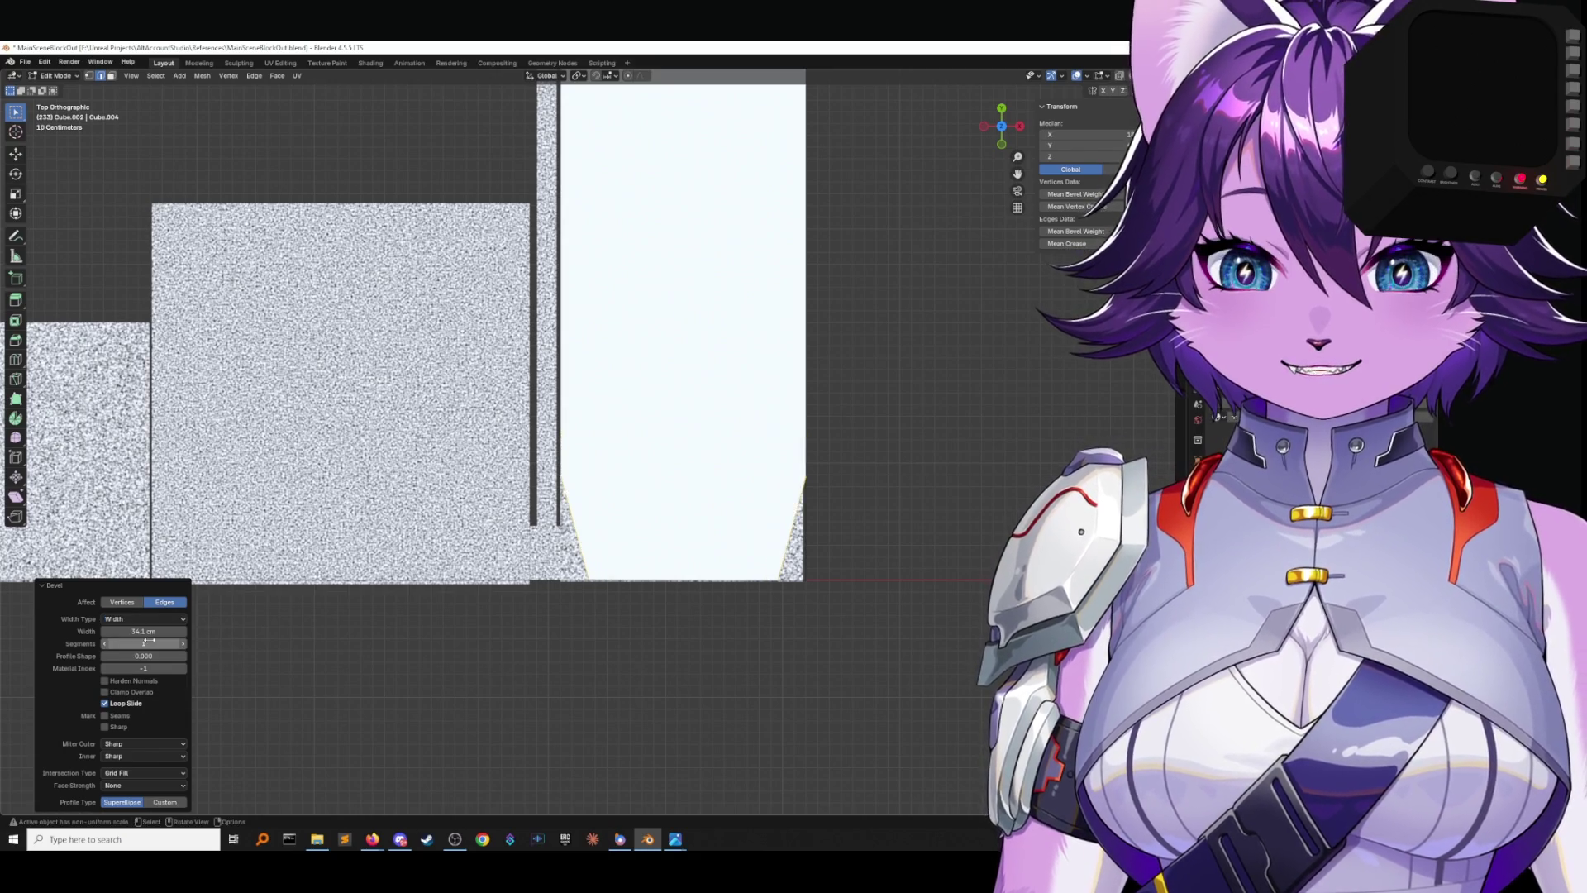
pyautogui.moveTo(144, 631); pyautogui.dragTo(109, 631)
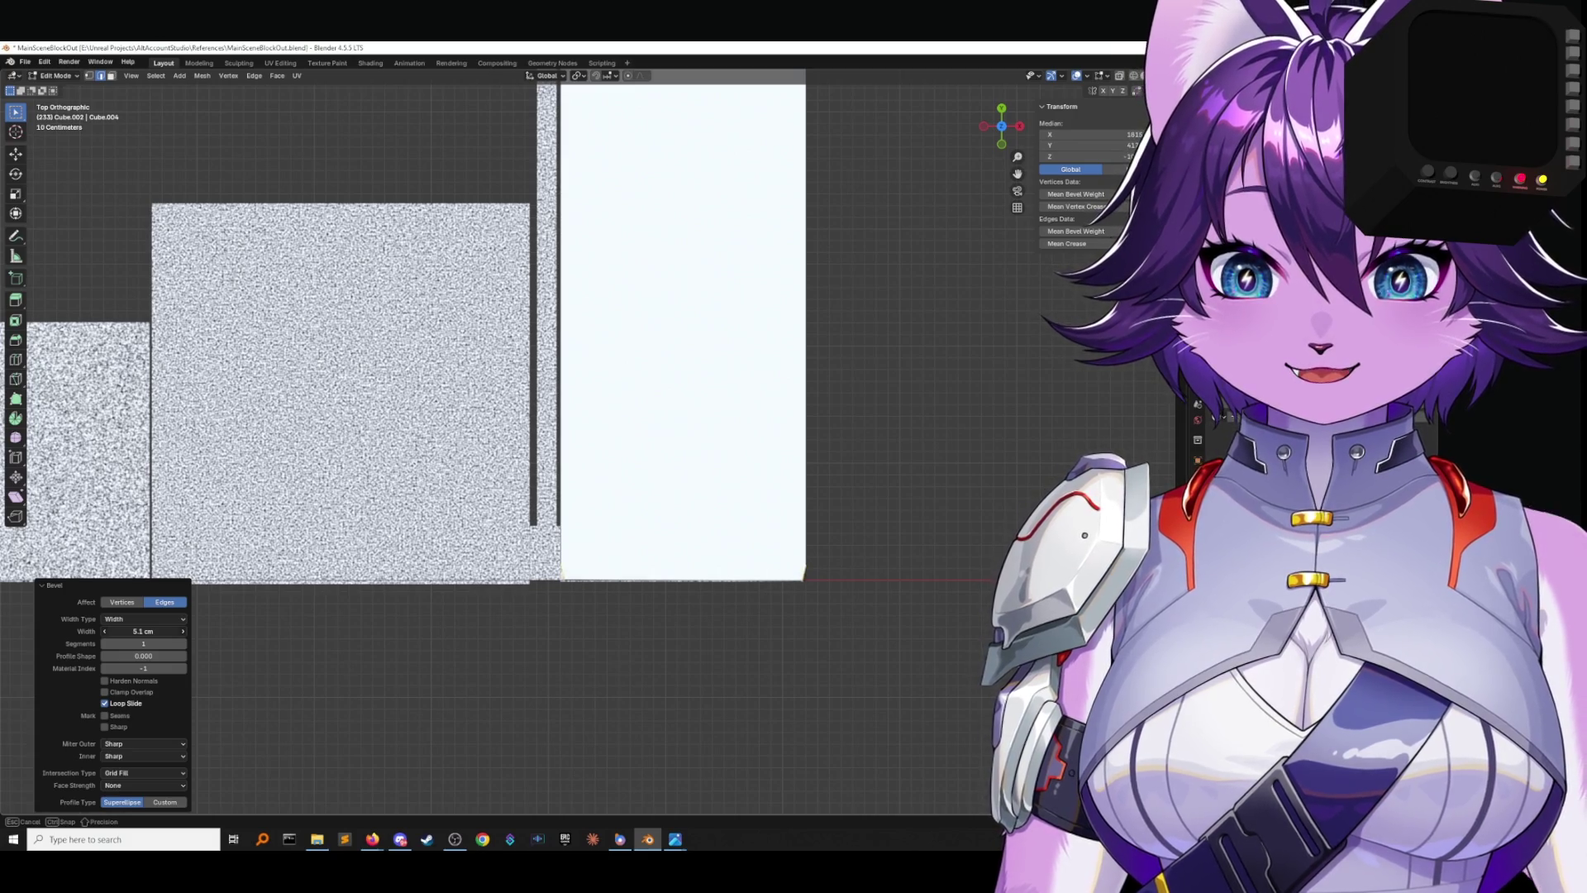
pyautogui.moveTo(109, 631); pyautogui.dragTo(109, 630)
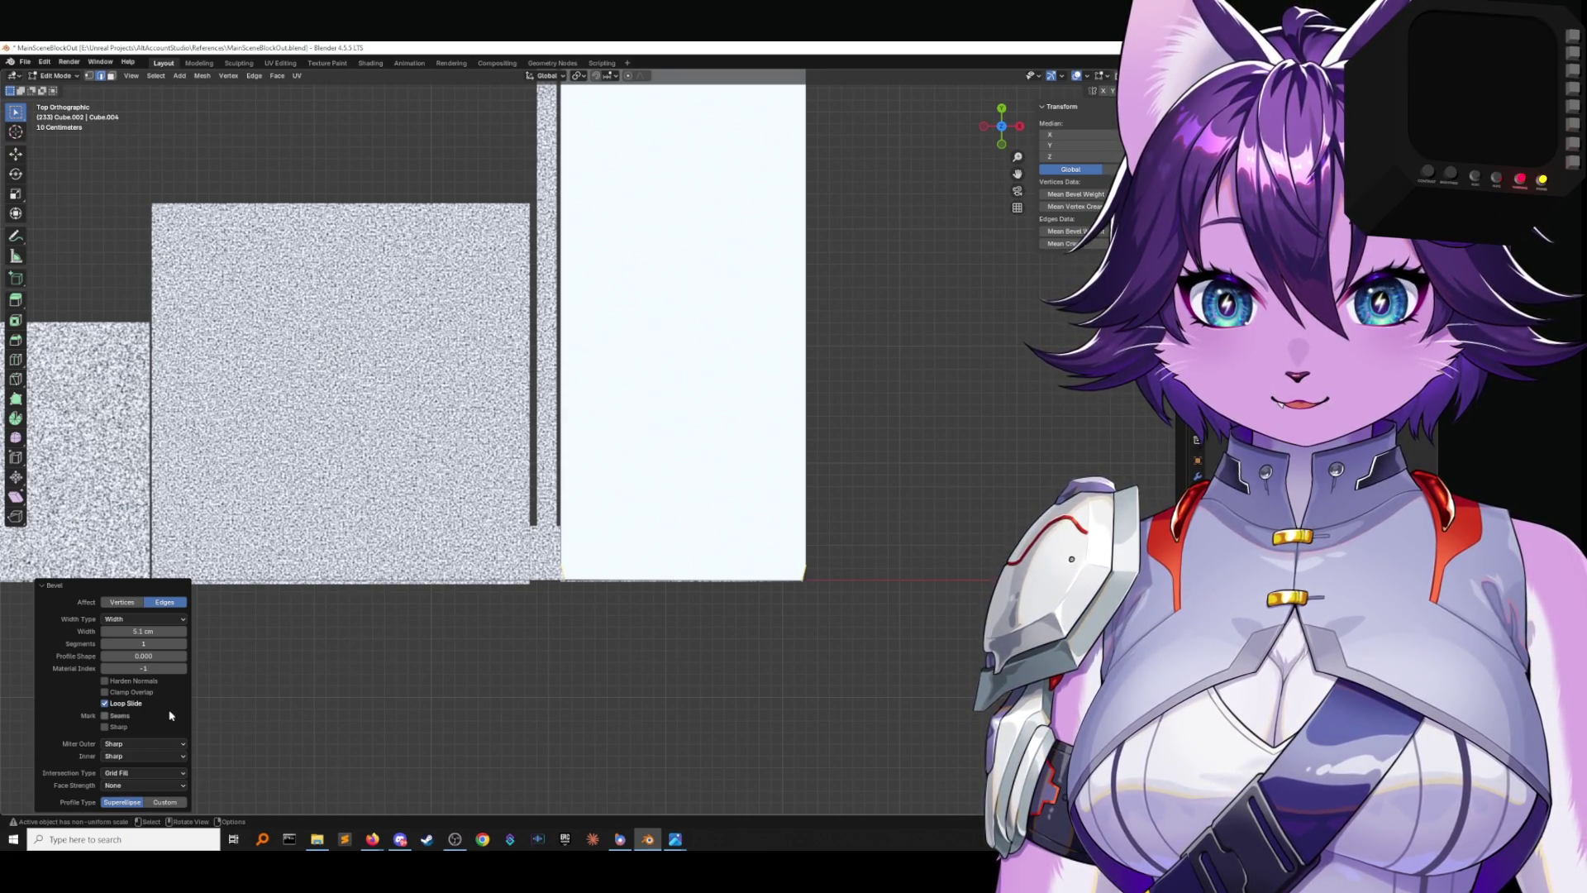
# Keep the Superellipse bevel profile and set its profile shape to 0.5.
pyautogui.click(162, 801)
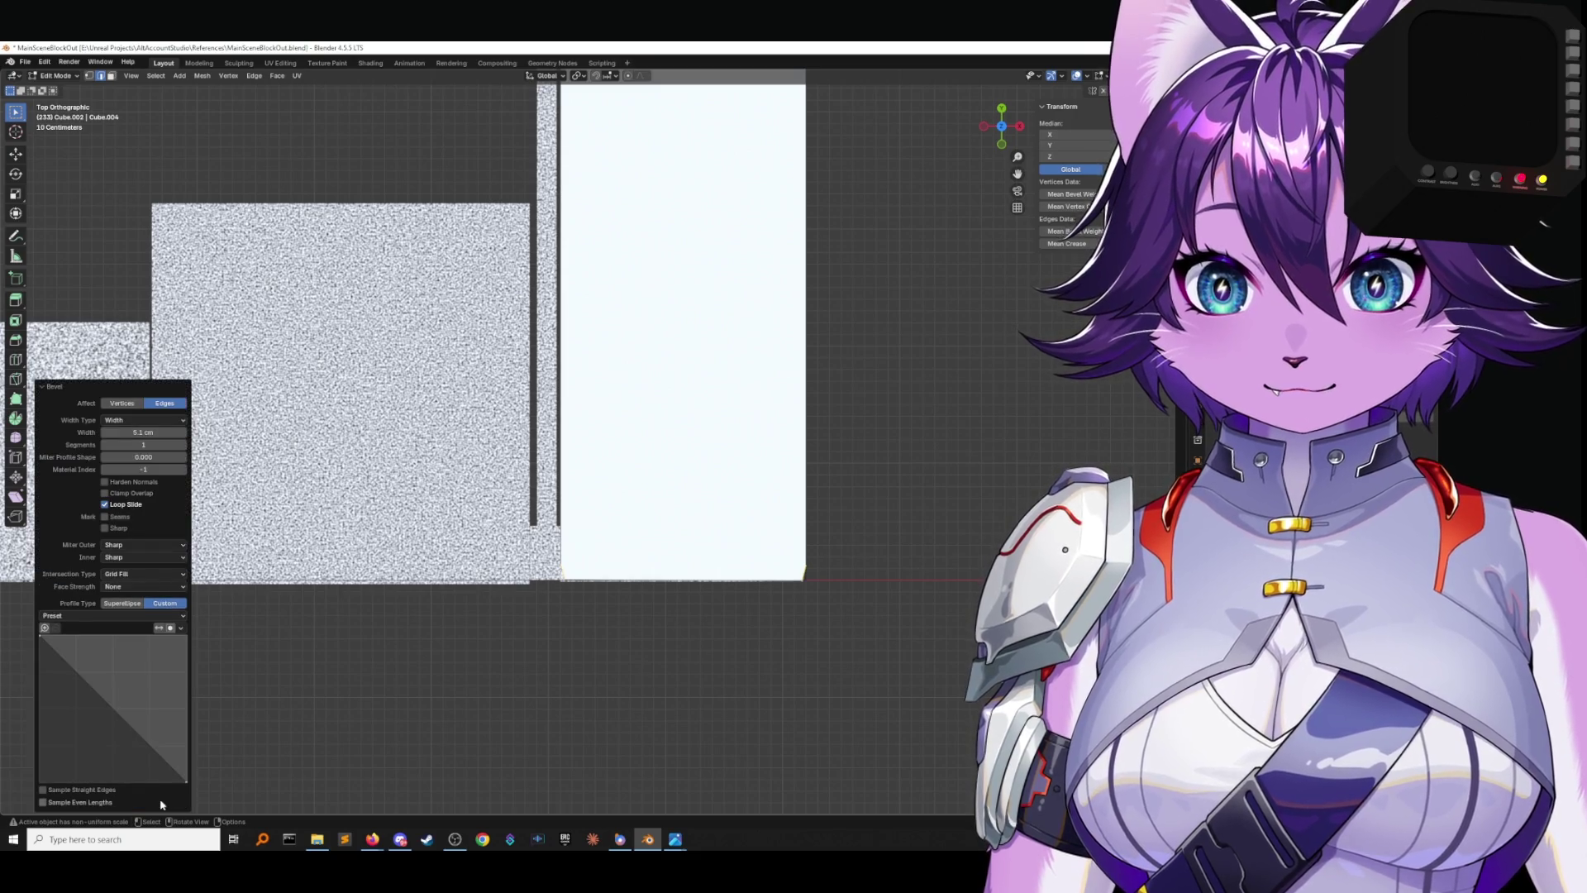
pyautogui.click(122, 602)
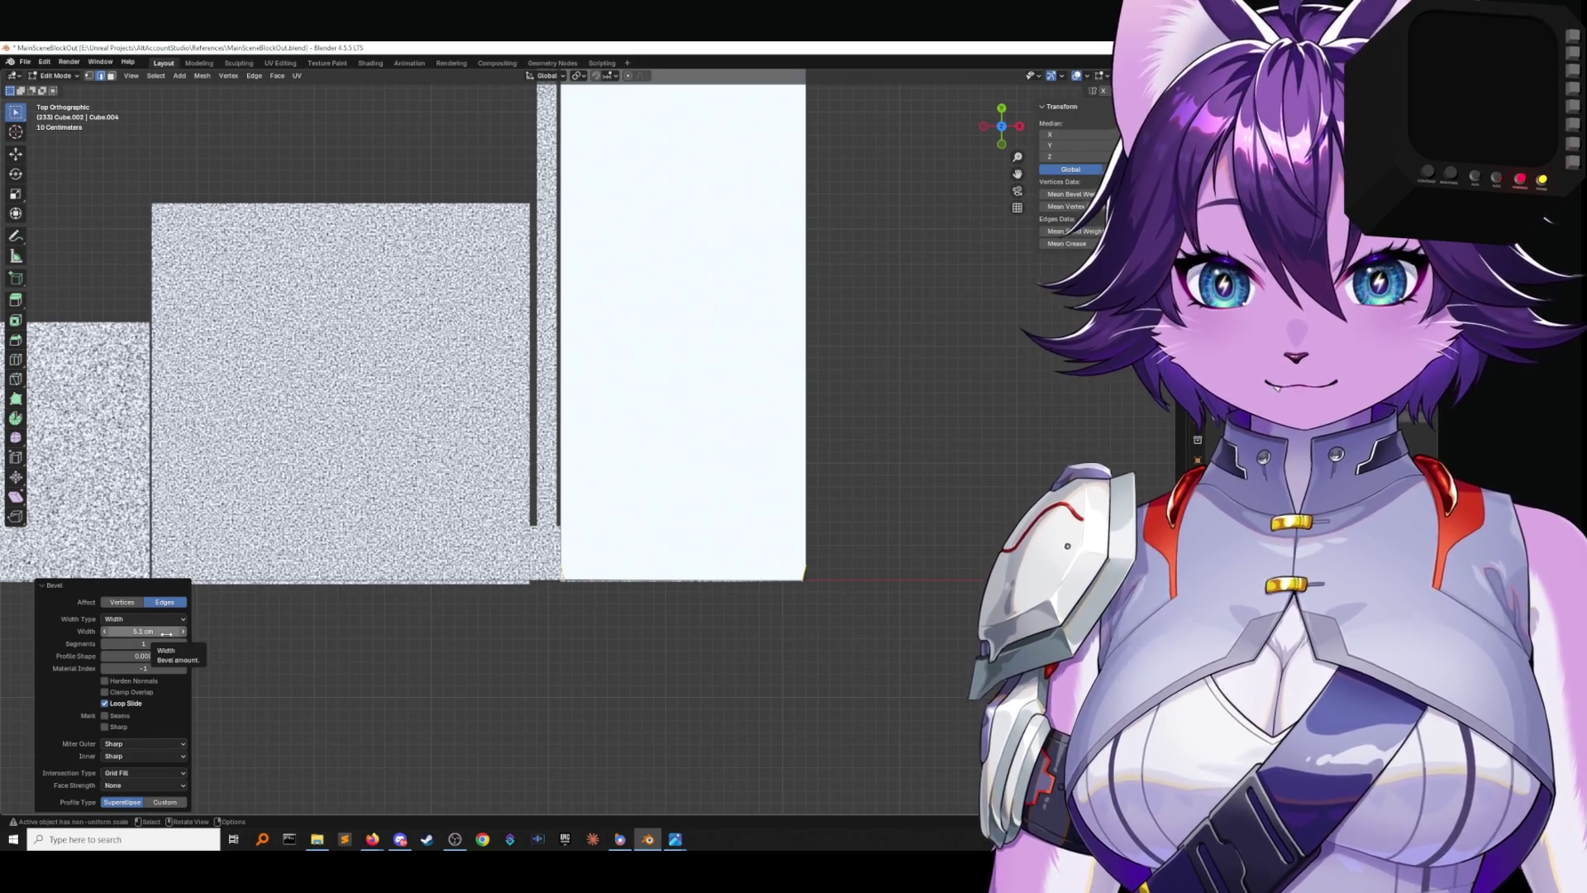
pyautogui.moveTo(166, 659); pyautogui.dragTo(178, 659)
pyautogui.click(117, 656)
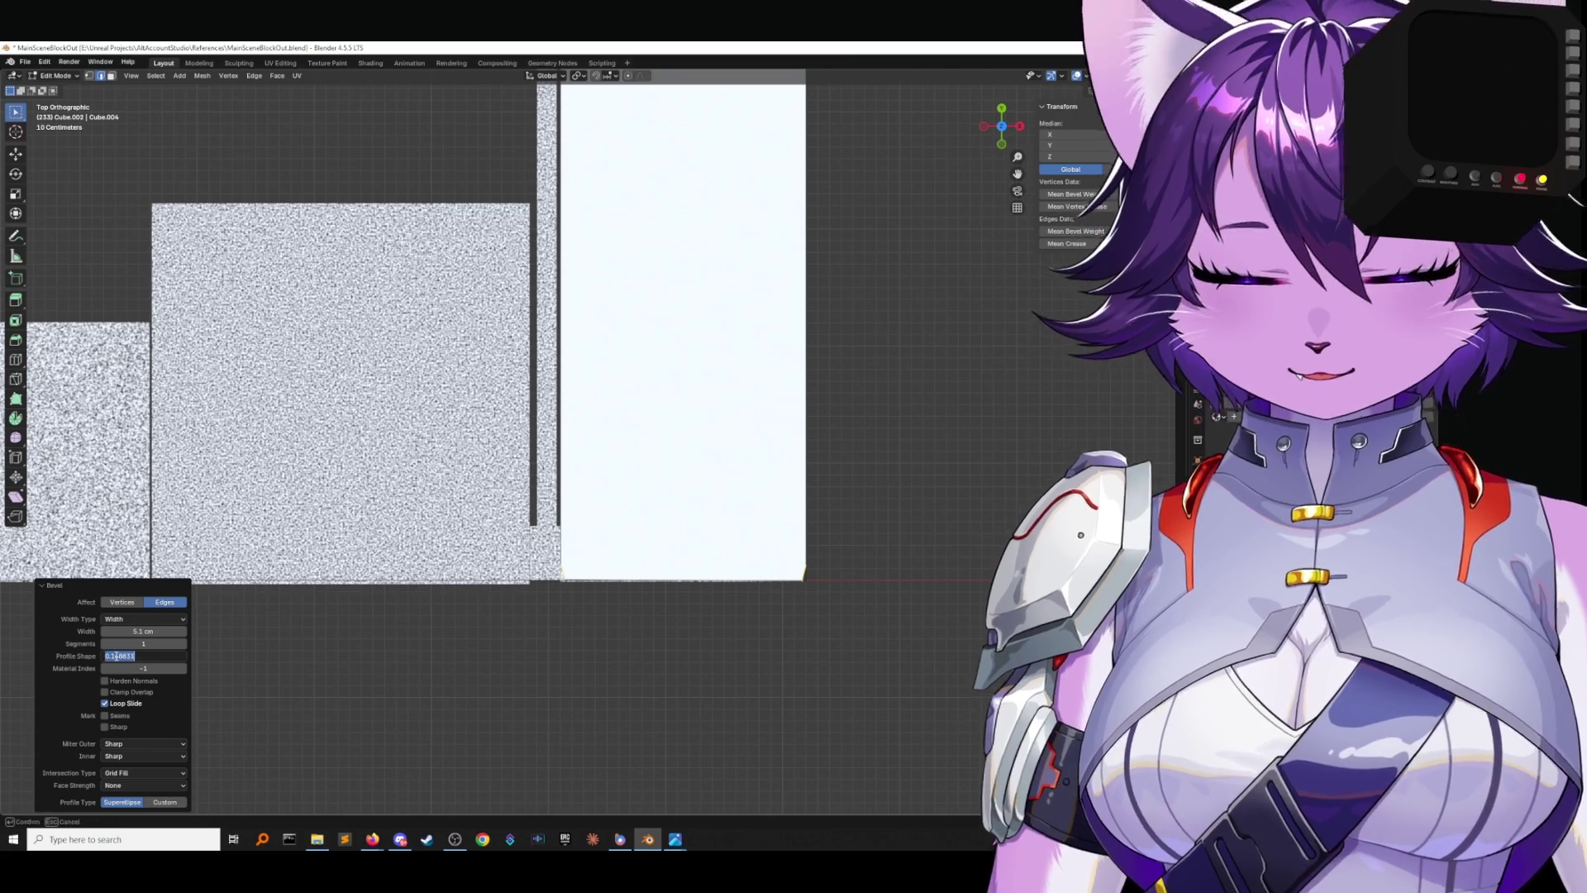
pyautogui.write('0.5')
pyautogui.press('Return')
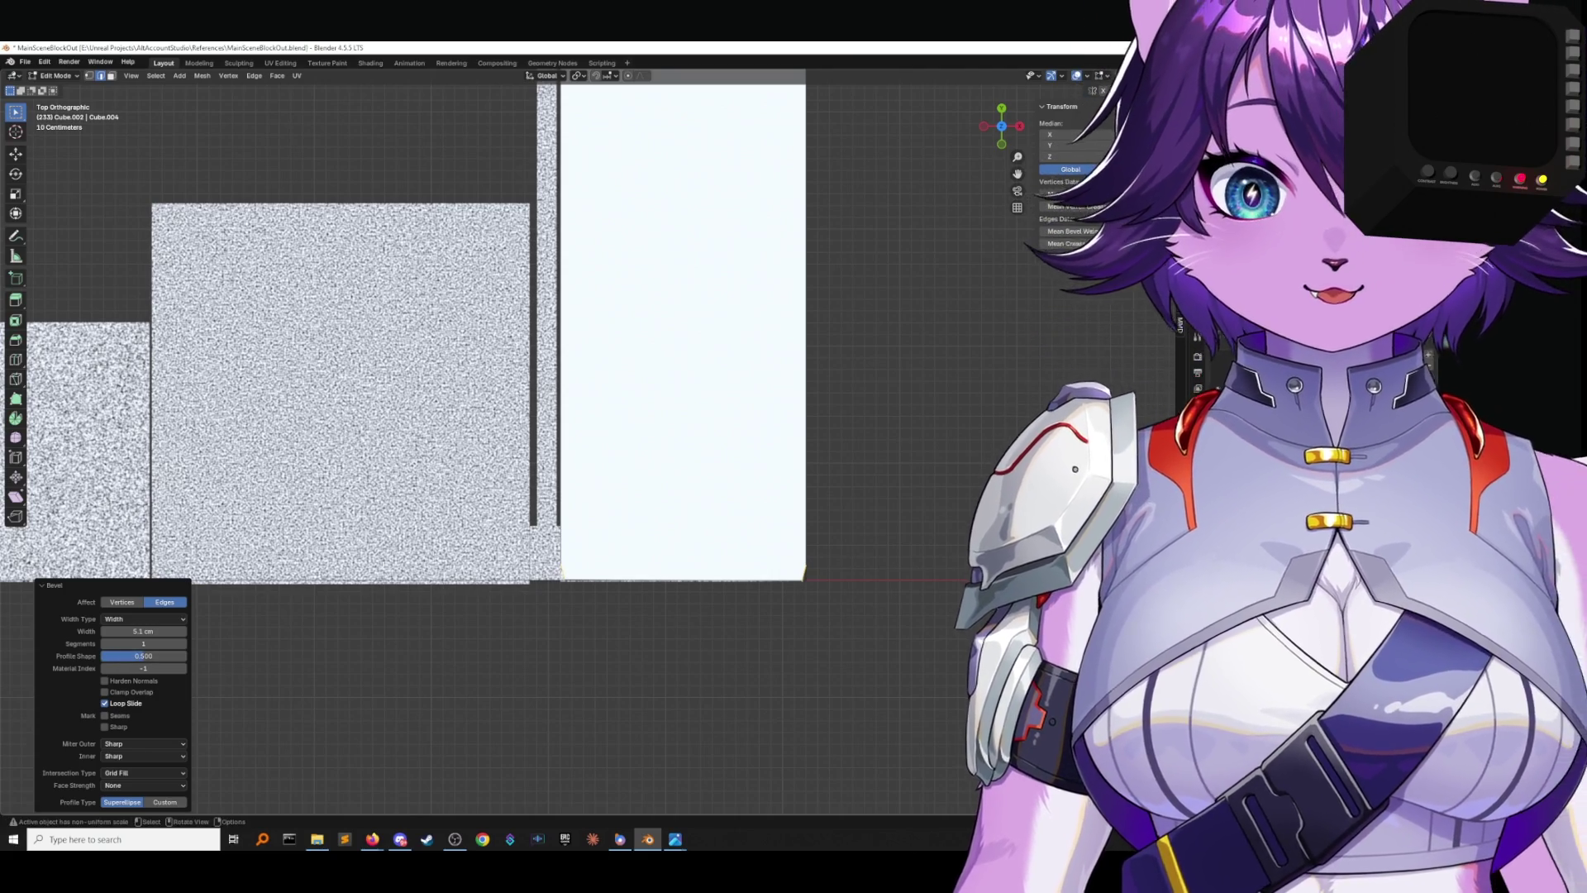
pyautogui.scroll(3, 825, 590)
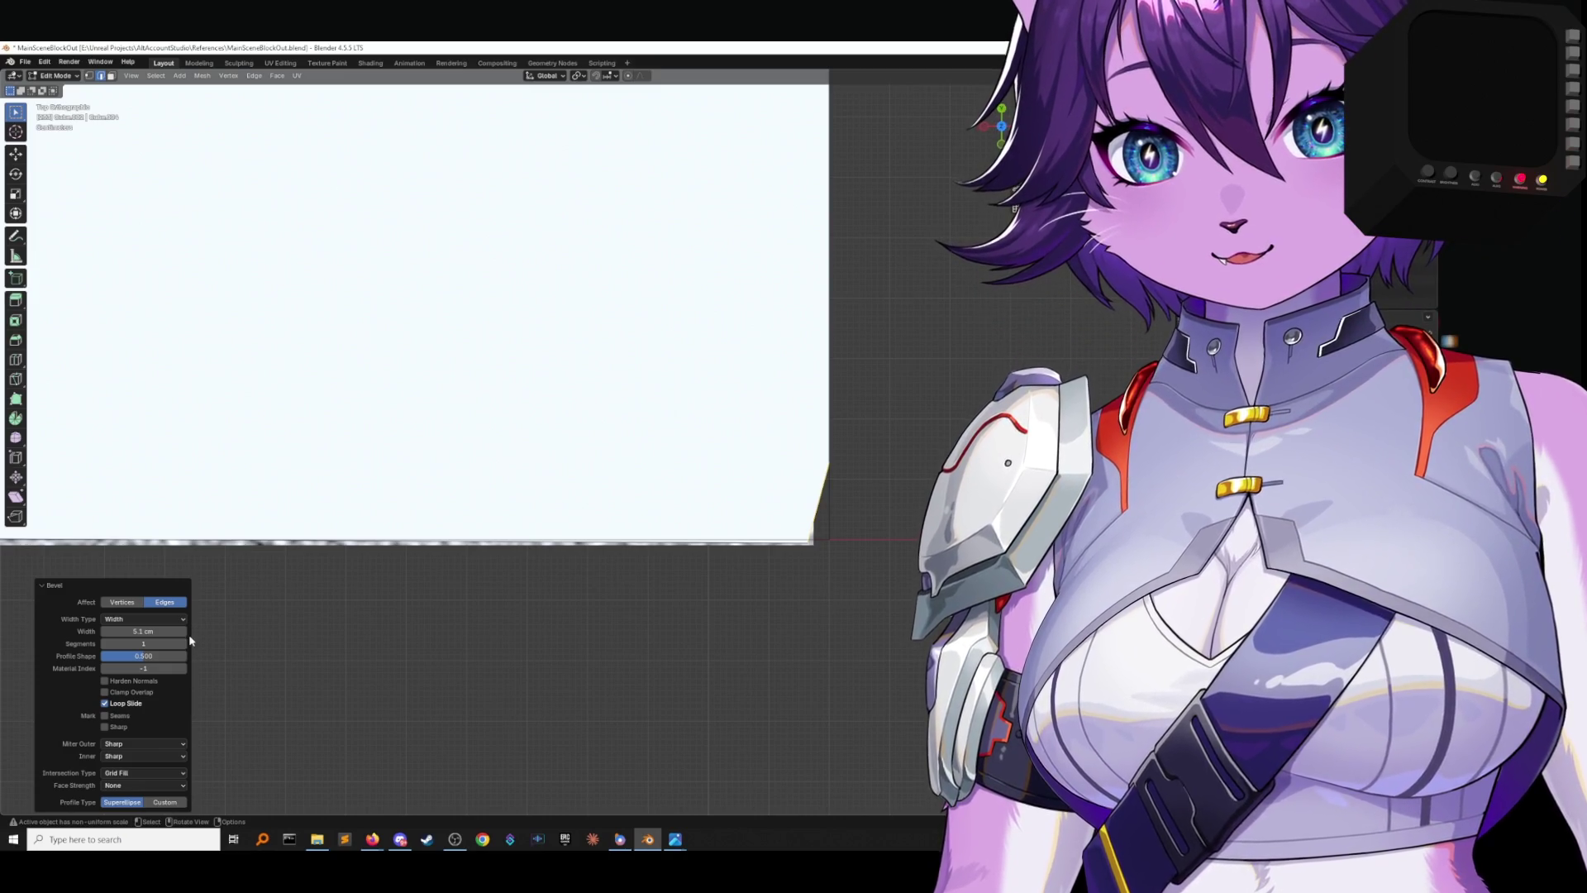
# Keep the bevel on edges and cycle the width type through Offset, Width and Depth.
pyautogui.click(122, 602)
pyautogui.click(159, 604)
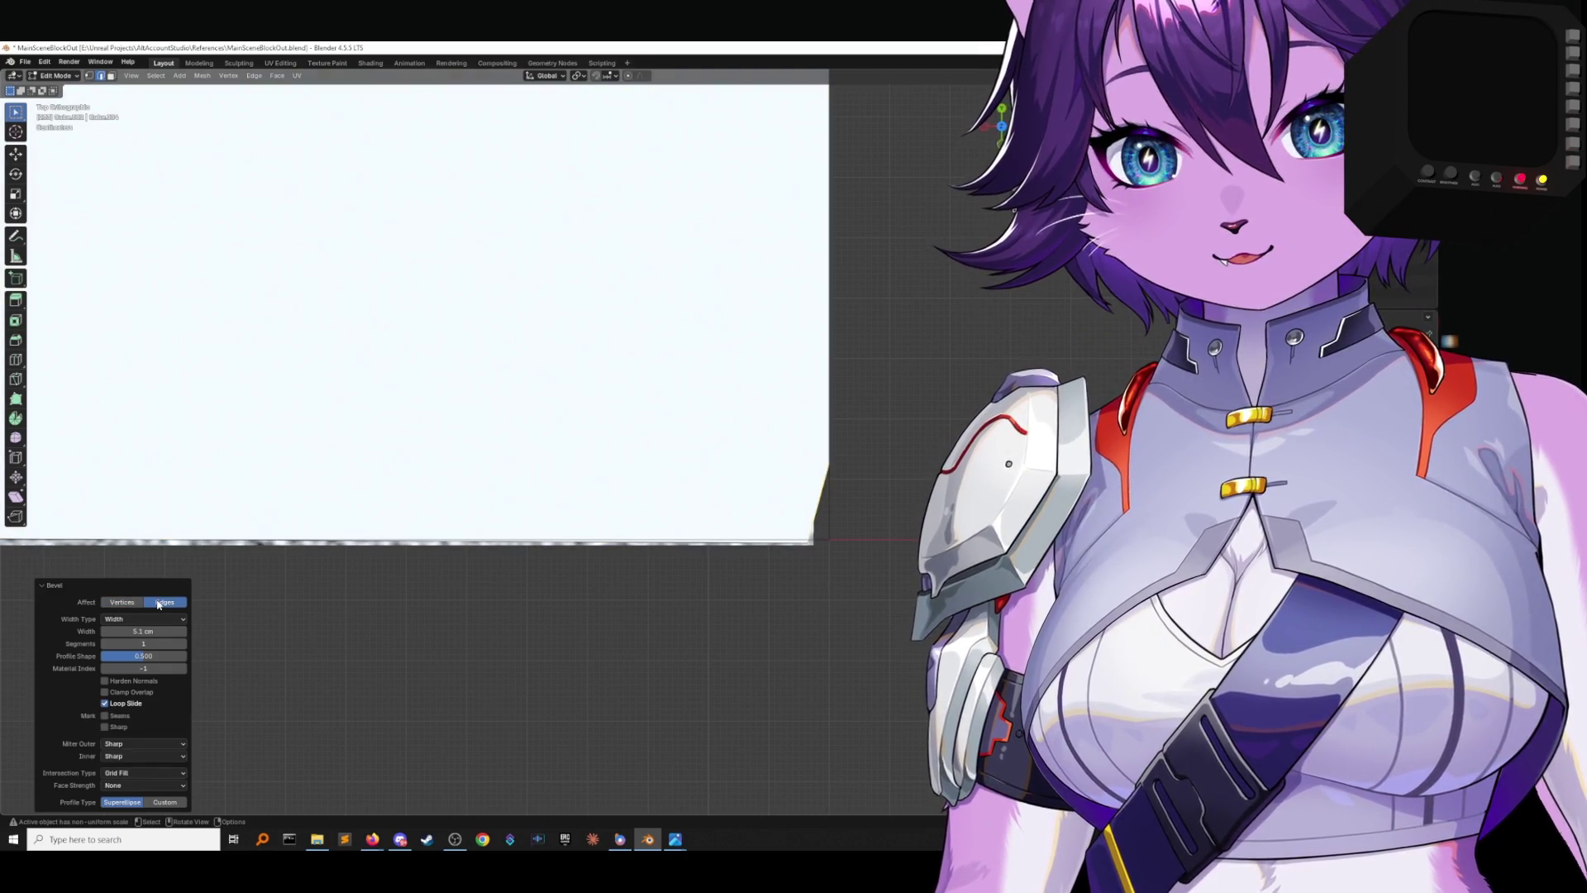
pyautogui.click(143, 618)
pyautogui.click(141, 618)
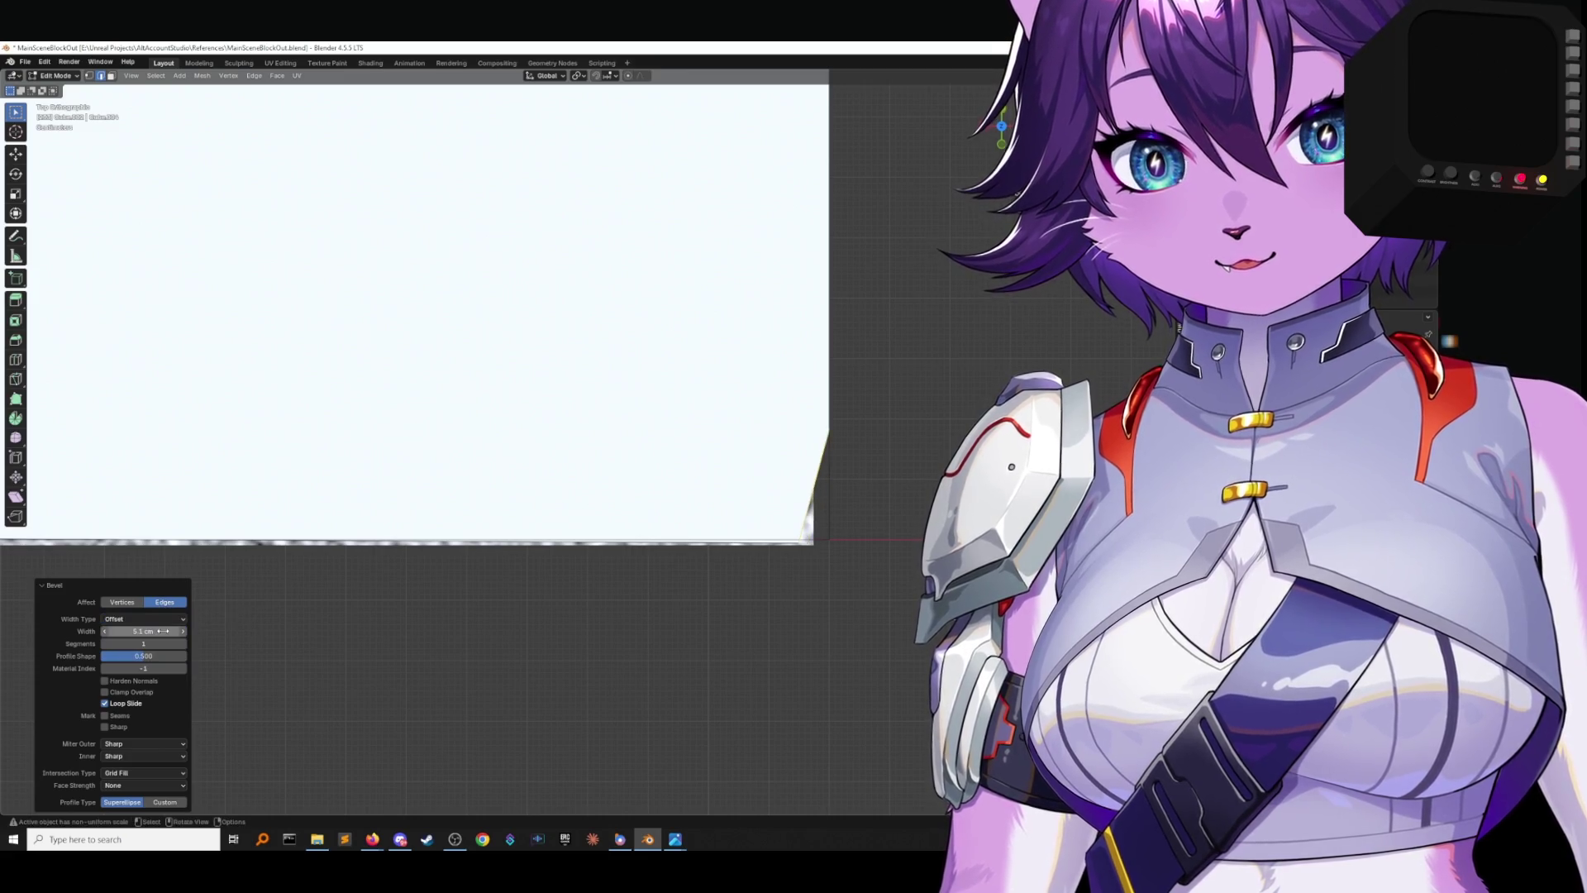
pyautogui.click(143, 619)
pyautogui.click(155, 637)
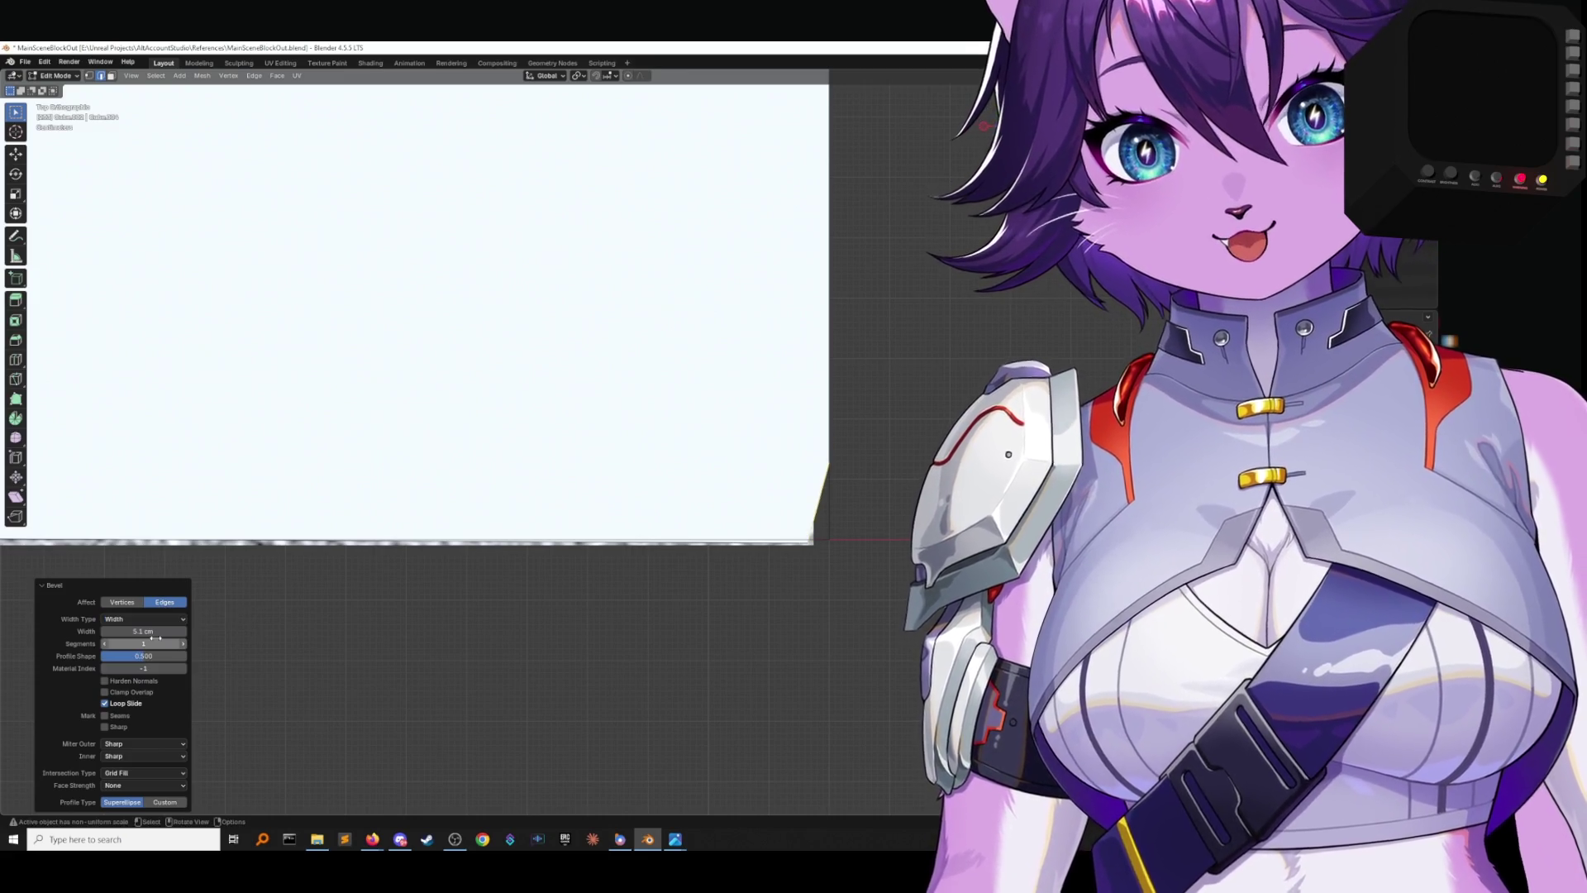
pyautogui.click(144, 619)
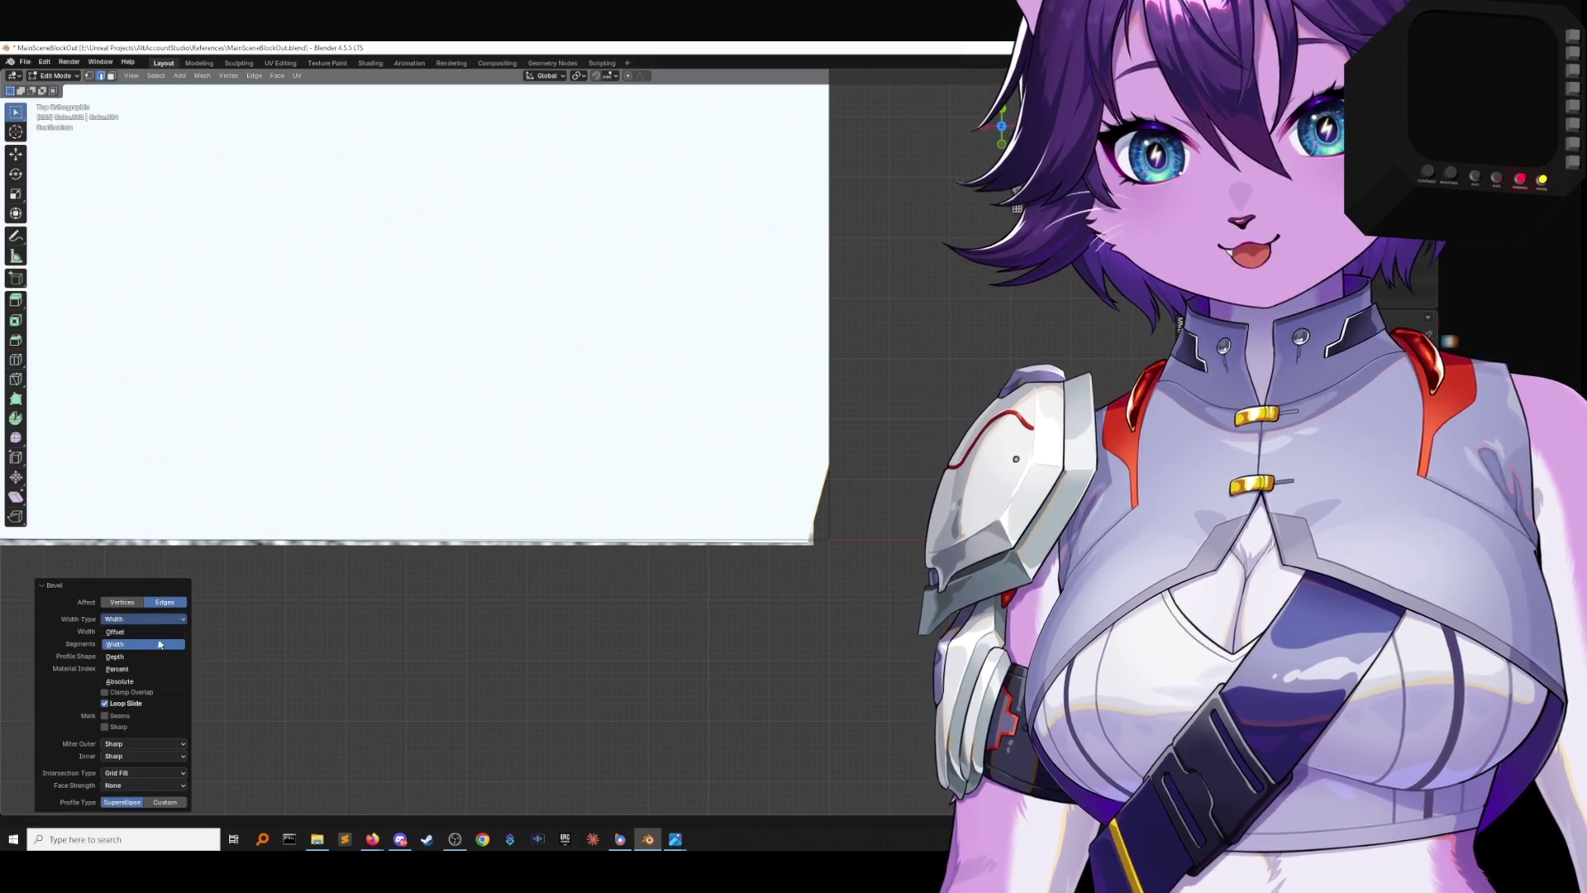
pyautogui.click(160, 658)
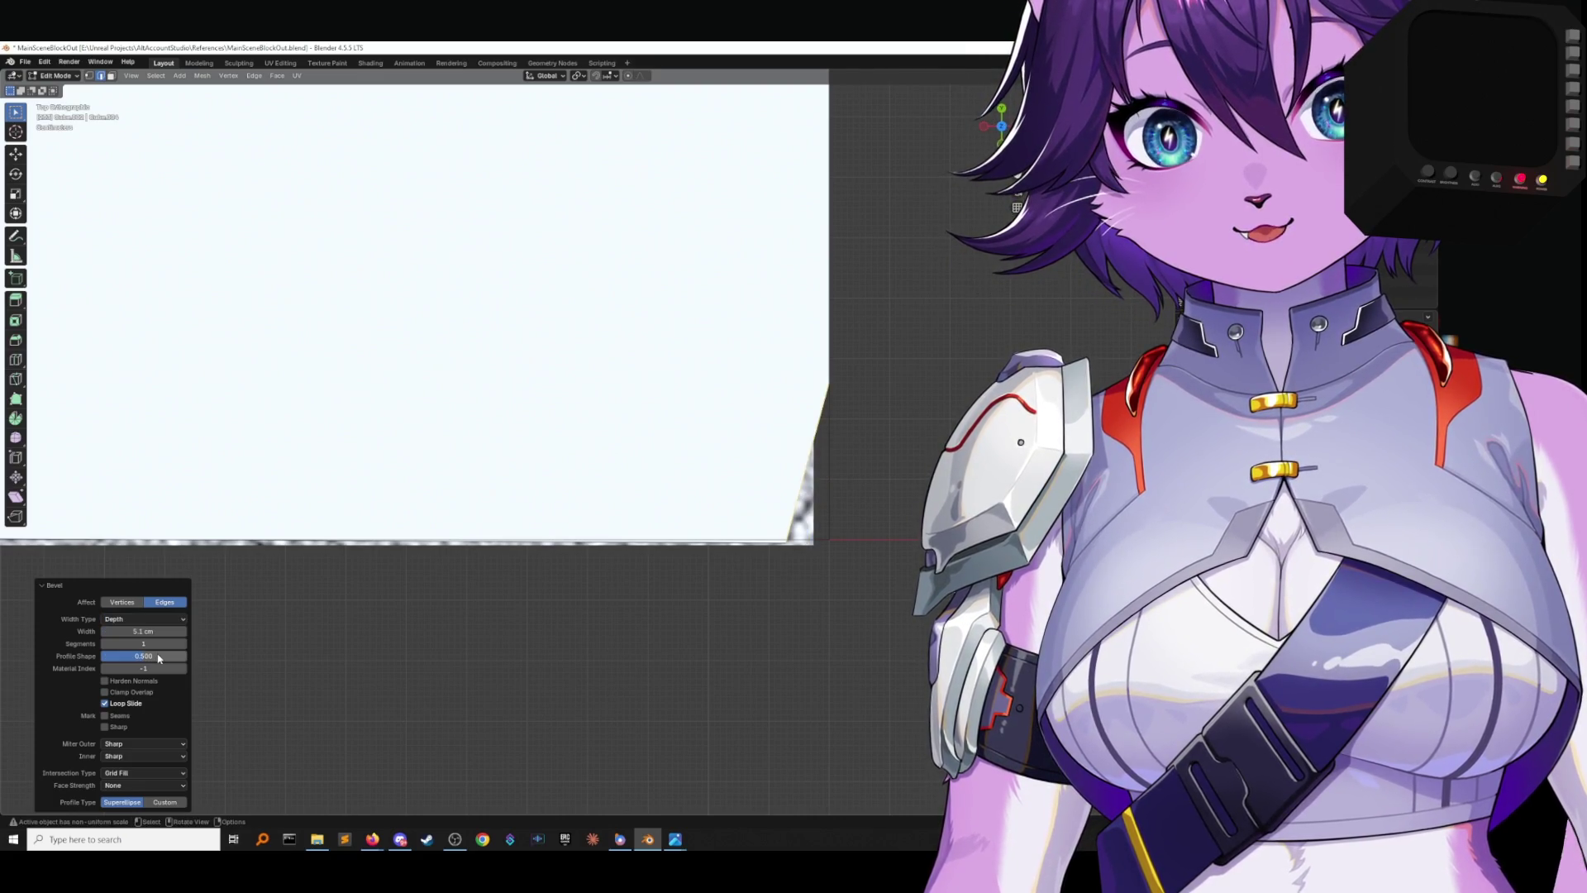
# Try Percent width at about 5%, then switch to Absolute width at 18.1 cm.
pyautogui.click(153, 620)
pyautogui.click(146, 669)
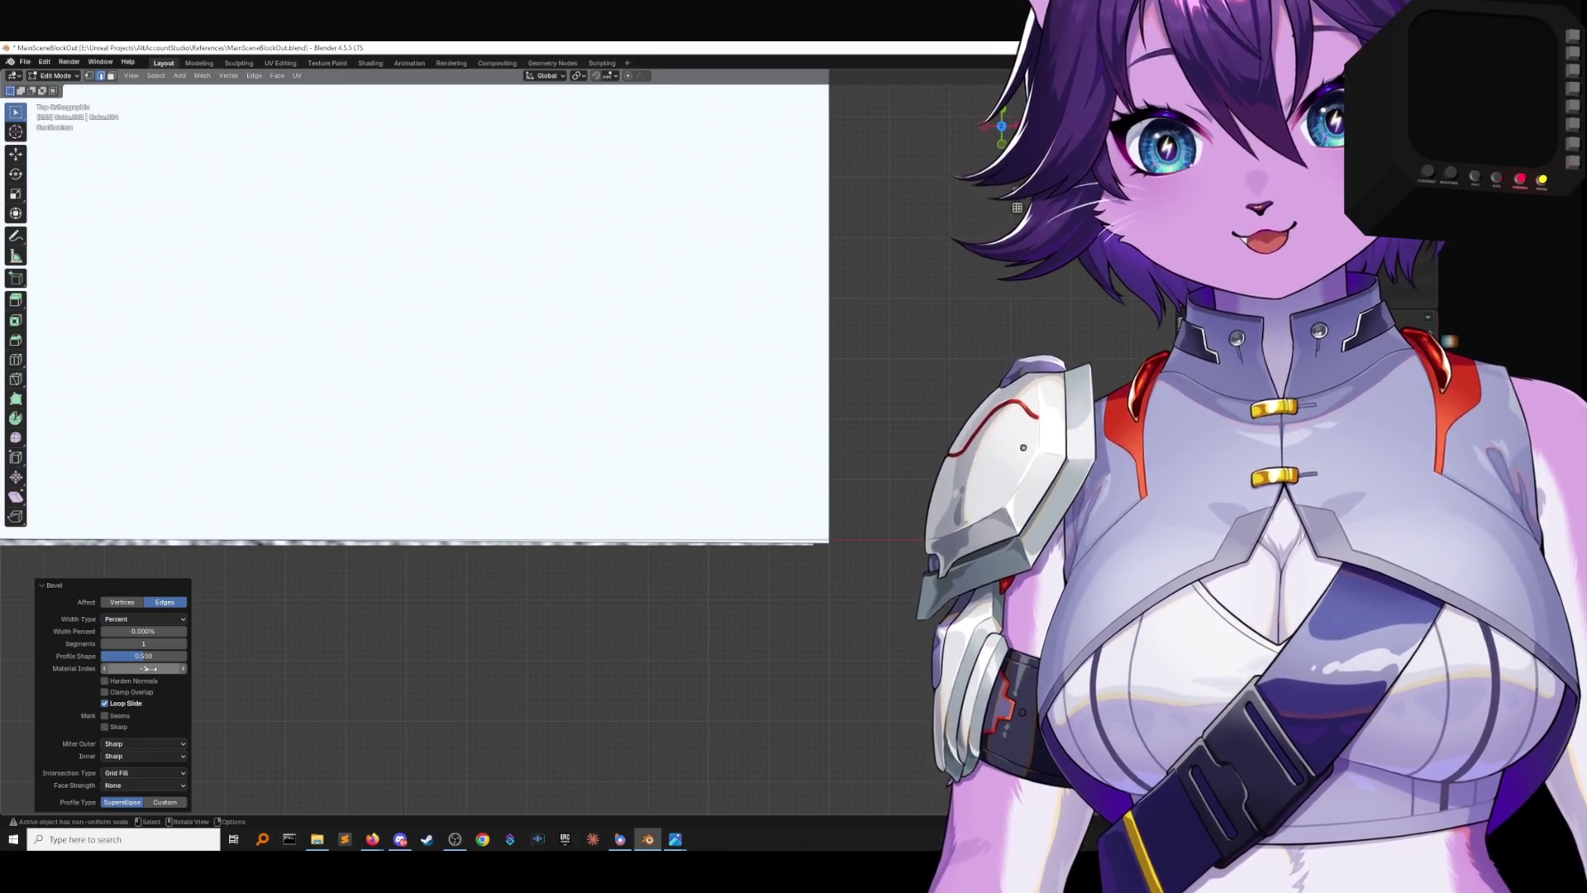
pyautogui.moveTo(143, 630); pyautogui.dragTo(176, 631)
pyautogui.click(116, 620)
pyautogui.click(124, 681)
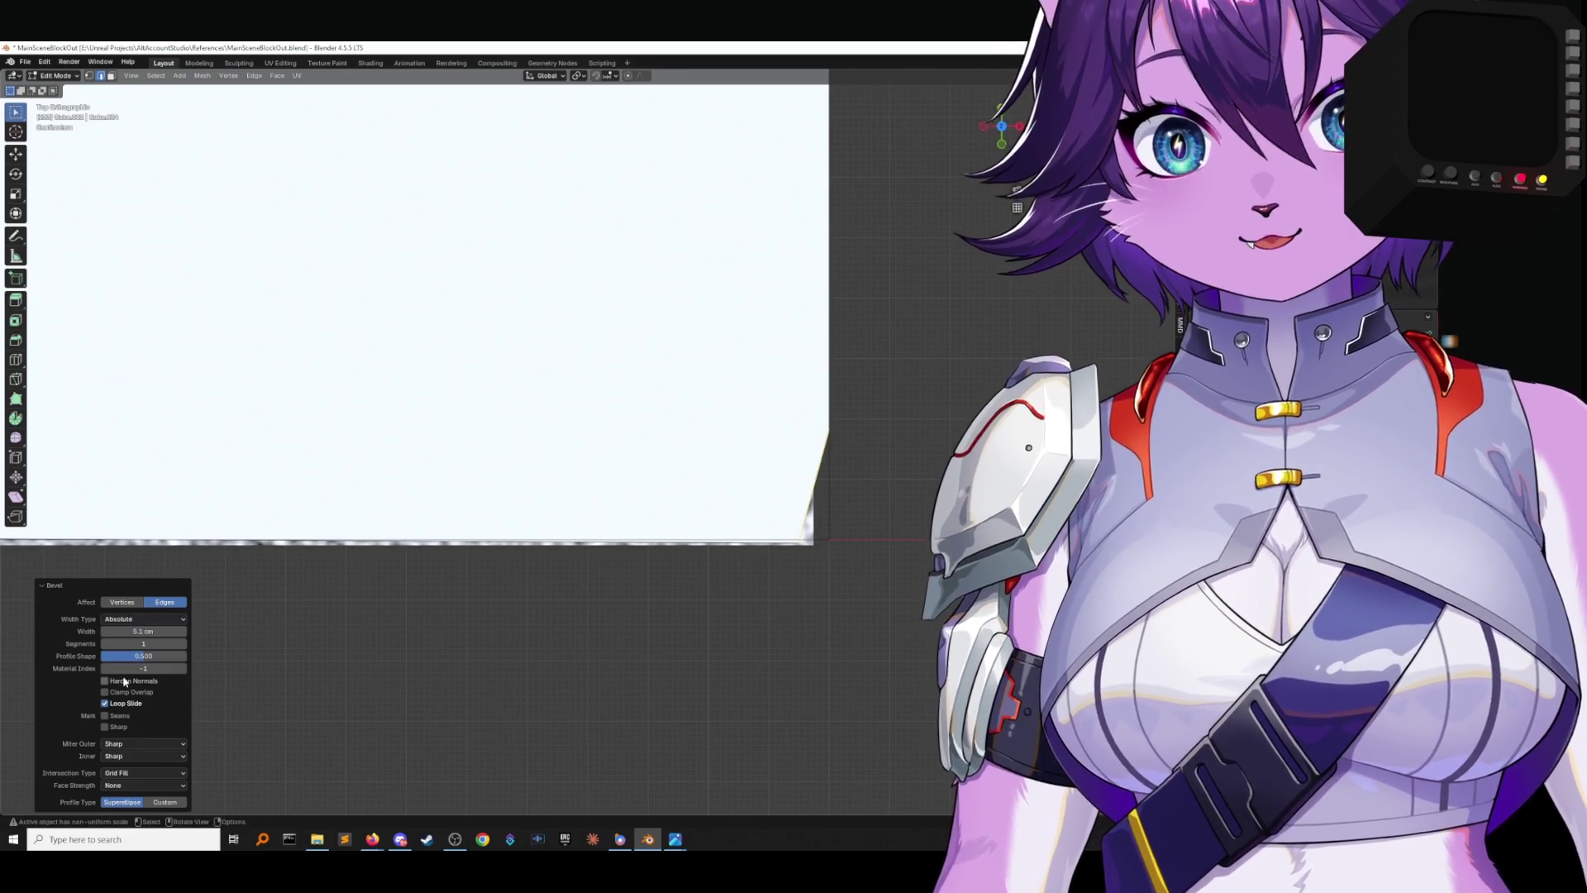
pyautogui.moveTo(140, 631)
pyautogui.mouseDown()
pyautogui.moveTo(166, 631)
pyautogui.moveTo(141, 630)
pyautogui.mouseUp()
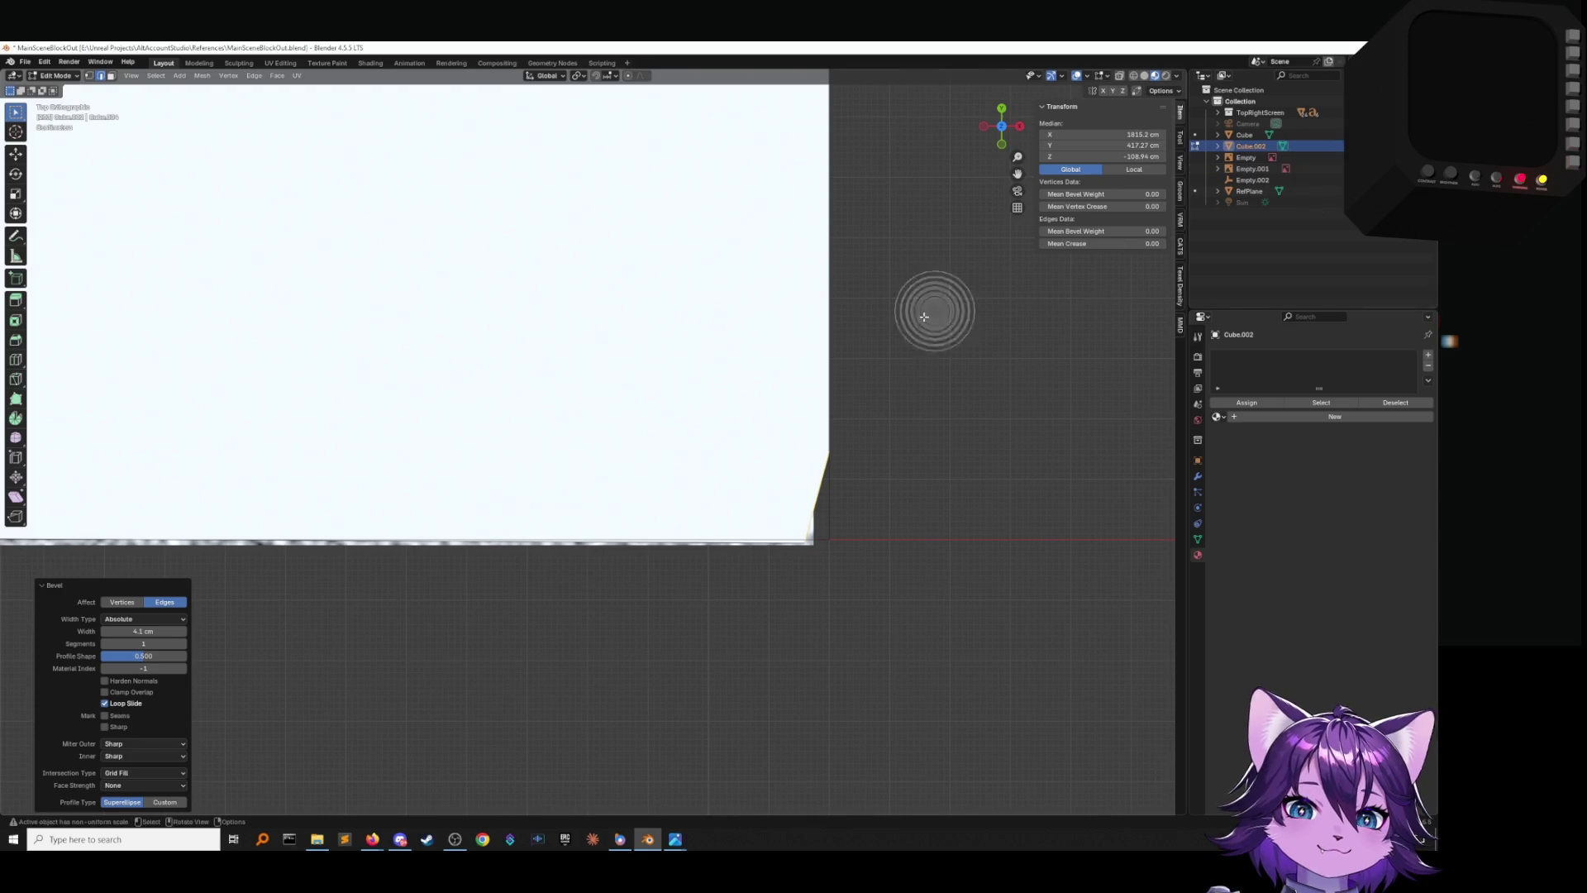
# Deselect the bevelled block and orbit to view it at an angle.
pyautogui.click(979, 300)
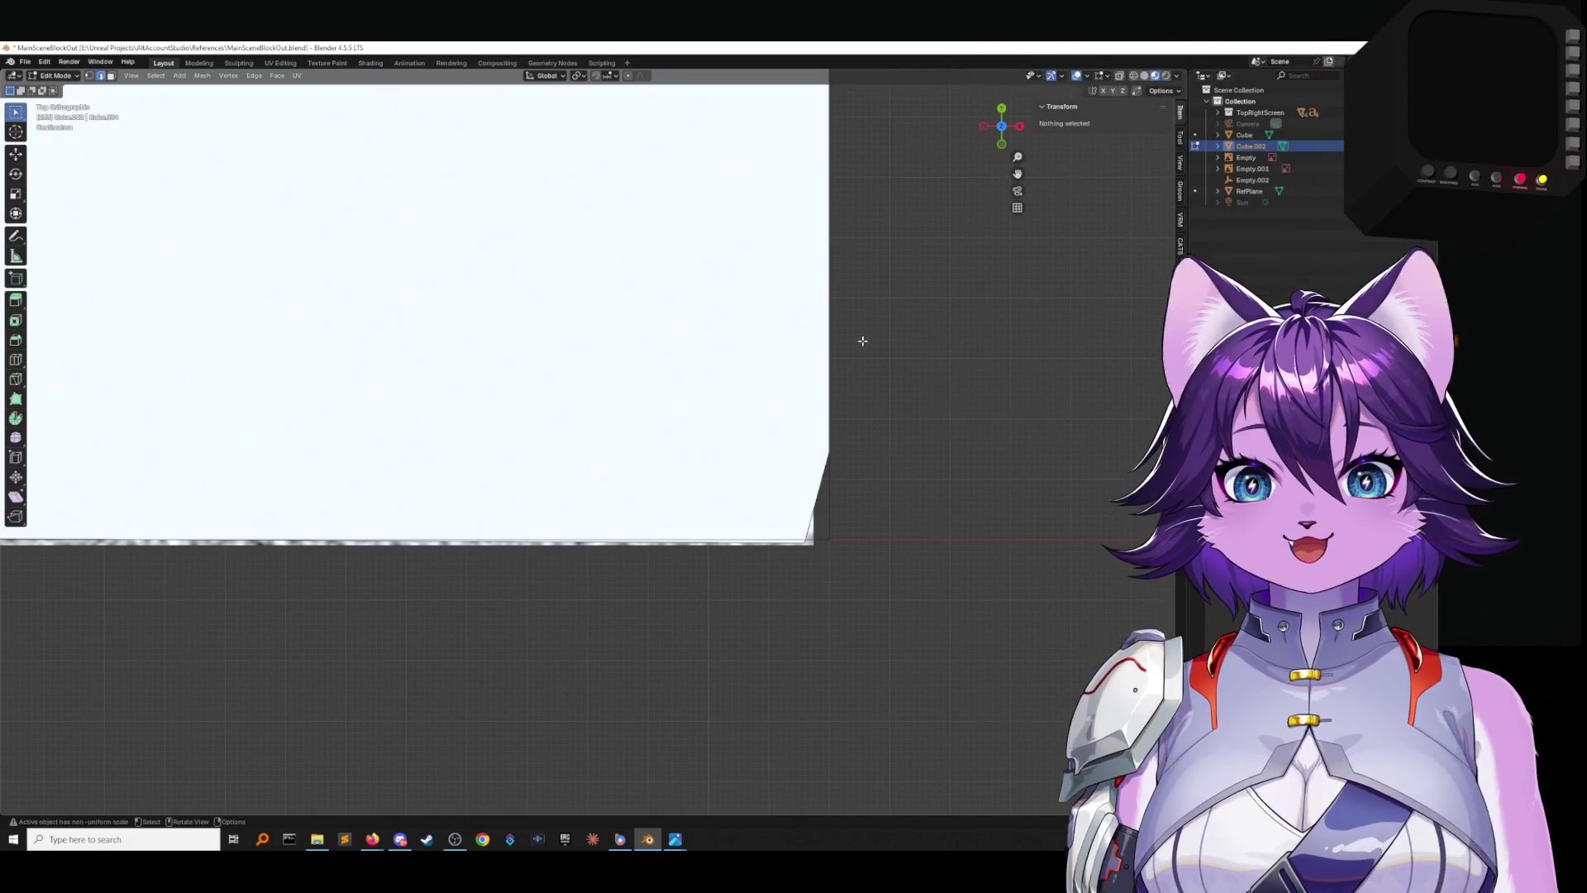
pyautogui.moveTo(875, 463)
pyautogui.mouseDown(button='middle')
pyautogui.moveTo(833, 397)
pyautogui.moveTo(777, 457)
pyautogui.moveTo(926, 454)
pyautogui.moveTo(975, 387)
pyautogui.mouseUp(button='middle')
# Select the box's long bottom edge, use Local transform, and bevel it 18.4 cm wide.
pyautogui.click(894, 487)
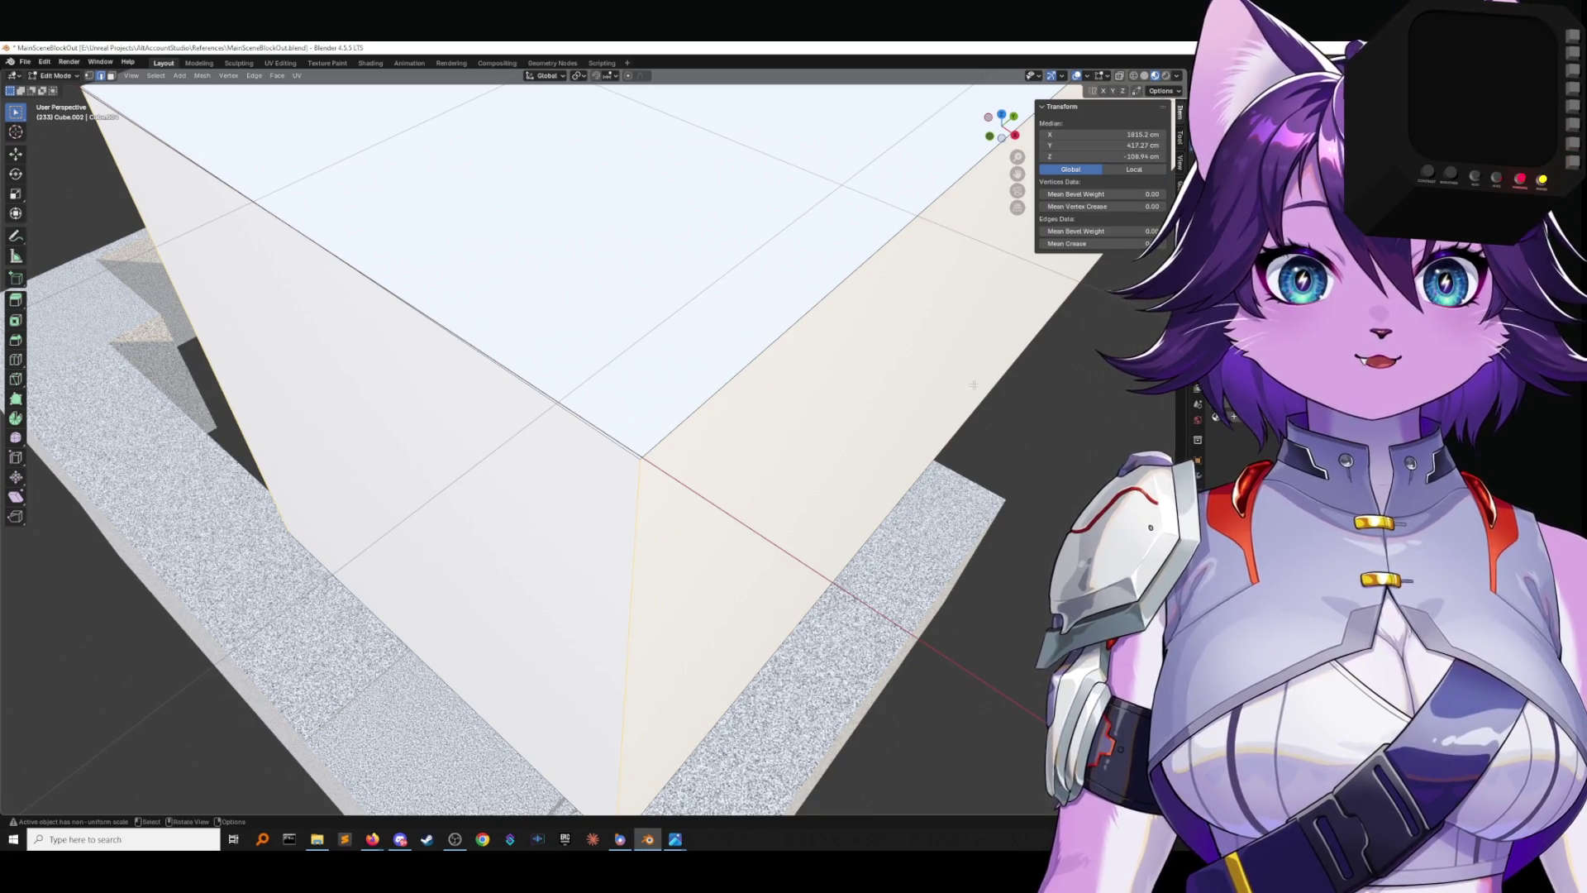
pyautogui.click(1115, 169)
pyautogui.moveTo(976, 356)
pyautogui.mouseDown(button='middle')
pyautogui.moveTo(931, 414)
pyautogui.moveTo(971, 443)
pyautogui.moveTo(909, 432)
pyautogui.moveTo(769, 297)
pyautogui.moveTo(839, 407)
pyautogui.mouseUp(button='middle')
pyautogui.press('F3')
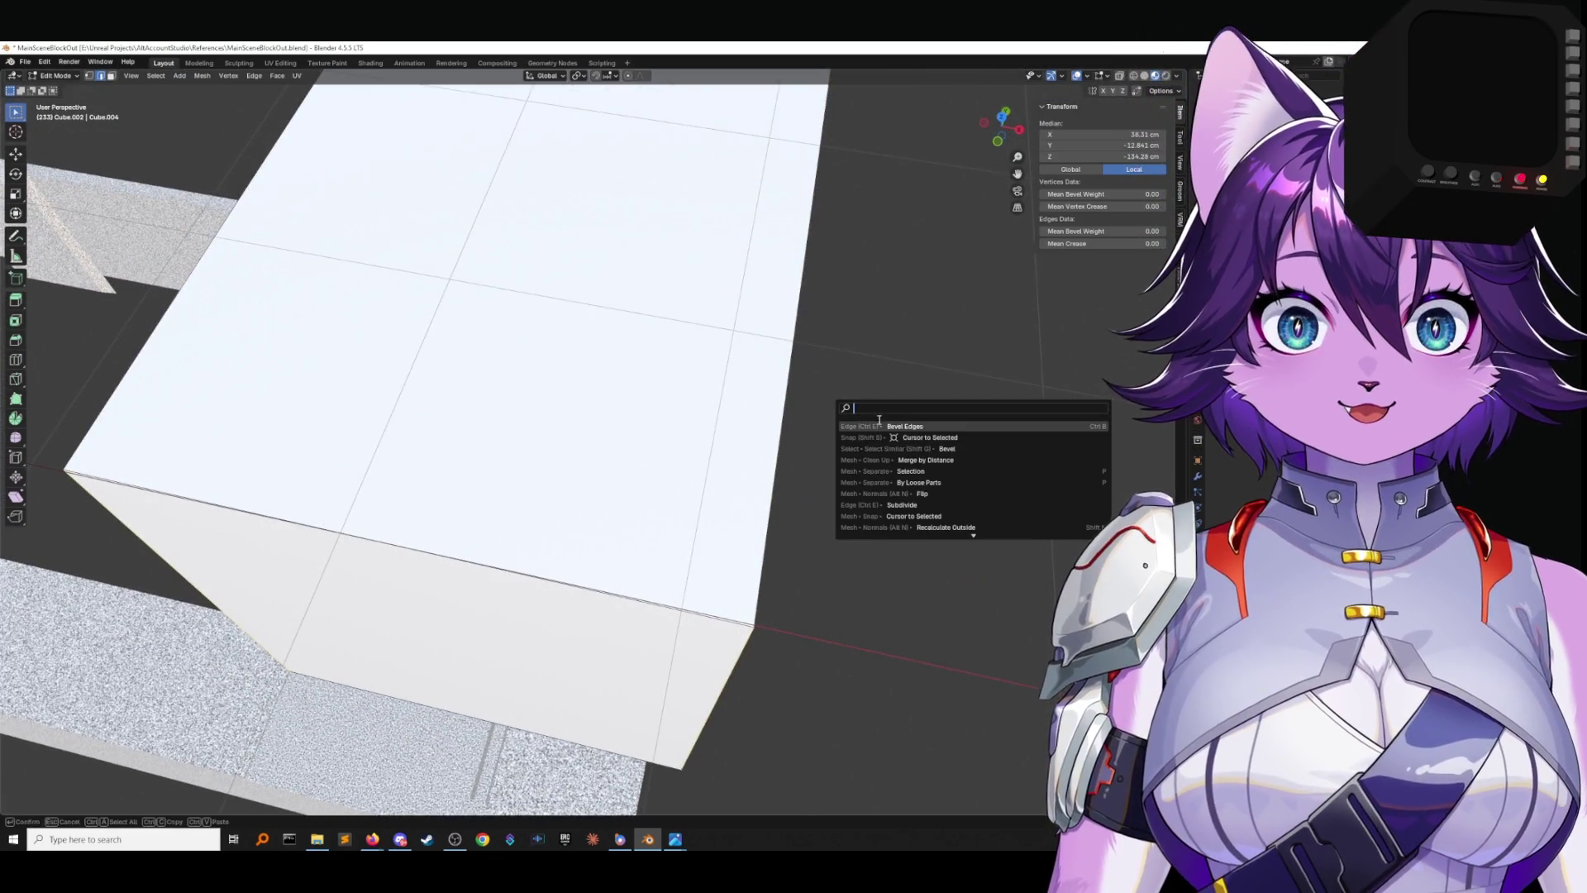
pyautogui.press('Return')
pyautogui.click(865, 521)
pyautogui.moveTo(865, 521)
pyautogui.mouseDown(button='middle')
pyautogui.moveTo(856, 485)
pyautogui.moveTo(825, 505)
pyautogui.mouseUp(button='middle')
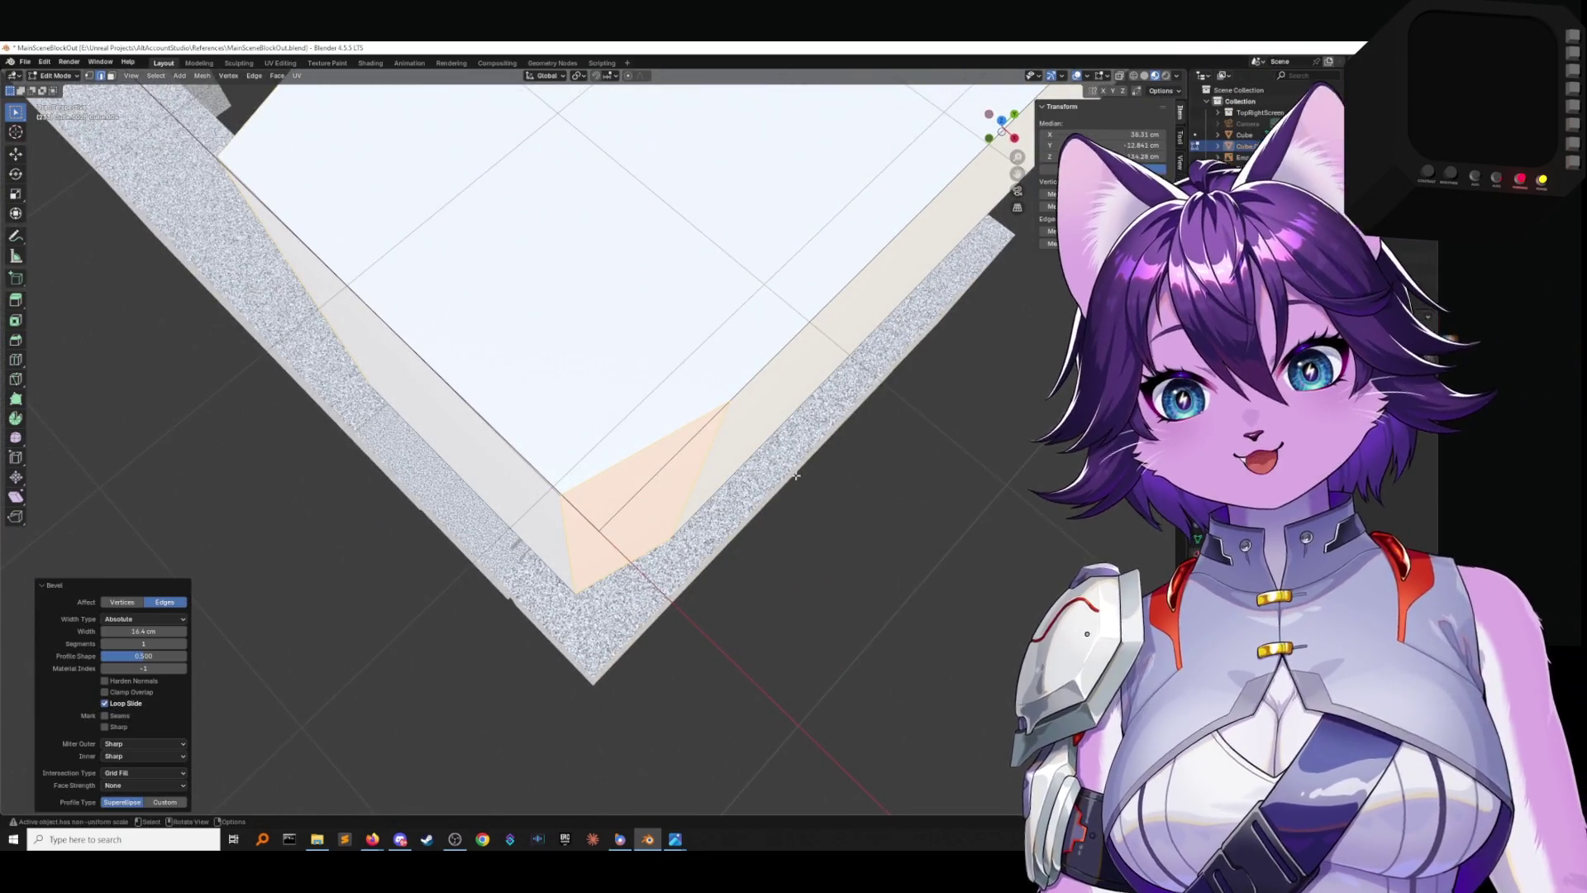
# Keep face strength at None and the Superellipse profile, then orbit around the blockout.
pyautogui.moveTo(795, 476); pyautogui.dragTo(836, 451, button='middle')
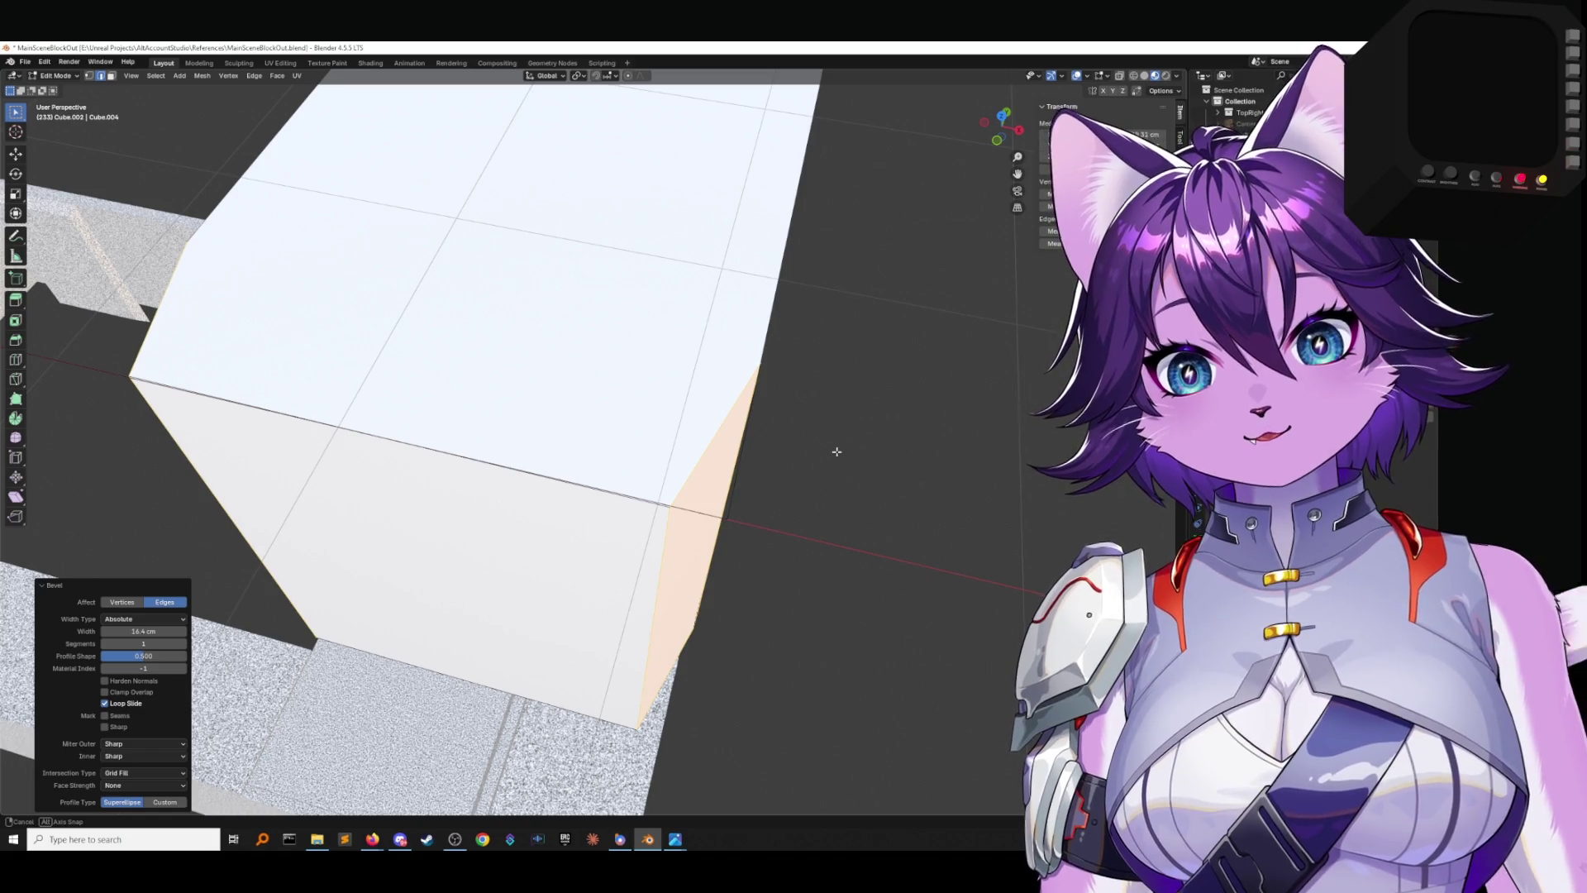
pyautogui.moveTo(837, 452); pyautogui.dragTo(837, 451, button='middle')
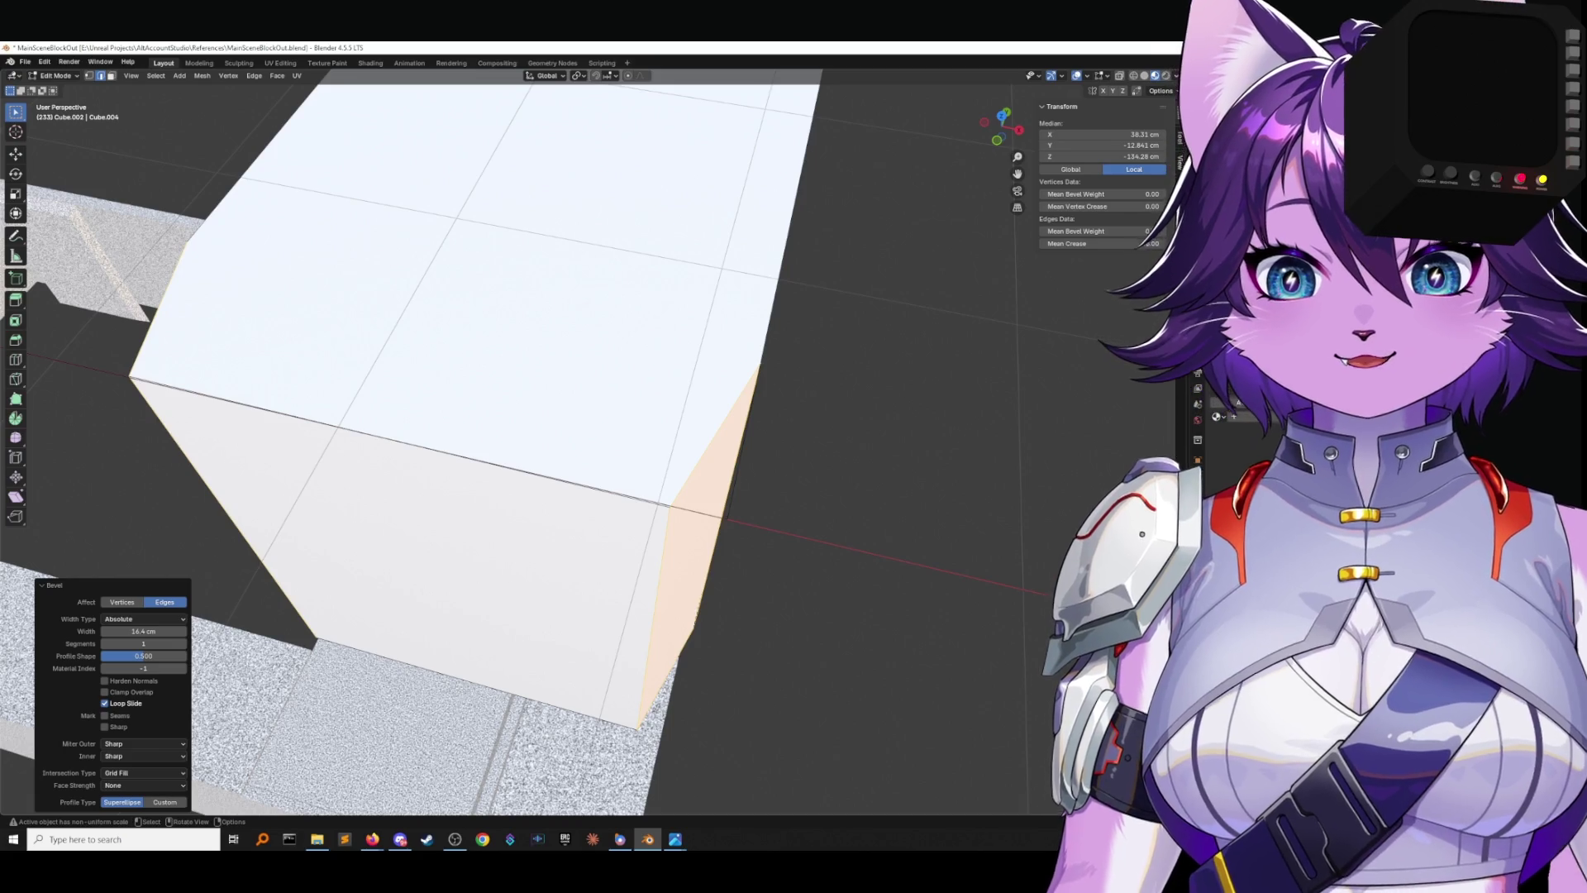
pyautogui.click(162, 785)
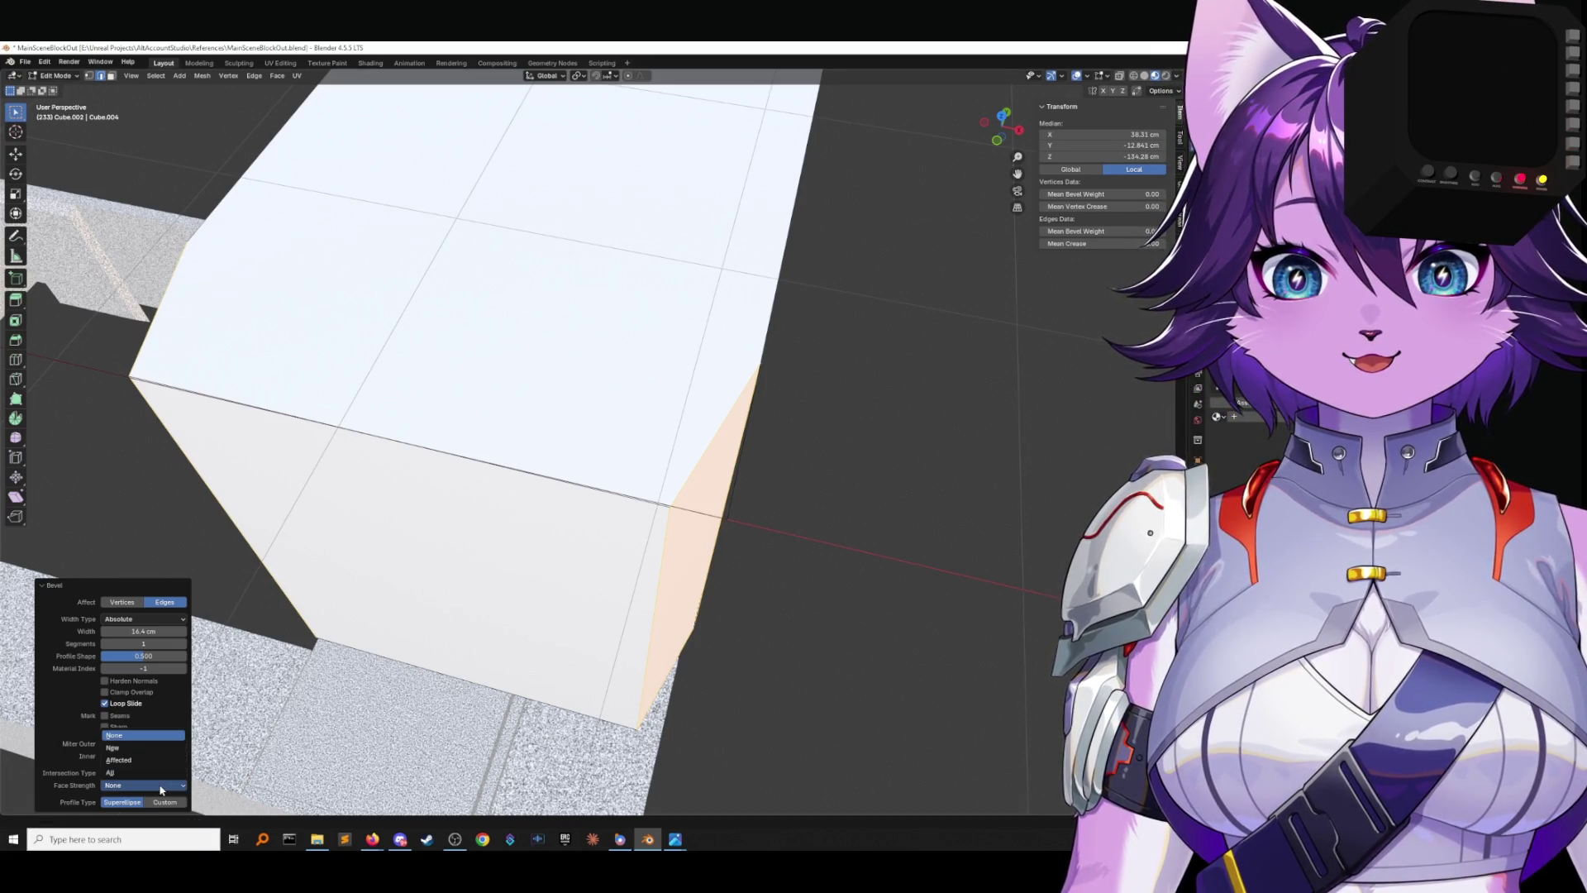
pyautogui.click(162, 790)
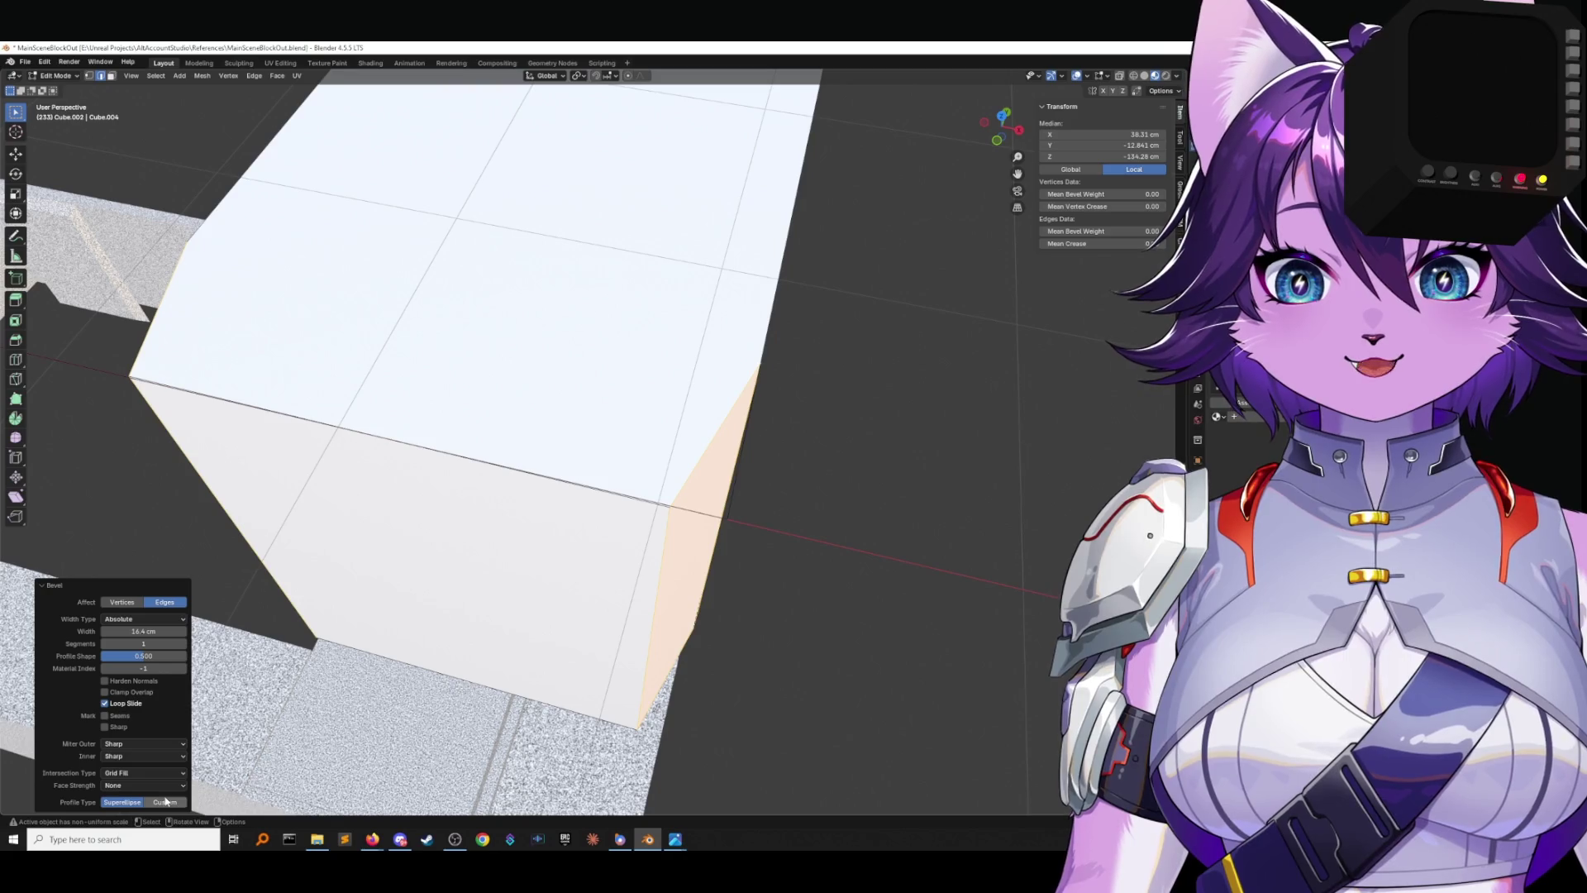
pyautogui.click(164, 802)
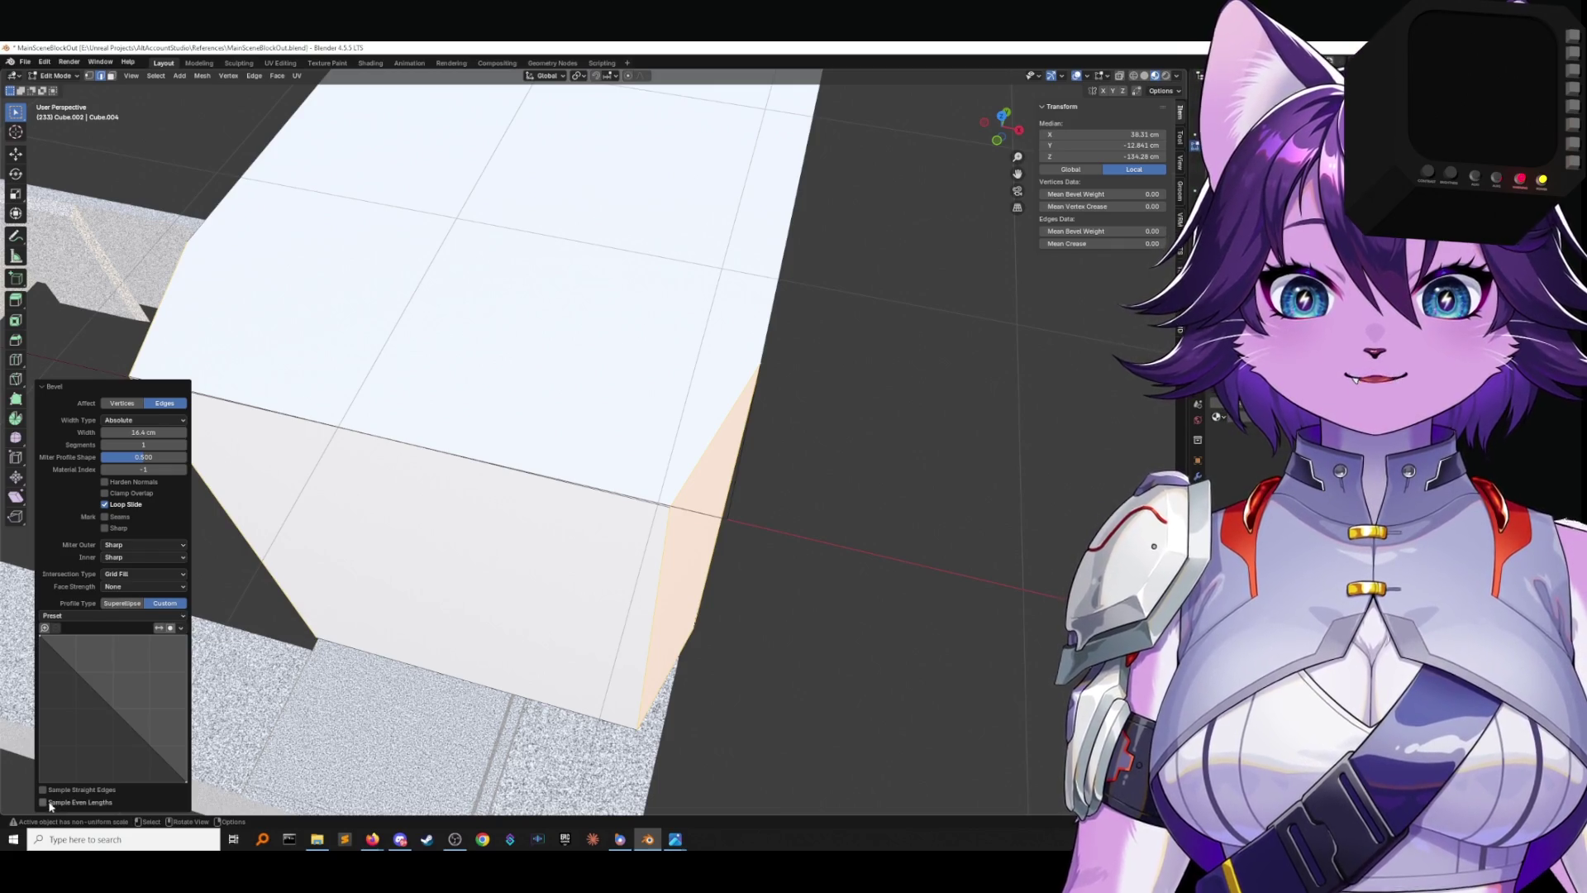
pyautogui.click(122, 603)
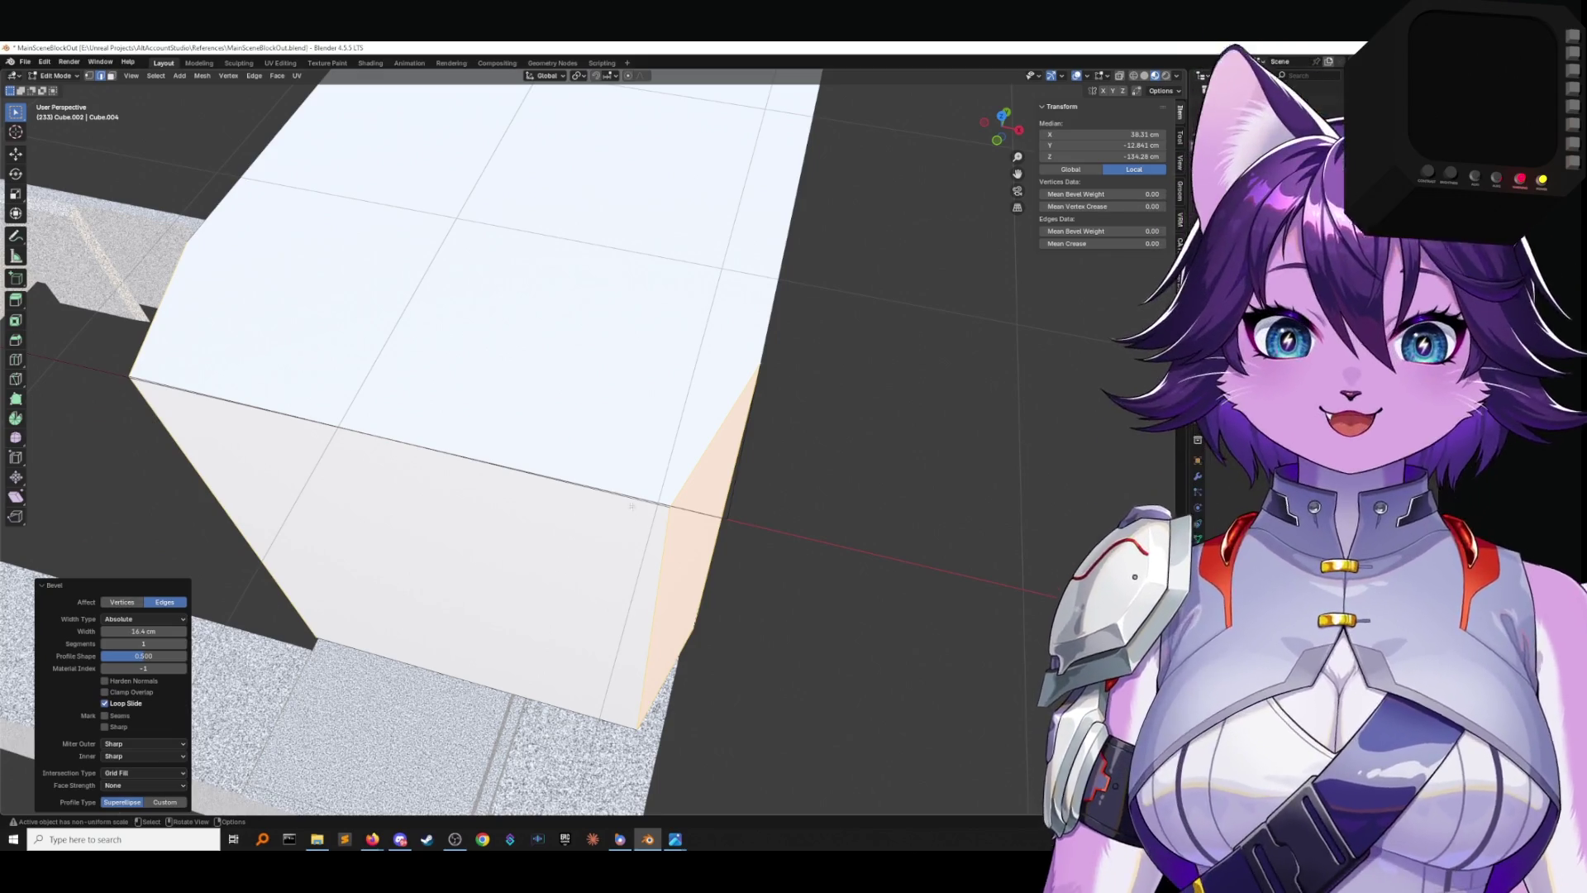
pyautogui.scroll(-10, 626, 510)
pyautogui.moveTo(639, 480)
pyautogui.mouseDown(button='middle')
pyautogui.moveTo(655, 429)
pyautogui.moveTo(836, 560)
pyautogui.moveTo(711, 543)
pyautogui.moveTo(744, 513)
pyautogui.moveTo(686, 430)
pyautogui.moveTo(695, 473)
pyautogui.moveTo(693, 433)
pyautogui.moveTo(744, 486)
pyautogui.mouseUp(button='middle')
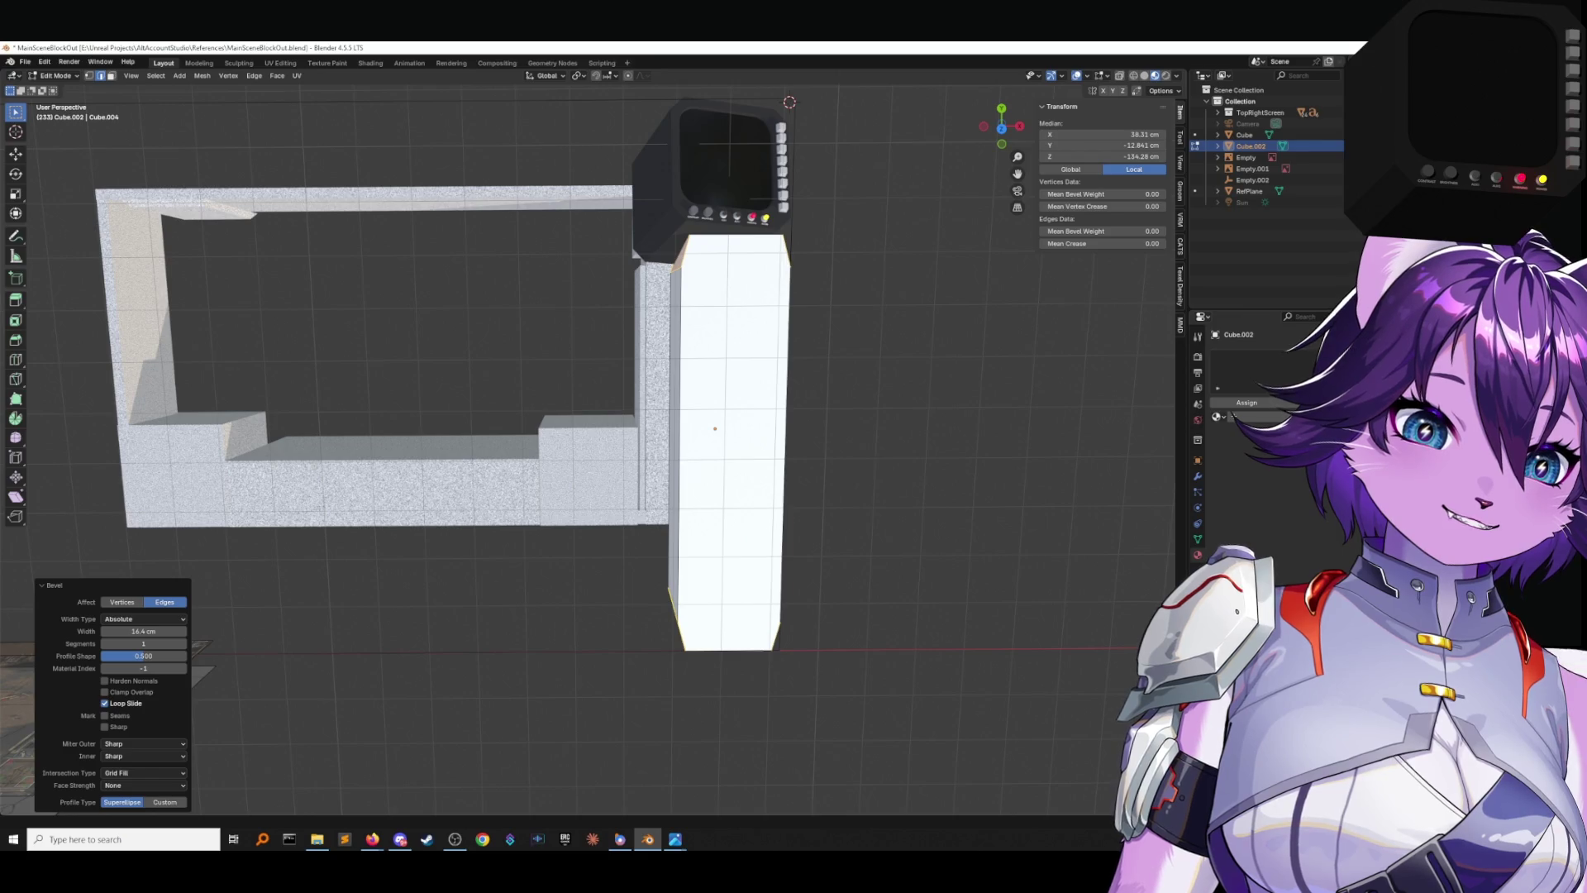
pyautogui.click(874, 507)
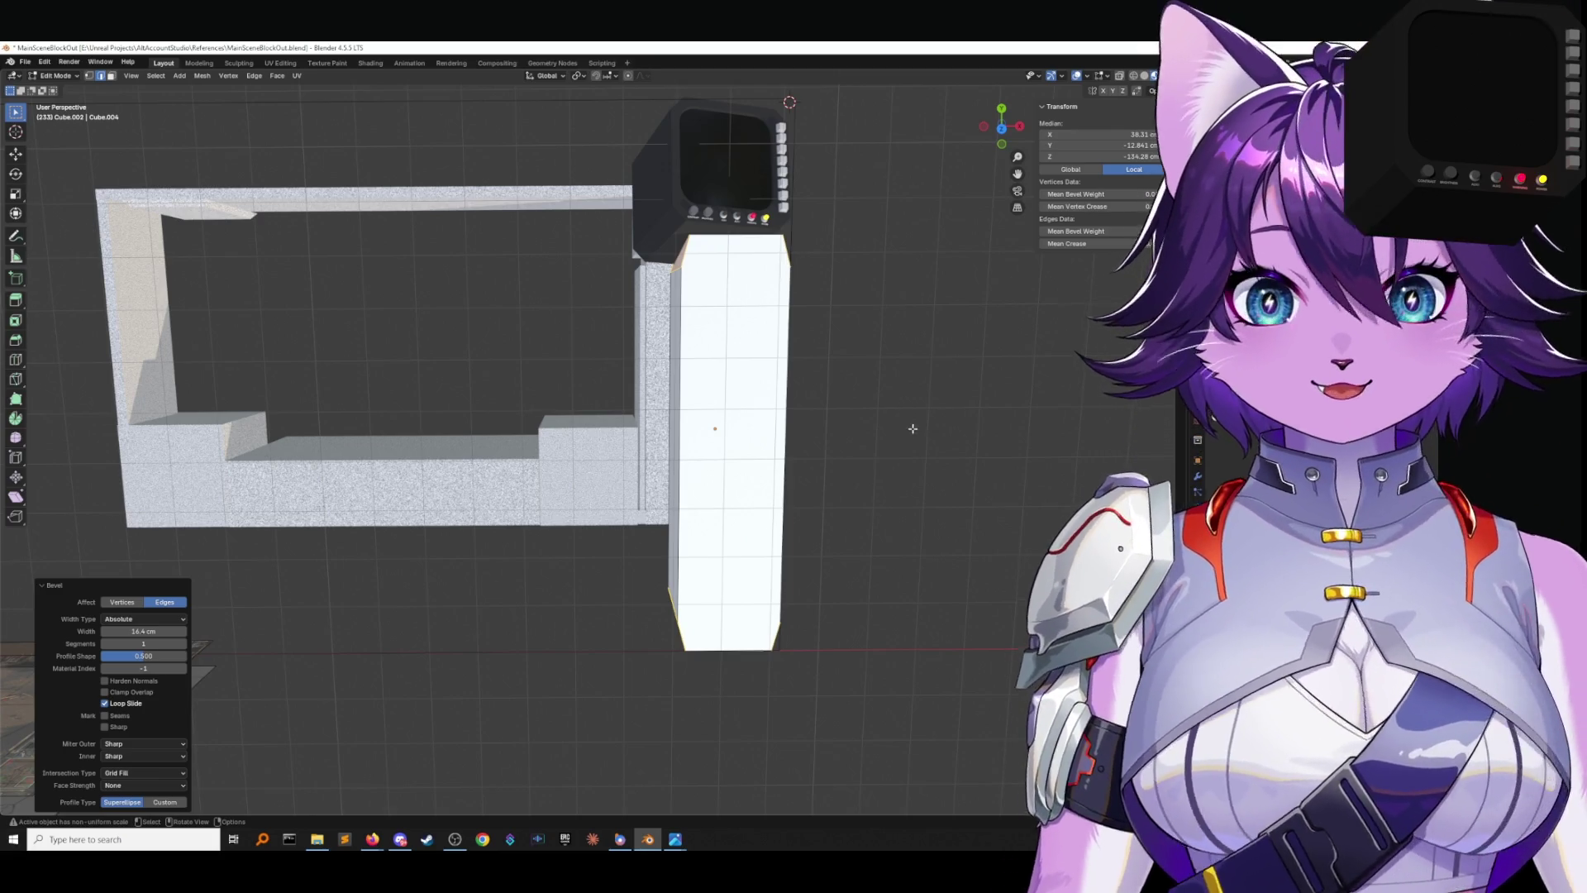
pyautogui.moveTo(901, 411)
pyautogui.mouseDown(button='middle')
pyautogui.moveTo(896, 344)
pyautogui.moveTo(865, 355)
pyautogui.moveTo(900, 397)
pyautogui.moveTo(888, 375)
pyautogui.mouseUp(button='middle')
# Undo the edge bevel, switch to Global coordinates, try a wider bevel, and undo it.
pyautogui.hotkey('ctrl', 'z')
pyautogui.click(1091, 169)
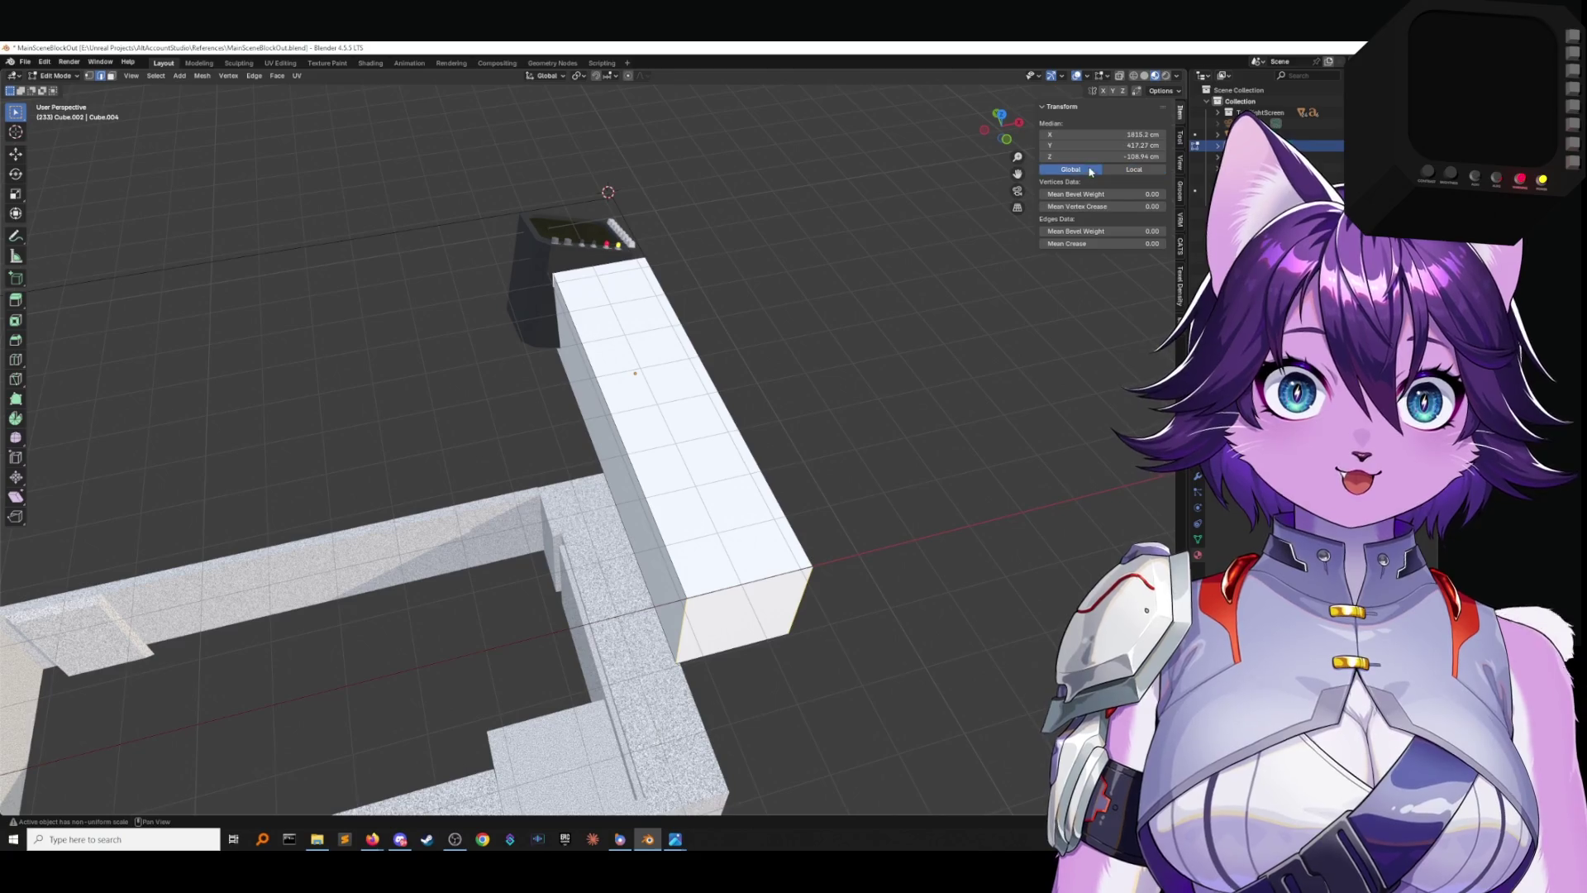
pyautogui.press('F3')
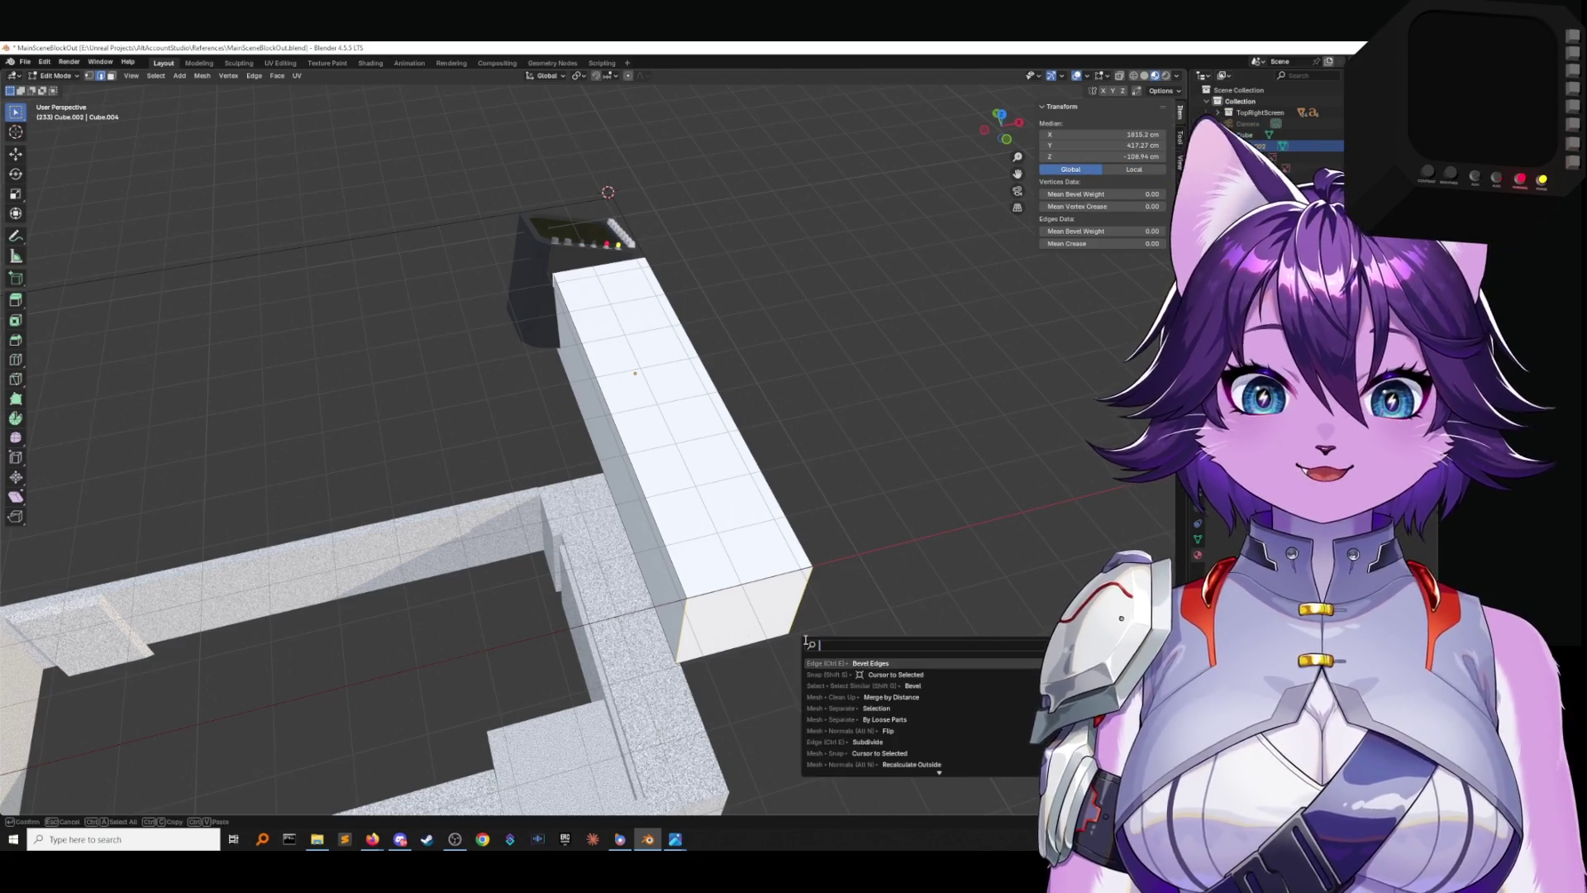
pyautogui.press('Return')
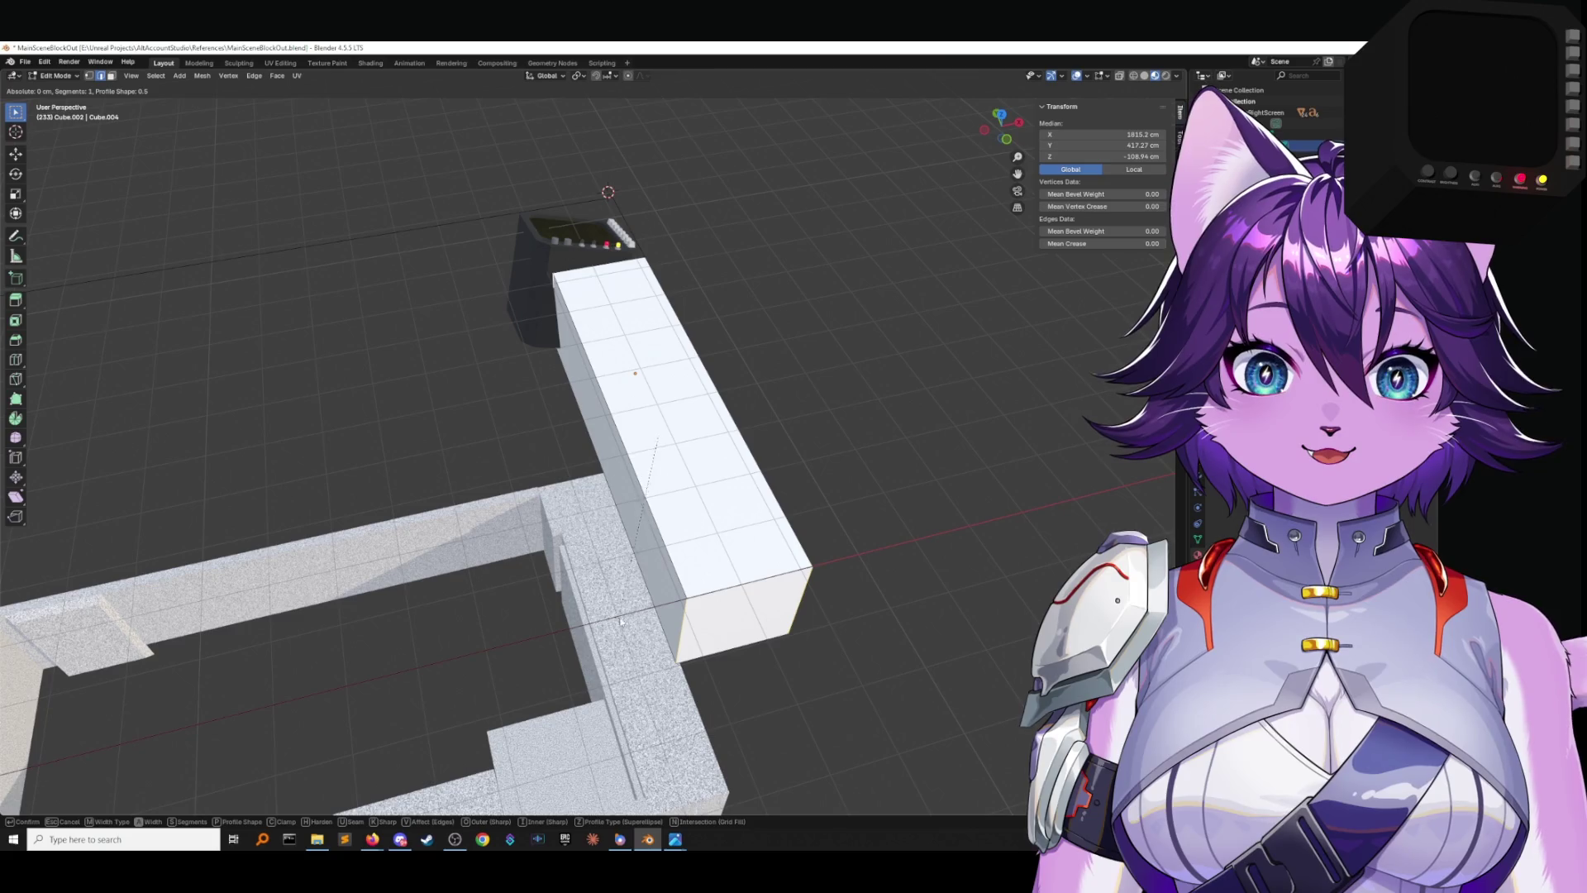
pyautogui.click(888, 518)
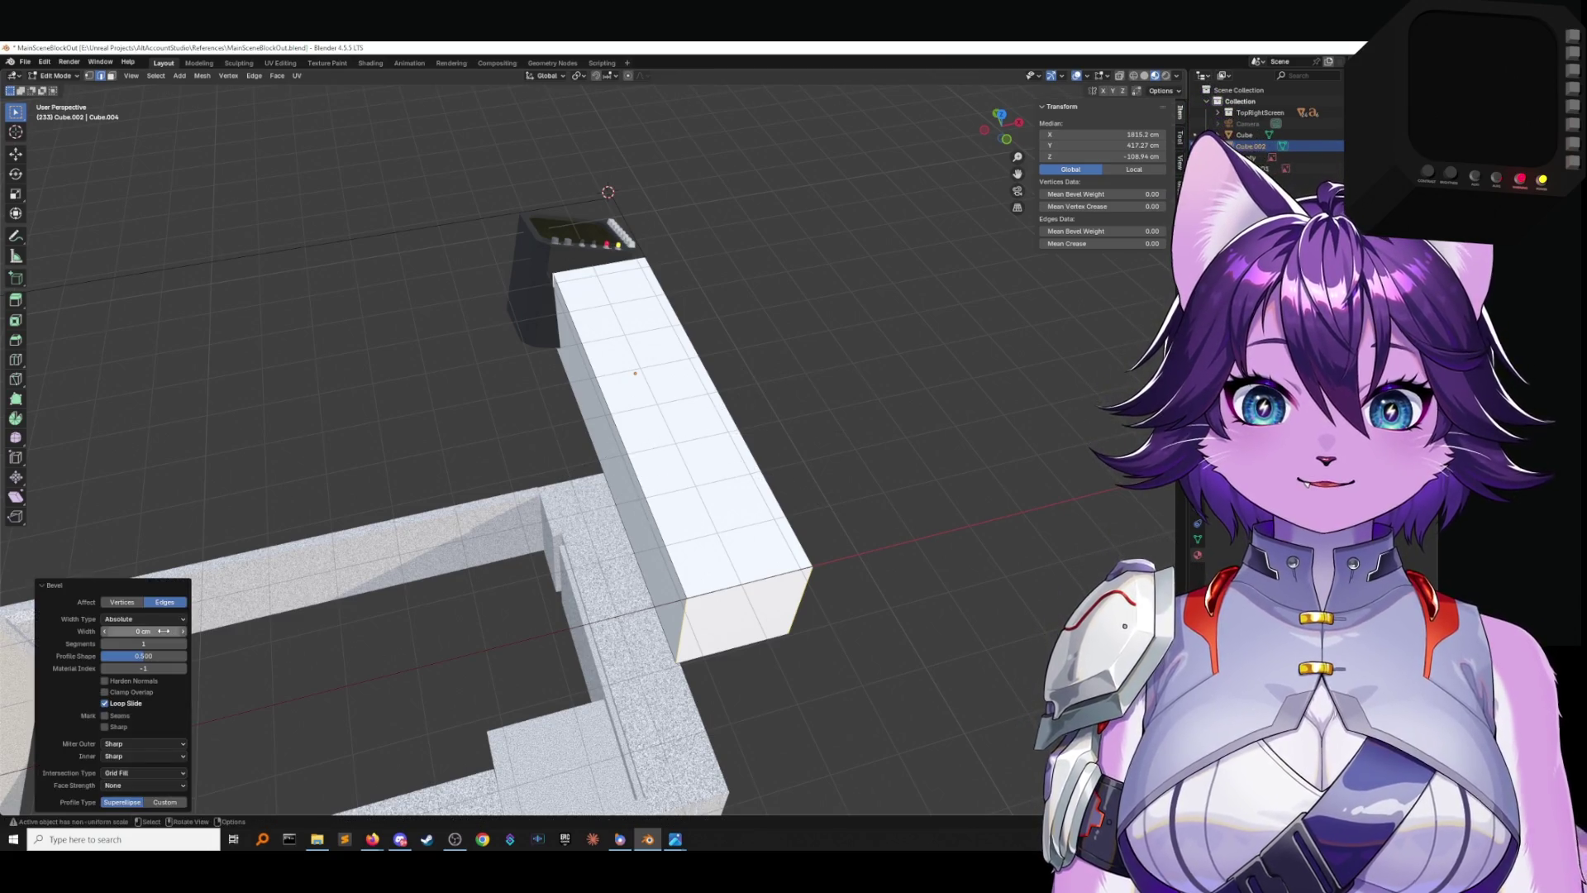
pyautogui.moveTo(143, 630); pyautogui.dragTo(166, 631)
pyautogui.hotkey('ctrl', 'z')
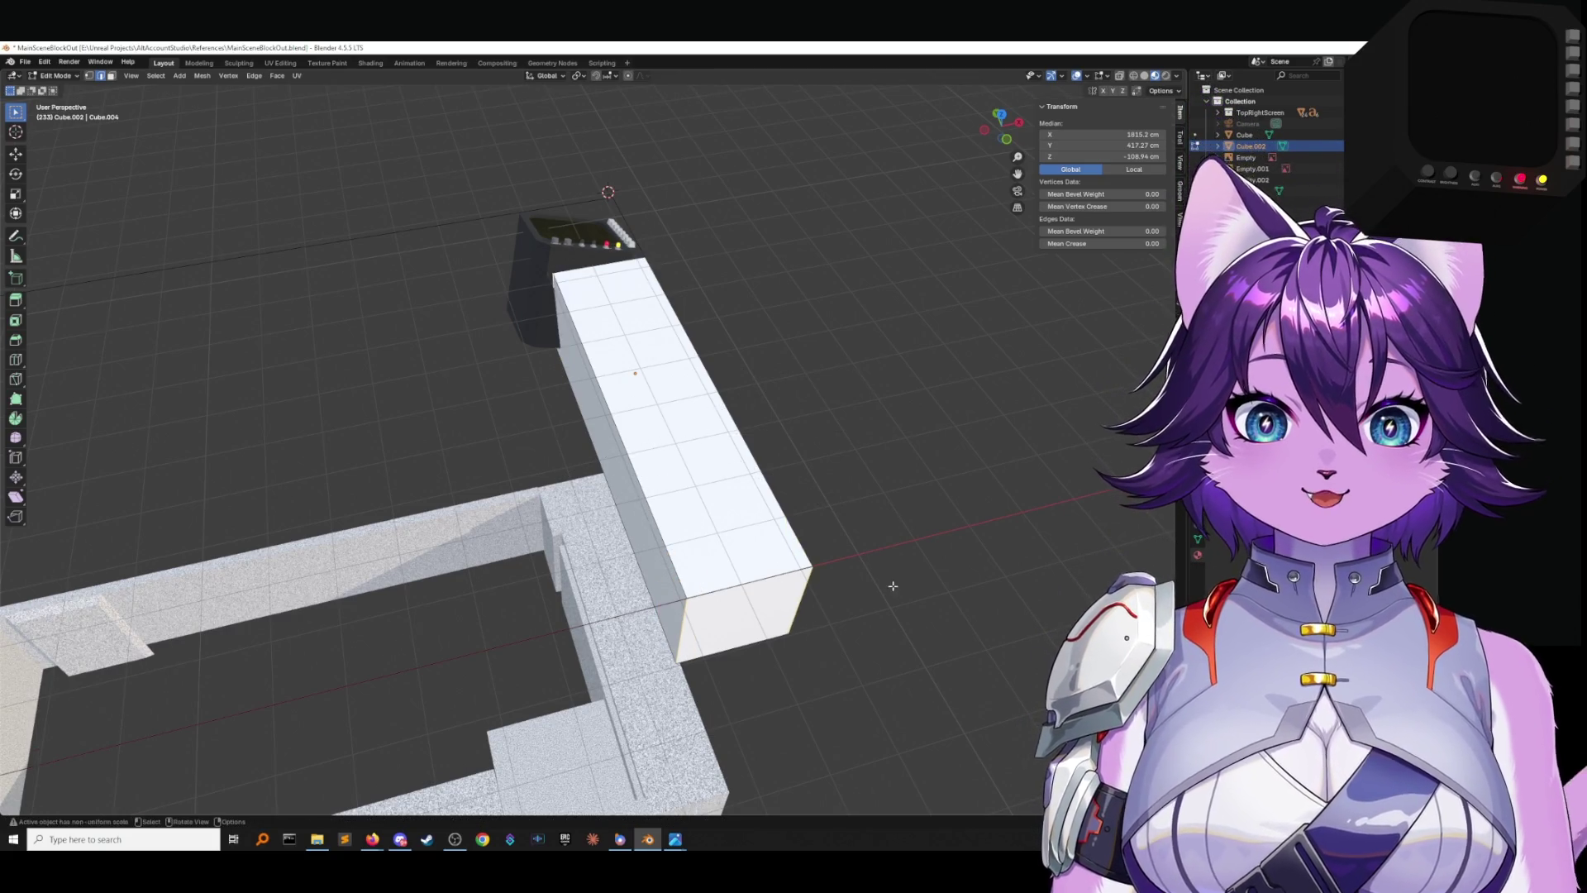
# Deselect, save the scene with Ctrl+S, then select edges of the long white block.
pyautogui.click(901, 579)
pyautogui.hotkey('ctrl', 's')
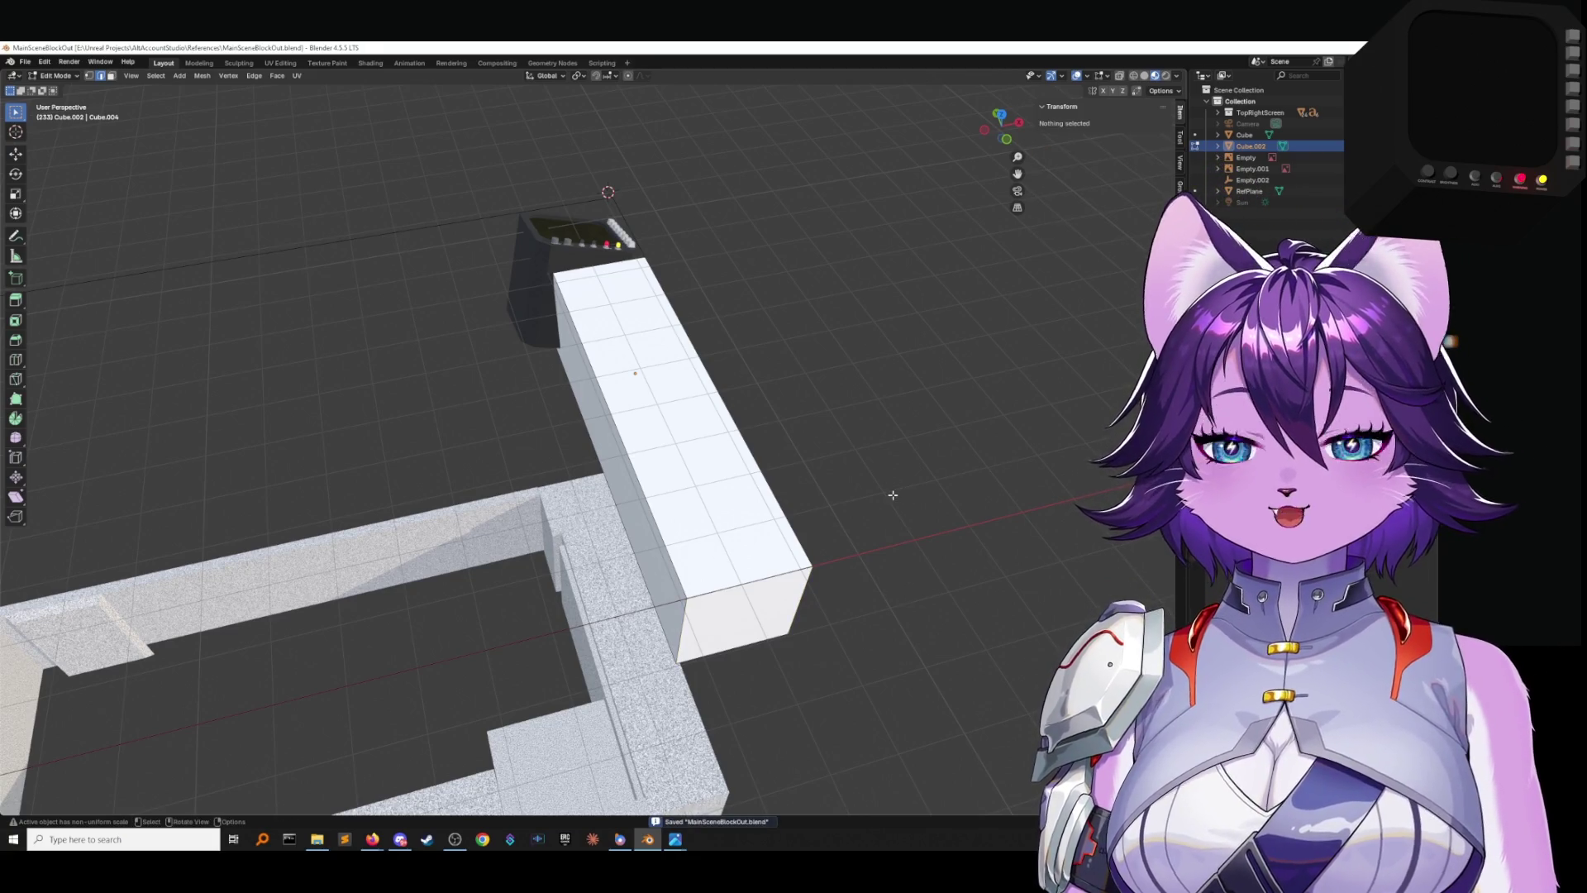
pyautogui.hotkey('alt', 'Tab')
pyautogui.hotkey('alt', 'Tab')
pyautogui.hotkey('alt', 'Tab')
pyautogui.hotkey('alt', 'Tab')
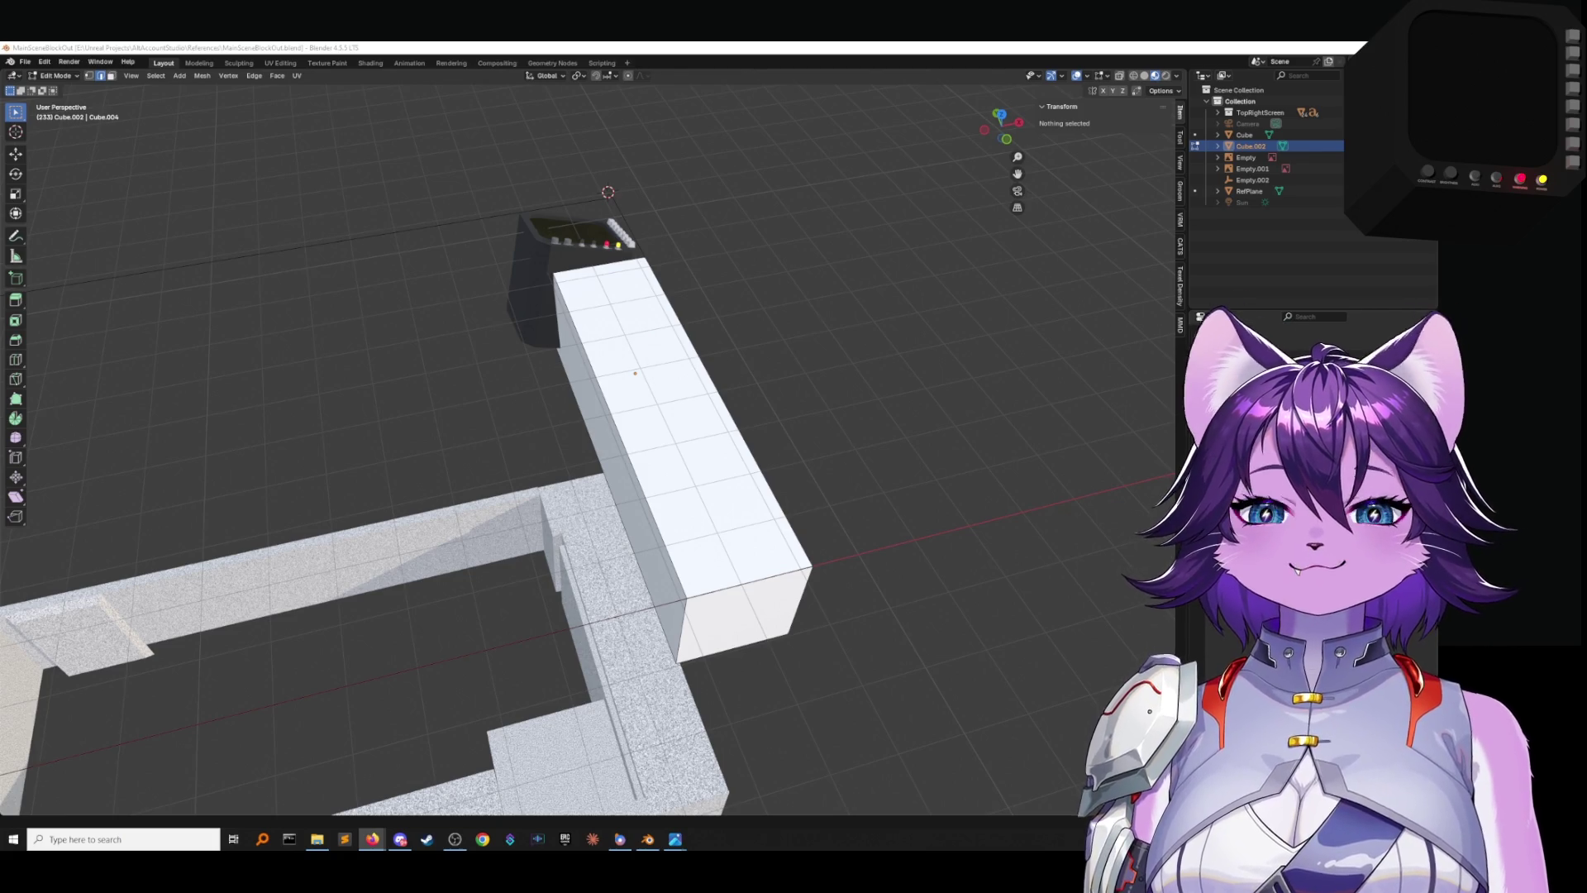
pyautogui.click(712, 354)
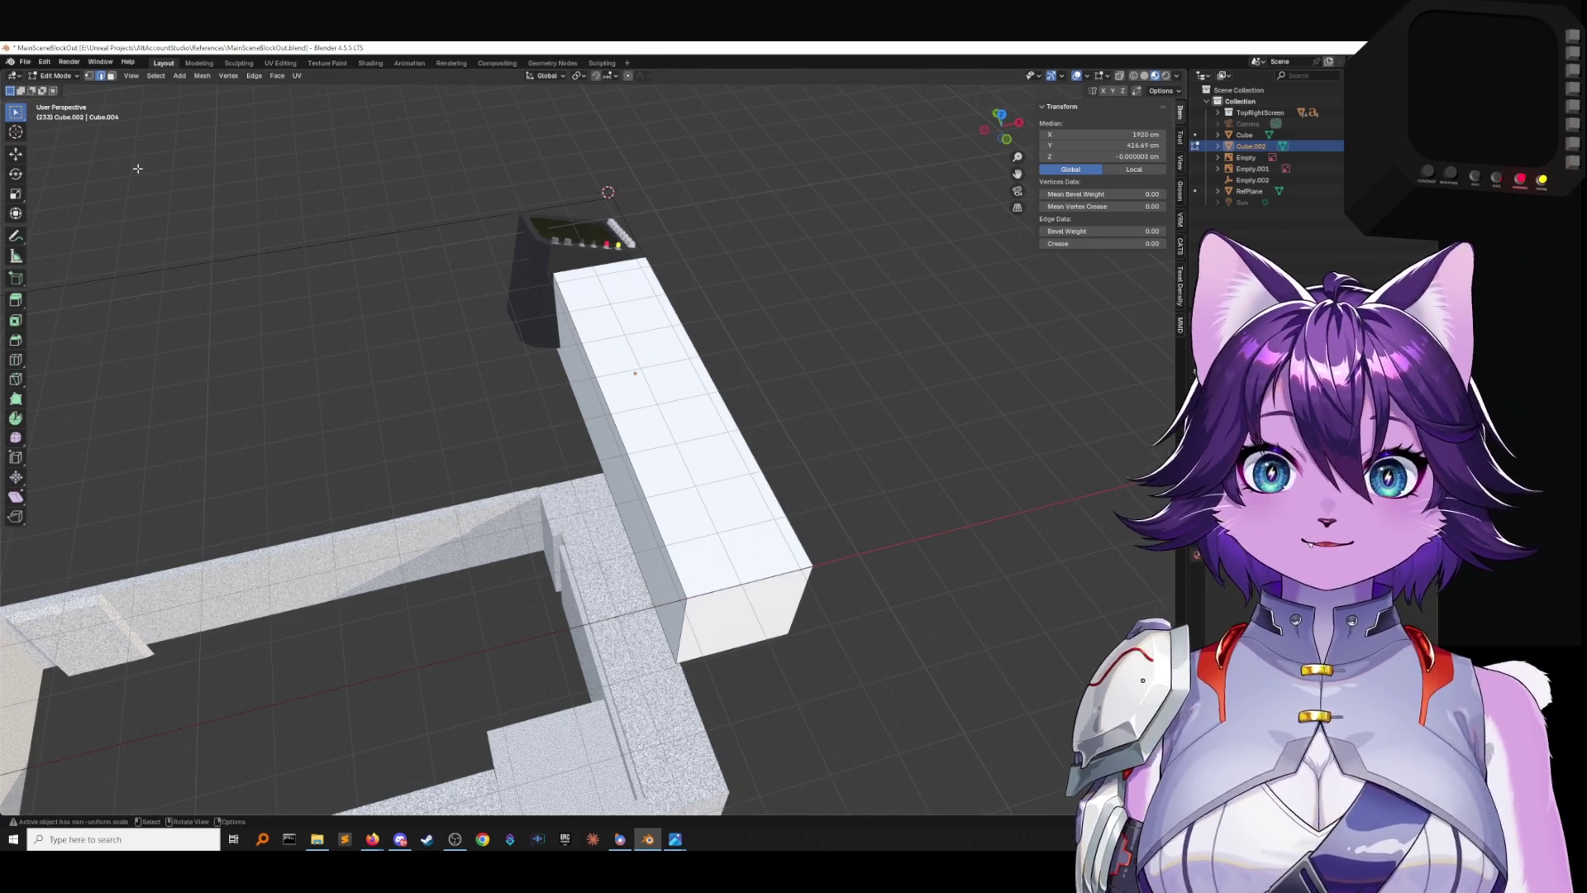
# Apply all transforms to the white block in Object Mode.
pyautogui.press('Tab')
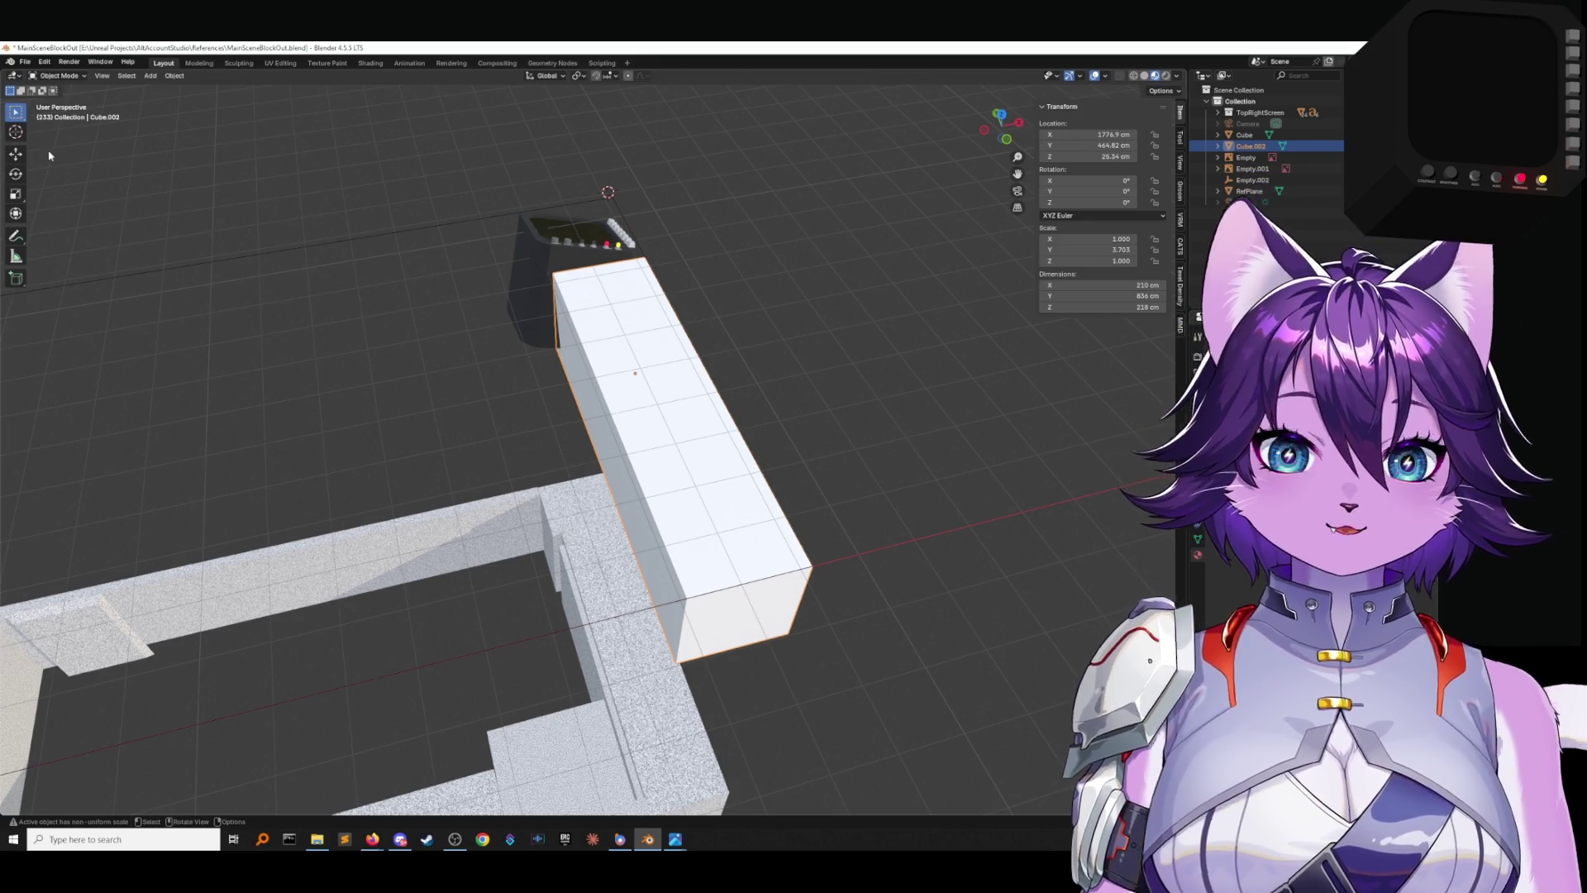
pyautogui.click(175, 75)
pyautogui.moveTo(208, 134)
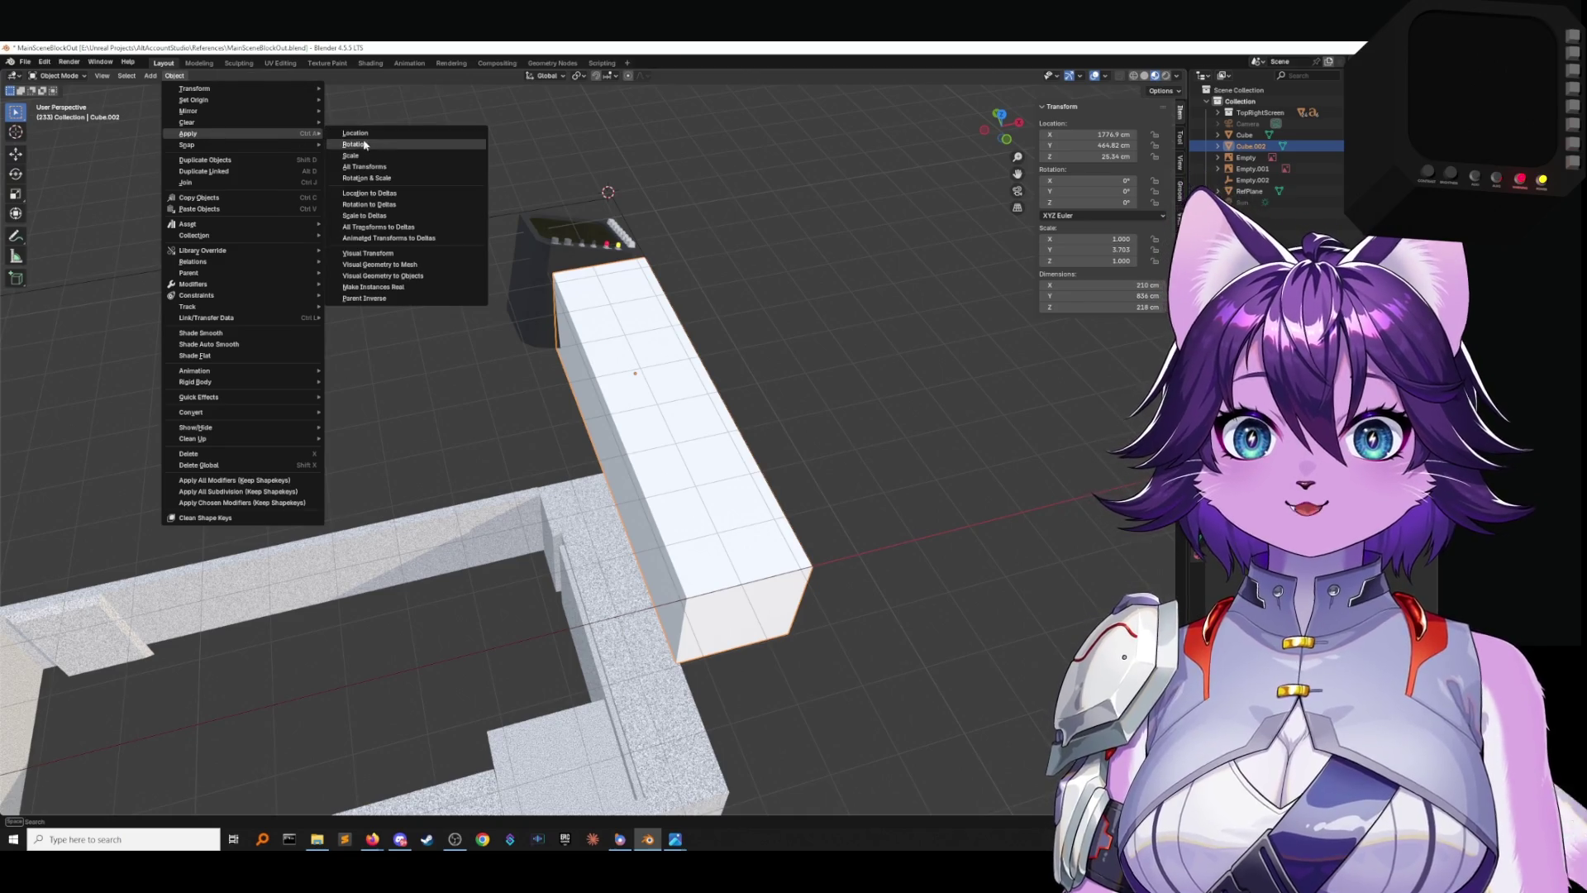
pyautogui.click(395, 169)
# Return to Edit Mode, select the block's end edges and frame the selection.
pyautogui.click(42, 76)
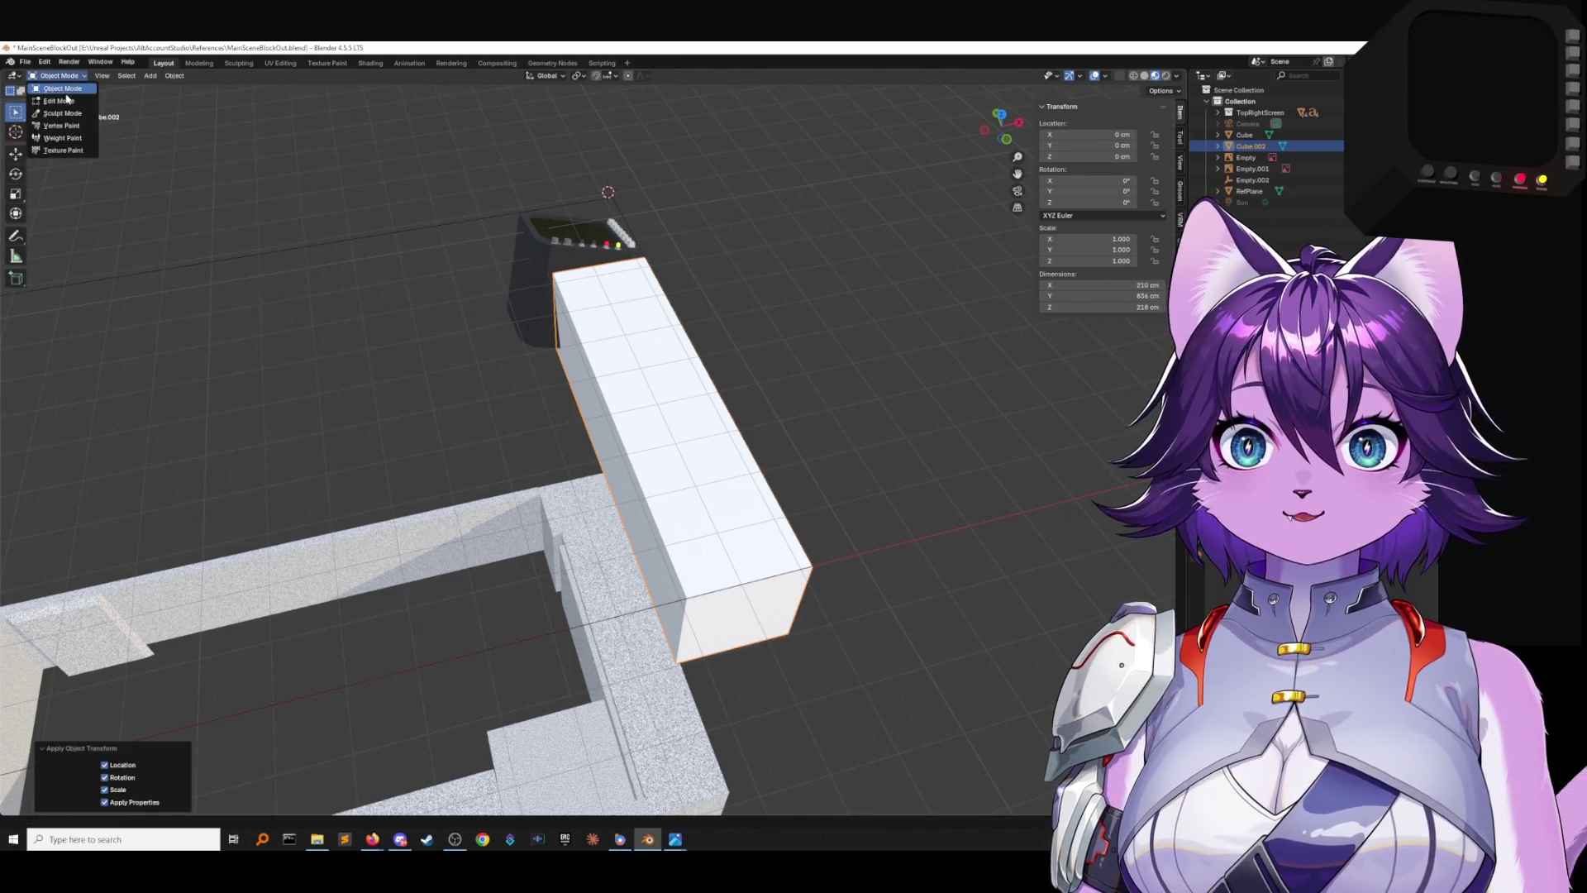
pyautogui.click(58, 100)
pyautogui.click(683, 612)
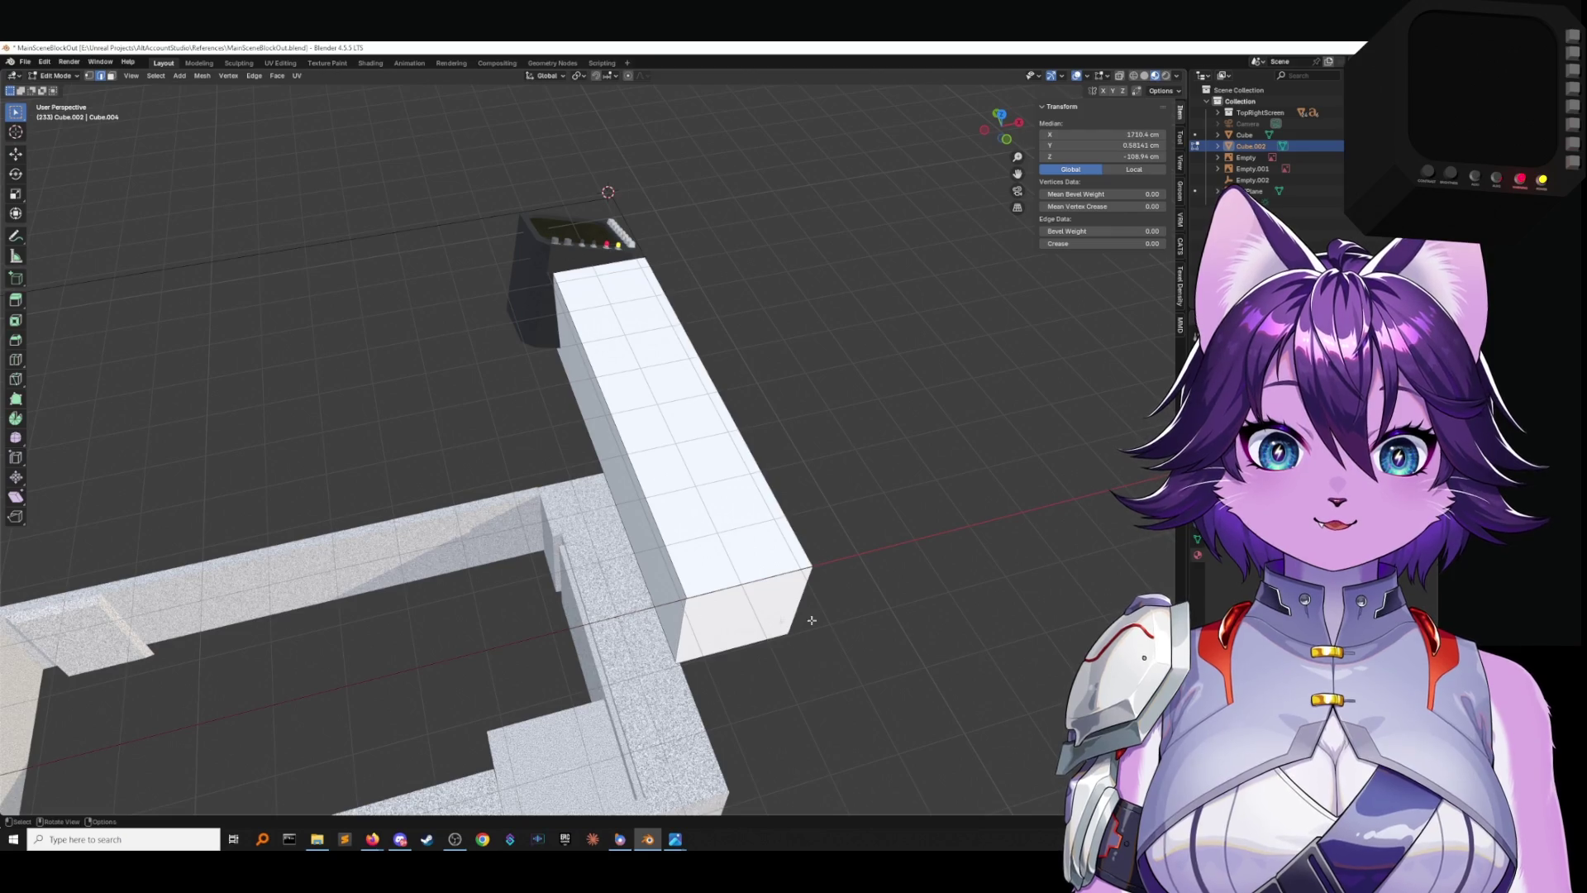
pyautogui.moveTo(683, 612)
pyautogui.mouseDown(button='middle')
pyautogui.moveTo(633, 480)
pyautogui.moveTo(462, 412)
pyautogui.mouseUp(button='middle')
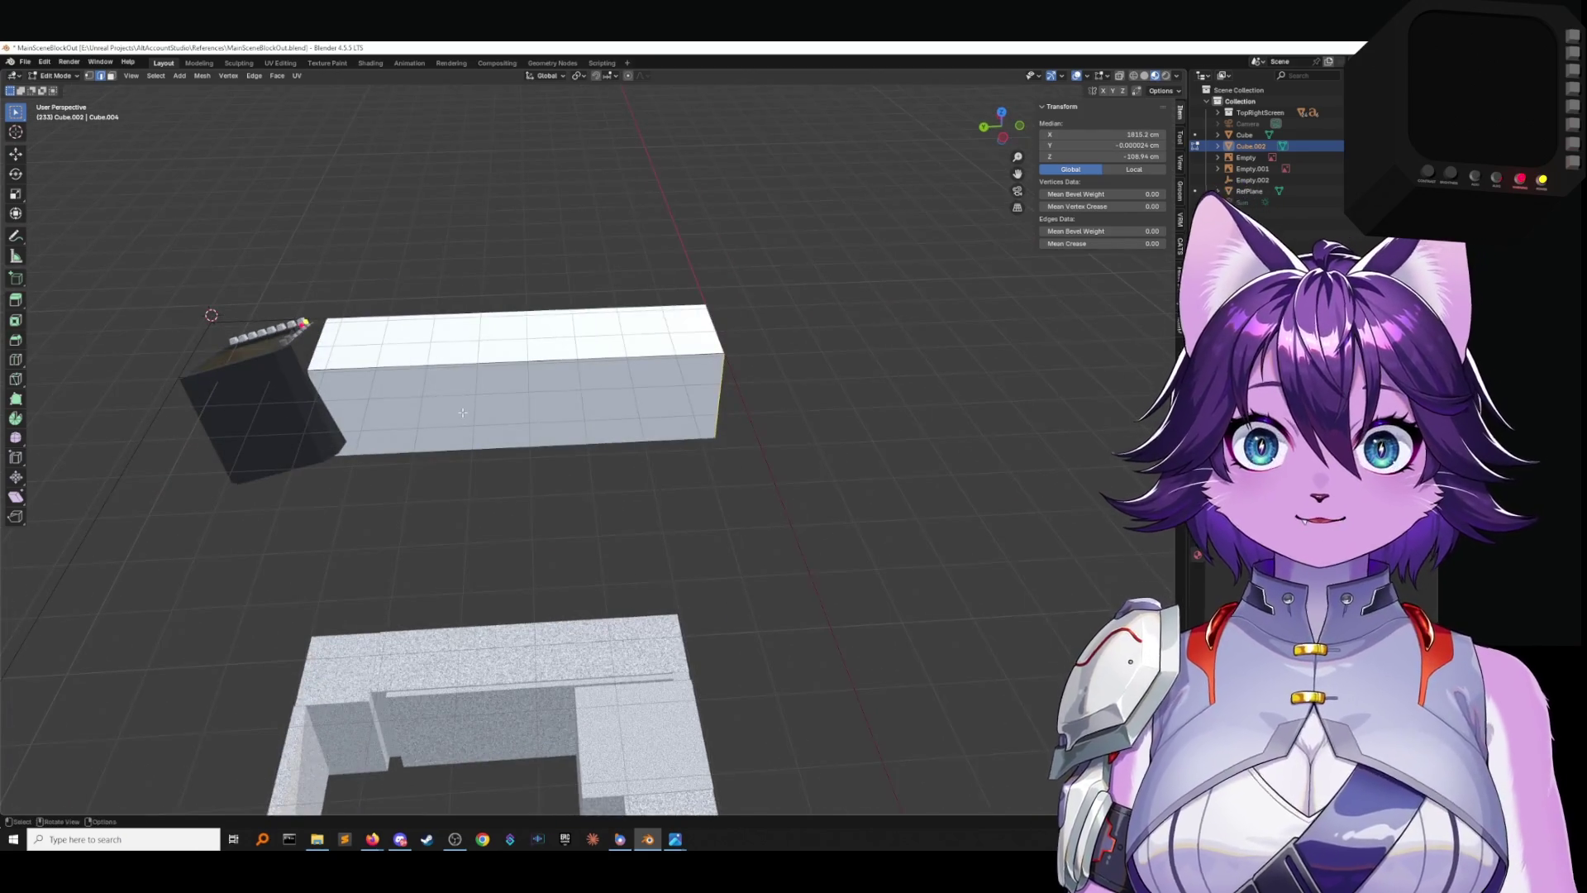
pyautogui.click(245, 335)
pyautogui.press('KP_Decimal')
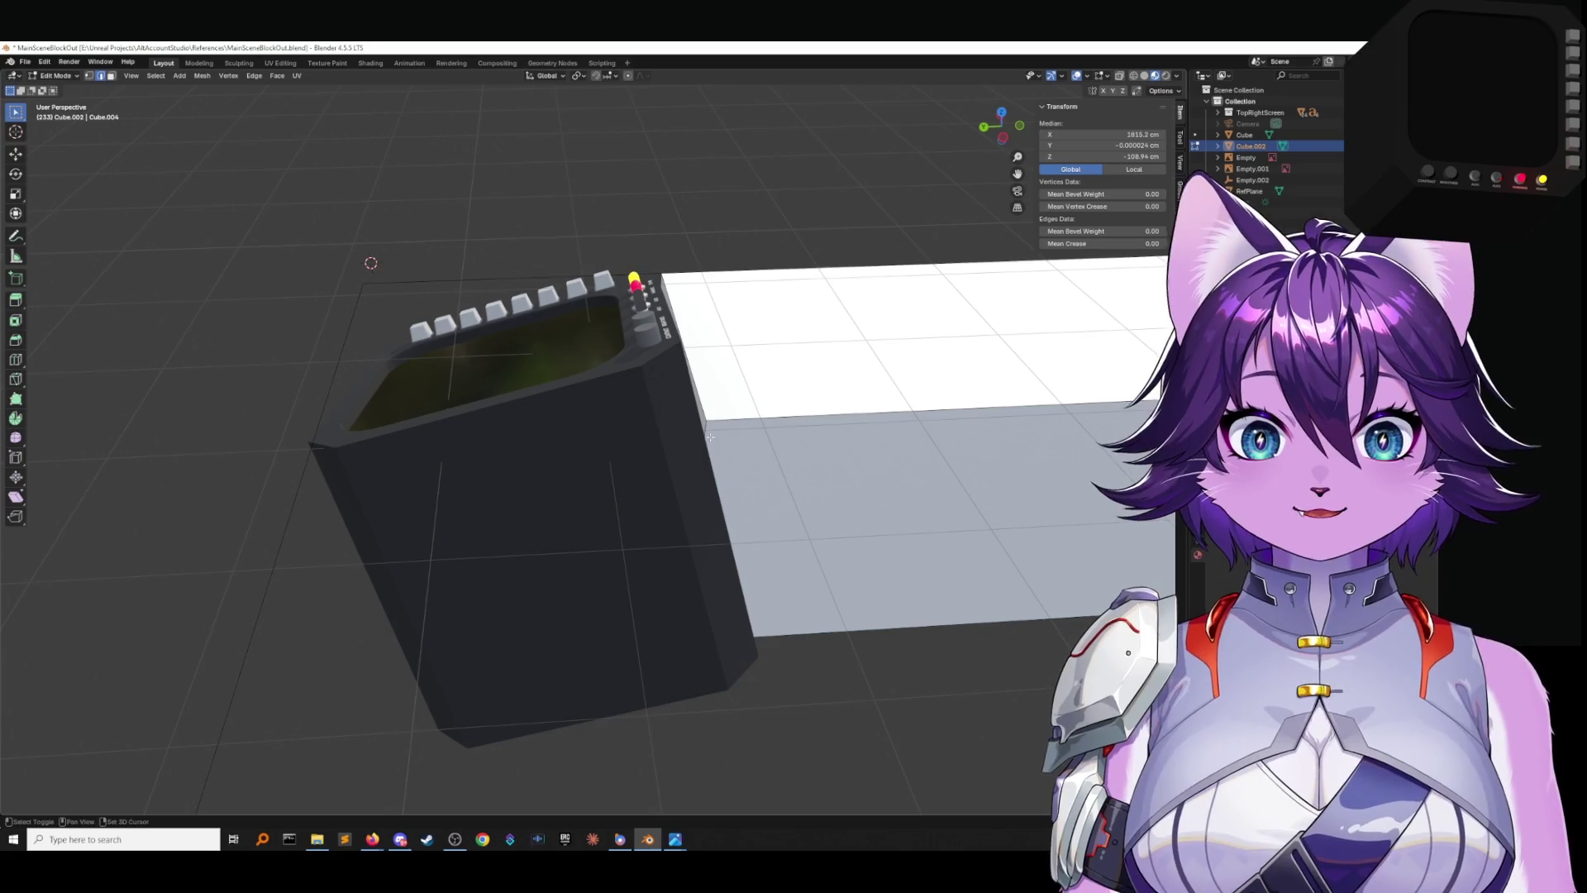
pyautogui.moveTo(645, 448)
pyautogui.mouseDown(button='middle')
pyautogui.moveTo(683, 411)
pyautogui.moveTo(513, 506)
pyautogui.moveTo(571, 479)
pyautogui.moveTo(560, 464)
pyautogui.moveTo(724, 387)
pyautogui.moveTo(654, 444)
pyautogui.moveTo(715, 450)
pyautogui.mouseUp(button='middle')
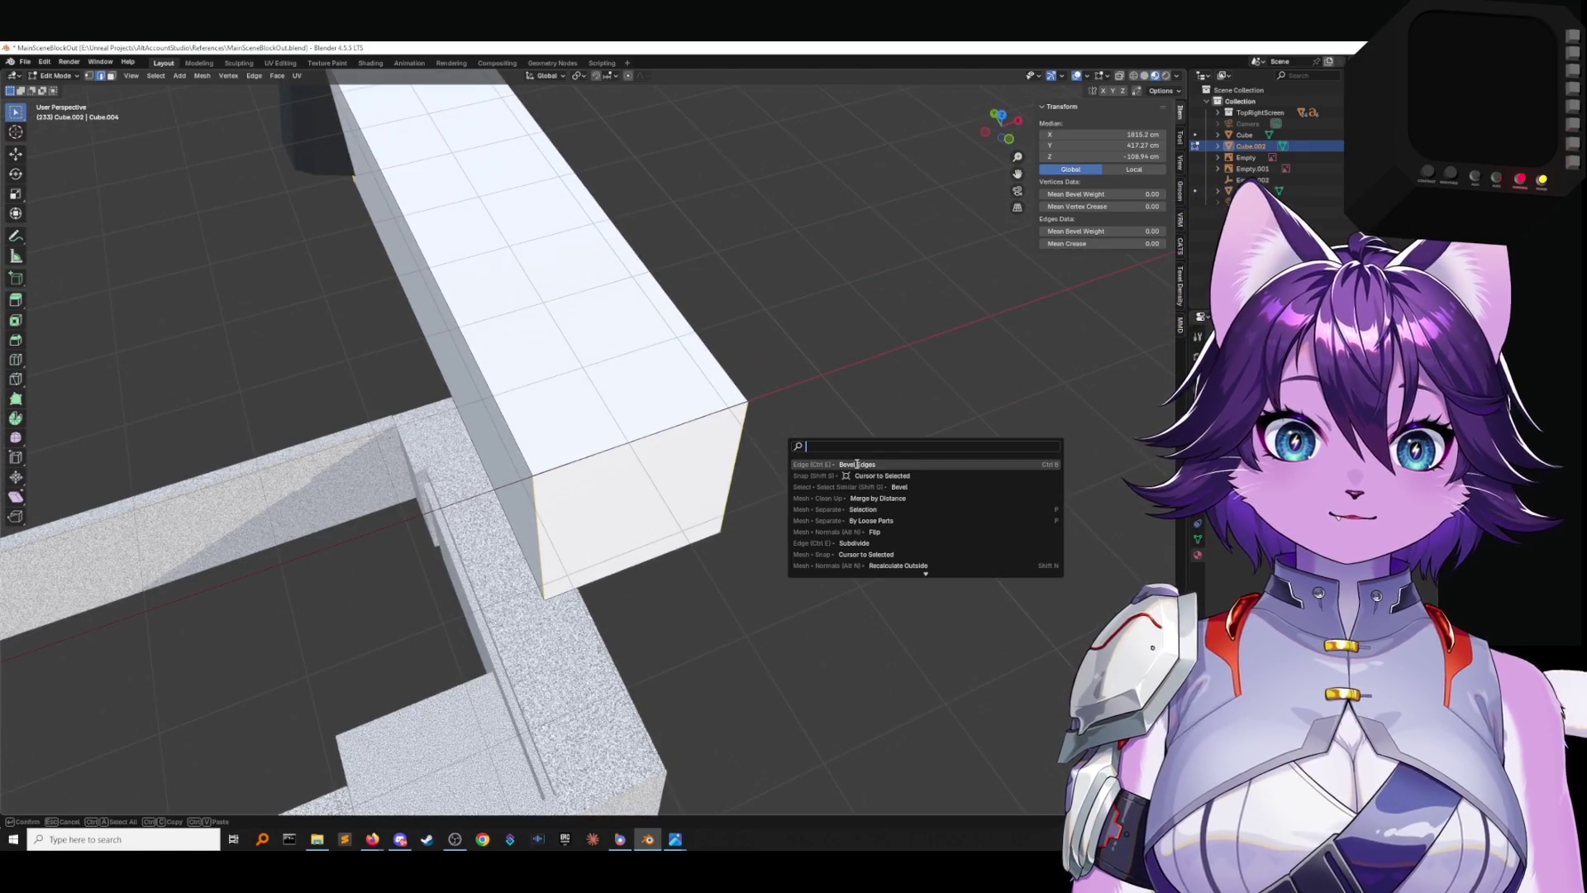
# Bevel the selected end edges at 22.5 cm width and deselect.
pyautogui.press('Return')
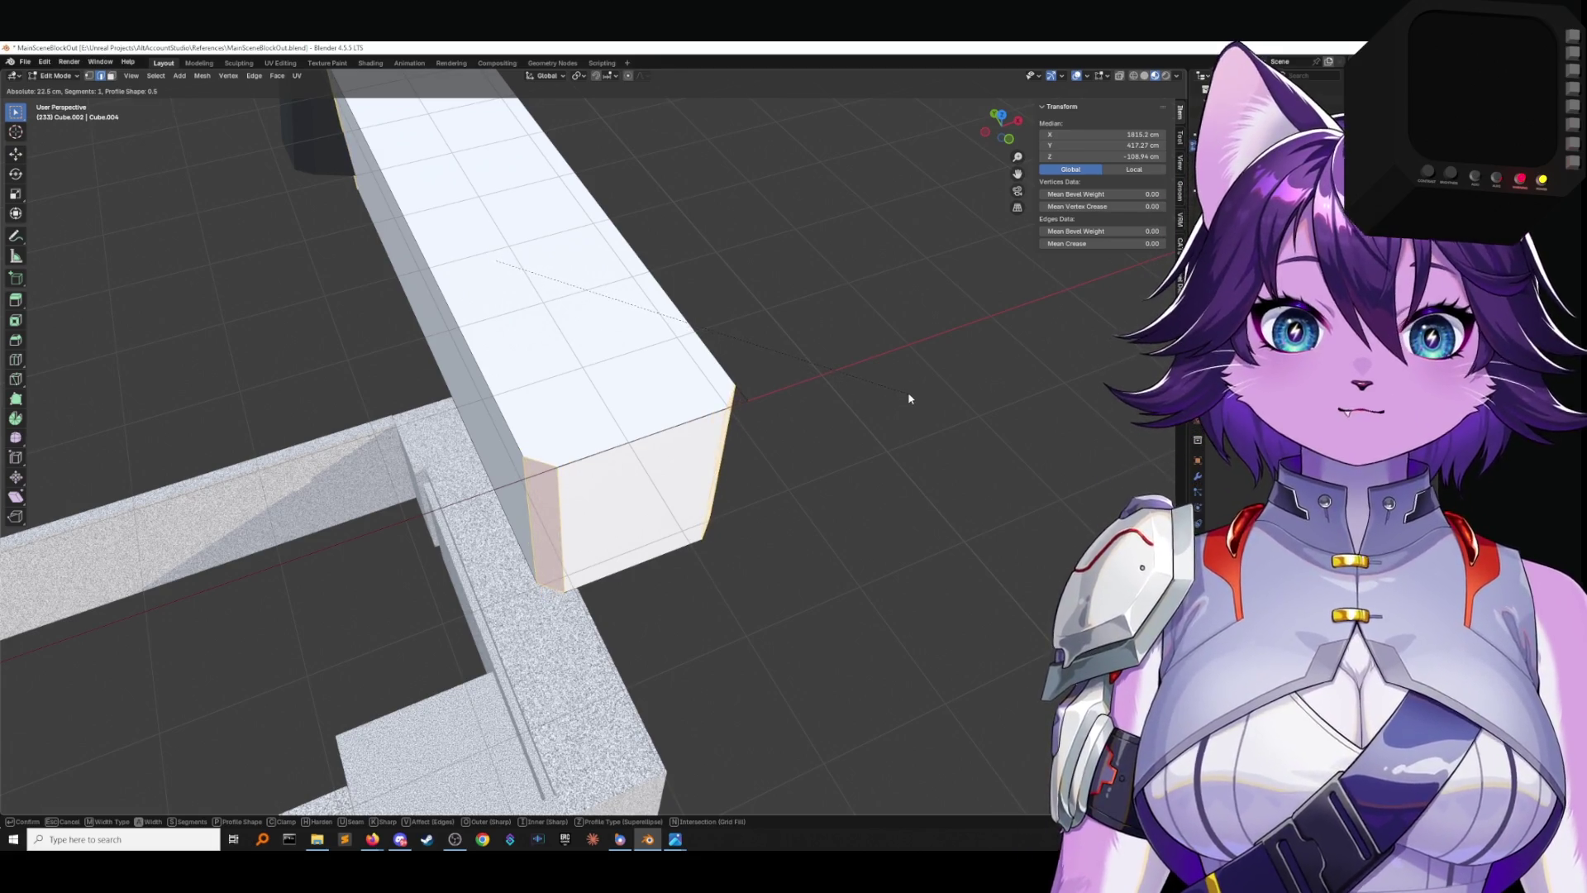
pyautogui.click(808, 390)
pyautogui.scroll(-5, 807, 390)
pyautogui.moveTo(808, 425)
pyautogui.mouseDown(button='middle')
pyautogui.moveTo(851, 460)
pyautogui.moveTo(843, 497)
pyautogui.moveTo(857, 468)
pyautogui.mouseUp(button='middle')
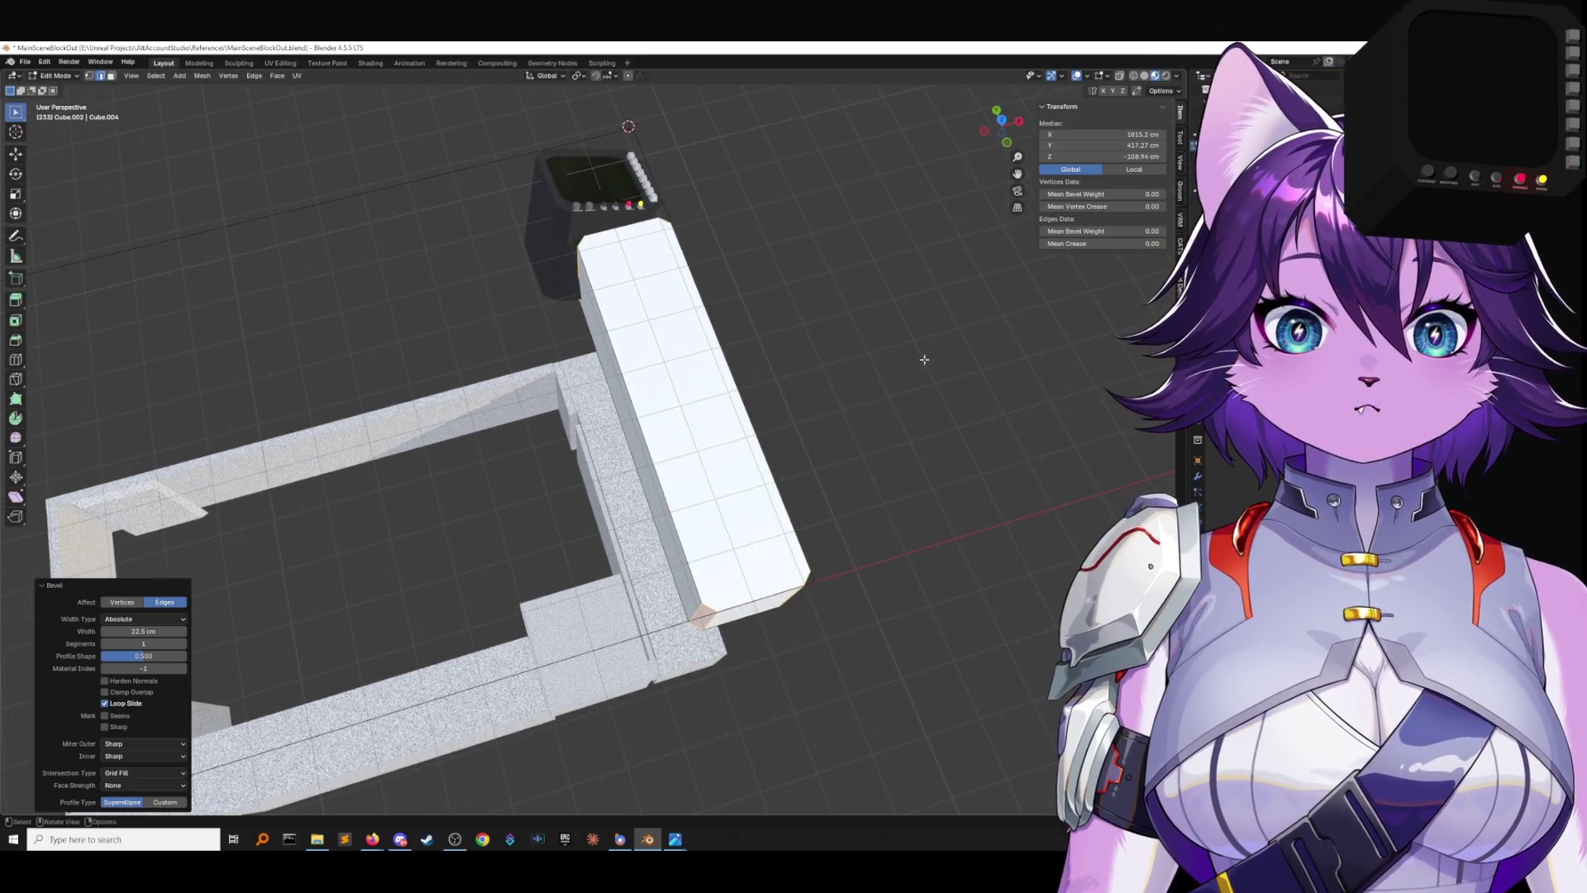
pyautogui.click(924, 360)
# Inspect the bevel in Top Orthographic view, then undo the 22.5 cm bevel.
pyautogui.moveTo(981, 258)
pyautogui.mouseDown(button='middle')
pyautogui.moveTo(931, 265)
pyautogui.moveTo(984, 165)
pyautogui.mouseUp(button='middle')
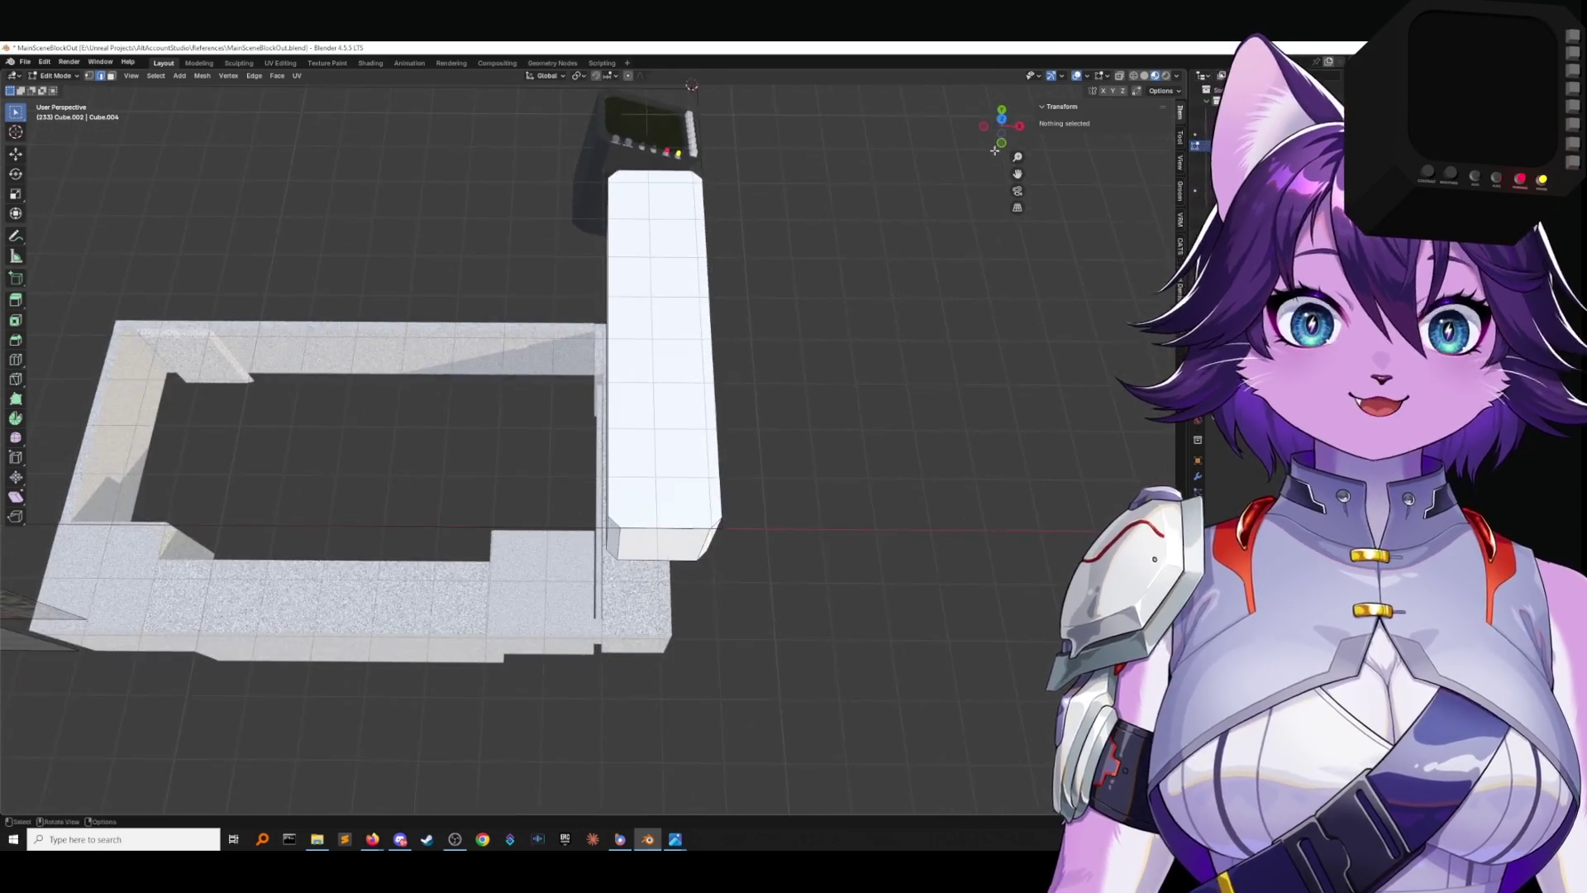
pyautogui.click(1002, 120)
pyautogui.keyDown('shift'); pyautogui.moveTo(948, 227); pyautogui.dragTo(935, 405, button='middle'); pyautogui.keyUp('shift')
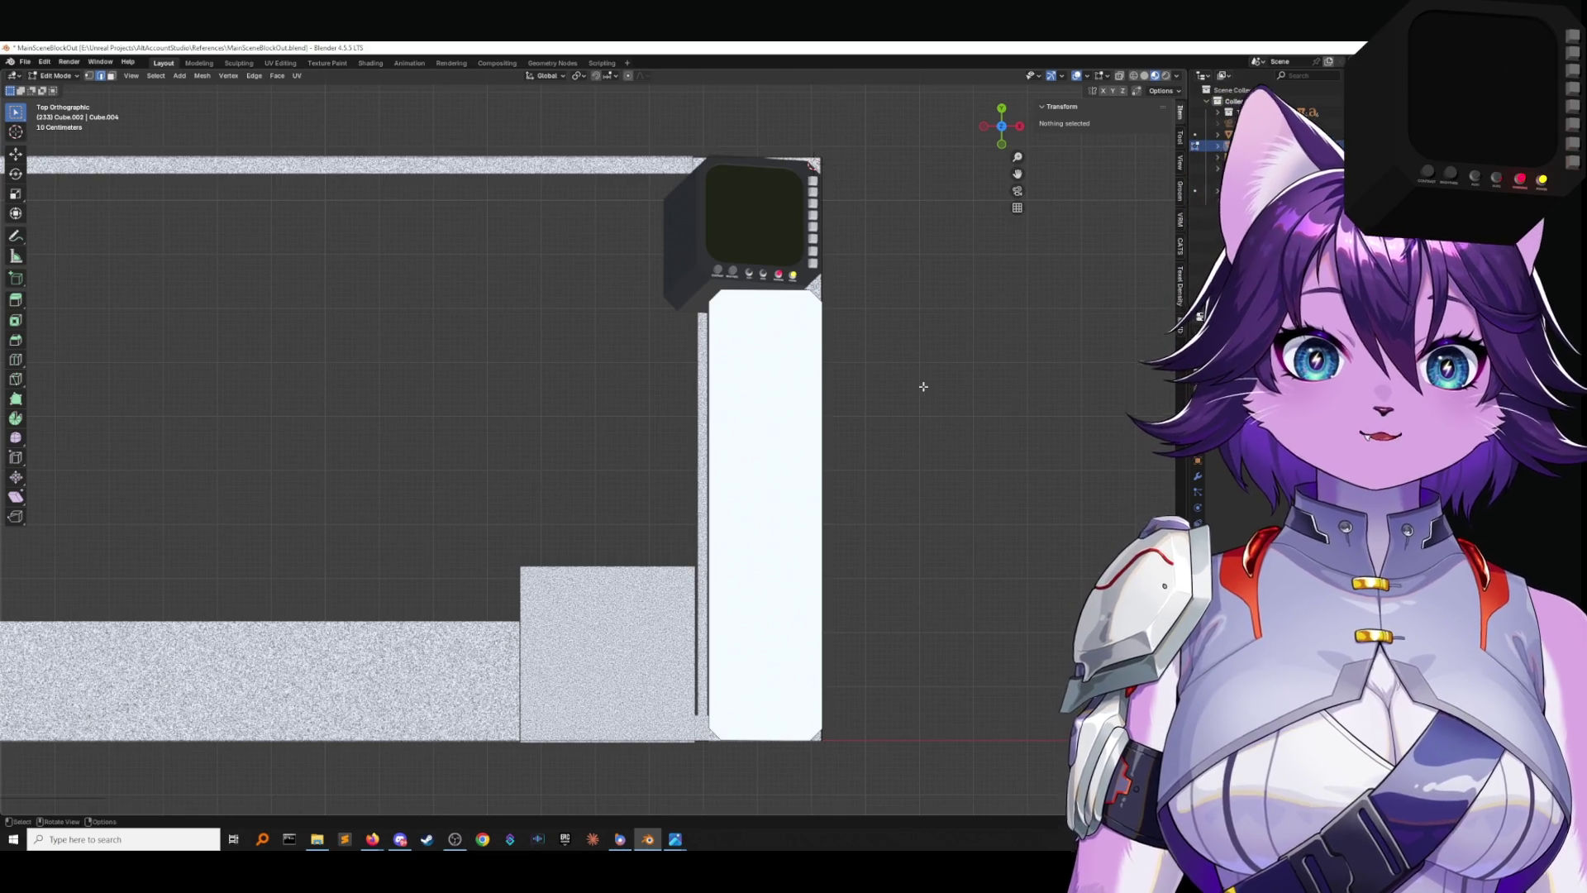
pyautogui.moveTo(939, 414)
pyautogui.keyDown('shift'); pyautogui.mouseDown(button='middle')
pyautogui.moveTo(910, 355)
pyautogui.moveTo(929, 375)
pyautogui.moveTo(956, 372)
pyautogui.moveTo(844, 379)
pyautogui.mouseUp(button='middle'); pyautogui.keyUp('shift')
pyautogui.hotkey('ctrl', 'z')
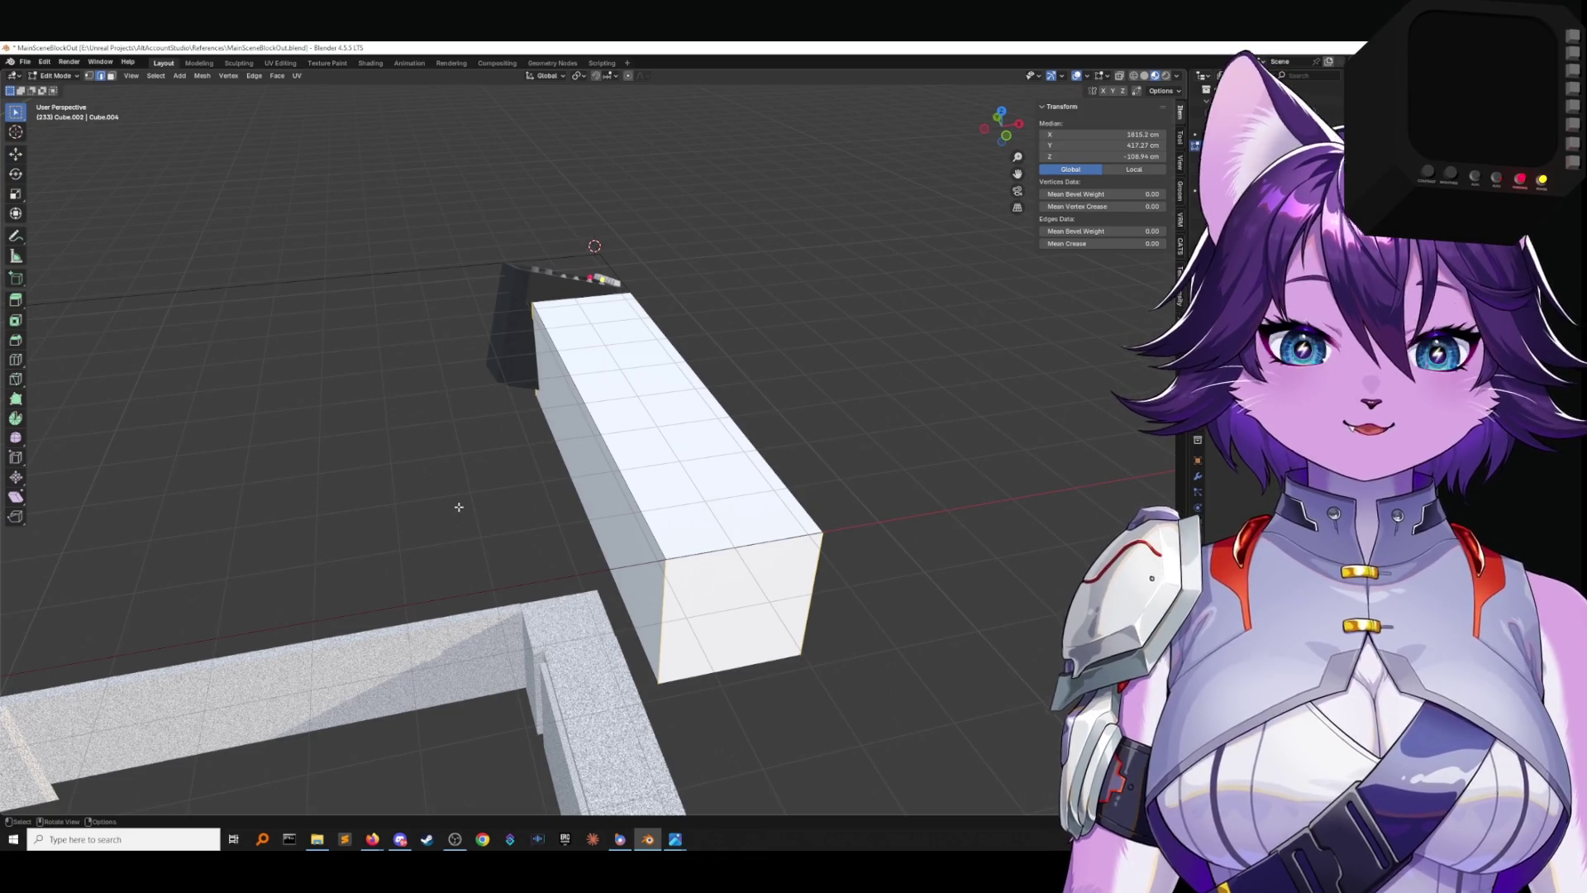
# Bevel the block's end edges at 7.5 cm and check the corners in top view.
pyautogui.press('F3')
pyautogui.click(504, 520)
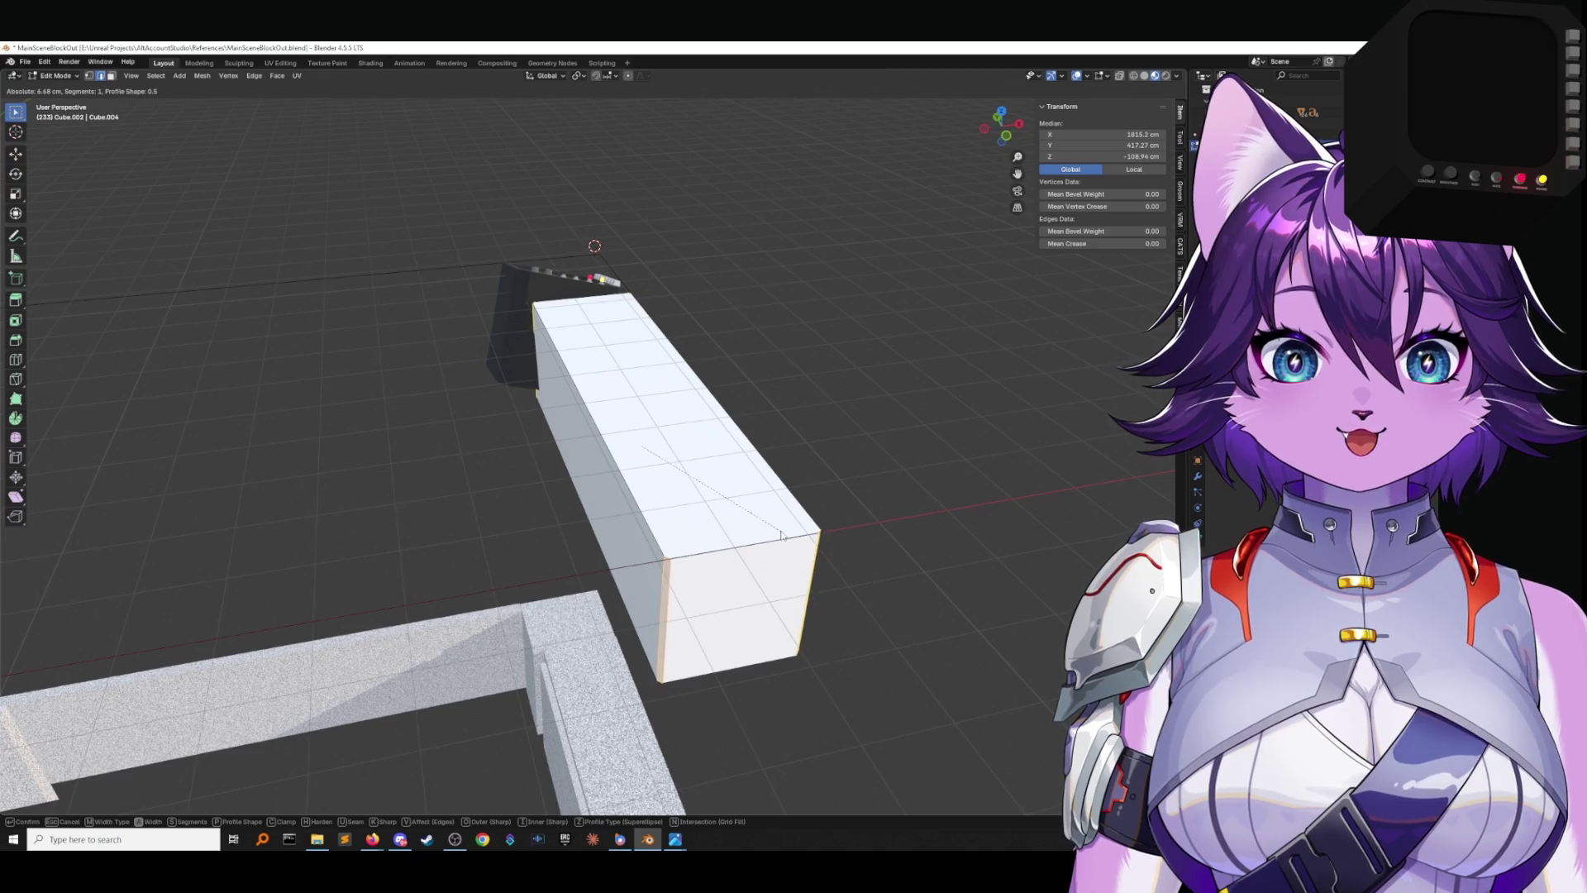
pyautogui.click(870, 487)
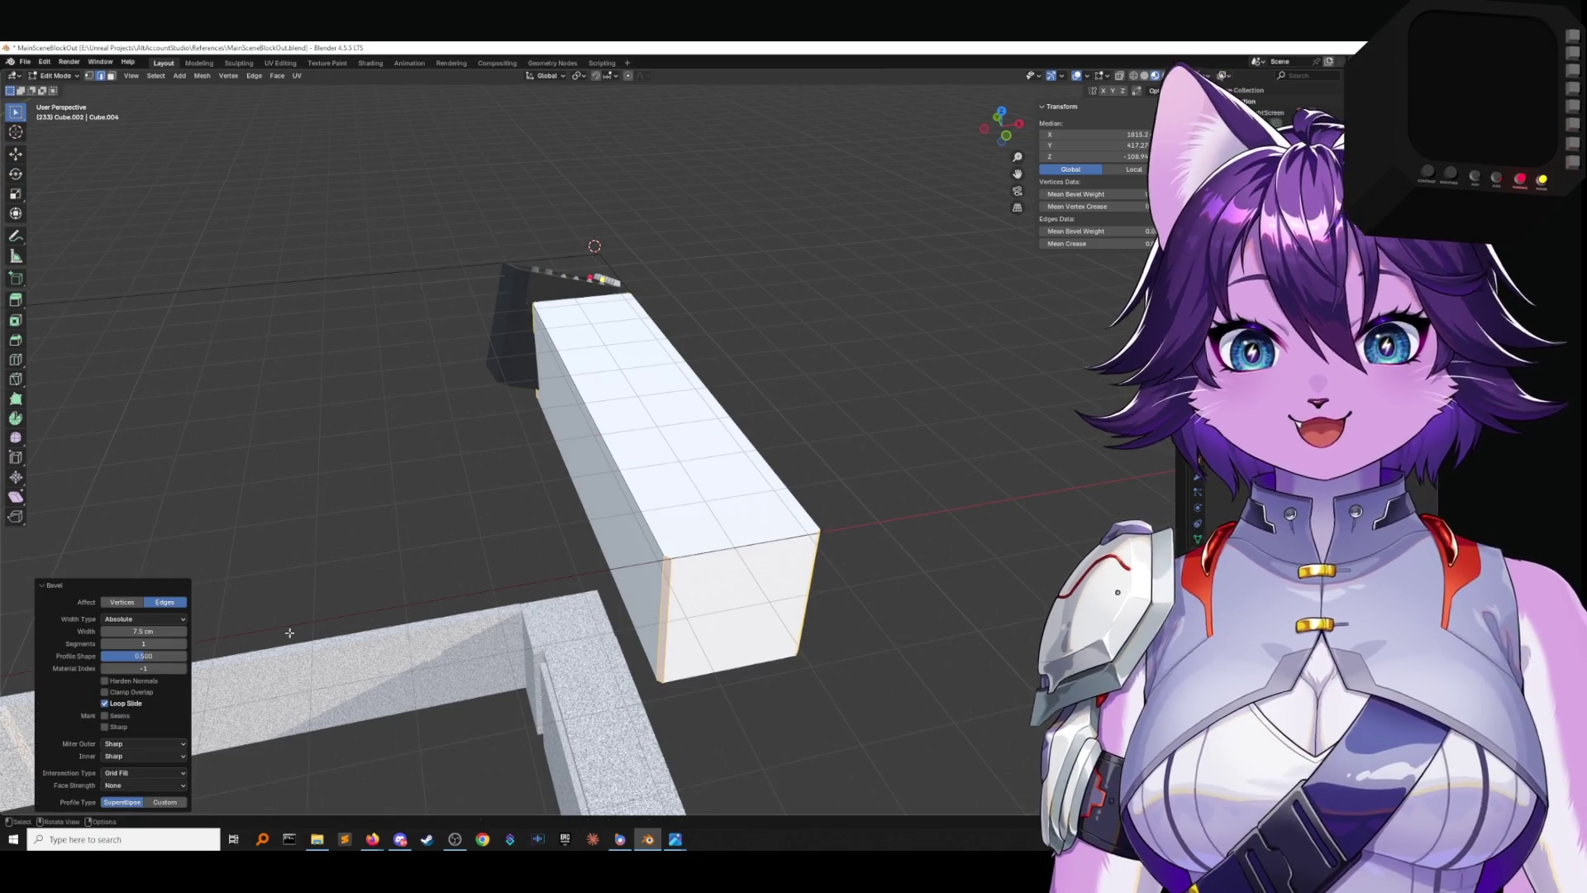
pyautogui.click(326, 557)
pyautogui.moveTo(1002, 132); pyautogui.dragTo(1013, 187)
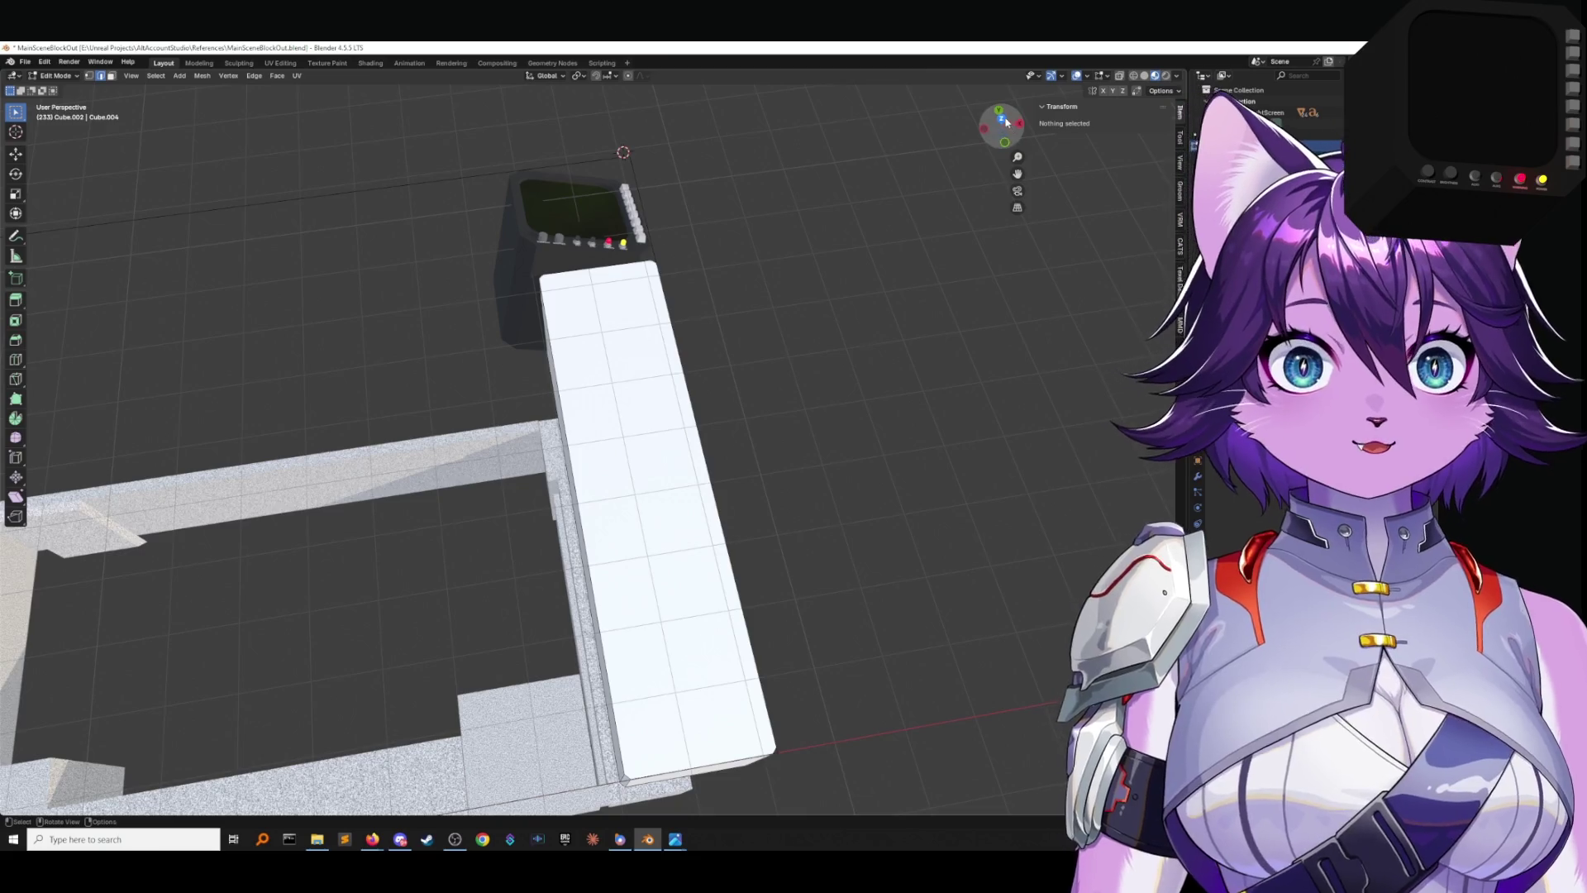
pyautogui.click(1002, 118)
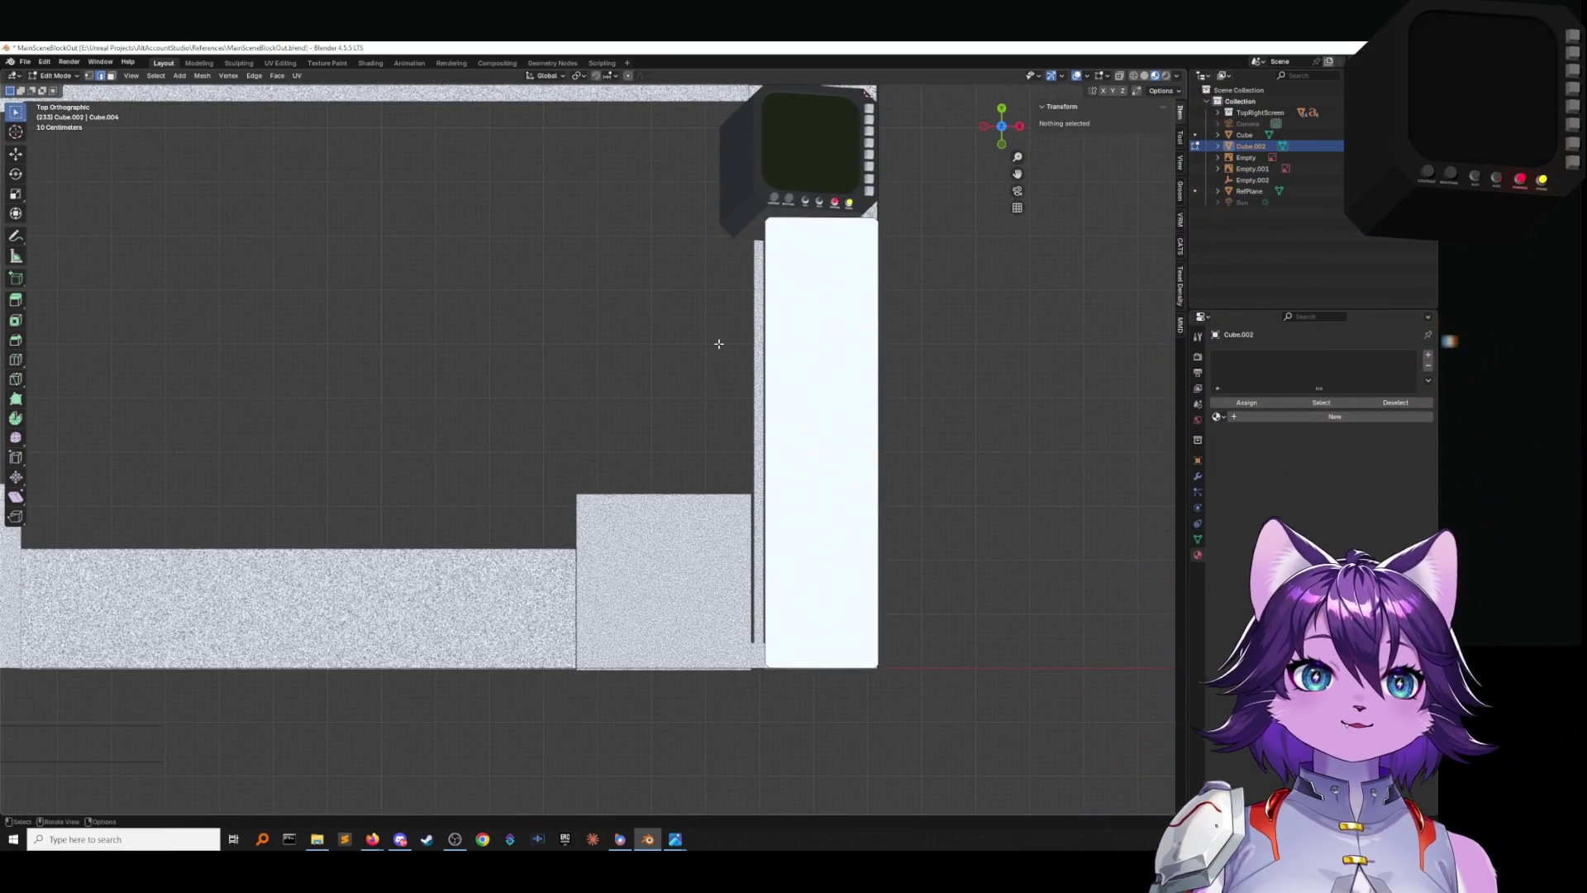
pyautogui.scroll(2, 734, 244)
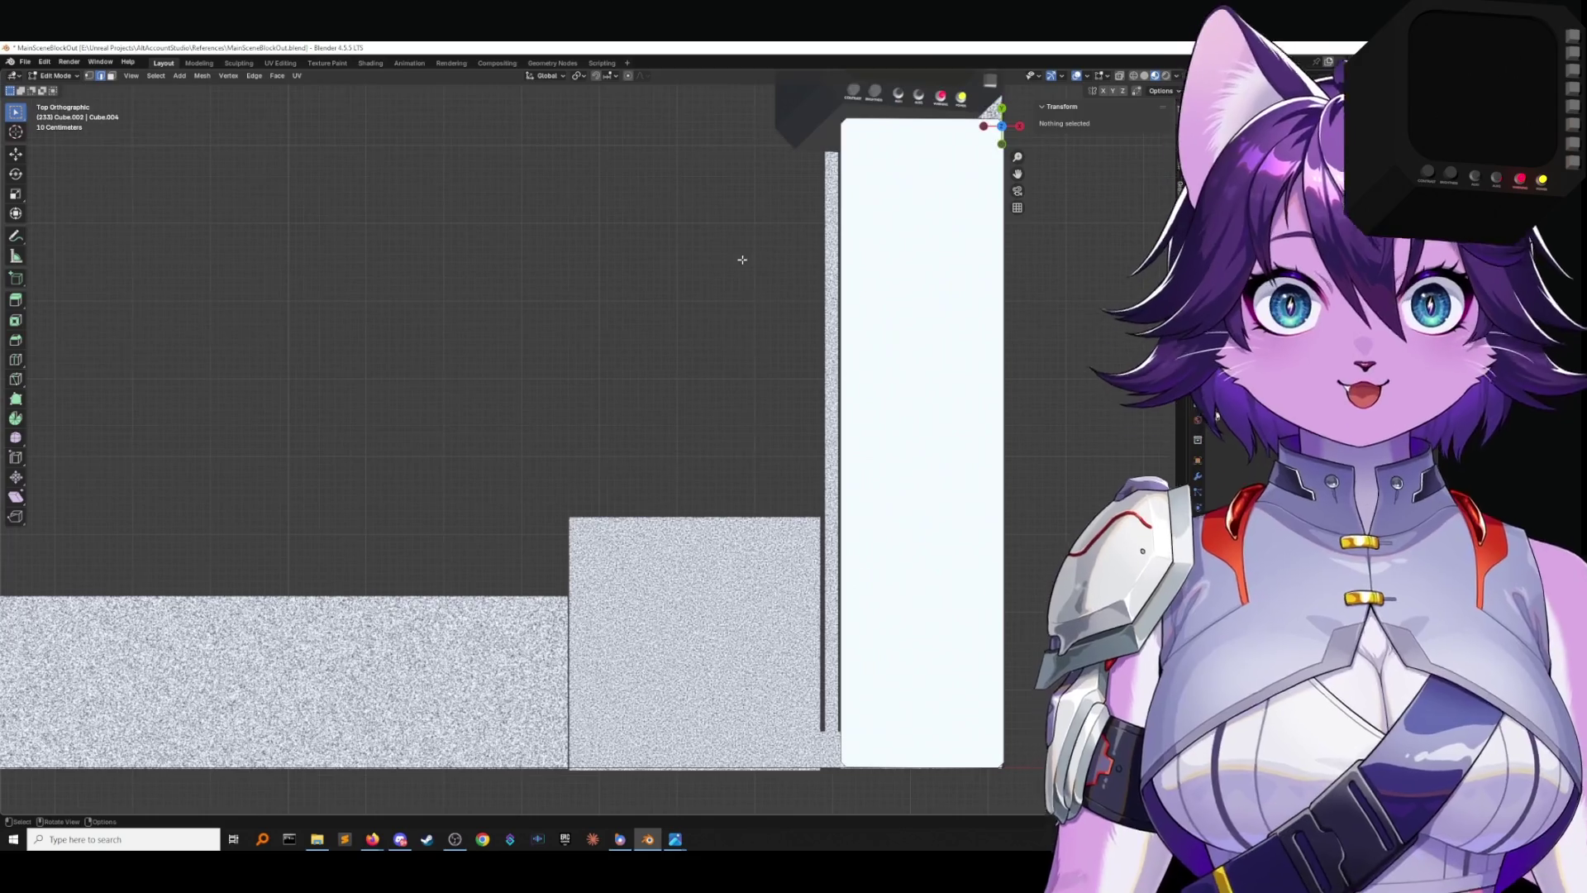
pyautogui.keyDown('shift'); pyautogui.moveTo(775, 253); pyautogui.dragTo(560, 450, button='middle'); pyautogui.keyUp('shift')
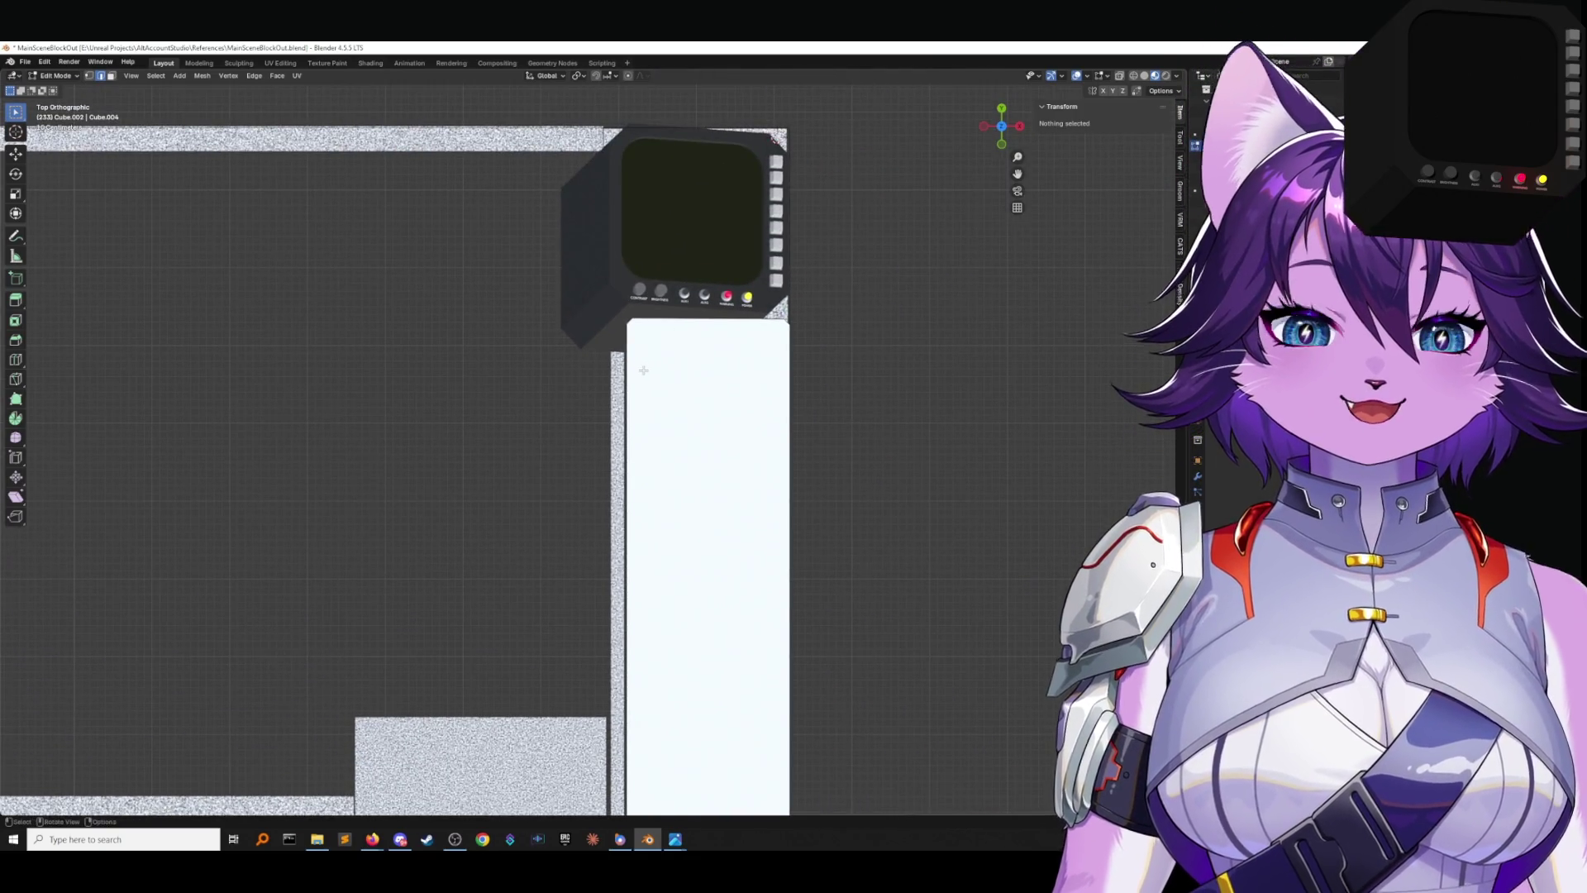
pyautogui.keyDown('shift'); pyautogui.moveTo(643, 370); pyautogui.dragTo(596, 368, button='middle'); pyautogui.keyUp('shift')
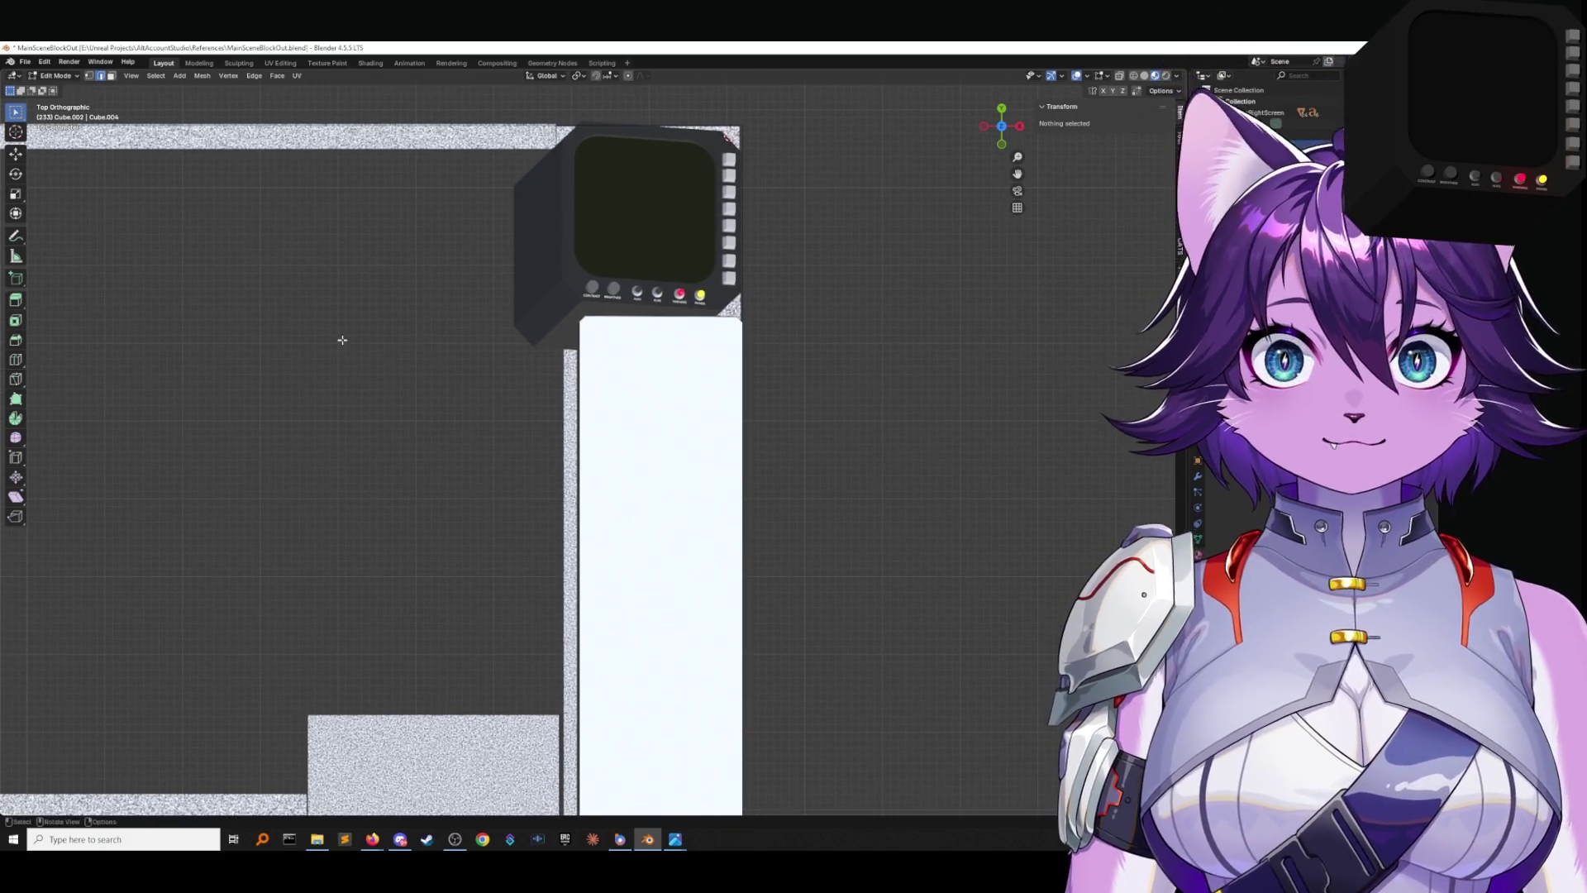
# Return to Object Mode and save MainSceneBlockOut.blend.
pyautogui.click(55, 75)
pyautogui.click(50, 89)
pyautogui.click(25, 61)
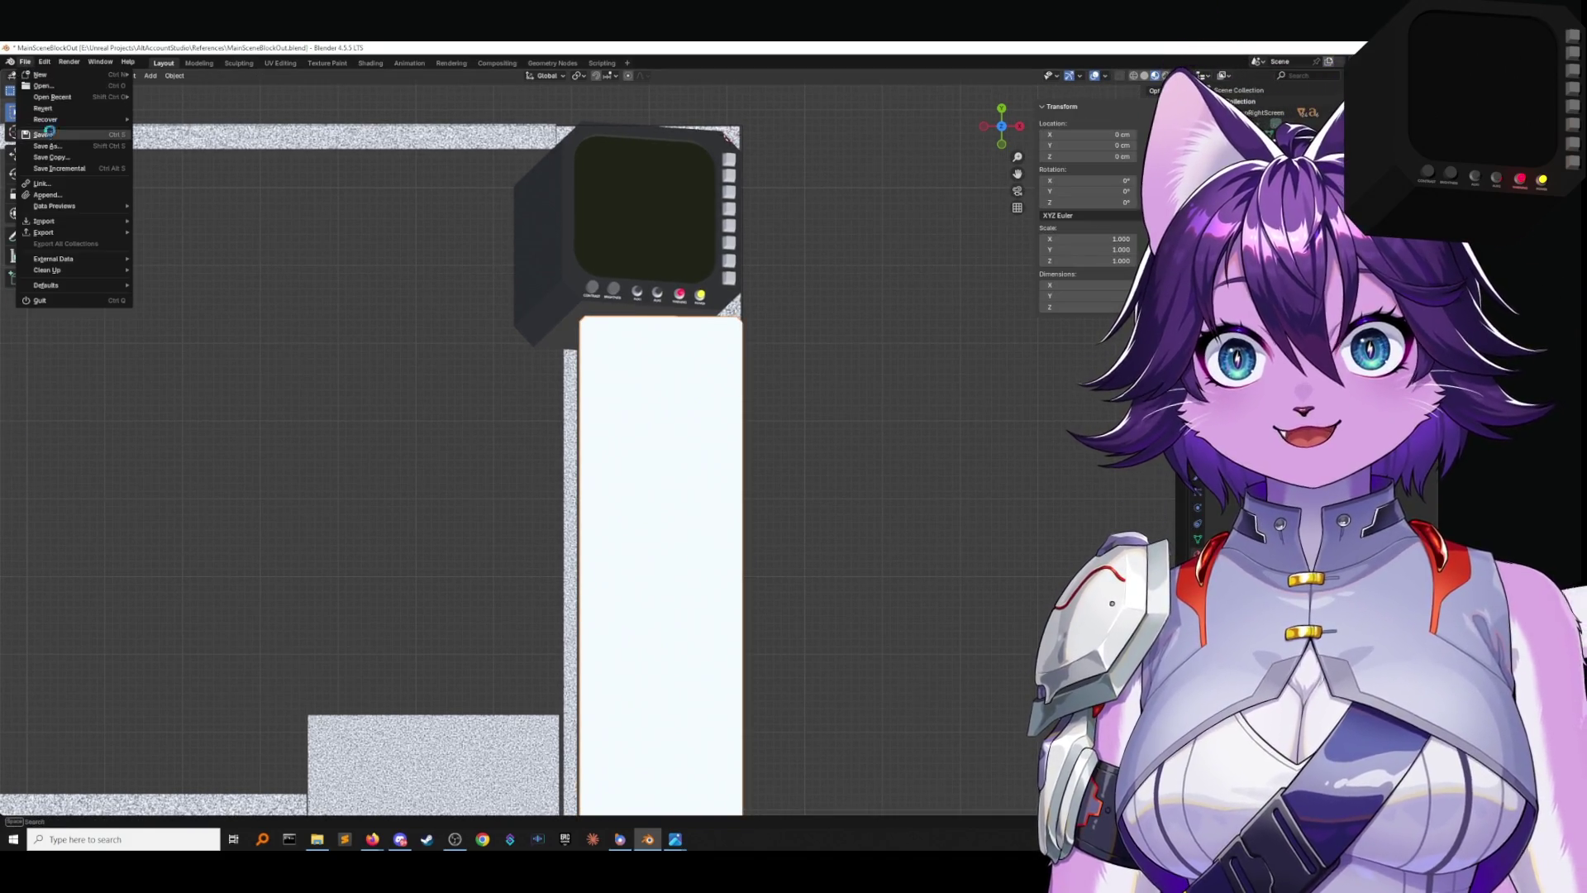
pyautogui.click(49, 133)
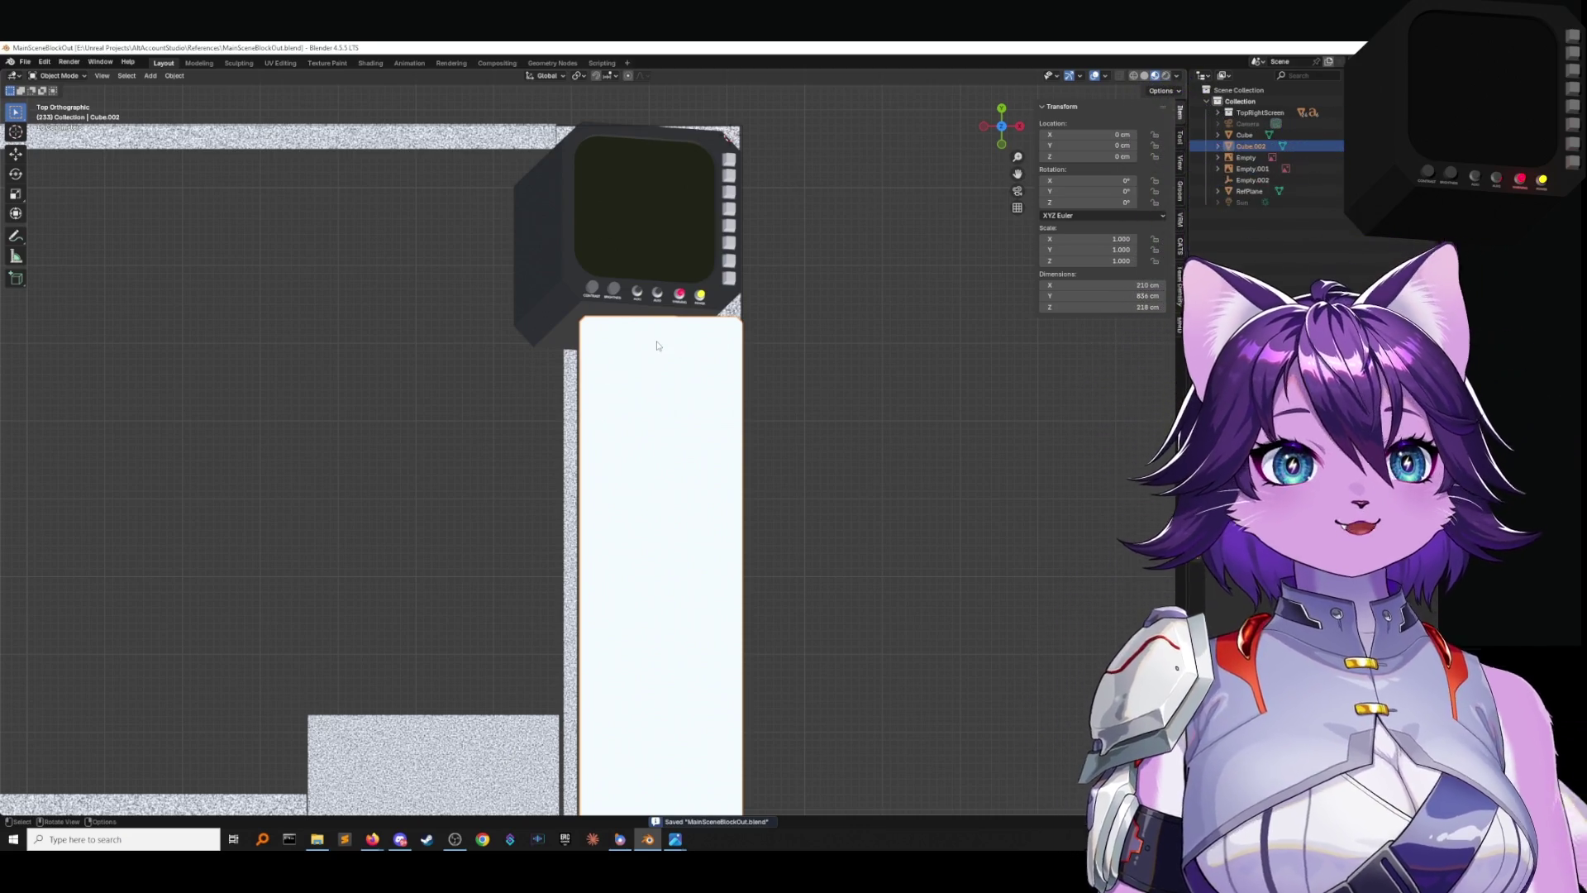